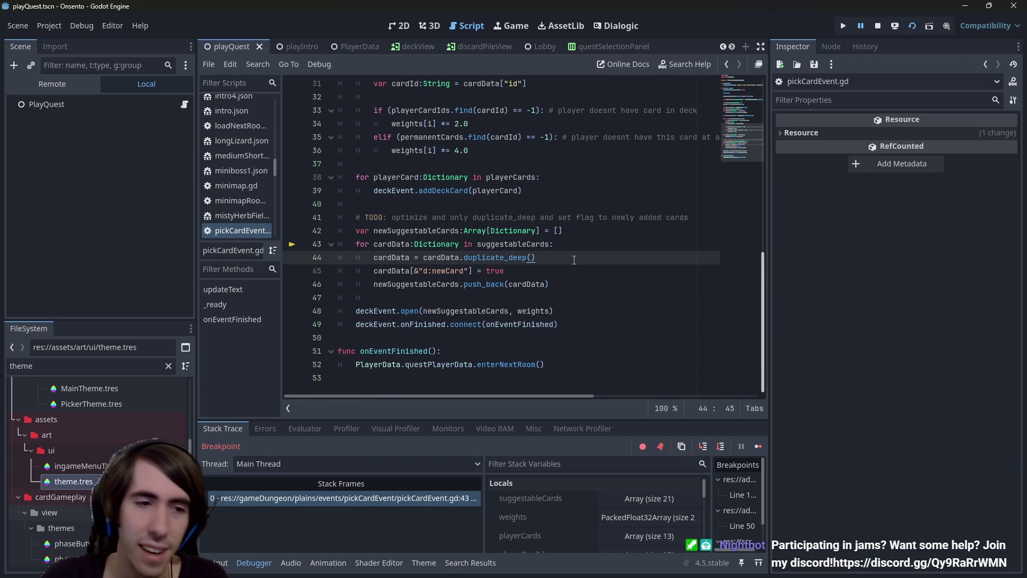
# Clear the FileSystem filter, briefly trying 'mana', so all project files are listed
pyautogui.click(169, 366)
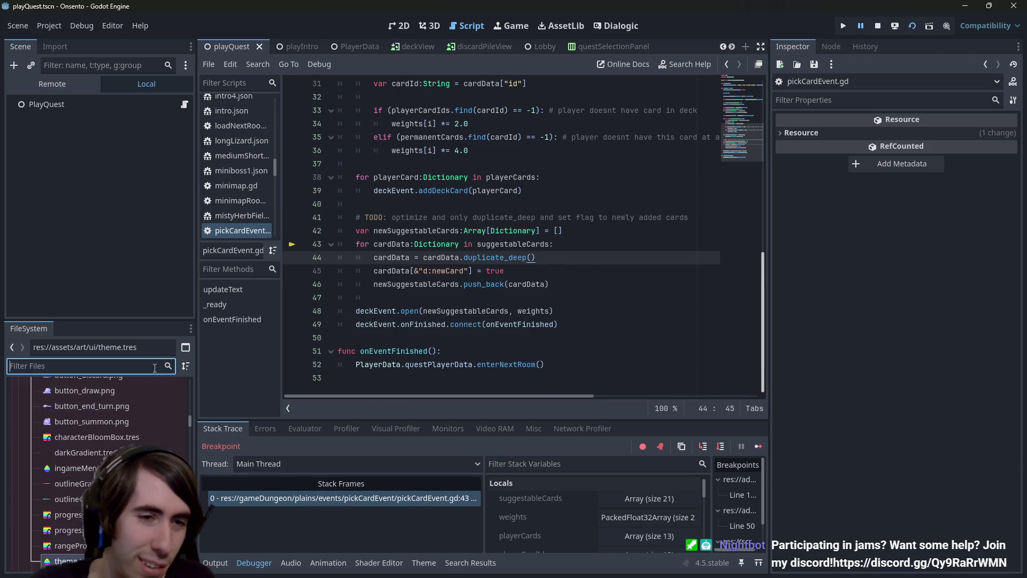
pyautogui.write('mana')
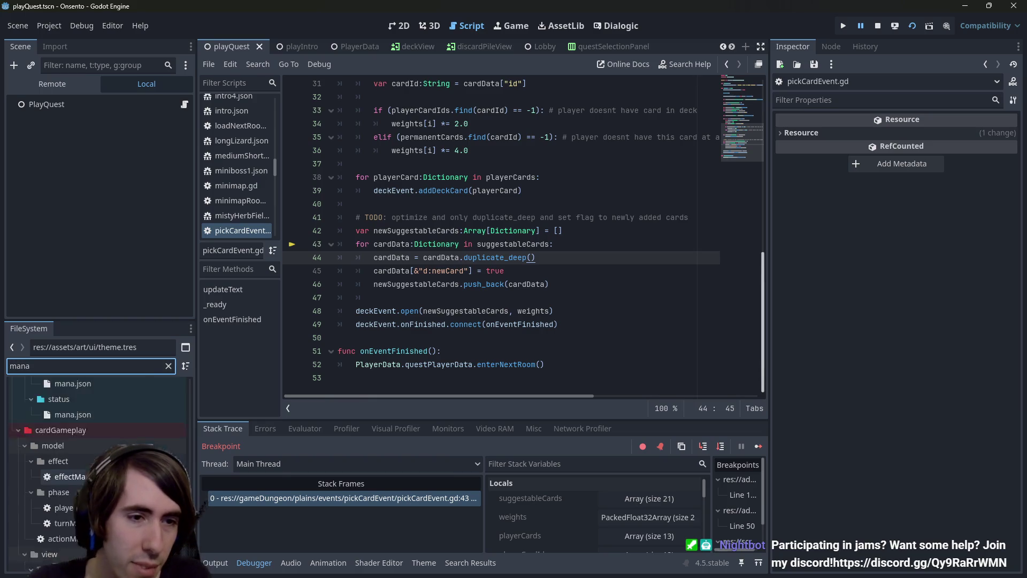
pyautogui.click(168, 366)
pyautogui.scroll(10, 146, 426)
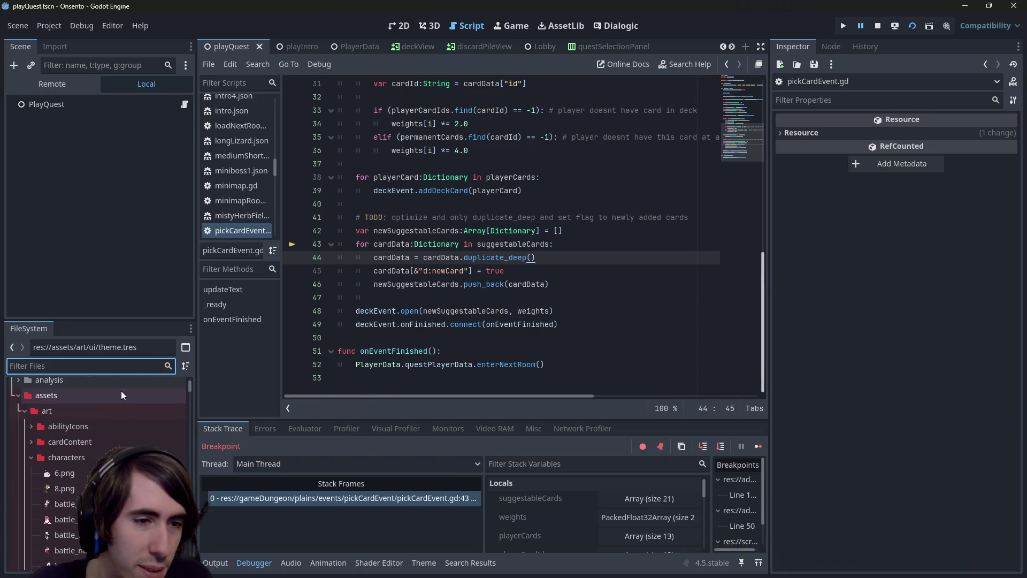
# Expand assets/art/cardContent, preview manaCard.png, and widen the Inspector for its image
pyautogui.click(79, 471)
pyautogui.doubleClick(79, 457)
pyautogui.click(83, 444)
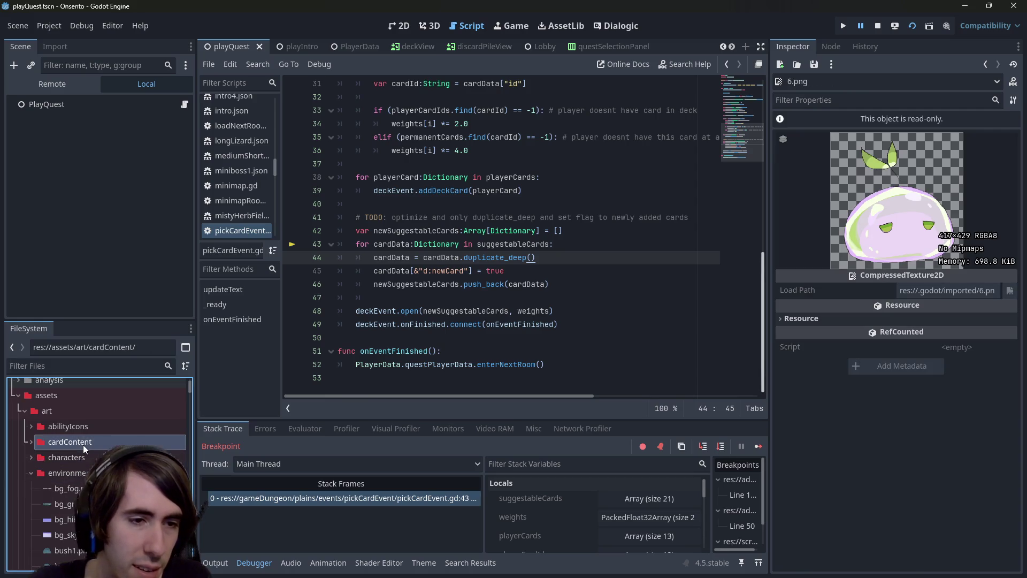
pyautogui.doubleClick(82, 445)
pyautogui.scroll(-5, 82, 444)
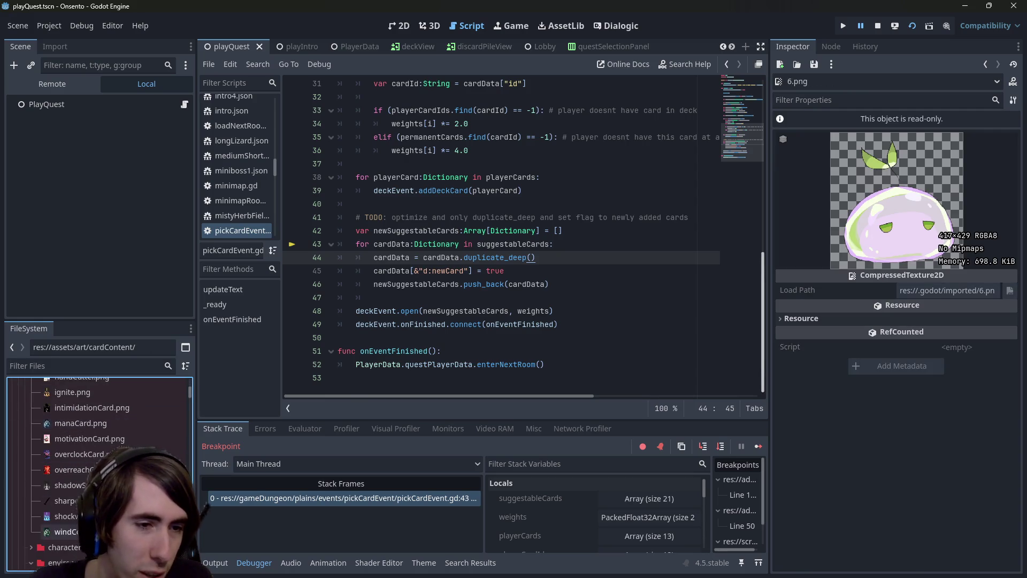
pyautogui.scroll(3, 81, 454)
pyautogui.click(70, 494)
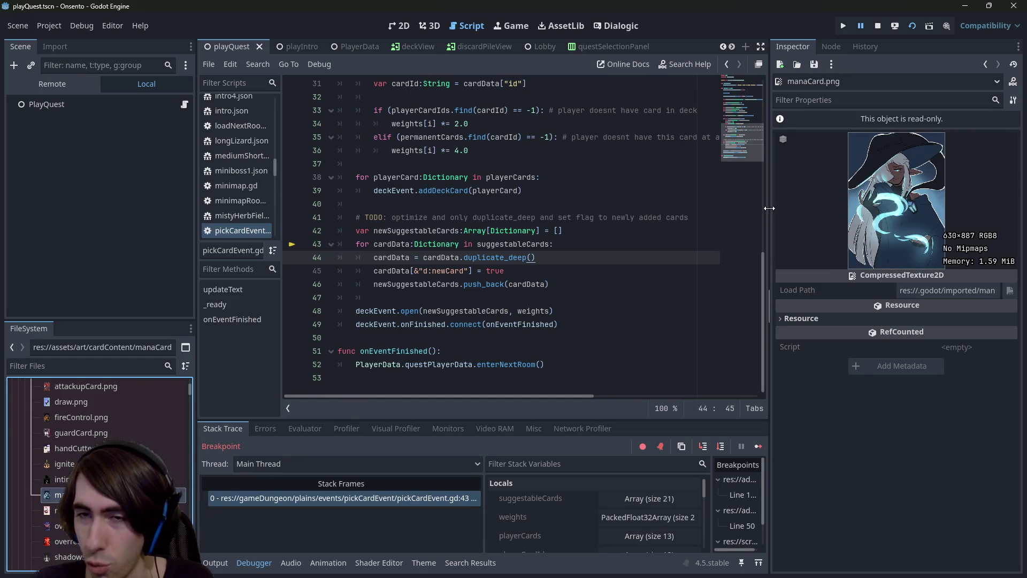
pyautogui.moveTo(768, 208); pyautogui.dragTo(607, 208)
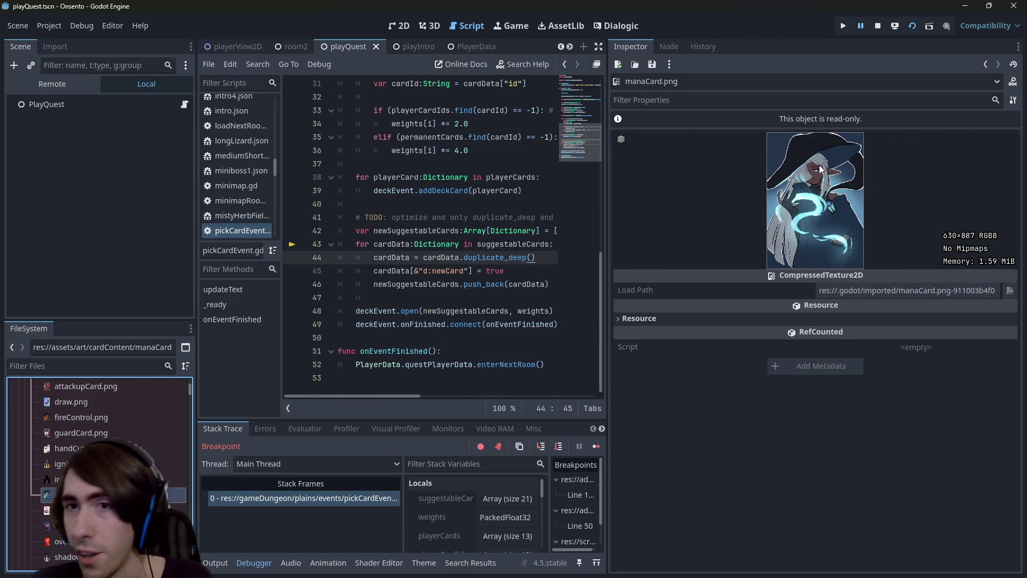
# Preview fireControl.png in the Inspector, then switch the main view to 2D
pyautogui.click(111, 418)
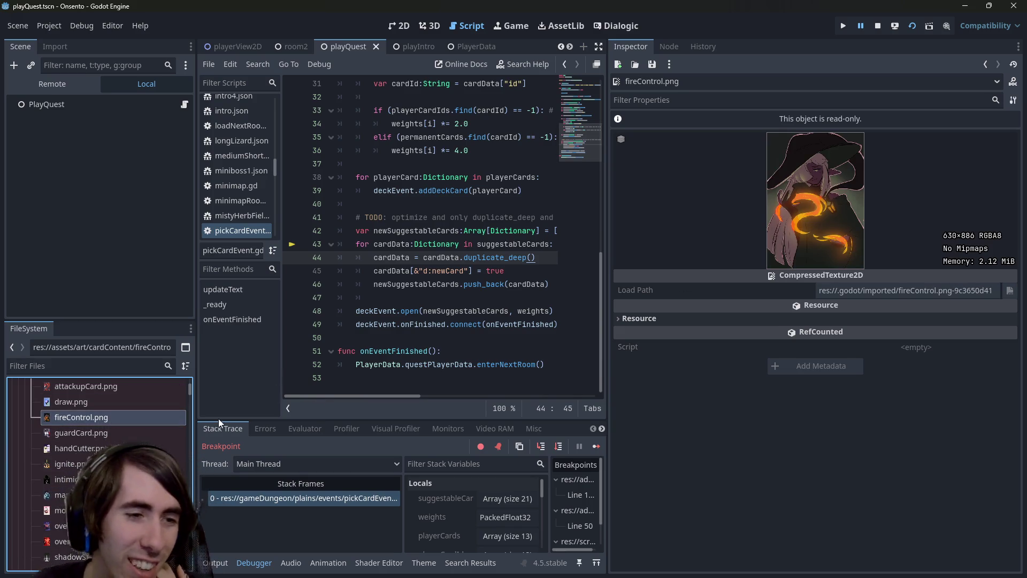
pyautogui.scroll(1, 117, 429)
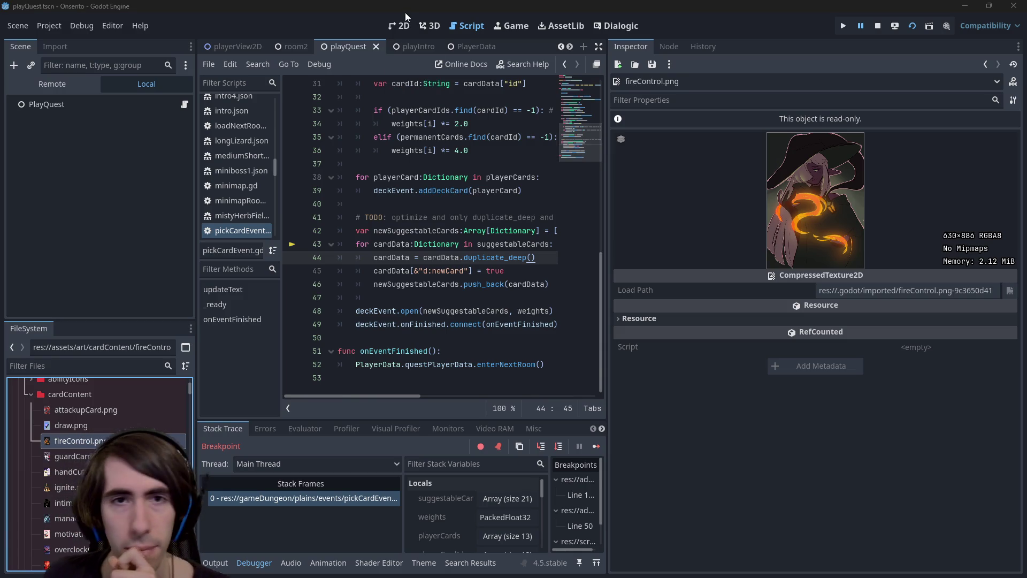
pyautogui.click(398, 28)
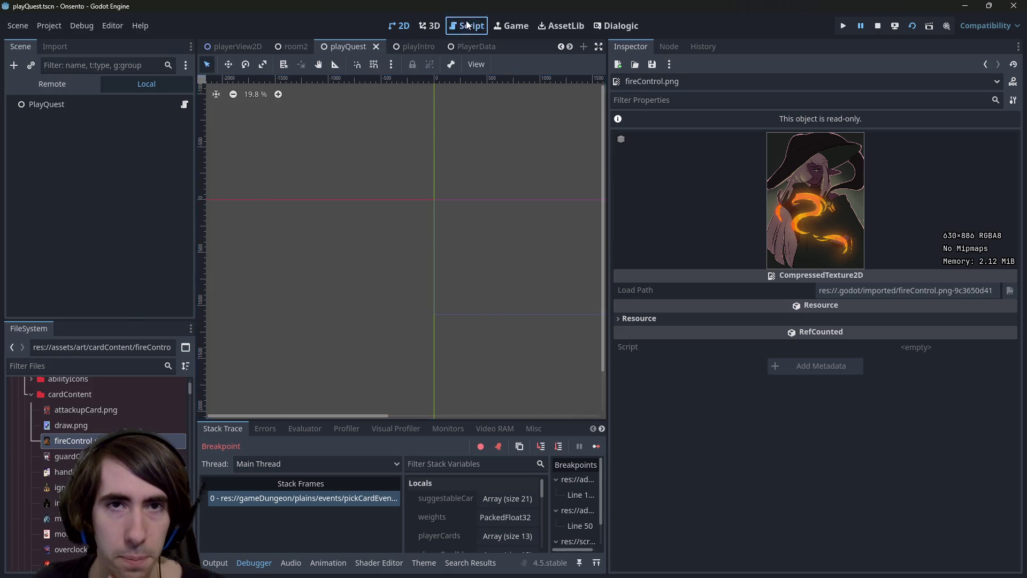
# Return to the pickCardEvent script with a wider editor, toggling between 2D and Script
pyautogui.click(470, 26)
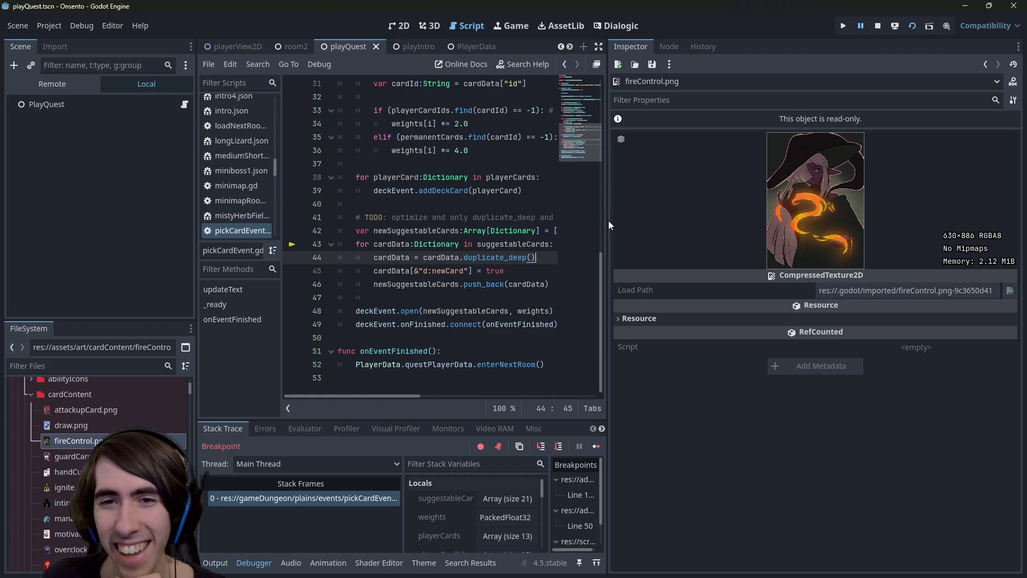
pyautogui.moveTo(608, 221); pyautogui.dragTo(785, 232)
pyautogui.click(506, 167)
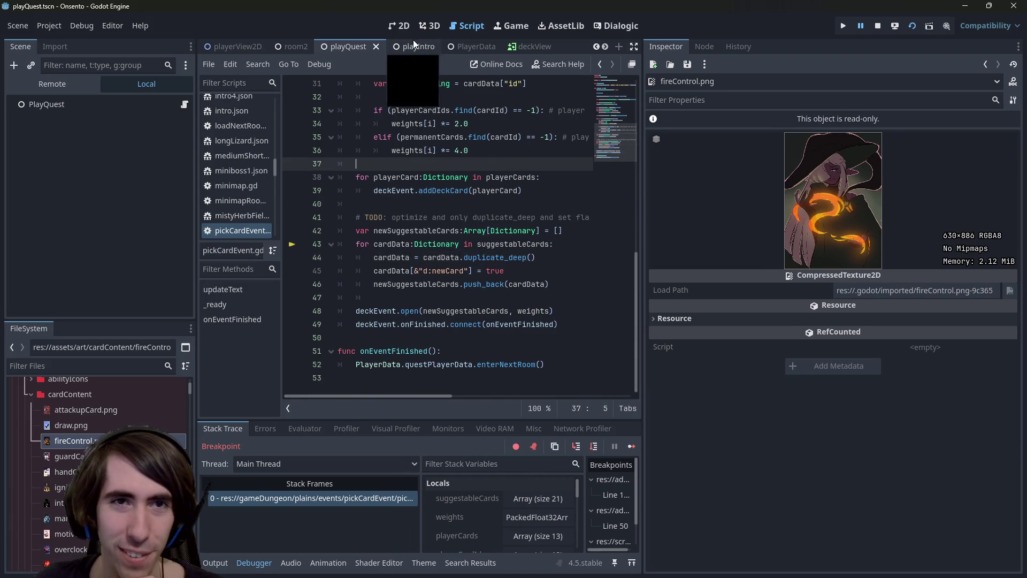
pyautogui.click(395, 29)
pyautogui.click(461, 25)
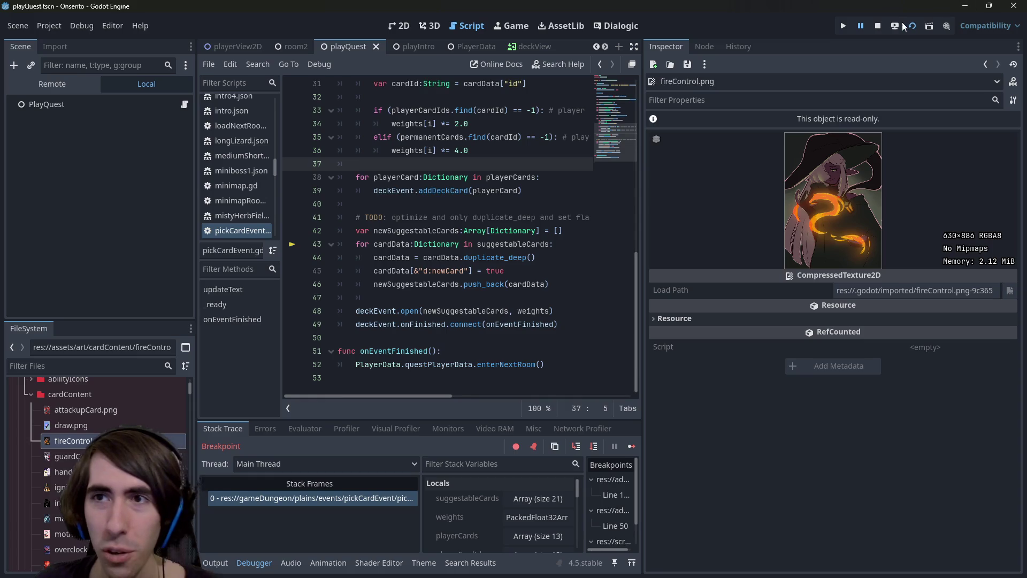
# Resume from the breakpoint, stop the debug session, and run the current scene again
pyautogui.press('F12')
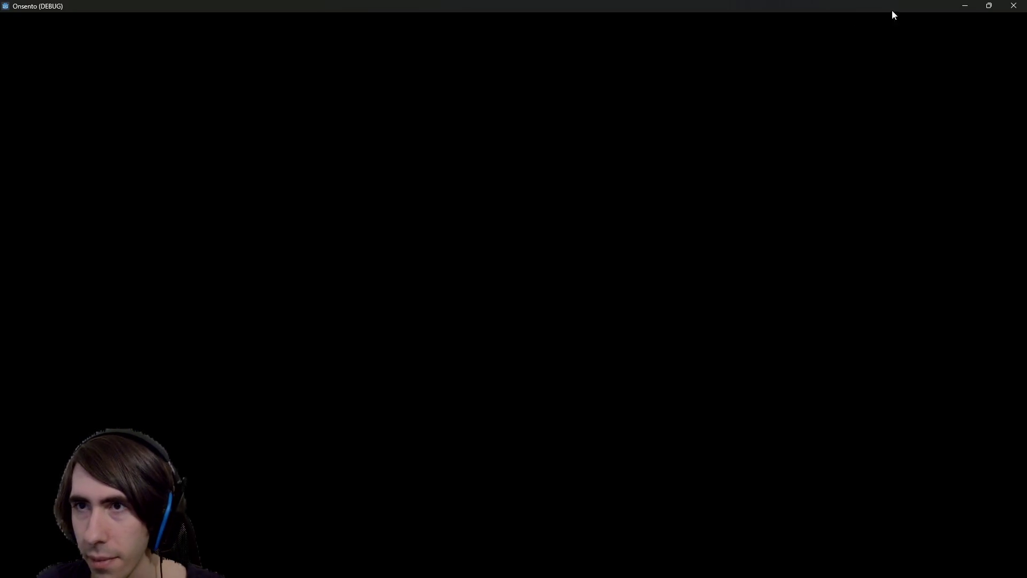
pyautogui.click(1012, 5)
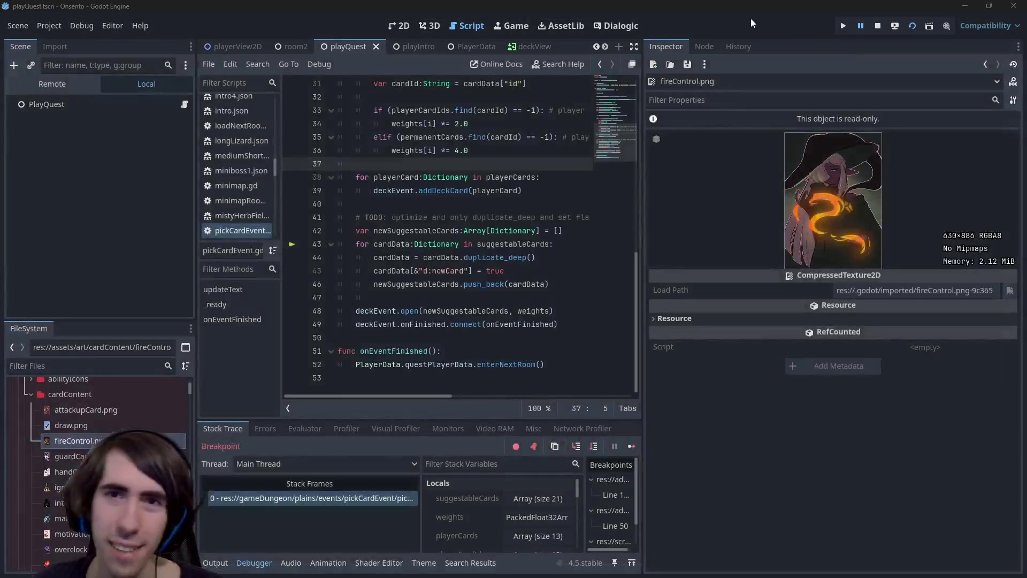
pyautogui.click(881, 24)
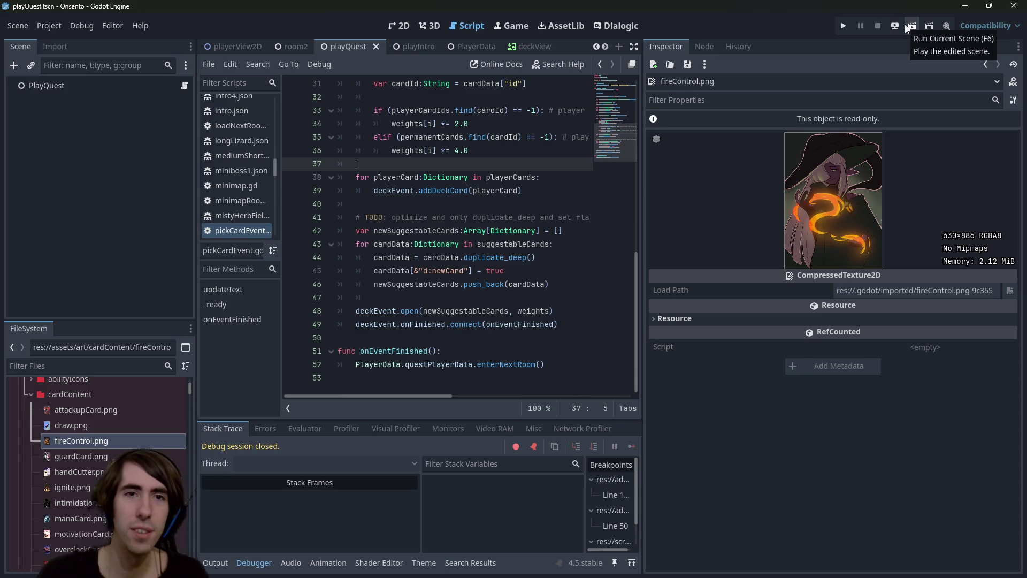
pyautogui.click(904, 24)
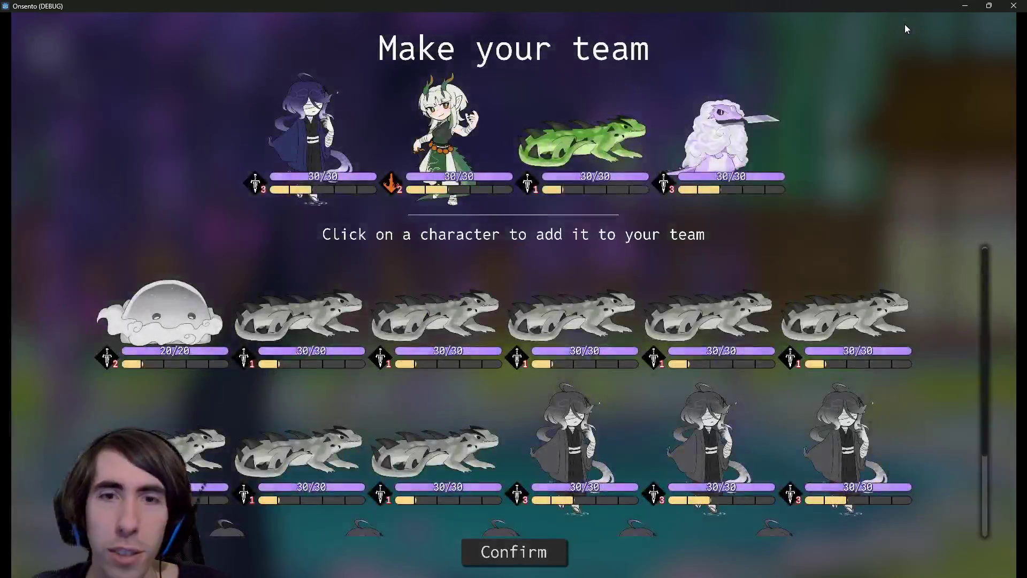
# Confirm the four-character team and add two cards to the deck to begin the battle
pyautogui.click(522, 552)
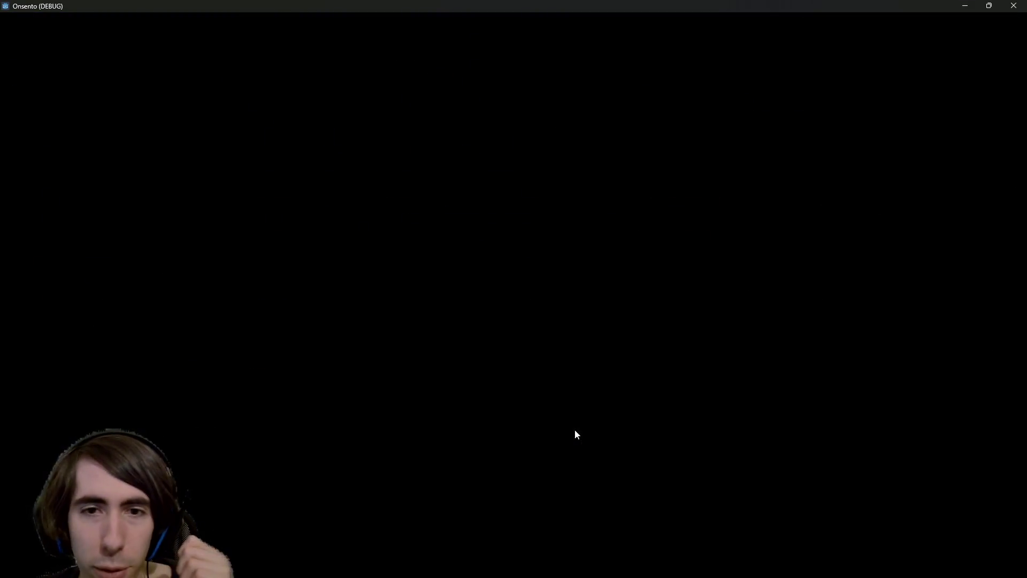
pyautogui.click(627, 150)
pyautogui.click(514, 150)
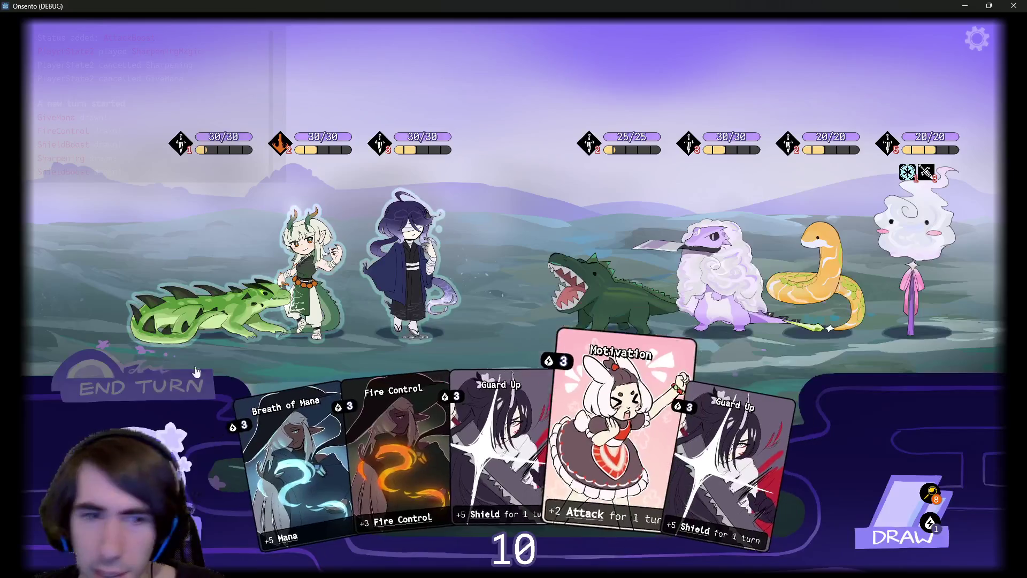
# End the turn, review the draw pile, then draw Burning Ground and another Motivation
pyautogui.click(140, 385)
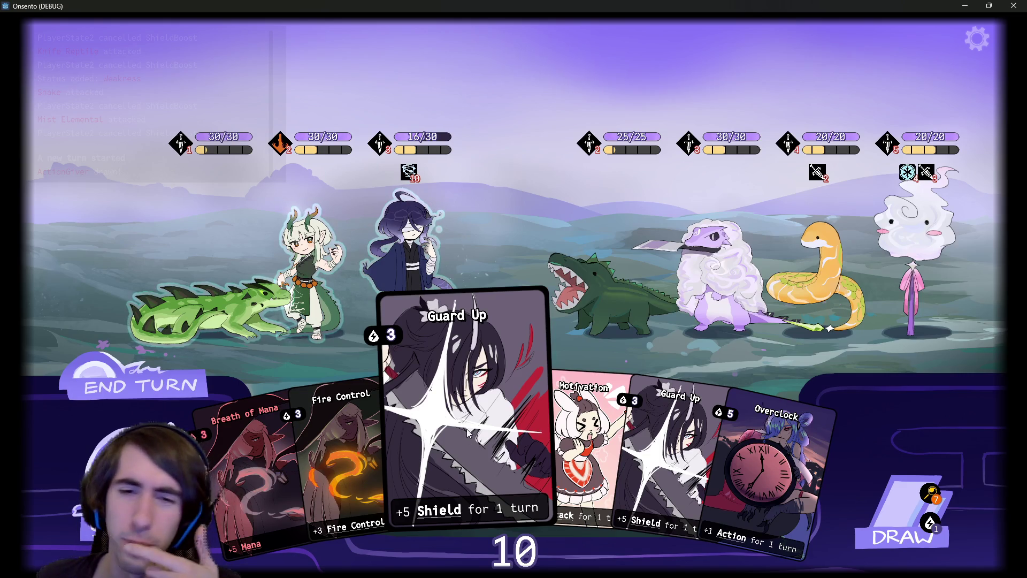
pyautogui.click(932, 492)
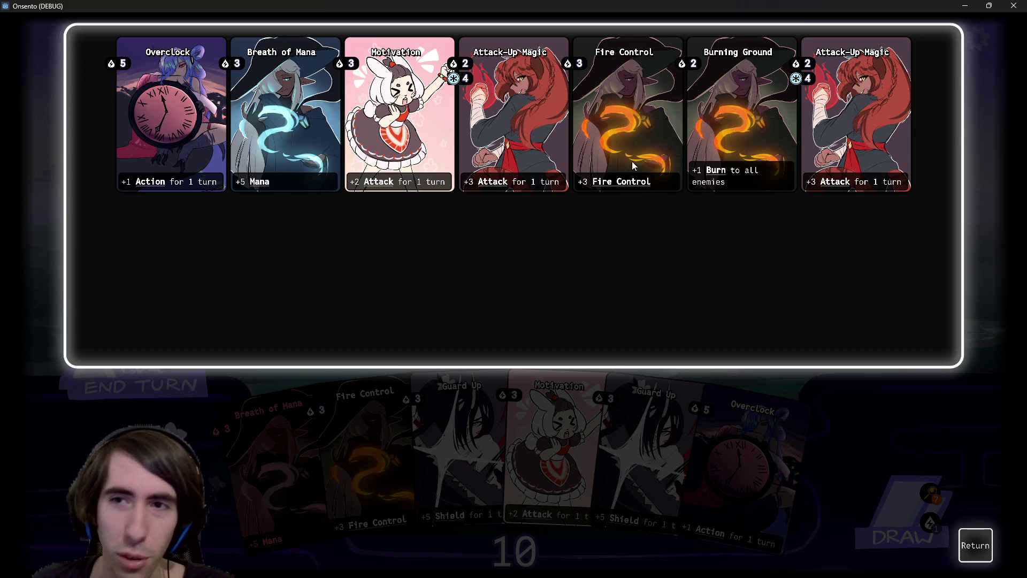
pyautogui.click(974, 560)
pyautogui.click(903, 502)
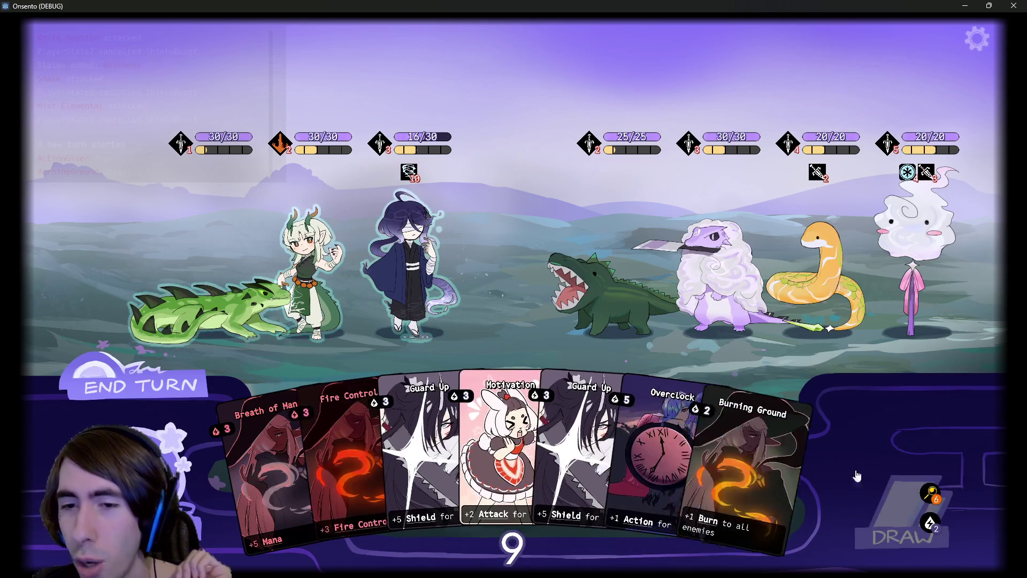
pyautogui.click(884, 497)
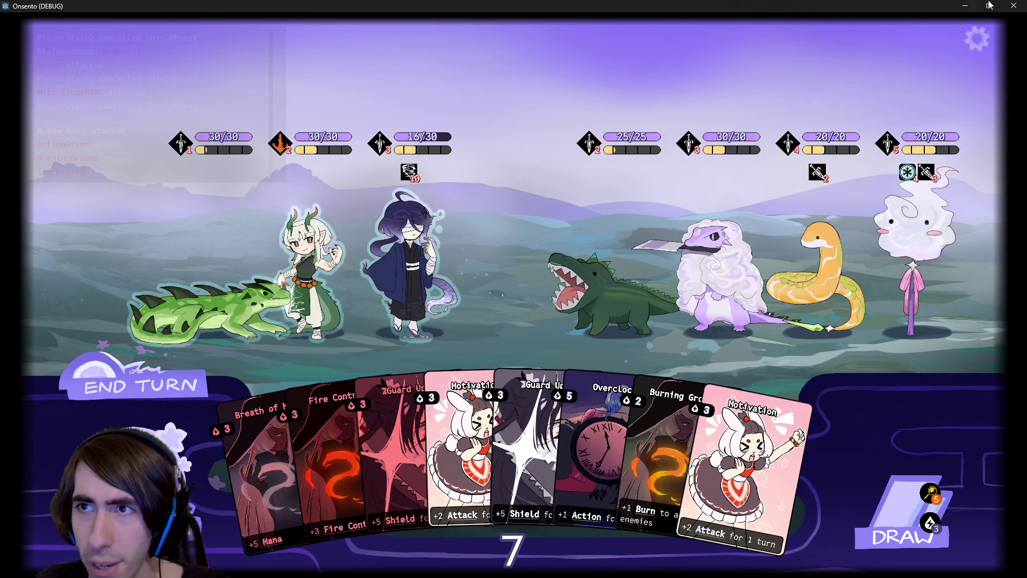
# Abandon the current quest from the pause menu and return to the lobby
pyautogui.click(976, 40)
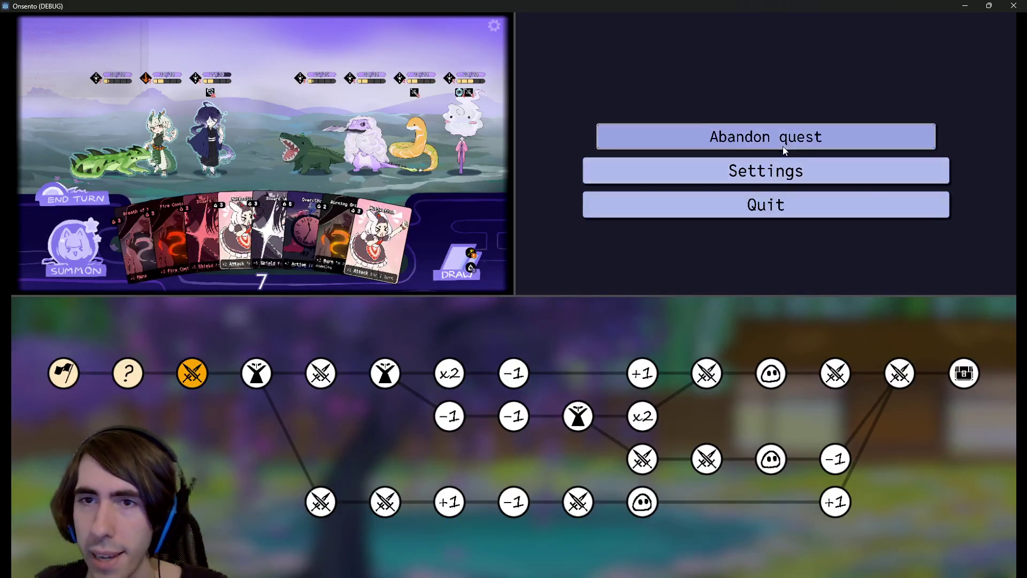
pyautogui.click(782, 144)
pyautogui.click(467, 340)
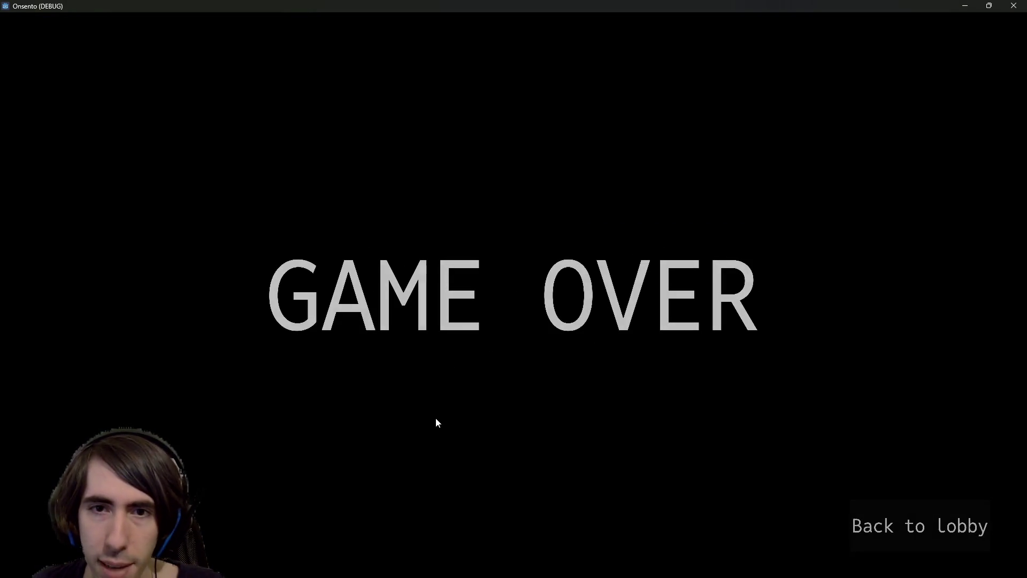
pyautogui.click(862, 530)
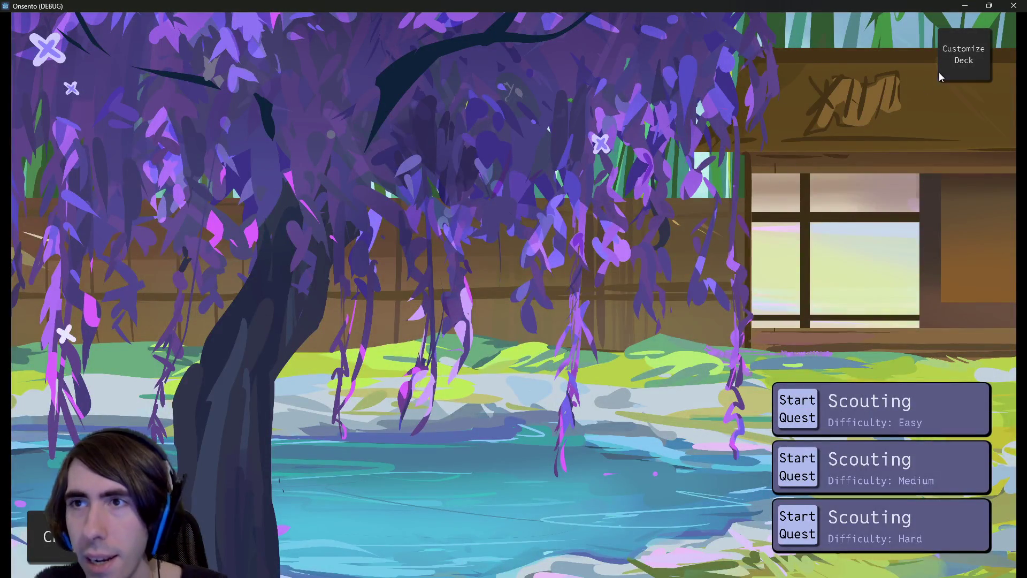
# Look over stored units and cards in deck customization, then Save & Confirm
pyautogui.click(964, 55)
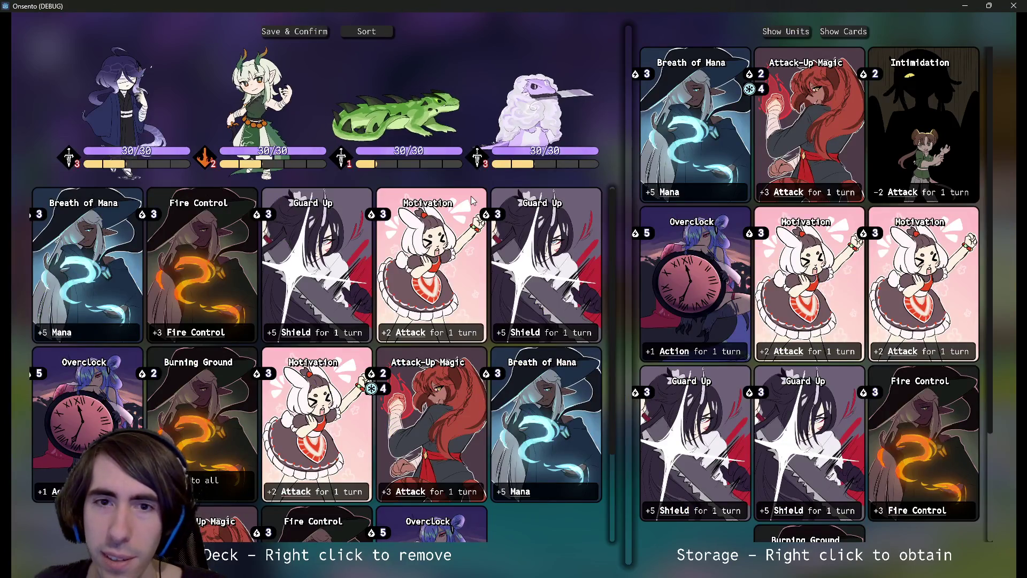
pyautogui.click(808, 35)
pyautogui.scroll(-3, 813, 267)
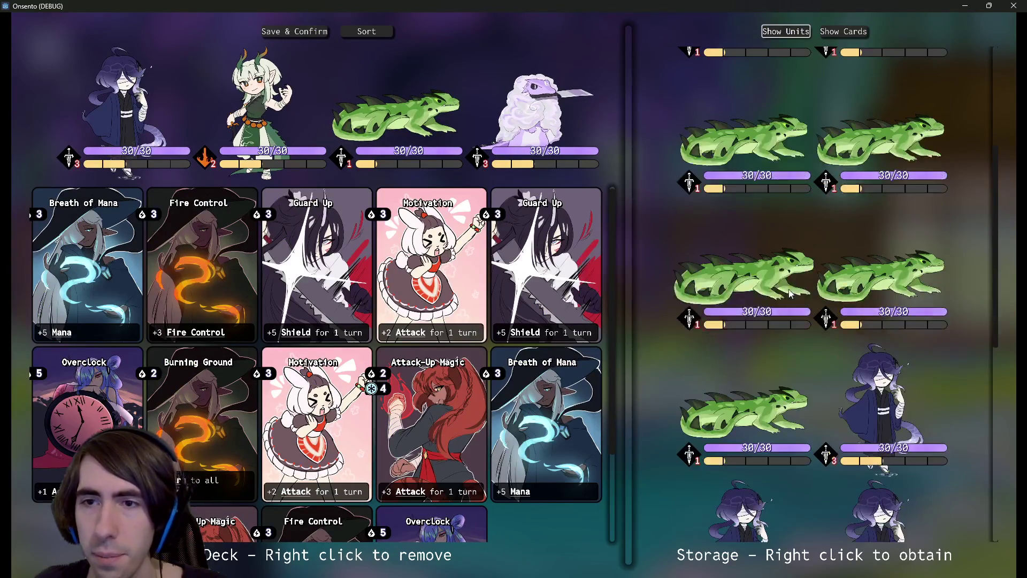
pyautogui.scroll(3, 813, 214)
pyautogui.click(843, 31)
pyautogui.scroll(-3, 447, 386)
pyautogui.scroll(3, 446, 386)
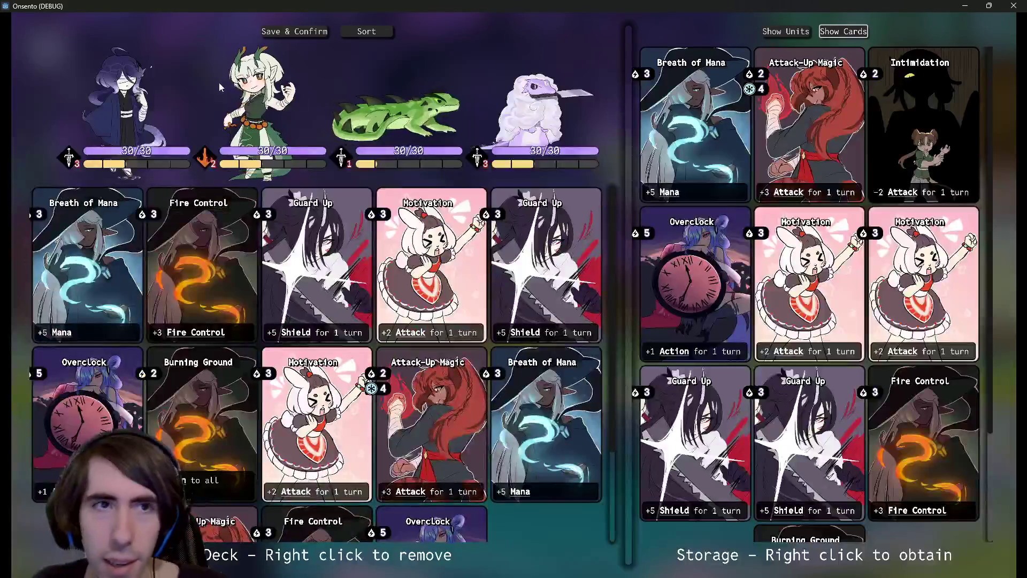
pyautogui.click(299, 31)
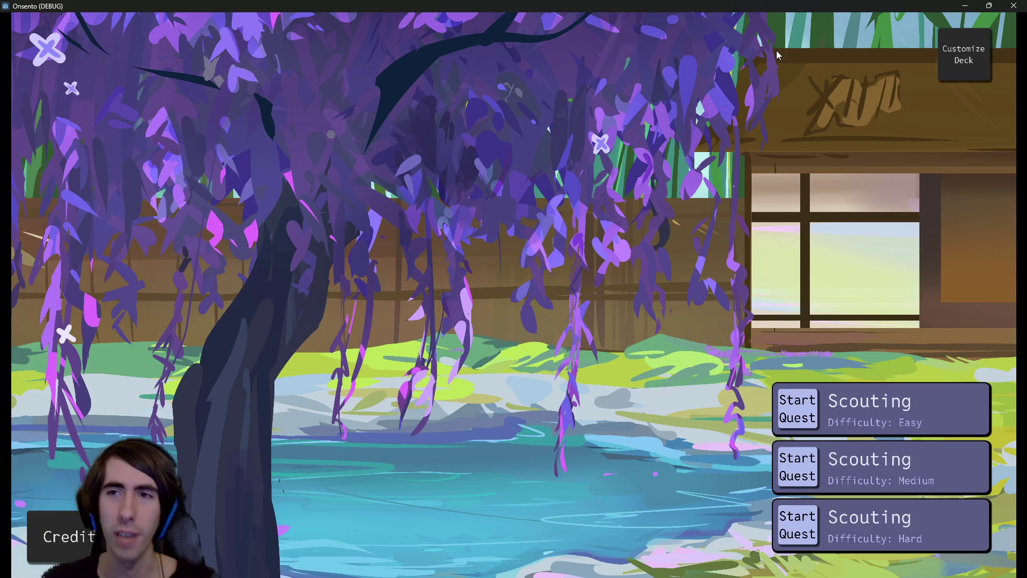
# Save the deck, start a new quest, confirm the team, and bring up the pause menu
pyautogui.click(952, 54)
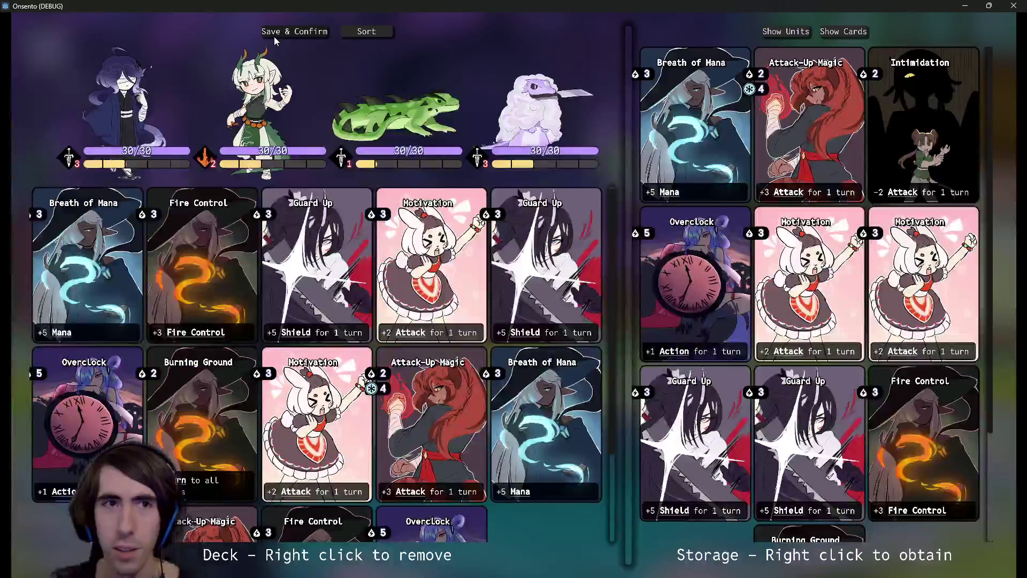
pyautogui.click(276, 33)
pyautogui.click(799, 407)
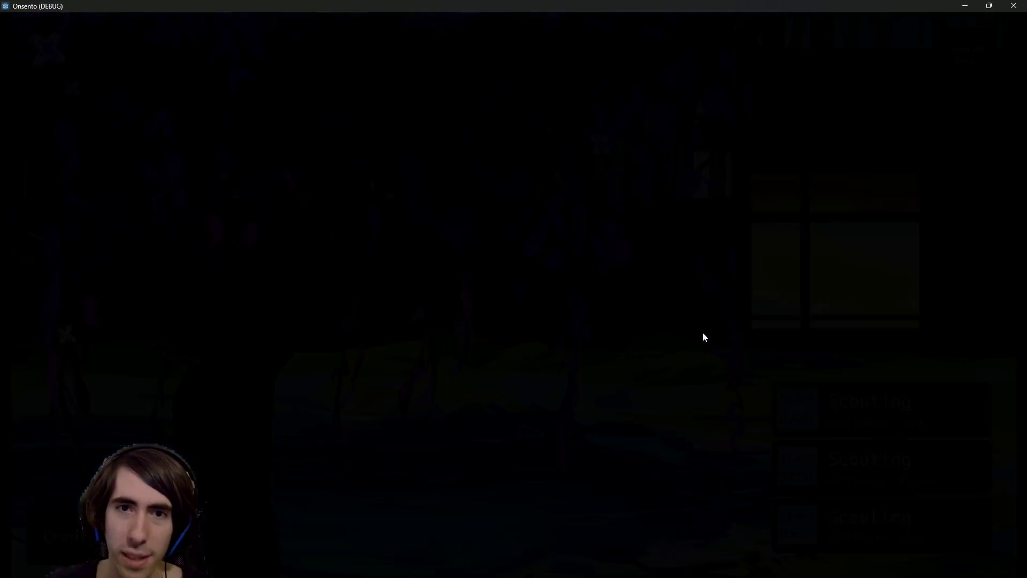
pyautogui.scroll(-2, 668, 353)
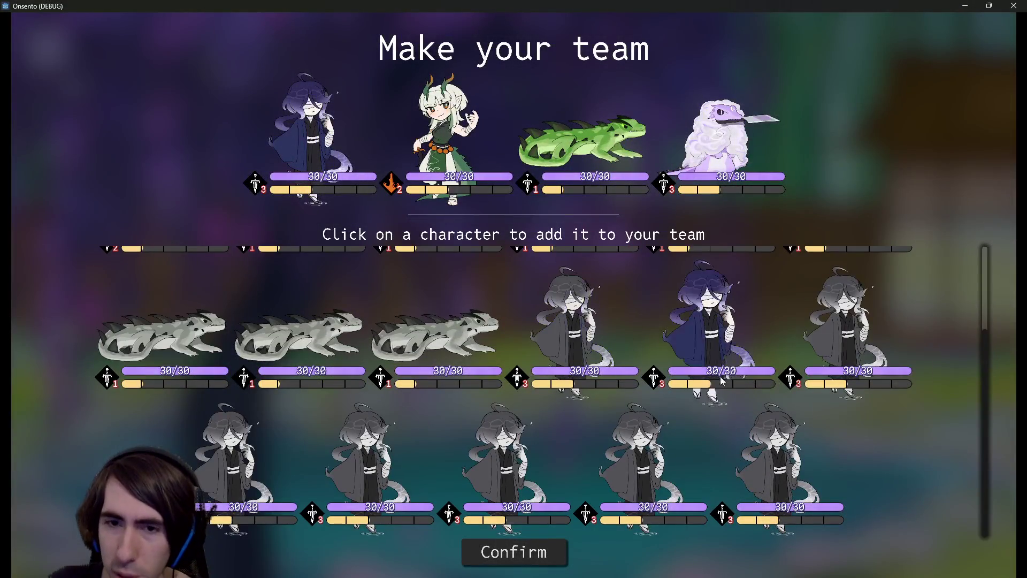
pyautogui.scroll(2, 534, 394)
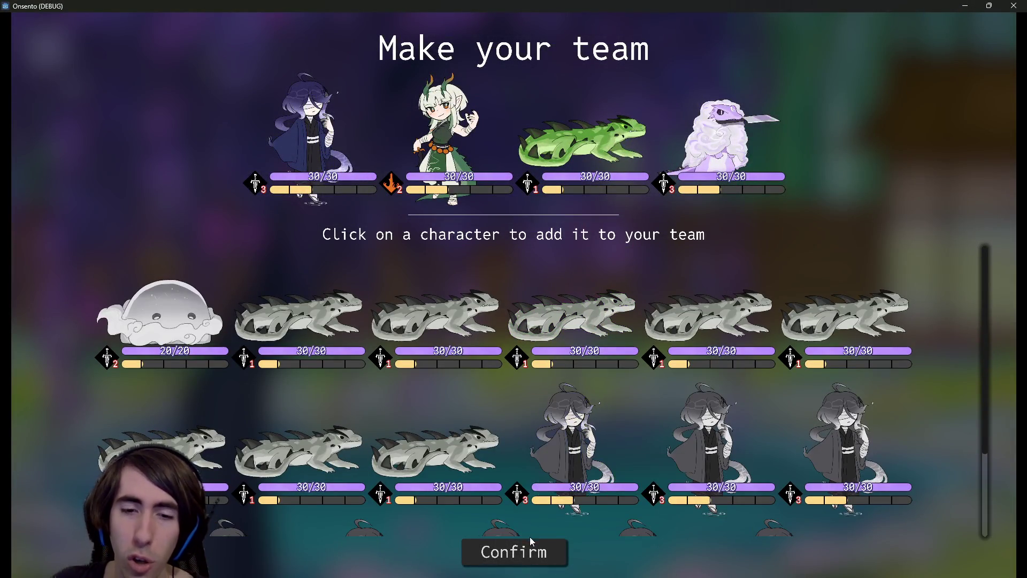
pyautogui.click(531, 551)
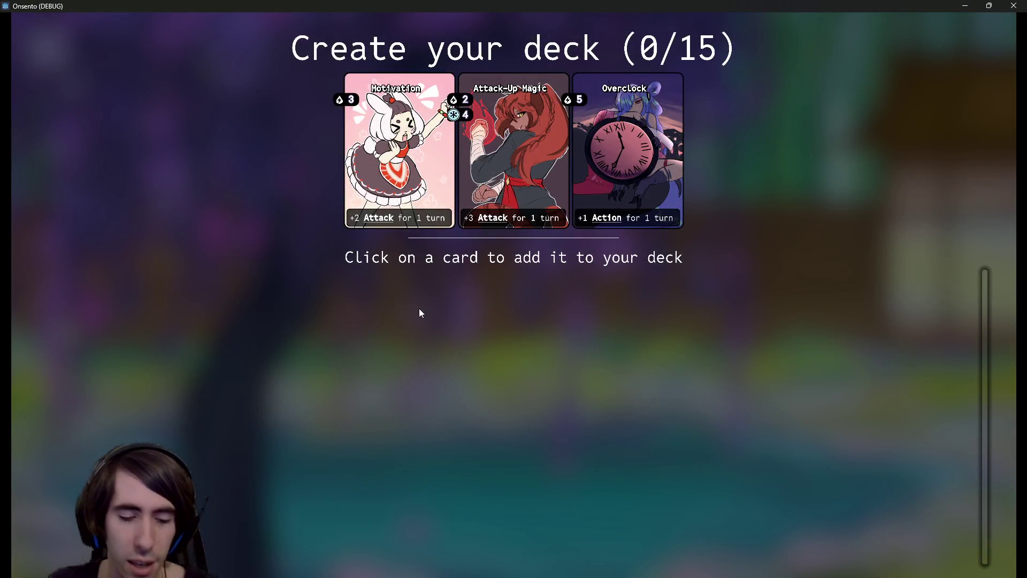
pyautogui.press('Escape')
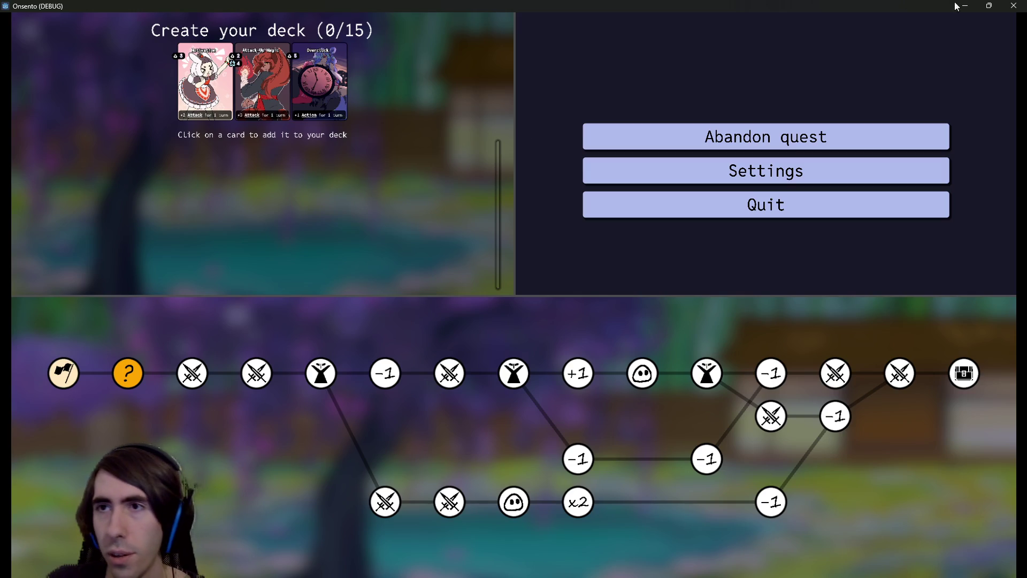
# Close the game window and quick-open minimap.tscn in the 2D view
pyautogui.click(1013, 6)
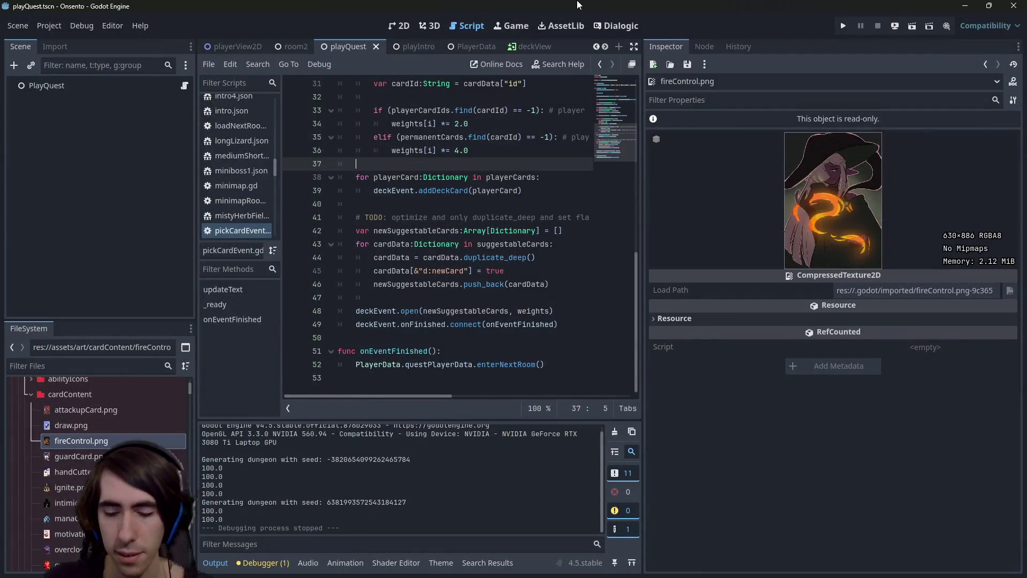
pyautogui.hotkey('shift', 'alt', 'o')
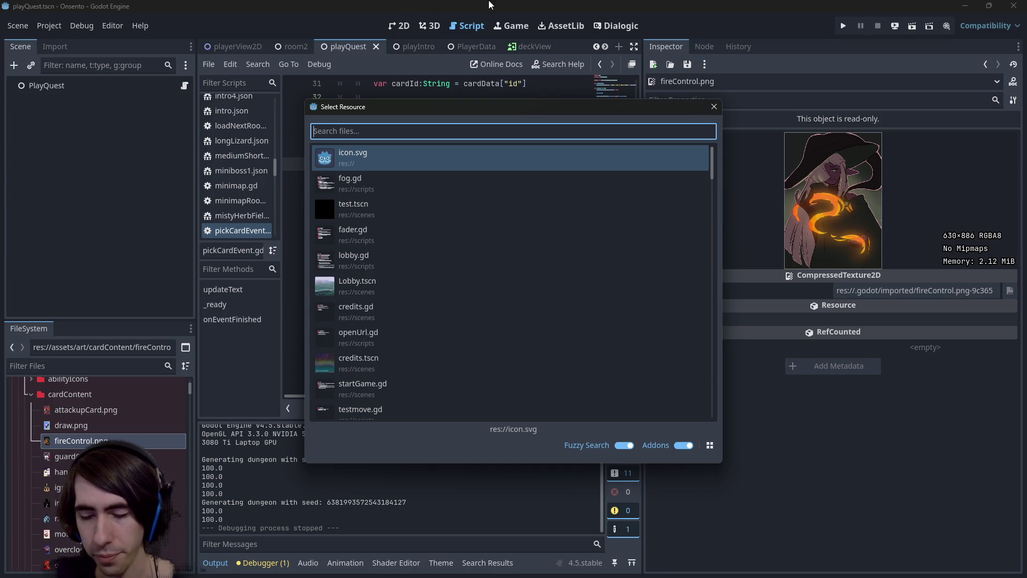
pyautogui.write('minimap')
pyautogui.press('Return')
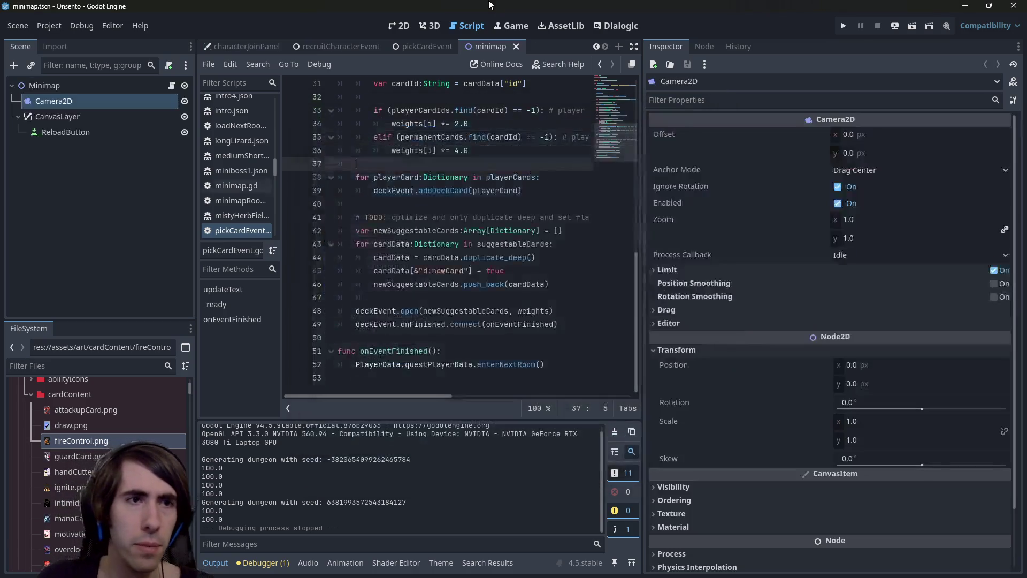
pyautogui.click(399, 26)
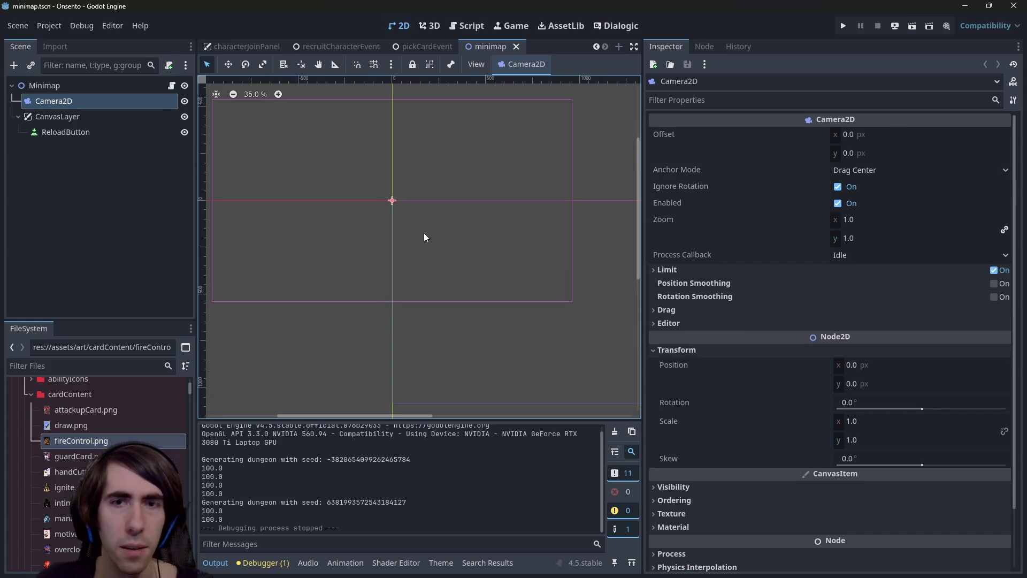
pyautogui.hotkey('alt', 'shift', 'o')
# Open BattleIngameMenu.tscn and add a Panel child node under CanvasLayer
pyautogui.write('battleingamemenu')
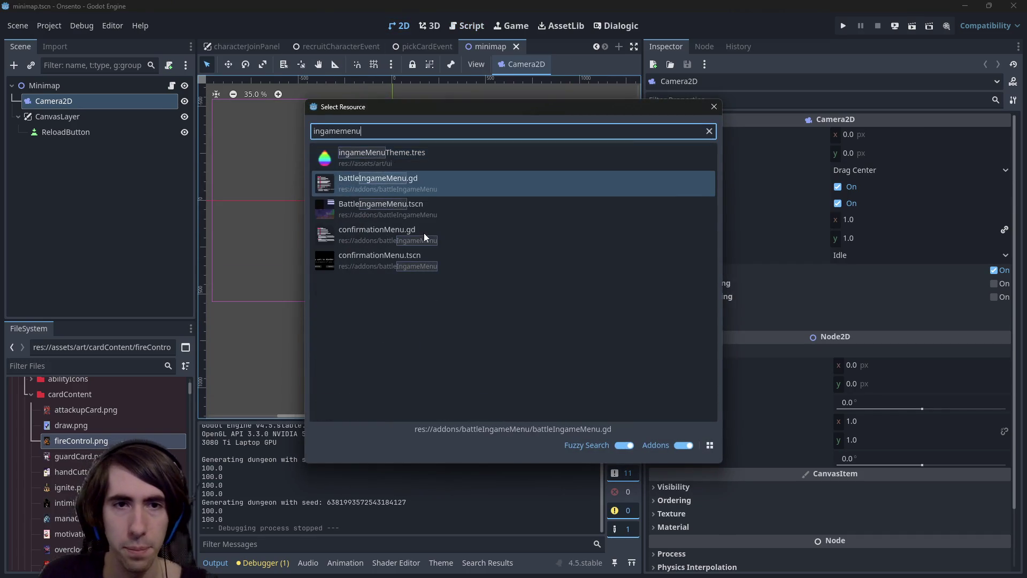
pyautogui.press('Return')
pyautogui.scroll(-2, 383, 187)
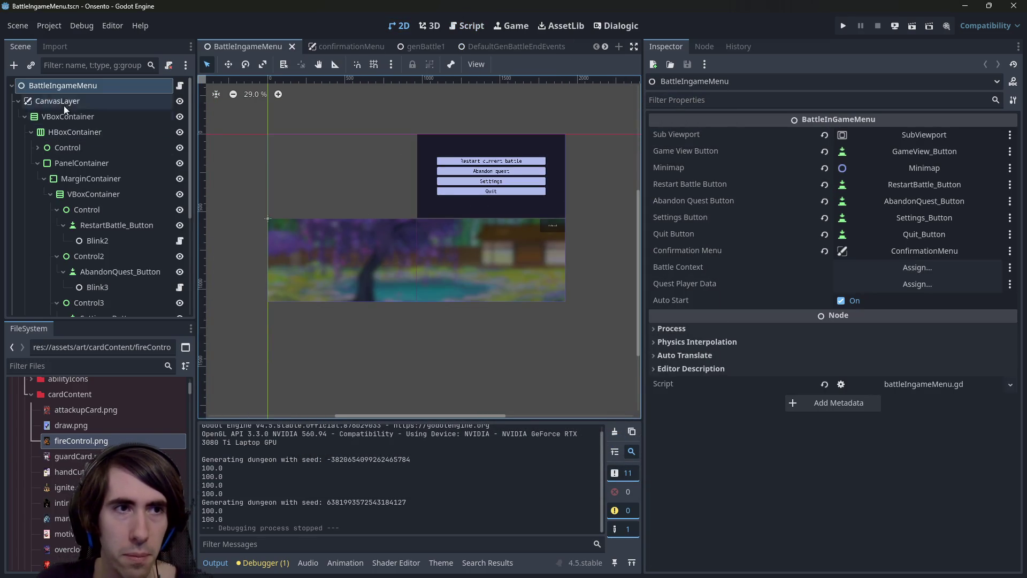
pyautogui.click(62, 103)
pyautogui.click(24, 116)
pyautogui.rightClick(57, 102)
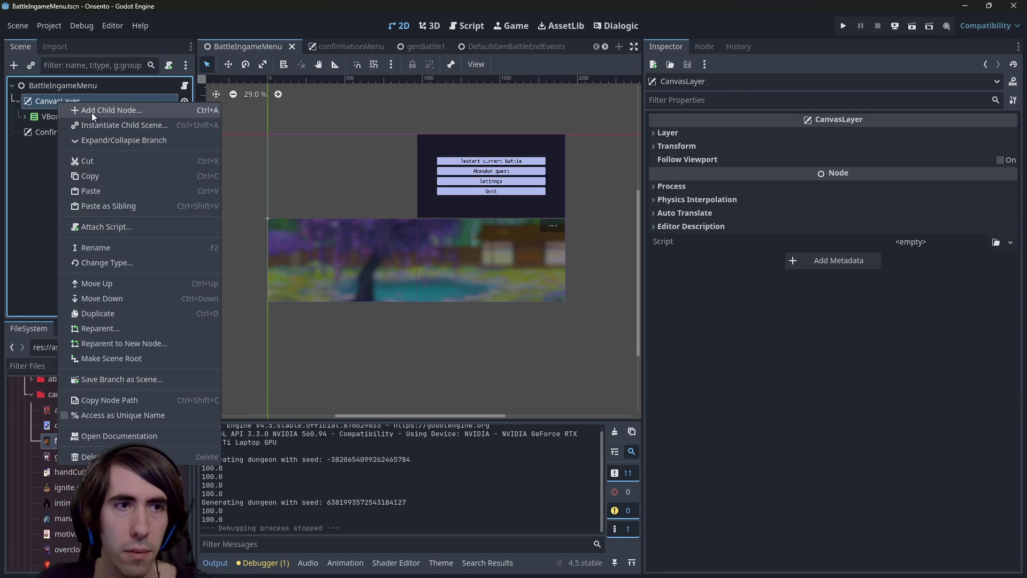
pyautogui.click(94, 110)
pyautogui.write('panel')
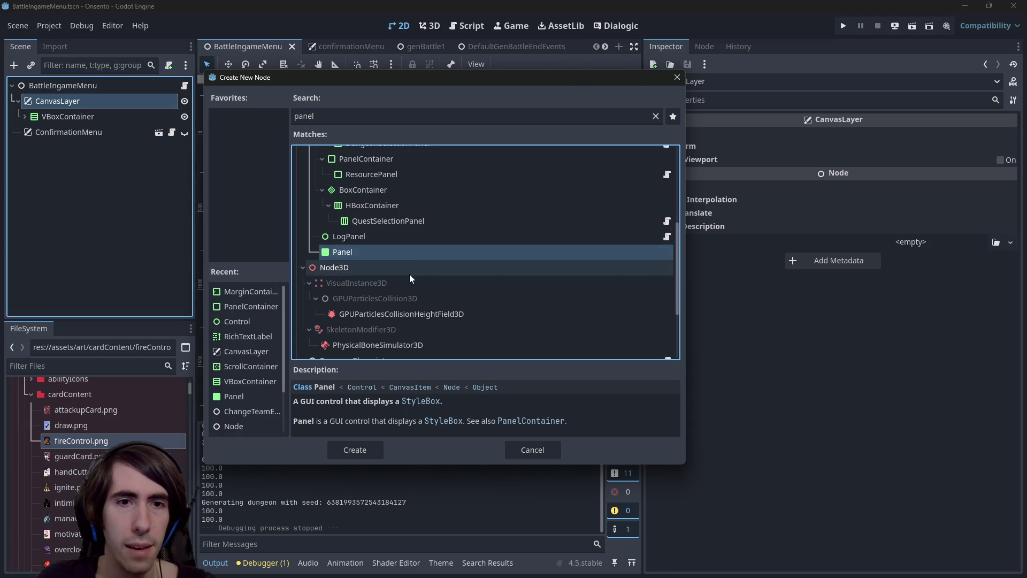
pyautogui.doubleClick(393, 252)
# Give the Panel Full Rect anchors, move VBoxContainer inside it, and save
pyautogui.moveTo(82, 136); pyautogui.dragTo(81, 105)
pyautogui.click(506, 60)
pyautogui.click(565, 162)
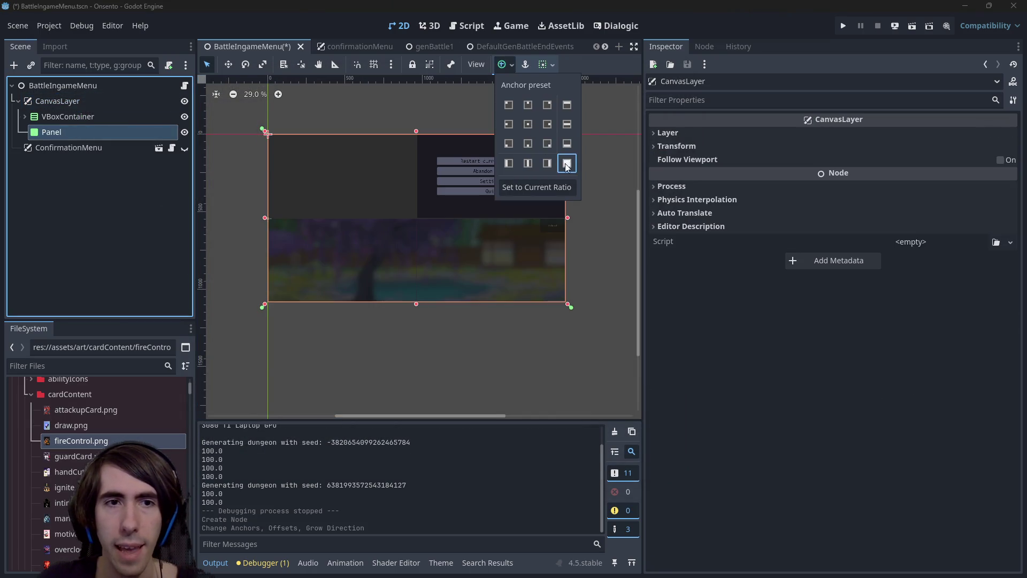
pyautogui.hotkey('ctrl', 's')
pyautogui.moveTo(64, 116); pyautogui.dragTo(79, 134)
pyautogui.click(74, 117)
pyautogui.hotkey('ctrl', 's')
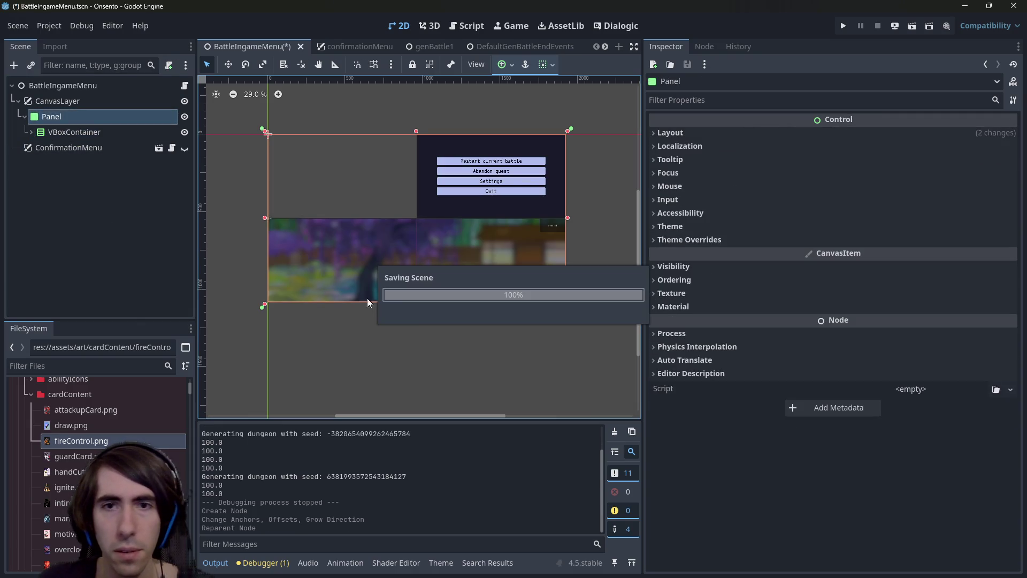
# Override the Panel style with a new StyleBoxFlat with black BG Color, and save
pyautogui.click(682, 240)
pyautogui.click(675, 252)
pyautogui.click(1009, 269)
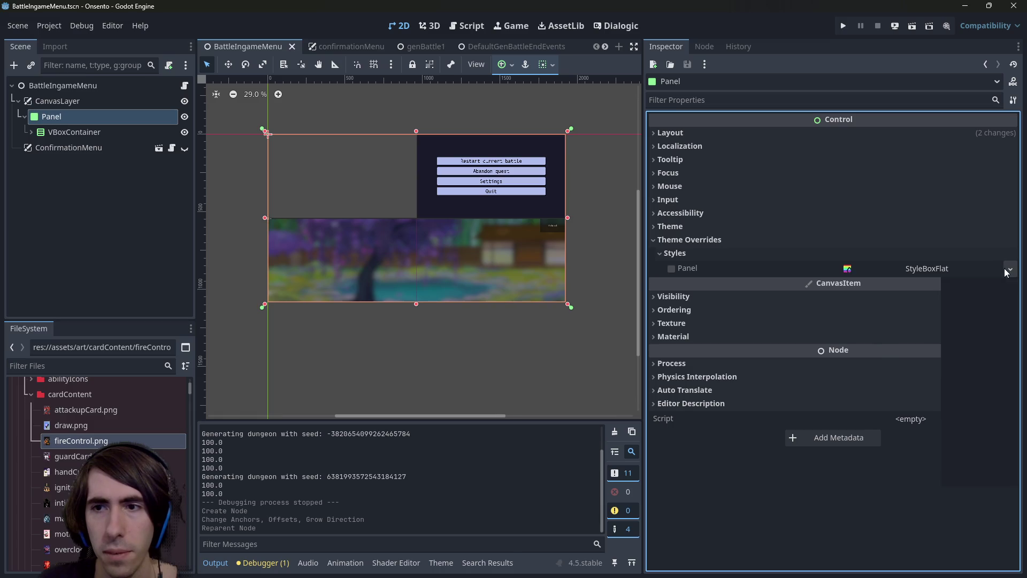
pyautogui.click(991, 329)
pyautogui.click(923, 268)
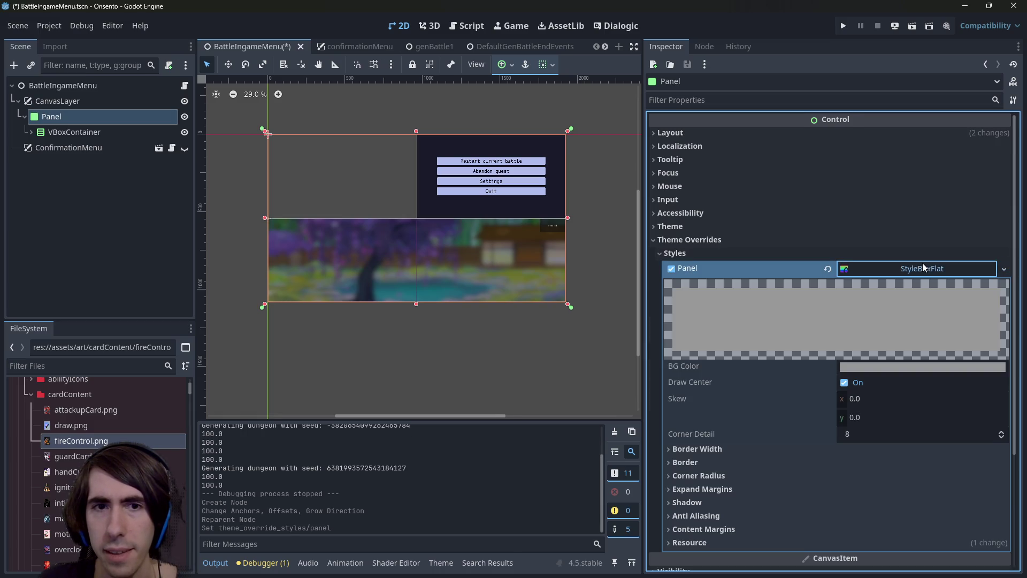
pyautogui.click(917, 367)
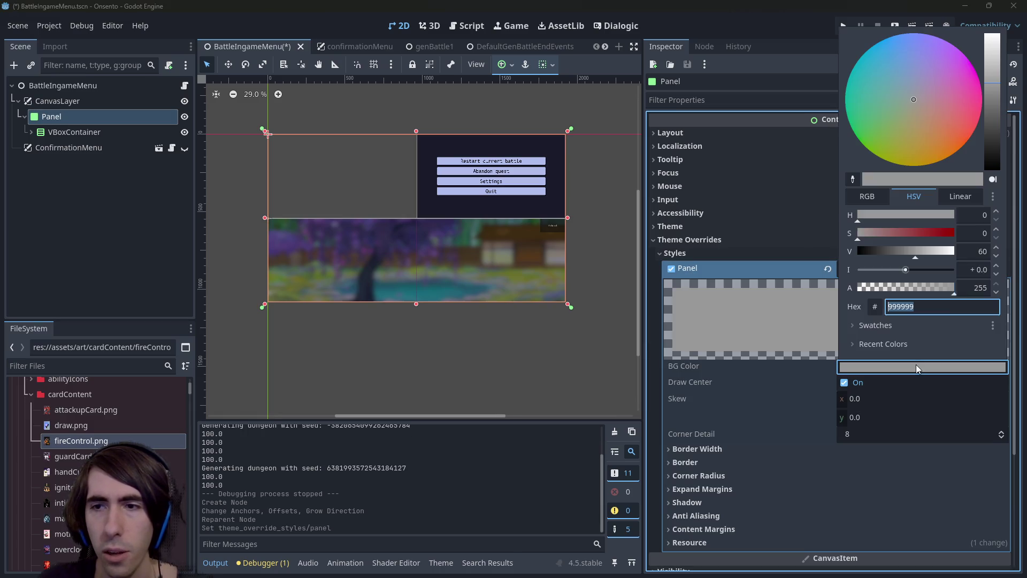
pyautogui.click(992, 167)
pyautogui.click(615, 25)
pyautogui.hotkey('ctrl', 's')
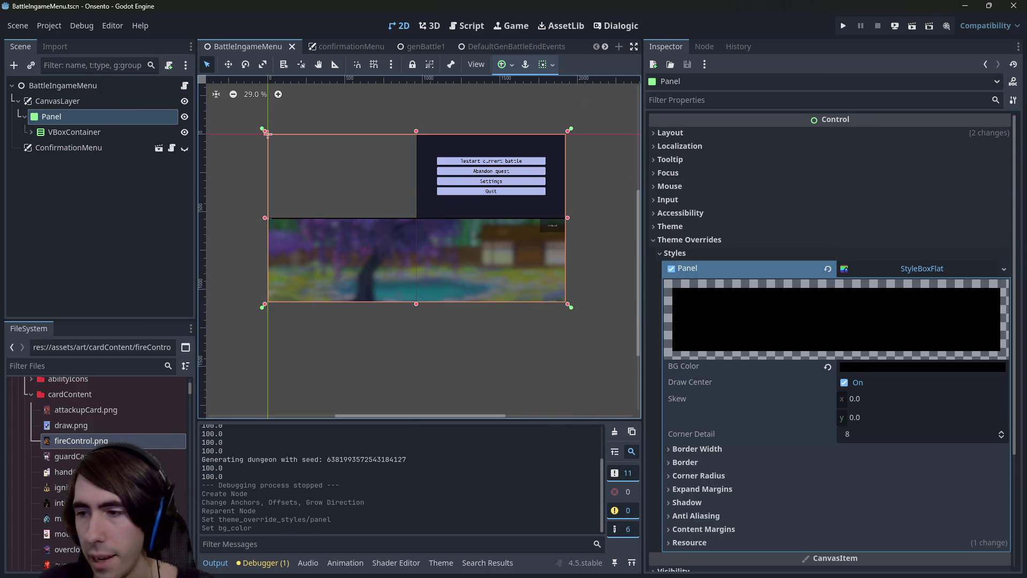
pyautogui.click(85, 117)
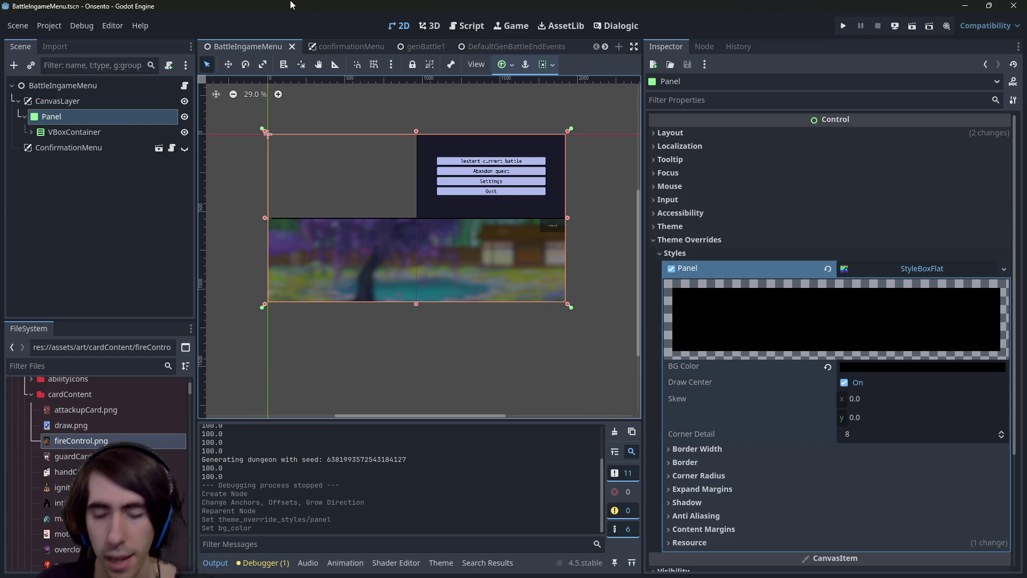
pyautogui.hotkey('shift', 'alt', 'o')
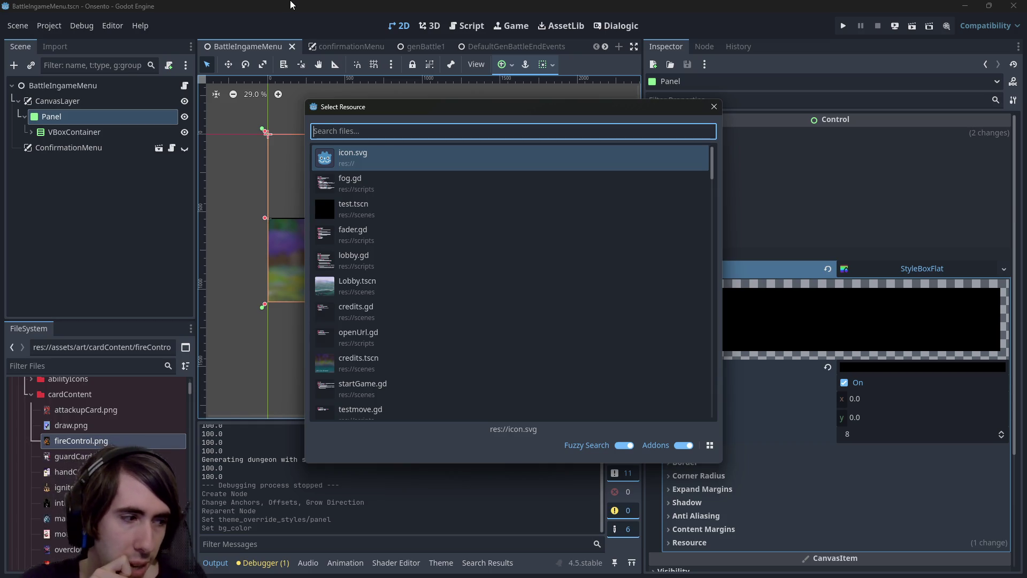
# Quick-open recruitCharacterEvent, open its characterJoinPanel scene, and select the Panel node
pyautogui.write('recruit')
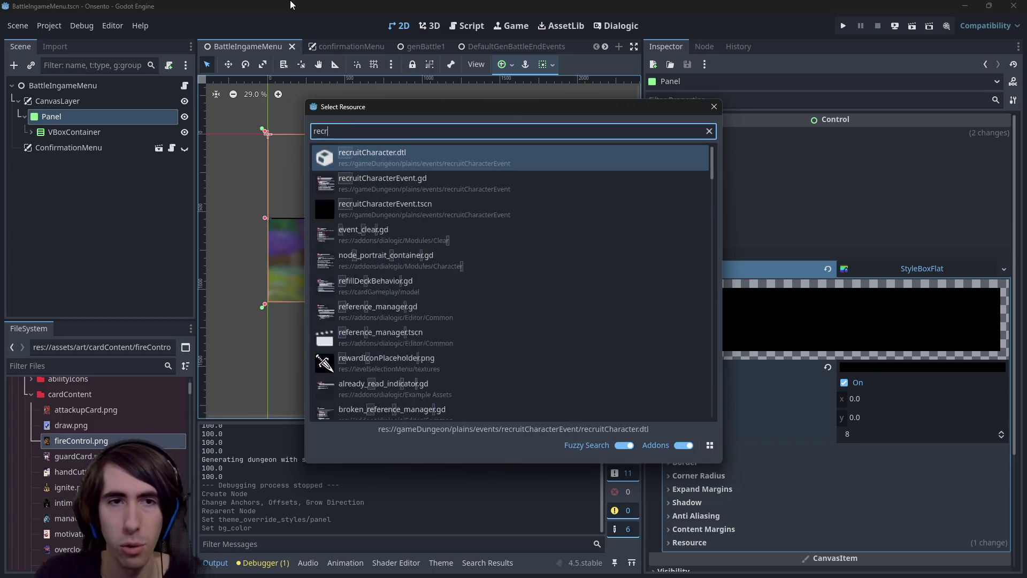
pyautogui.press('Down')
pyautogui.press('Down')
pyautogui.press('Return')
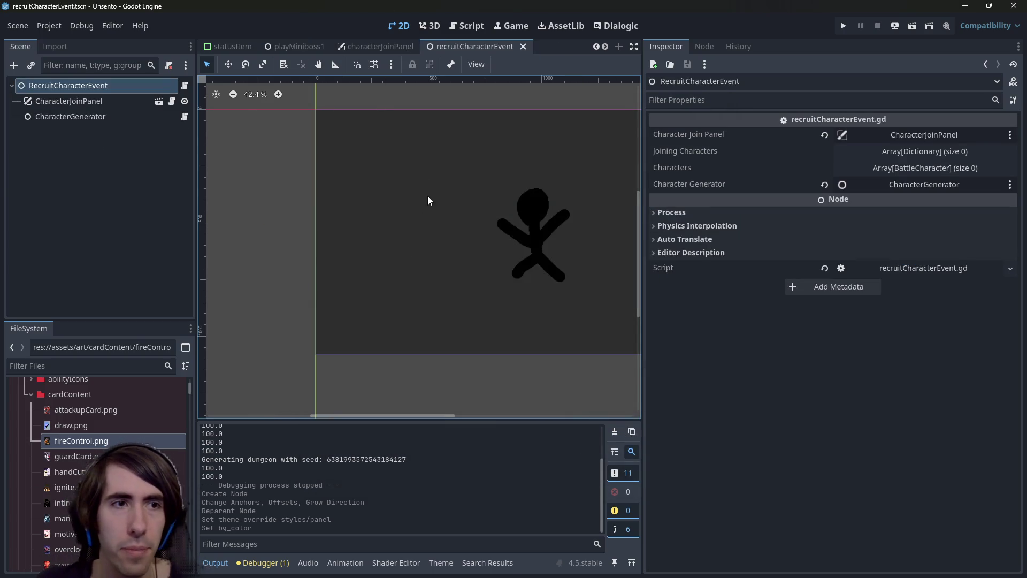
pyautogui.scroll(-2, 428, 196)
pyautogui.click(150, 101)
pyautogui.click(158, 101)
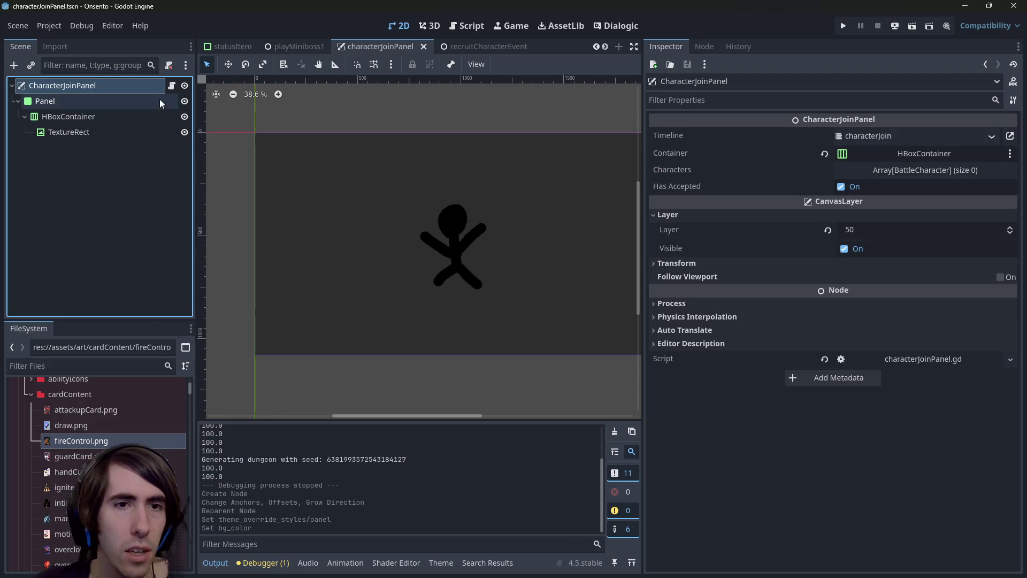
pyautogui.click(67, 100)
# Set the Panel's style override to a new StyleBoxFlat with black BG Color, and save
pyautogui.scroll(-1, 814, 423)
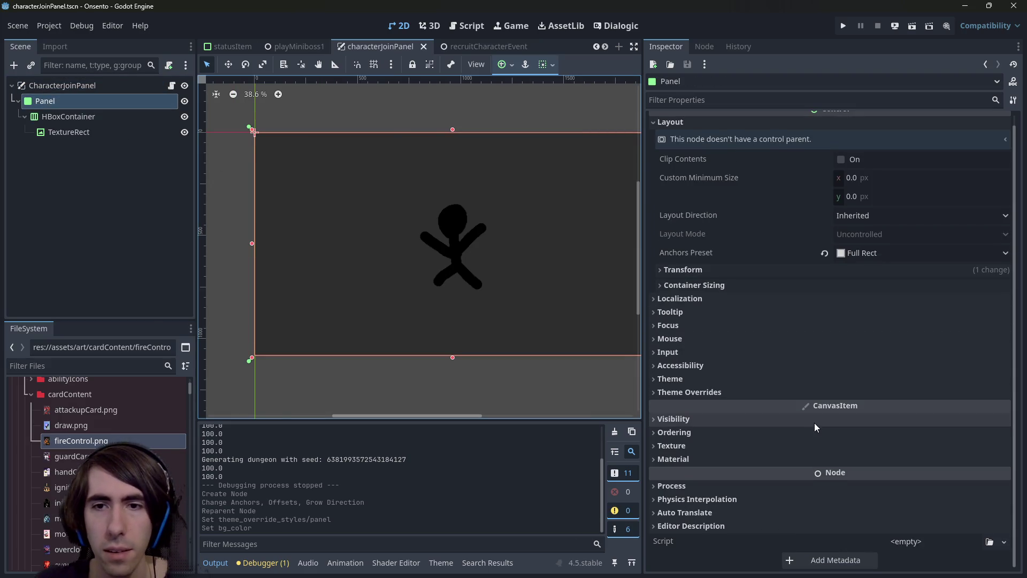
pyautogui.click(781, 391)
pyautogui.click(788, 404)
pyautogui.click(1003, 422)
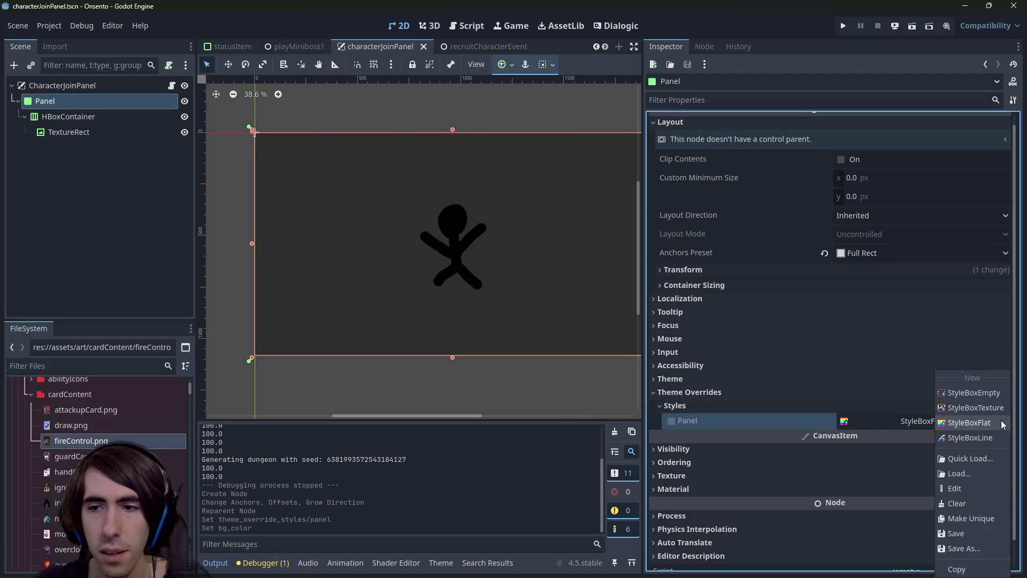
pyautogui.click(991, 423)
pyautogui.click(968, 427)
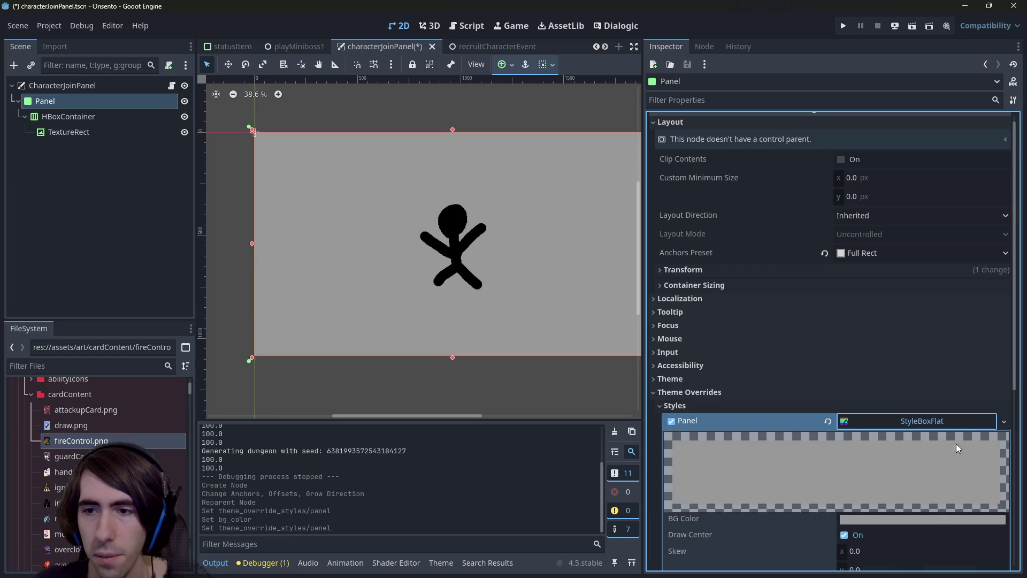
pyautogui.click(935, 521)
pyautogui.moveTo(998, 239); pyautogui.dragTo(1006, 412)
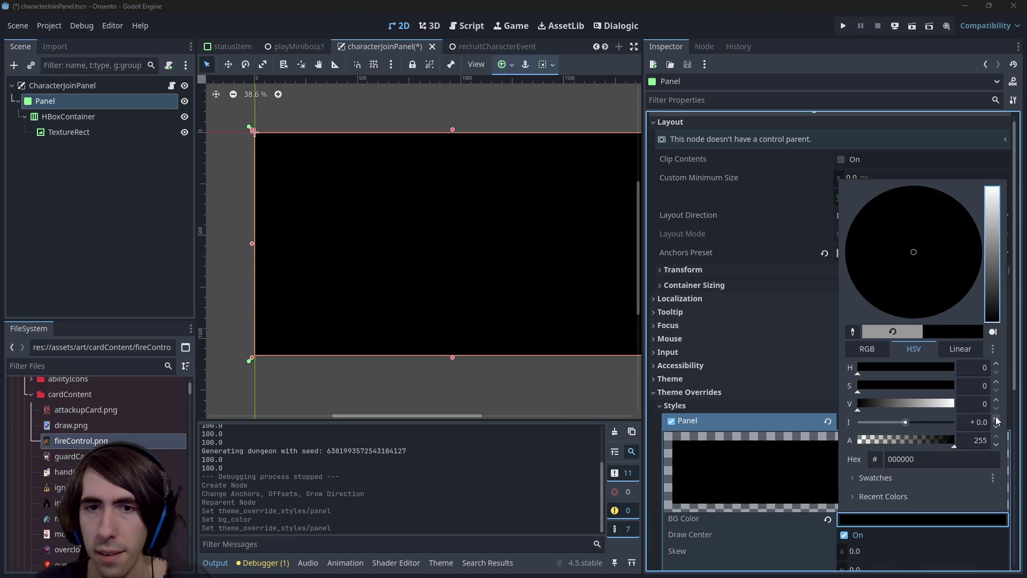
pyautogui.click(748, 4)
pyautogui.hotkey('ctrl', 's')
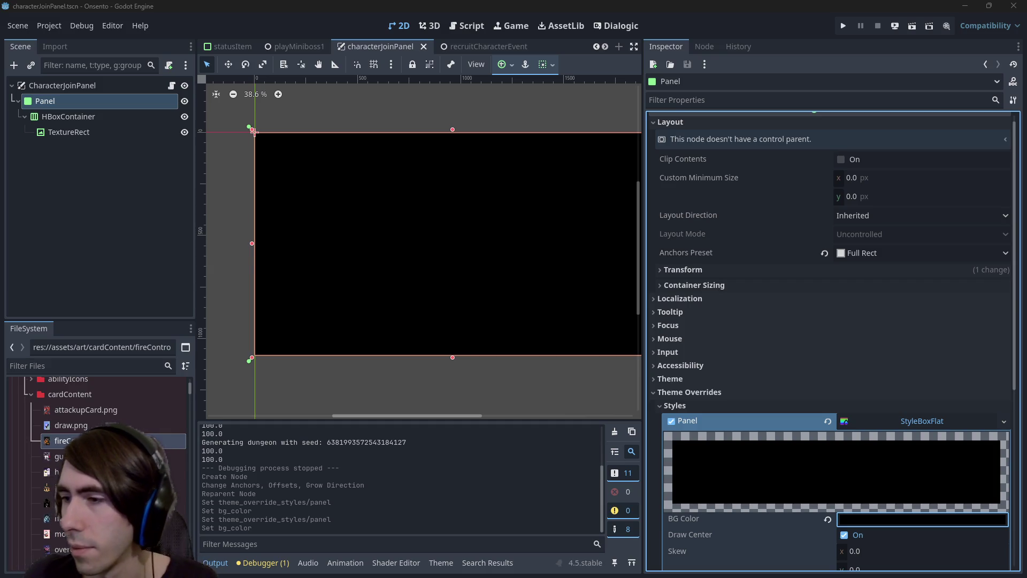
pyautogui.hotkey('alt', 'Tab')
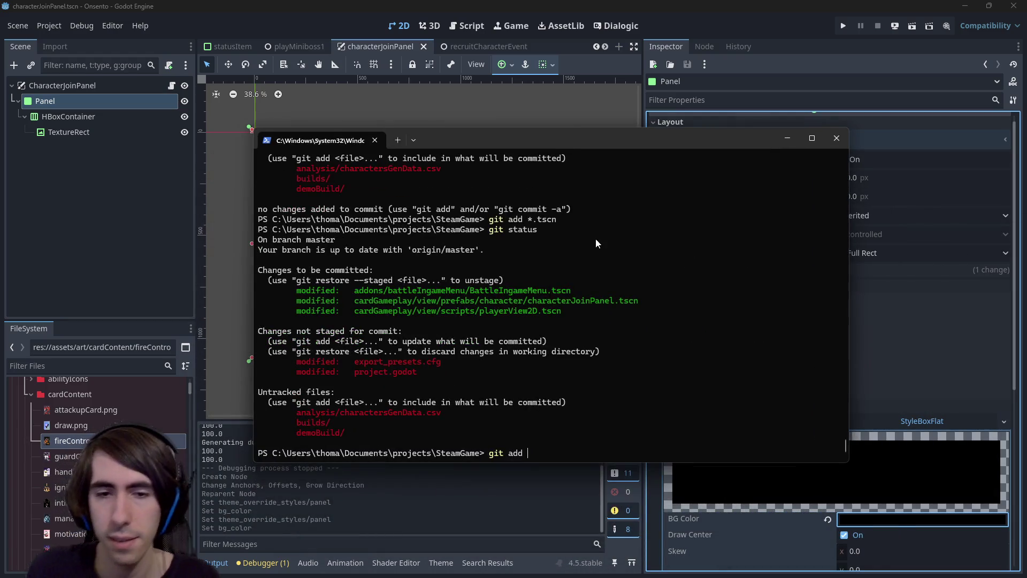
# Commit the staged scene changes with the message '[hotfix] black backgrounds added'
pyautogui.press('BackSpace')
pyautogui.press('BackSpace')
pyautogui.press('BackSpace')
pyautogui.write('commit -m "')
pyautogui.write('[hotfix] ')
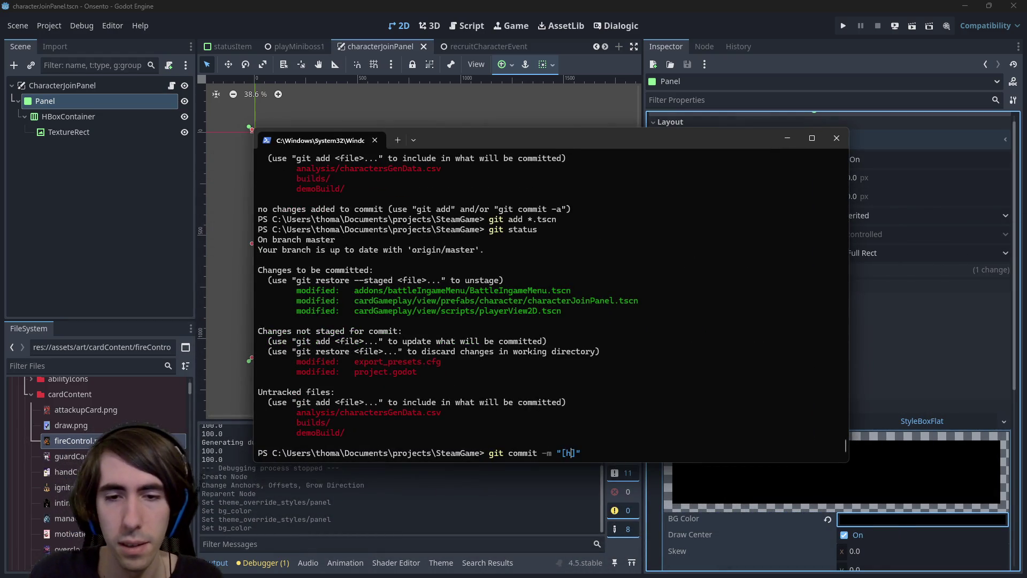
pyautogui.write('black bcakg')
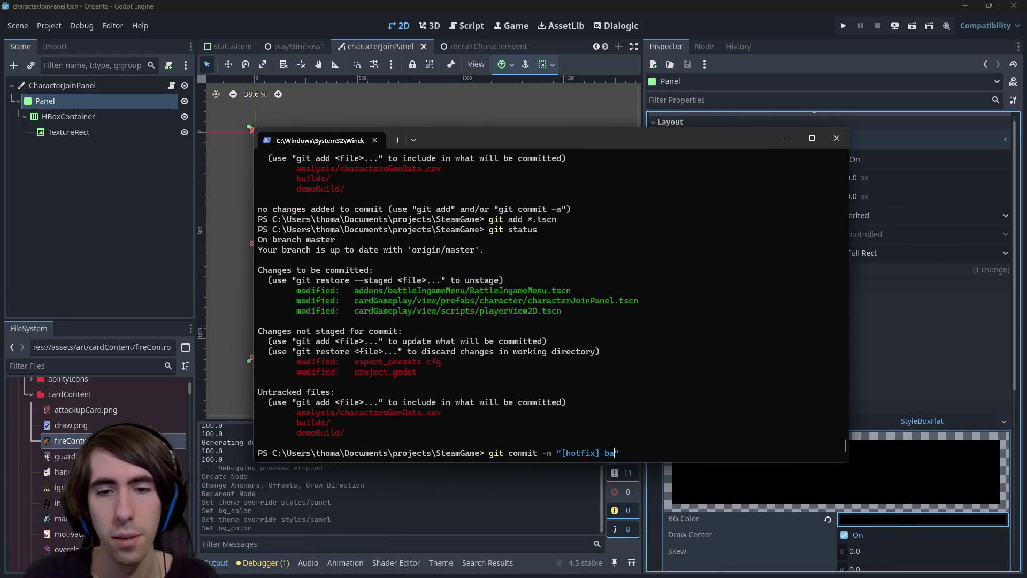
pyautogui.press('BackSpace')
pyautogui.press('BackSpace')
pyautogui.press('BackSpace')
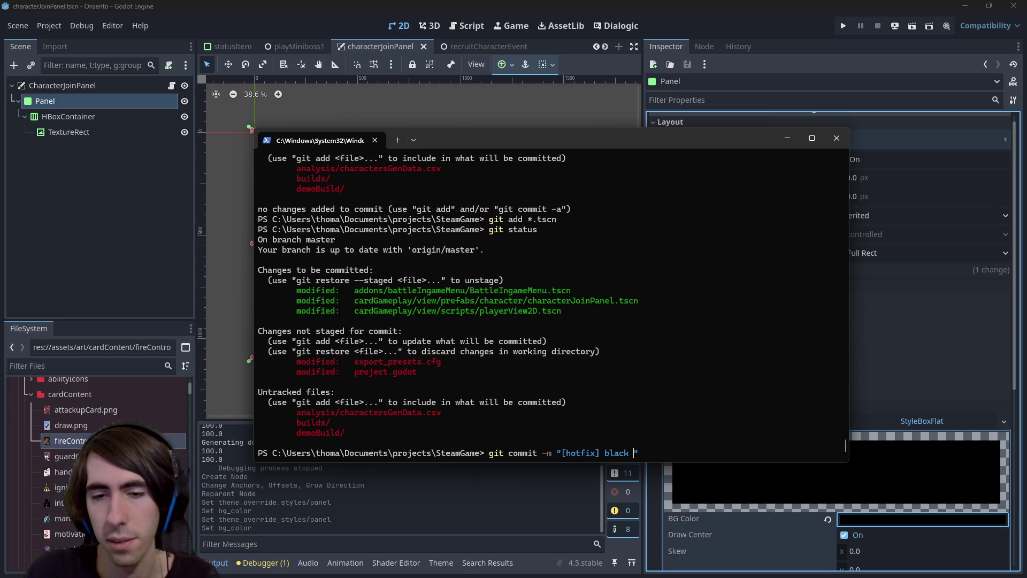
pyautogui.write('backgrounds added')
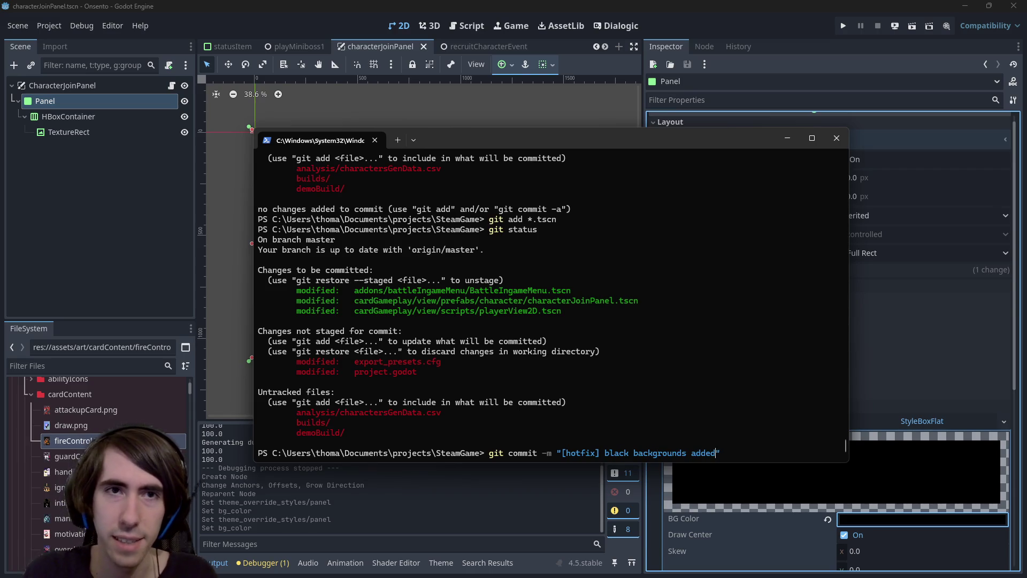
pyautogui.press('Return')
# Run git push to send the commit to the remote and minimize the terminal
pyautogui.write('git push')
pyautogui.press('Return')
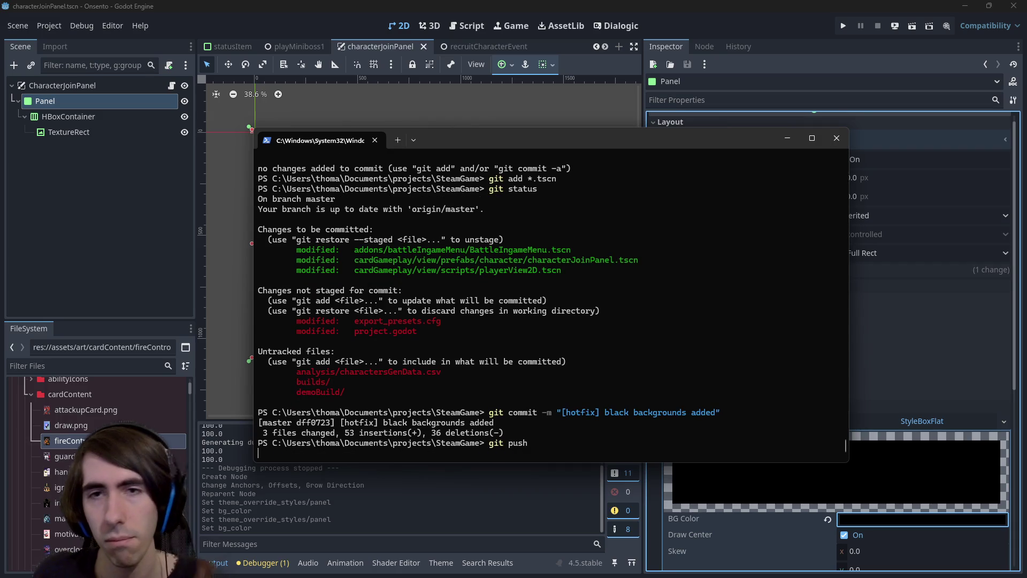
pyautogui.click(787, 138)
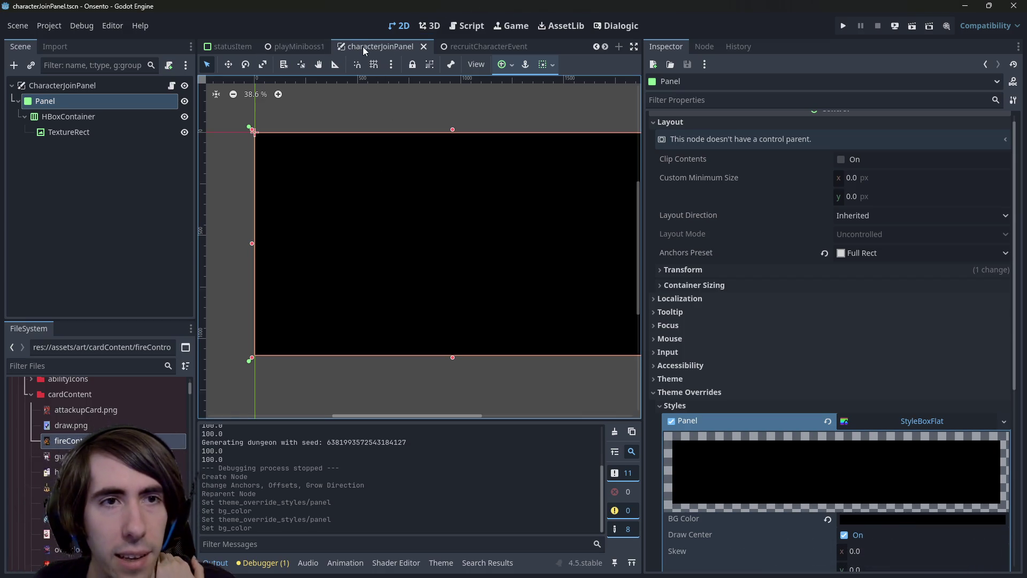
# Switch from the Godot editor to the onsento todo.md notes in VS Code
pyautogui.scroll(1, 363, 51)
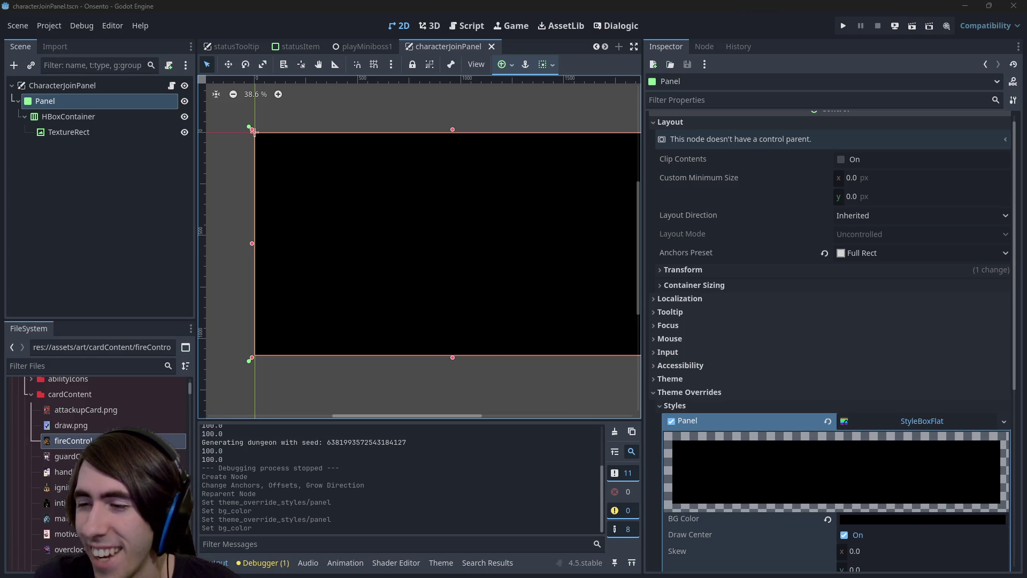
pyautogui.hotkey('alt', 'Tab')
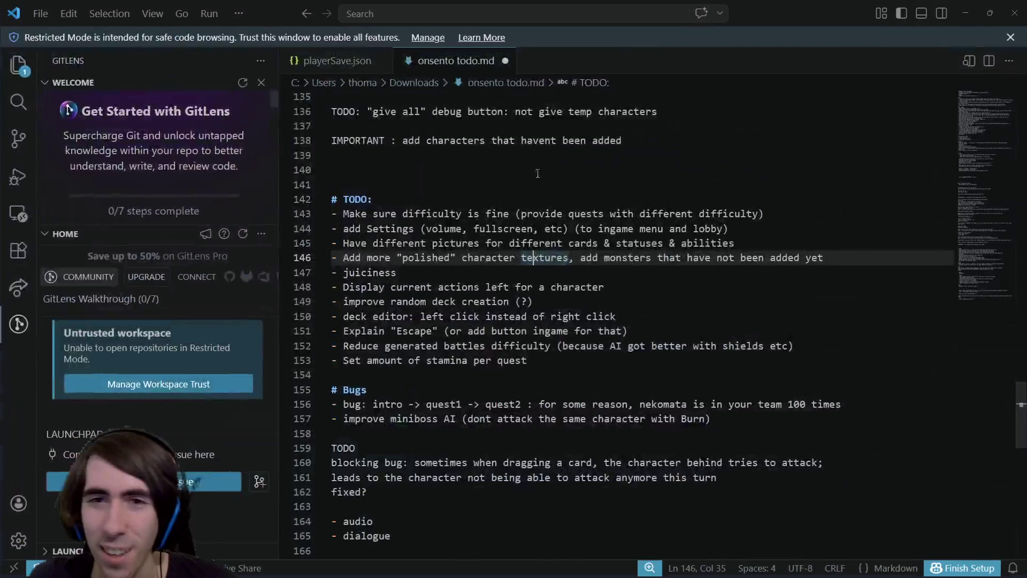
# Browse the TODO list in onsento todo.md, selecting the Settings item on line 144
pyautogui.scroll(15, 592, 224)
pyautogui.scroll(6, 592, 224)
pyautogui.scroll(-18, 575, 265)
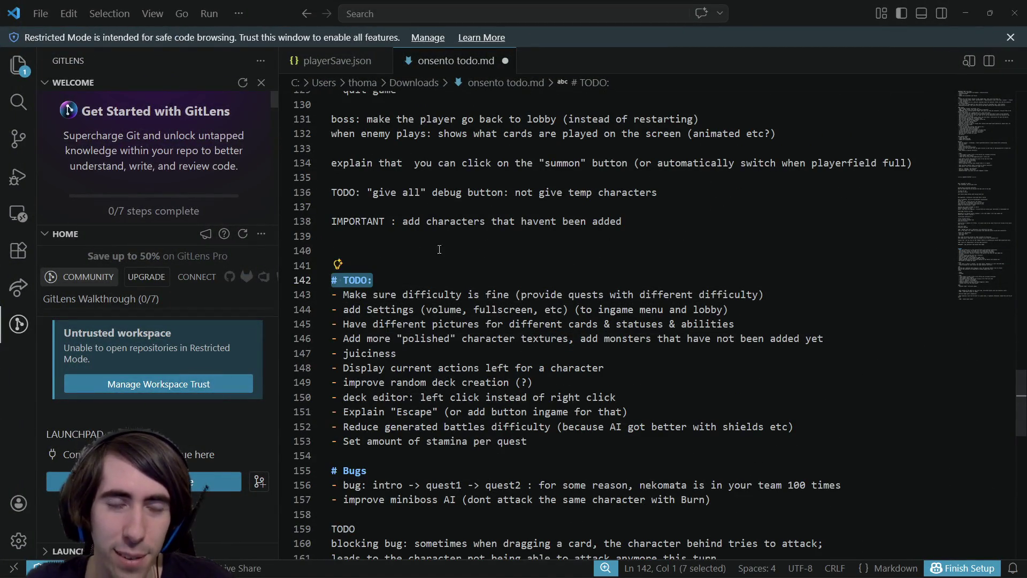
pyautogui.click(453, 247)
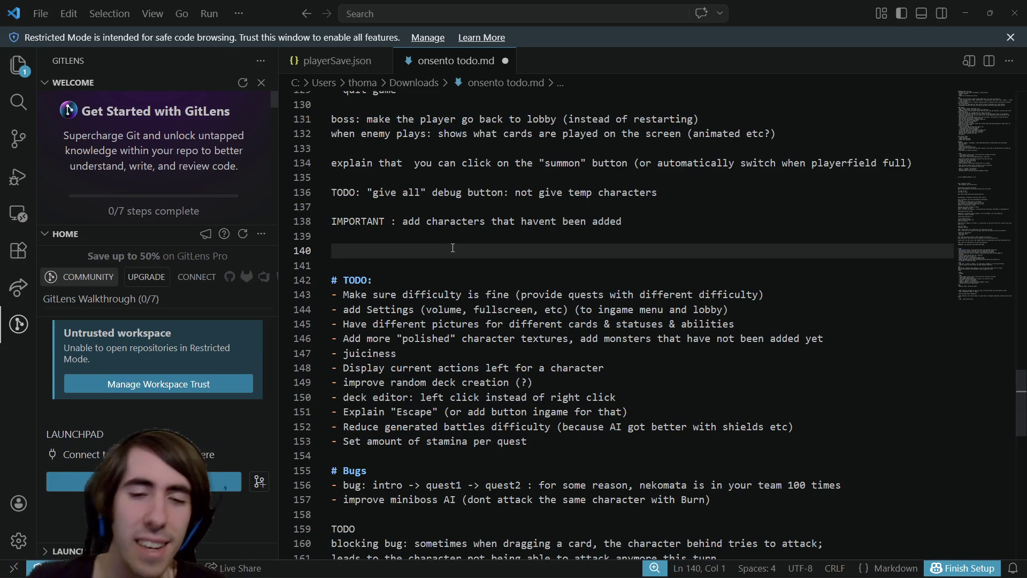
pyautogui.scroll(-1, 468, 308)
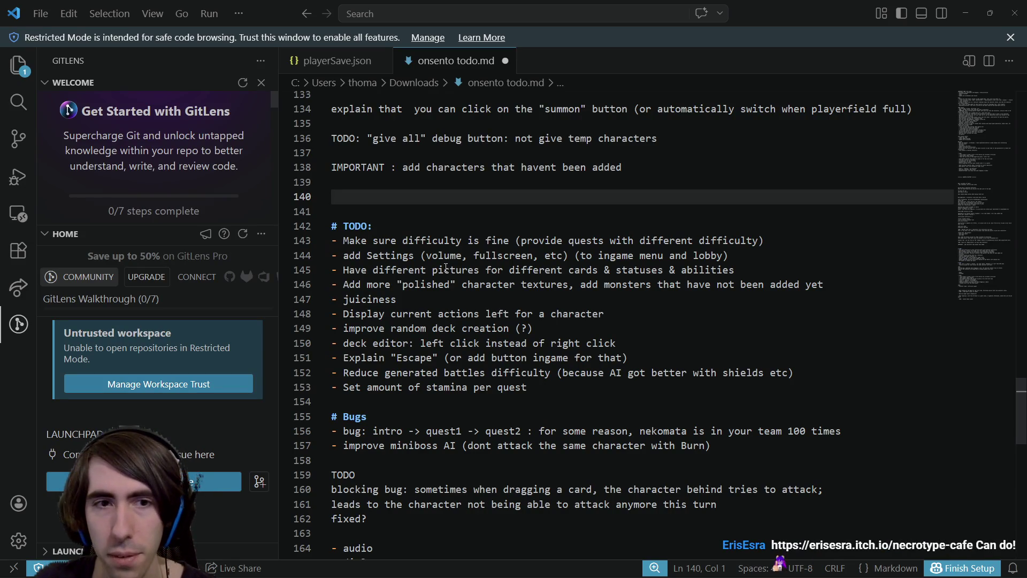
pyautogui.scroll(-1, 380, 222)
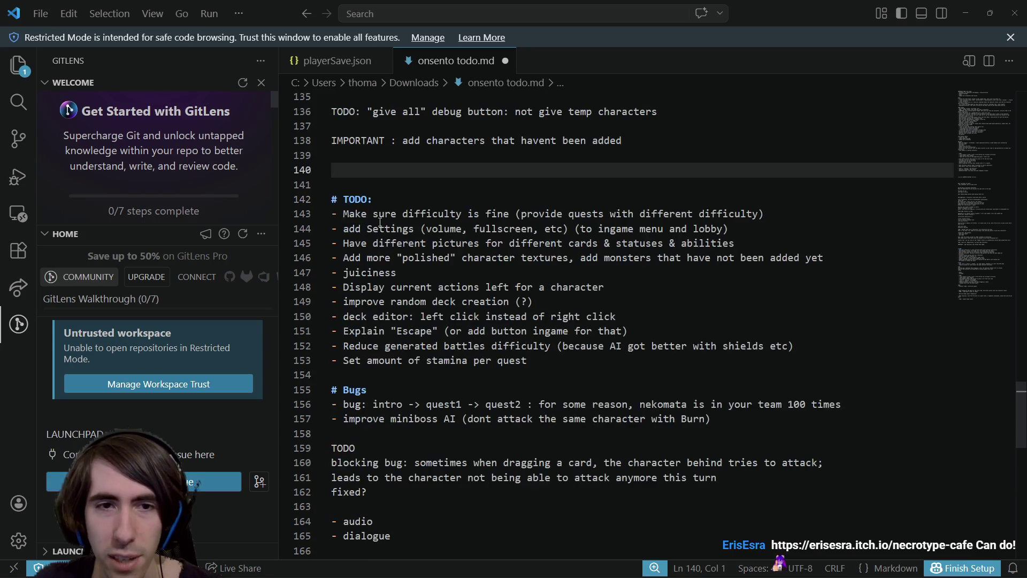
pyautogui.moveTo(373, 229); pyautogui.dragTo(762, 234)
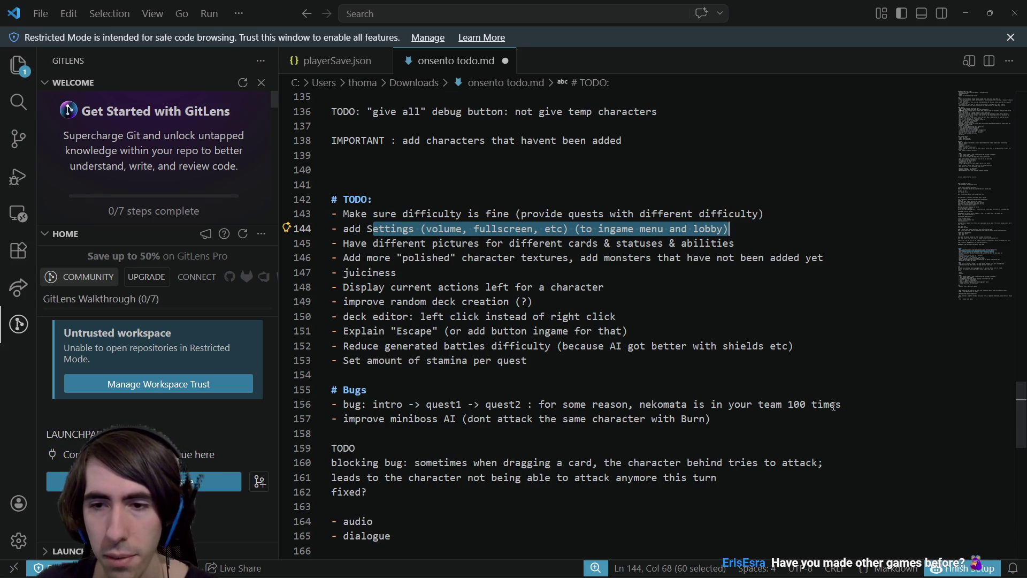
# Delete the nekomata team bug on line 156, save todo.md, and return to Godot
pyautogui.moveTo(840, 405)
pyautogui.mouseDown()
pyautogui.moveTo(587, 419)
pyautogui.moveTo(289, 407)
pyautogui.mouseUp()
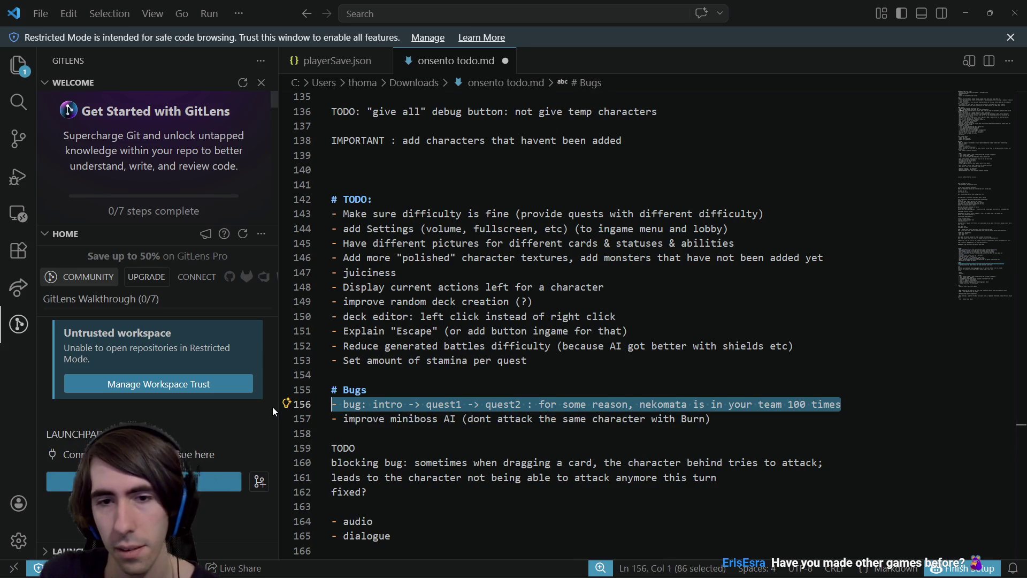
pyautogui.press('BackSpace')
pyautogui.press('BackSpace')
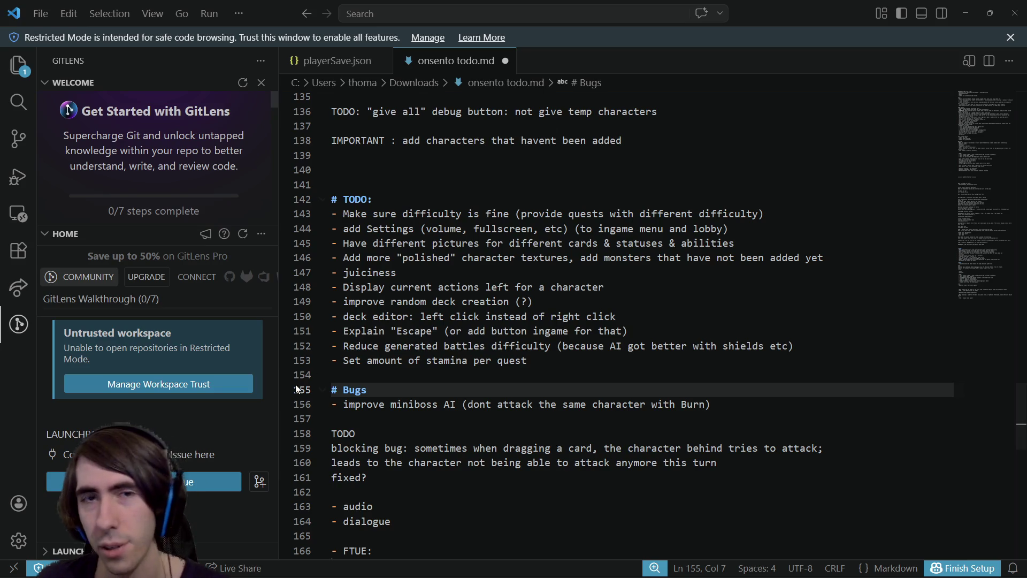
pyautogui.hotkey('ctrl', 's')
pyautogui.scroll(-2, 515, 252)
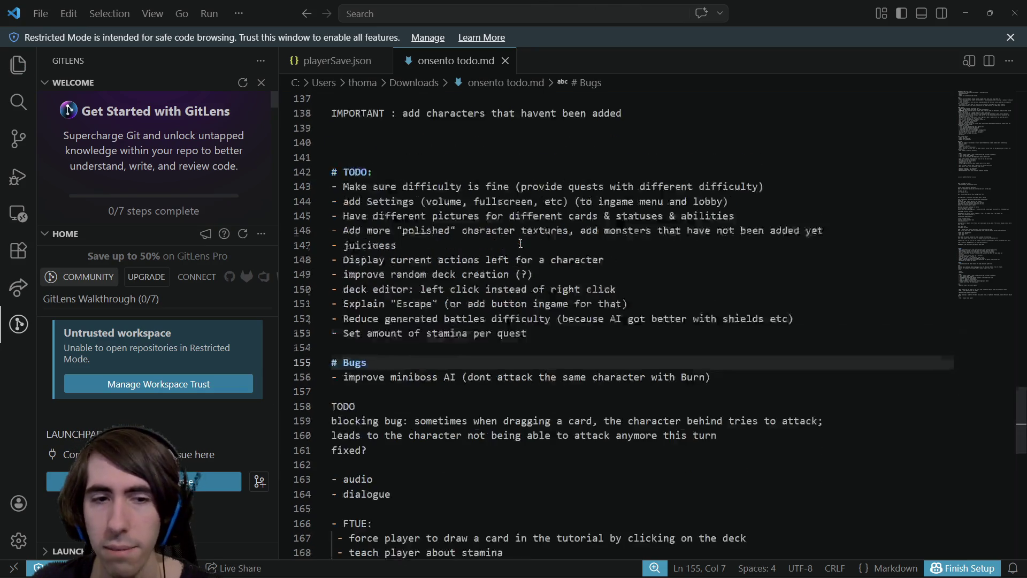
pyautogui.scroll(3, 515, 252)
pyautogui.hotkey('alt', 'Tab')
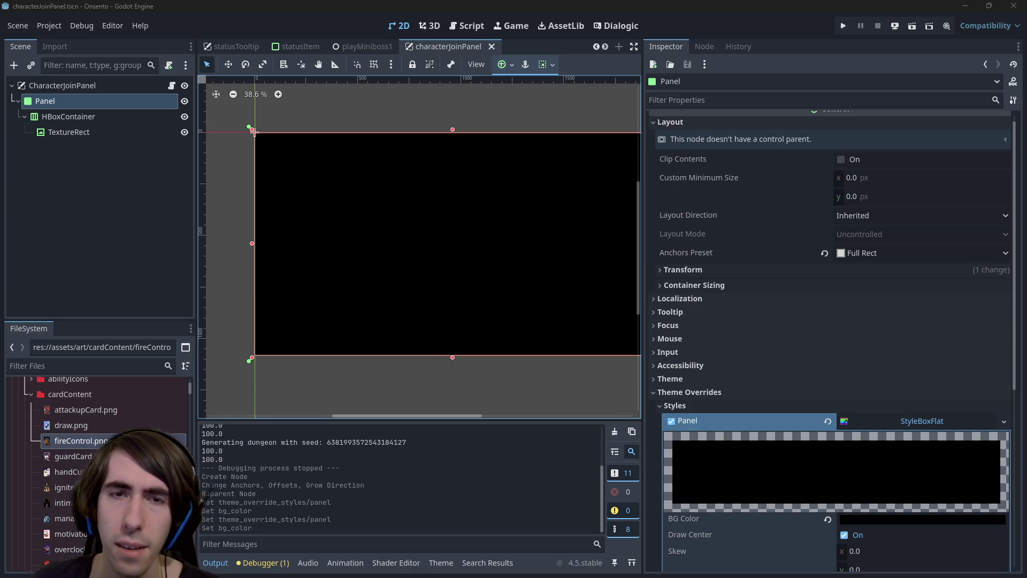
# Open the miniboss1 scene and its SmartAIController node's script
pyautogui.hotkey('shift', 'alt', 'o')
pyautogui.write('min')
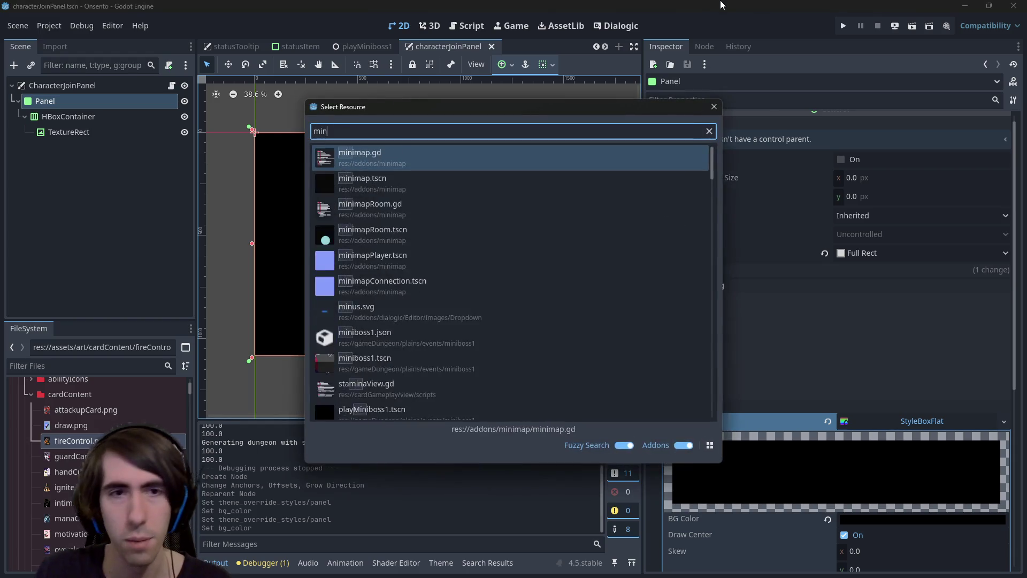
pyautogui.write('iboss')
pyautogui.press('Down')
pyautogui.press('Return')
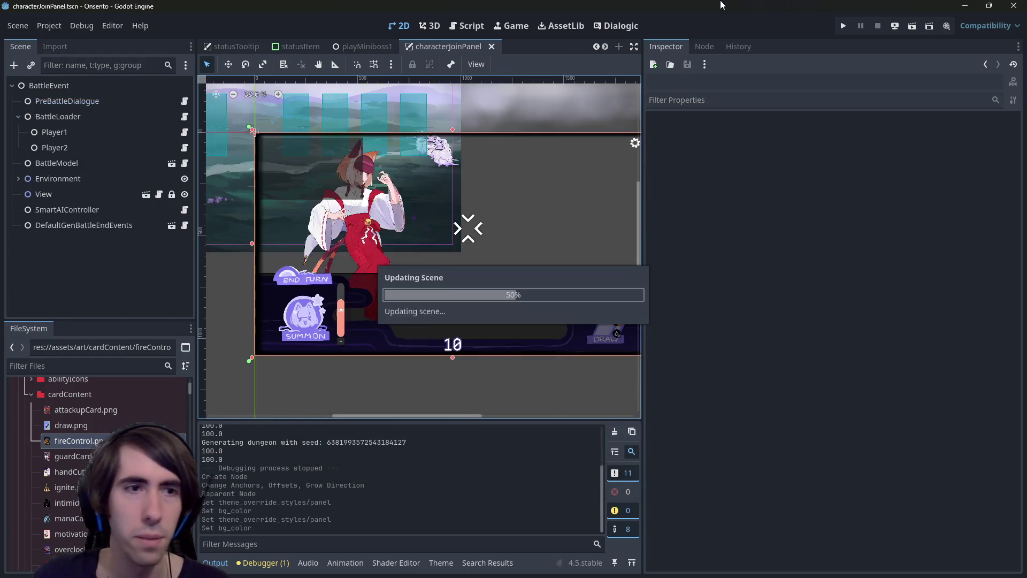
pyautogui.click(182, 210)
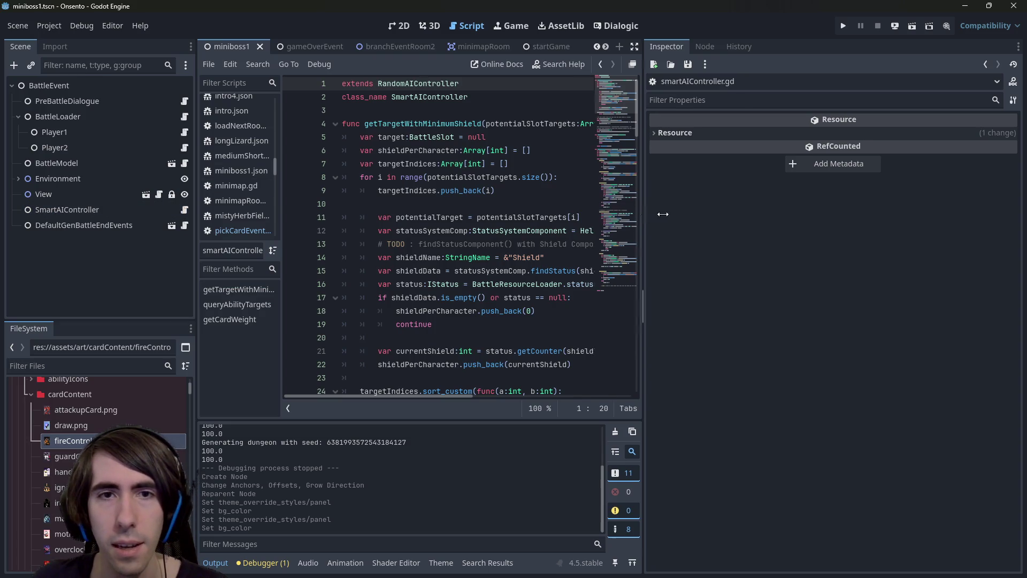
# Widen the code editor, search the script for targetEffect, and scroll to queryAbilityTargets
pyautogui.moveTo(663, 214); pyautogui.dragTo(880, 214)
pyautogui.click(697, 230)
pyautogui.hotkey('ctrl', 'f')
pyautogui.write('tar')
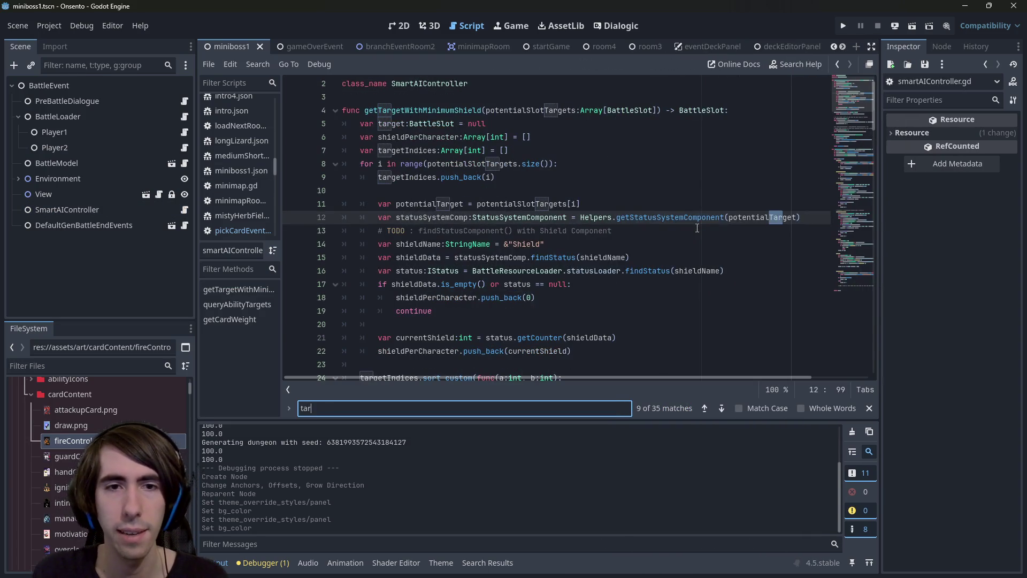
pyautogui.write('get')
pyautogui.write('Ef')
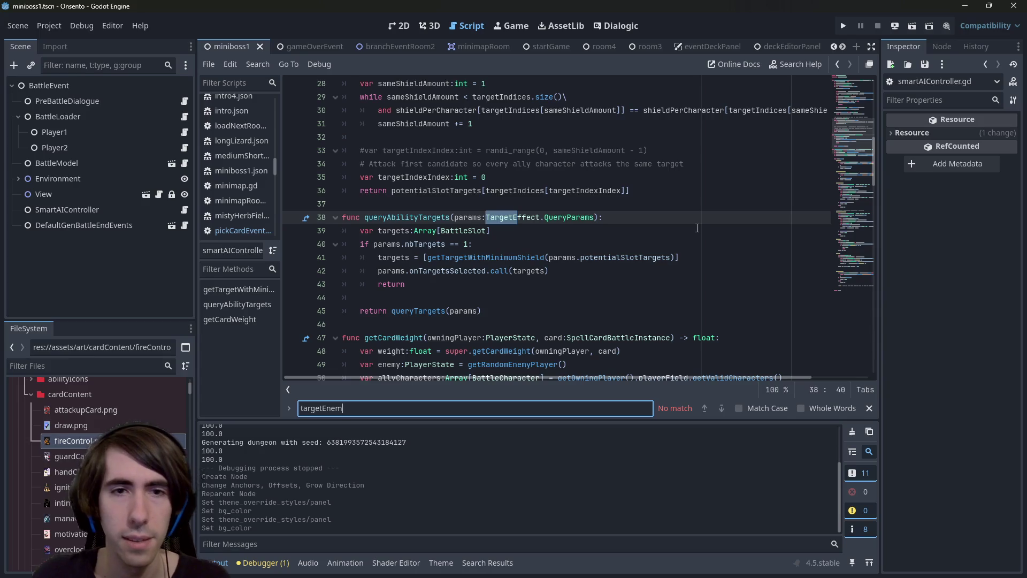
pyautogui.press('Escape')
pyautogui.scroll(-5, 569, 237)
pyautogui.scroll(-10, 569, 237)
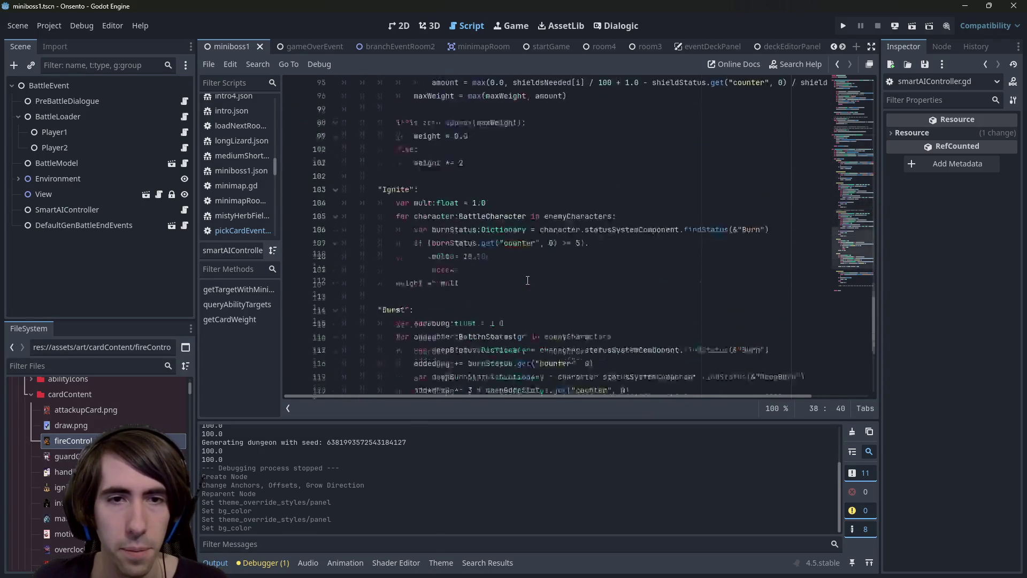
pyautogui.scroll(14, 557, 245)
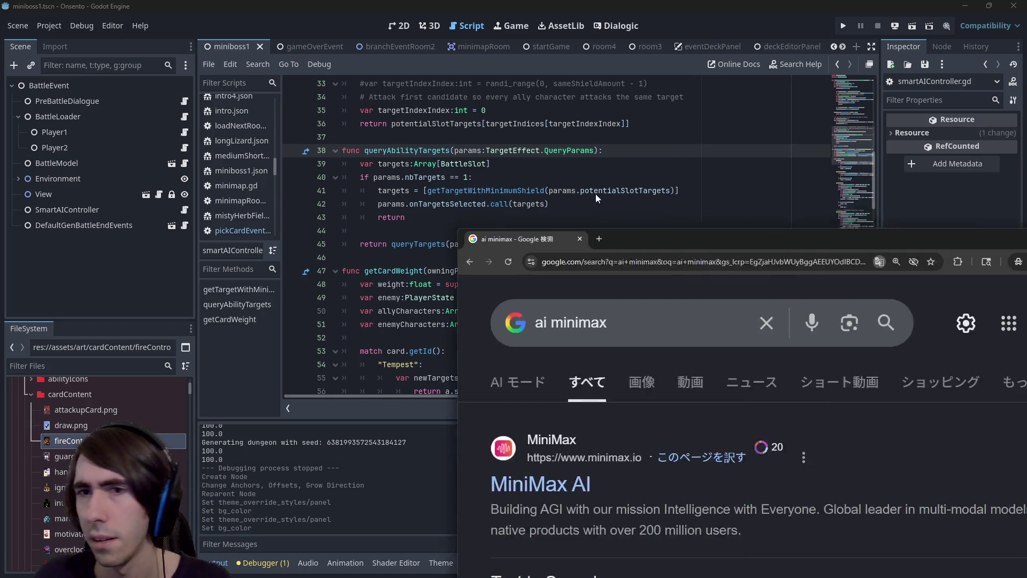
# Search Google for 'ai minimax game' and scroll through the results
pyautogui.moveTo(749, 221); pyautogui.dragTo(520, 27)
pyautogui.scroll(-6, 454, 214)
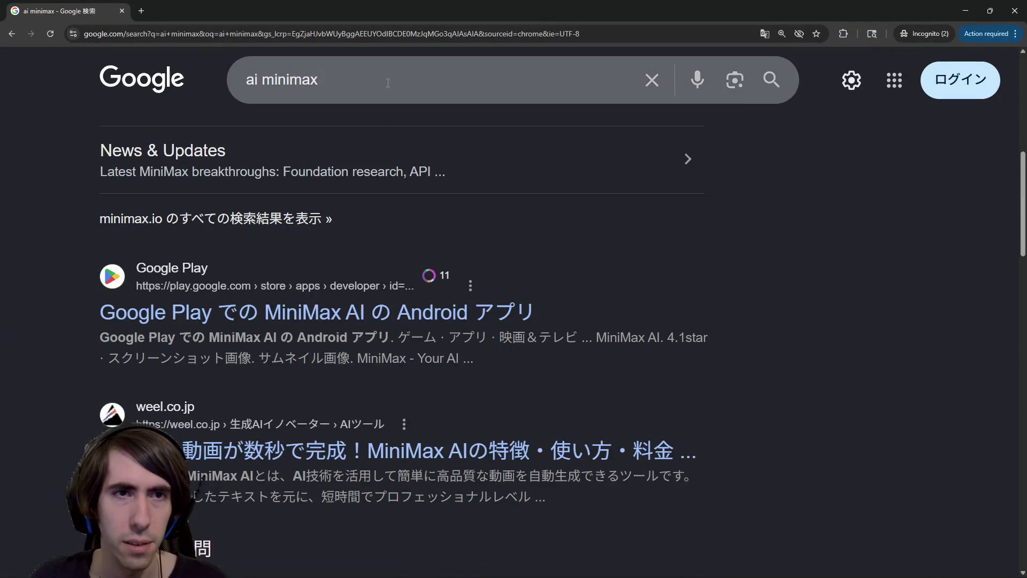
pyautogui.click(389, 80)
pyautogui.write('game')
pyautogui.press('Return')
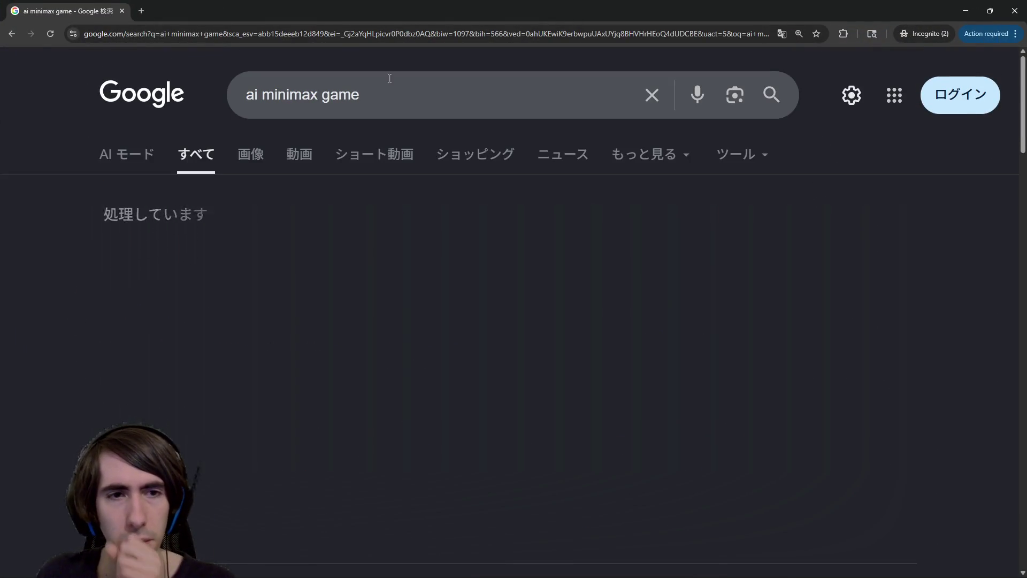
pyautogui.scroll(-3, 332, 187)
pyautogui.scroll(-5, 332, 187)
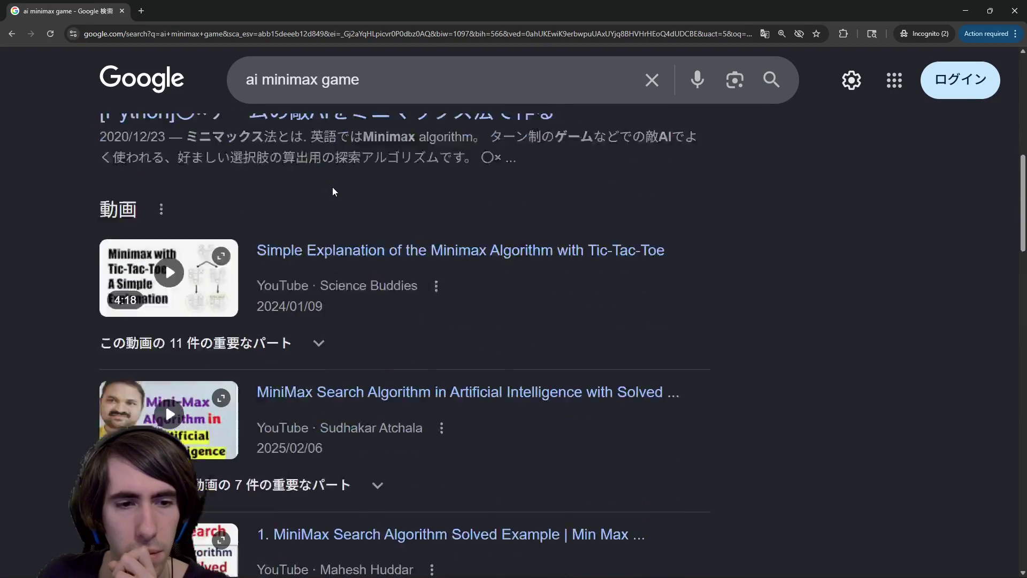
pyautogui.scroll(-4, 340, 208)
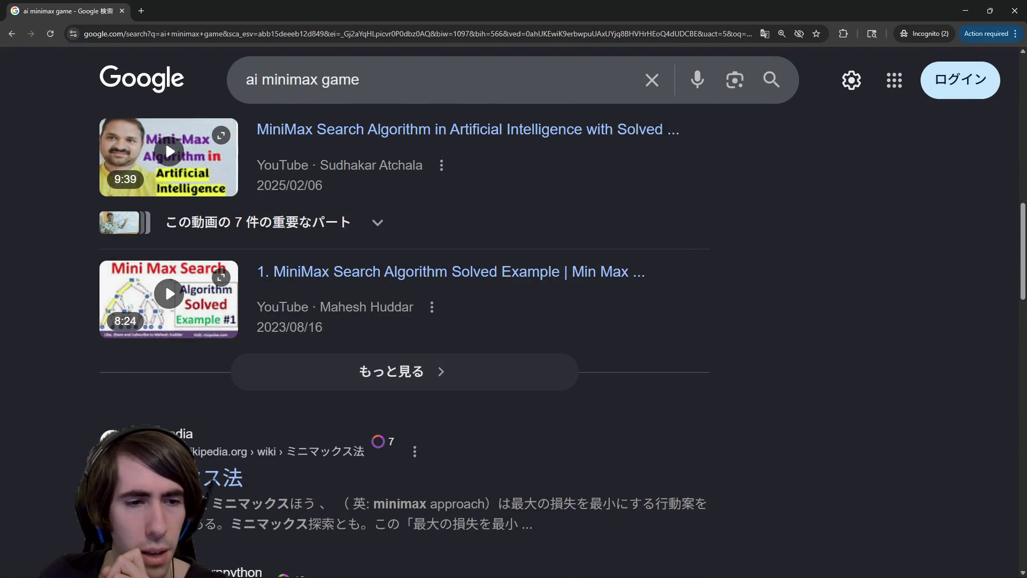
# Open the Minimax Wikipedia article, switch it to English, zoom out, then close it
pyautogui.middleClick(176, 476)
pyautogui.click(224, 10)
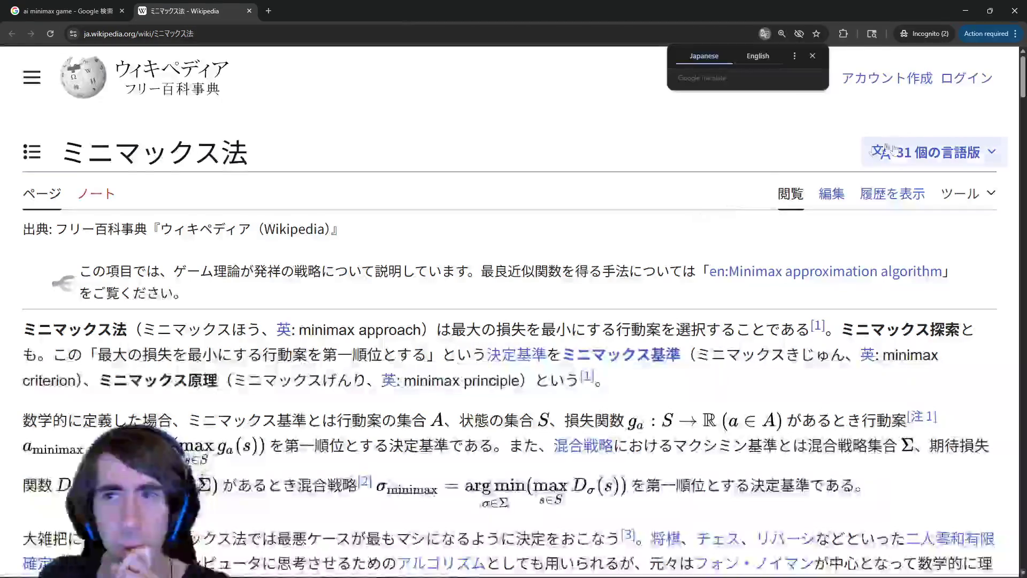
pyautogui.click(931, 152)
pyautogui.click(764, 310)
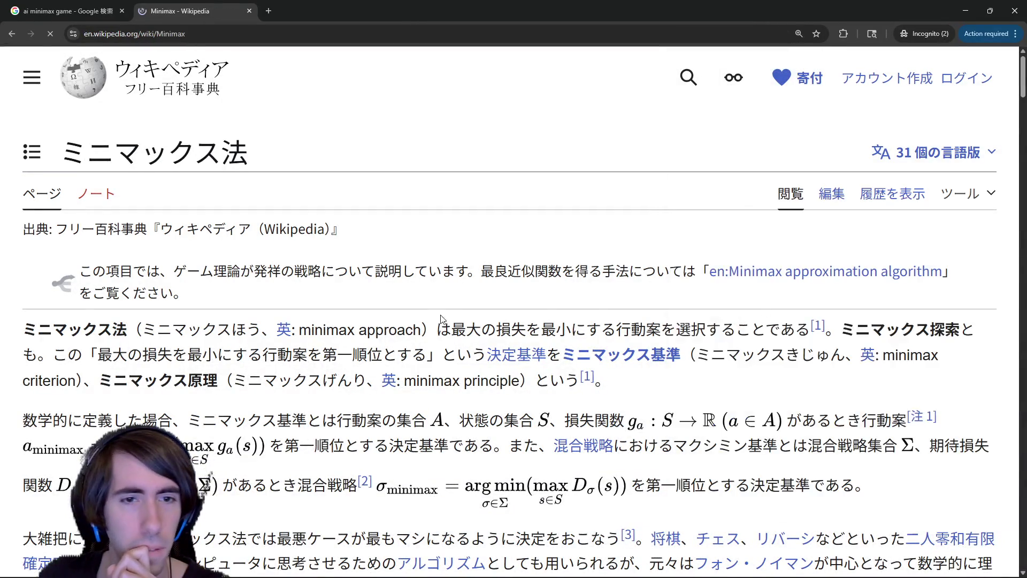
pyautogui.scroll(-5, 435, 316)
pyautogui.hotkey('ctrl', '-')
pyautogui.hotkey('ctrl', '-')
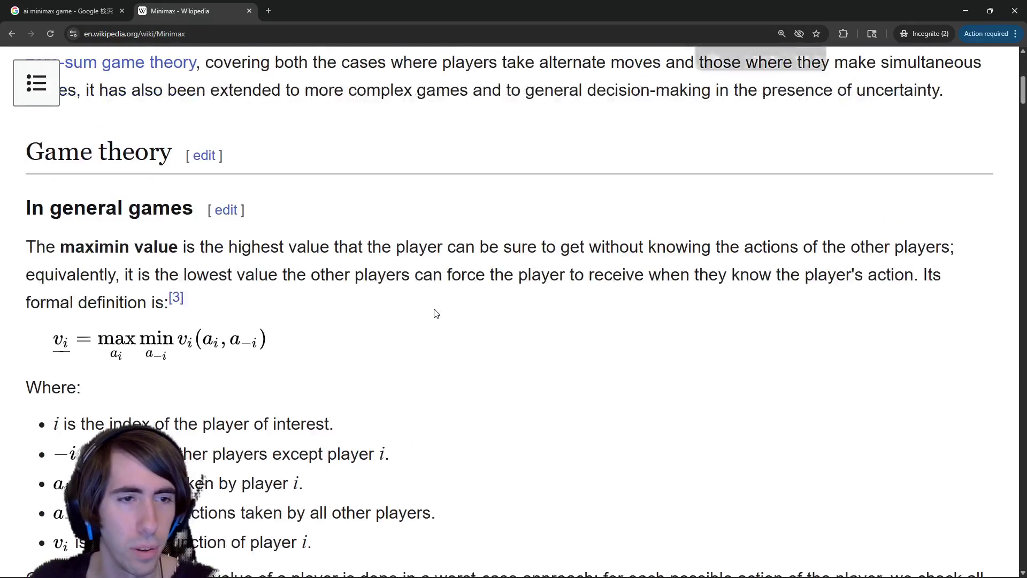
pyautogui.hotkey('ctrl', 'shift', 'Tab')
pyautogui.middleClick(163, 4)
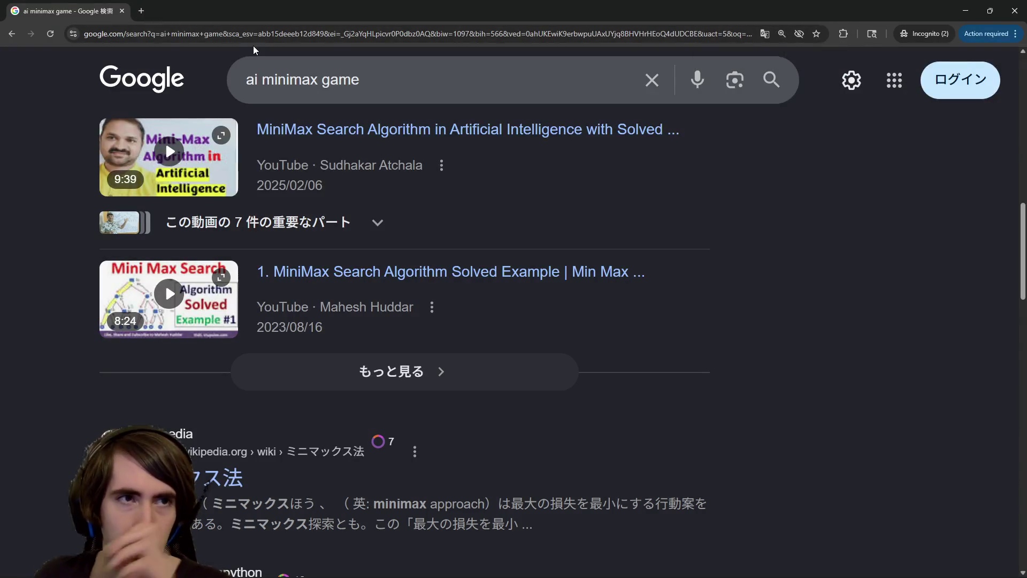
# Rerun the search as 'ai minmax game' and scroll through the video results
pyautogui.click(288, 74)
pyautogui.press('BackSpace')
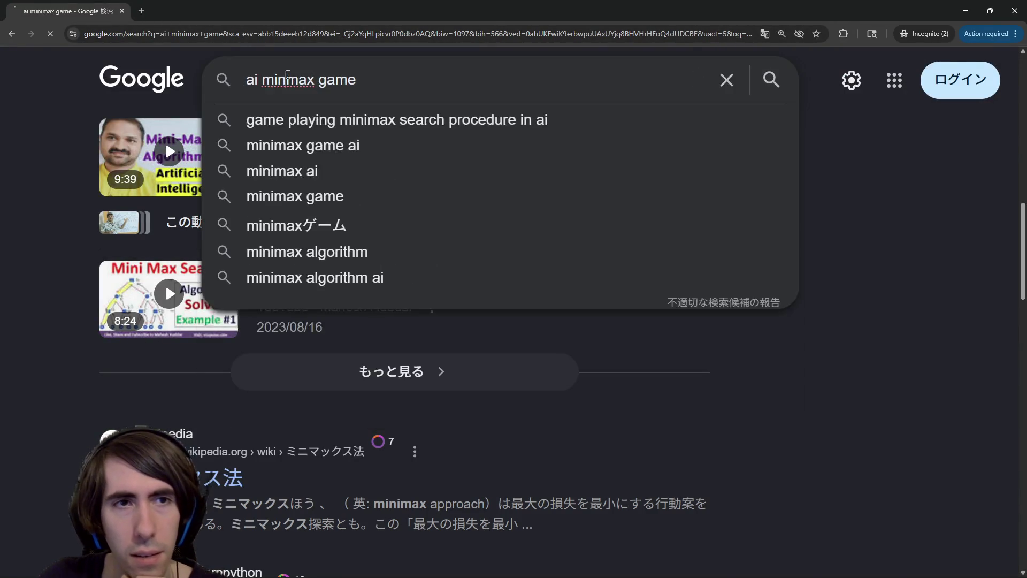
pyautogui.press('Return')
pyautogui.scroll(-8, 270, 280)
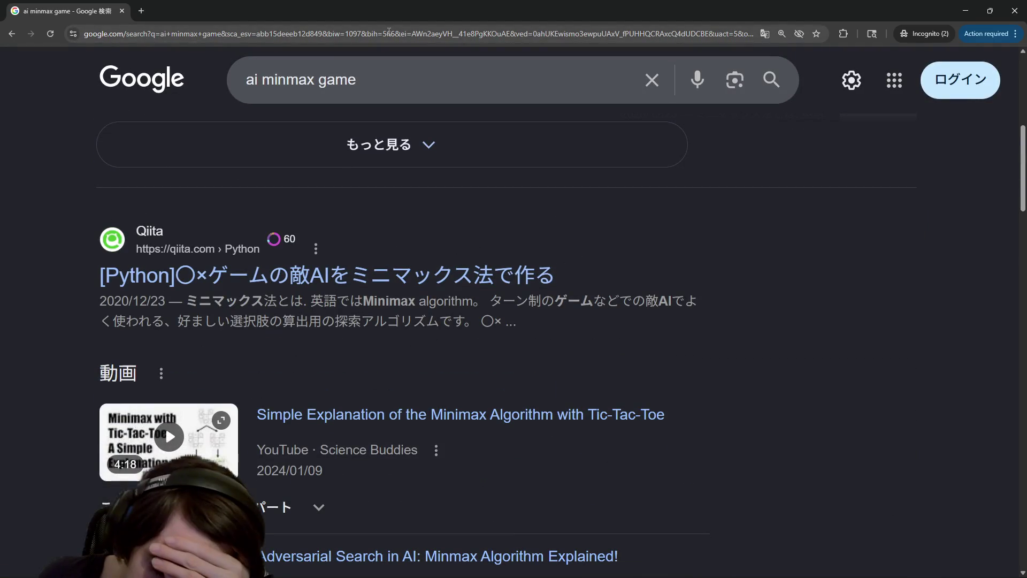
pyautogui.scroll(-6, 388, 217)
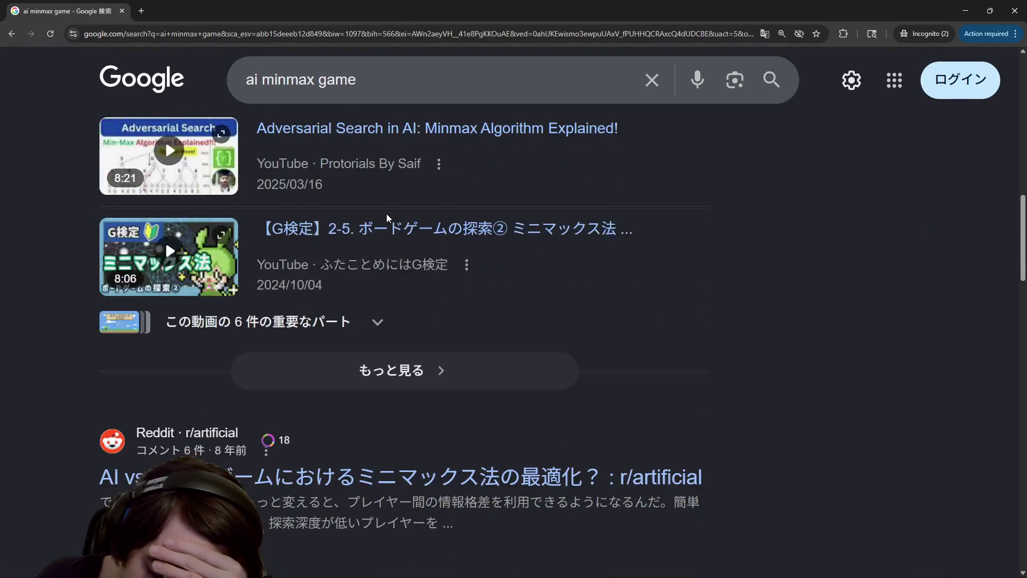
pyautogui.scroll(8, 386, 214)
pyautogui.click(404, 80)
# Change the Google query to 'chess ai algorithm minimax' and search
pyautogui.write('ch')
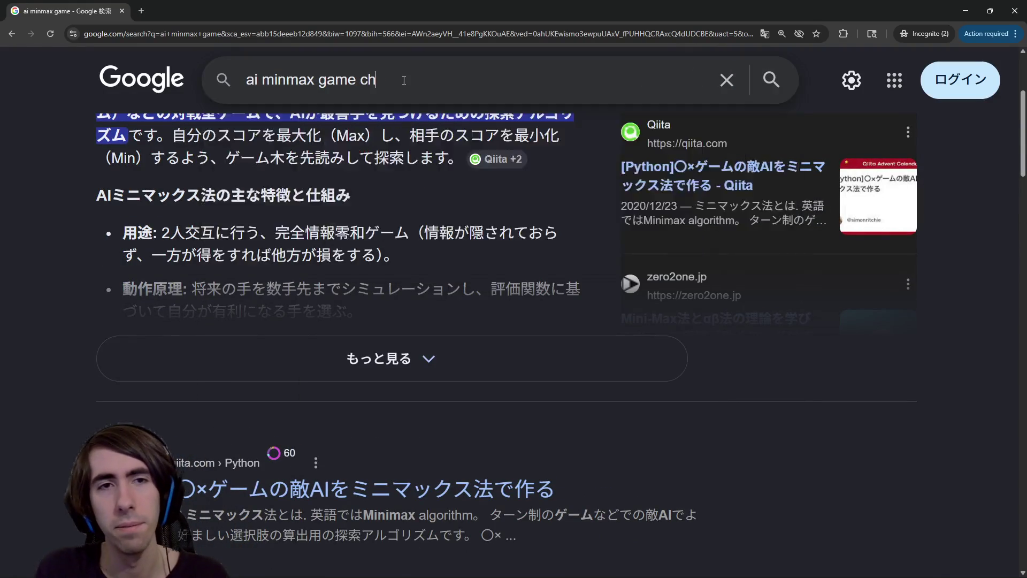
pyautogui.write('ess ai min')
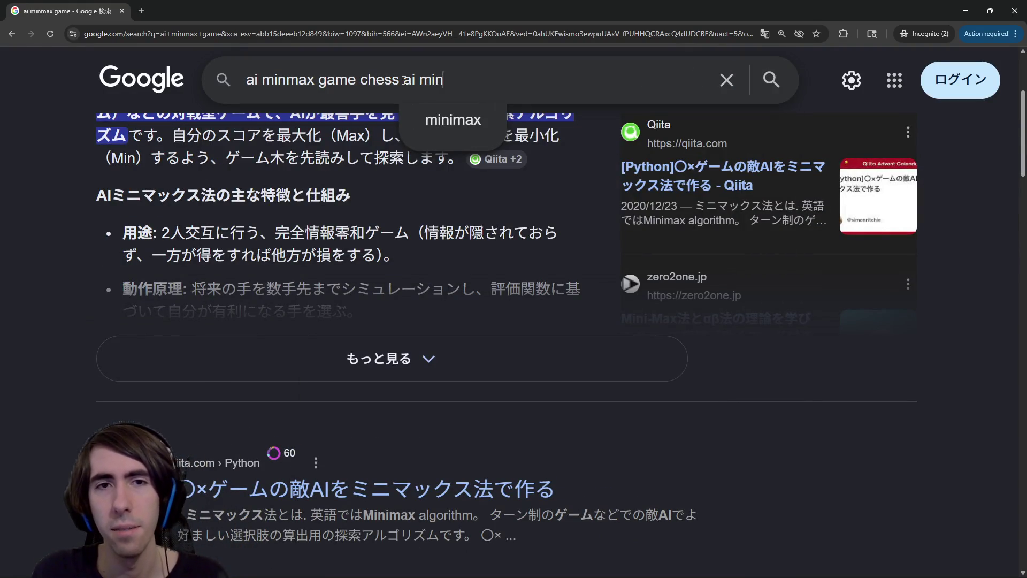
pyautogui.hotkey('ctrl', 'Left')
pyautogui.hotkey('ctrl', 'Left')
pyautogui.hotkey('ctrl', 'Left')
pyautogui.hotkey('ctrl', 'BackSpace')
pyautogui.hotkey('ctrl', 'BackSpace')
pyautogui.hotkey('ctrl', 'BackSpace')
pyautogui.hotkey('ctrl', 'Right')
pyautogui.hotkey('ctrl', 'Right')
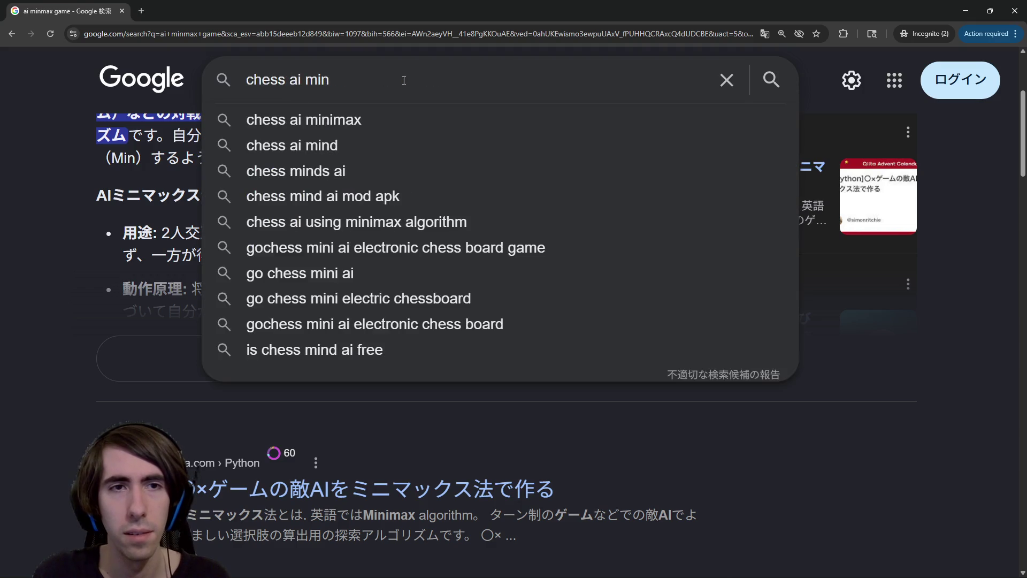
pyautogui.write('algorithm')
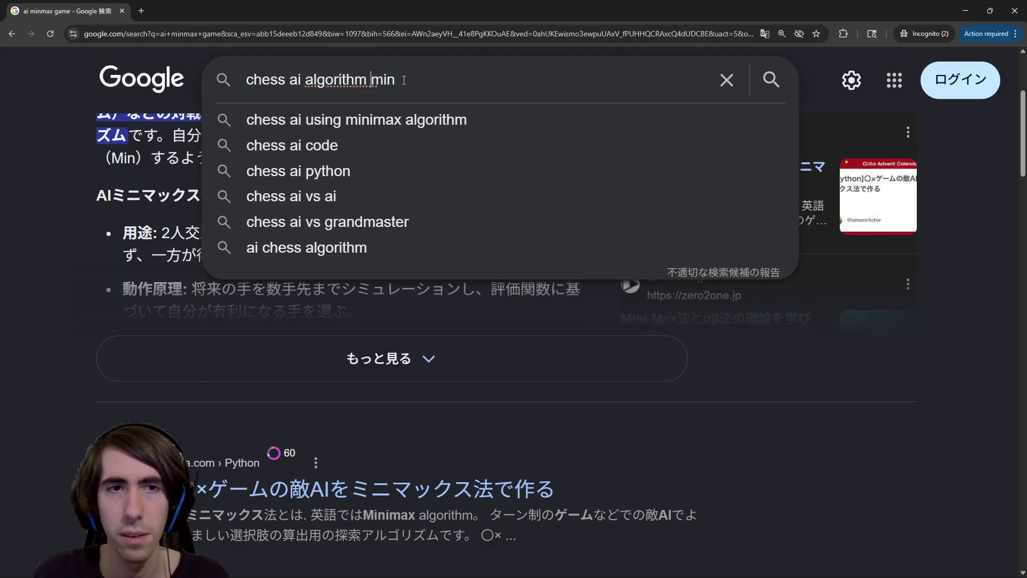
pyautogui.hotkey('ctrl', 'Delete')
pyautogui.write('minimax')
pyautogui.press('Return')
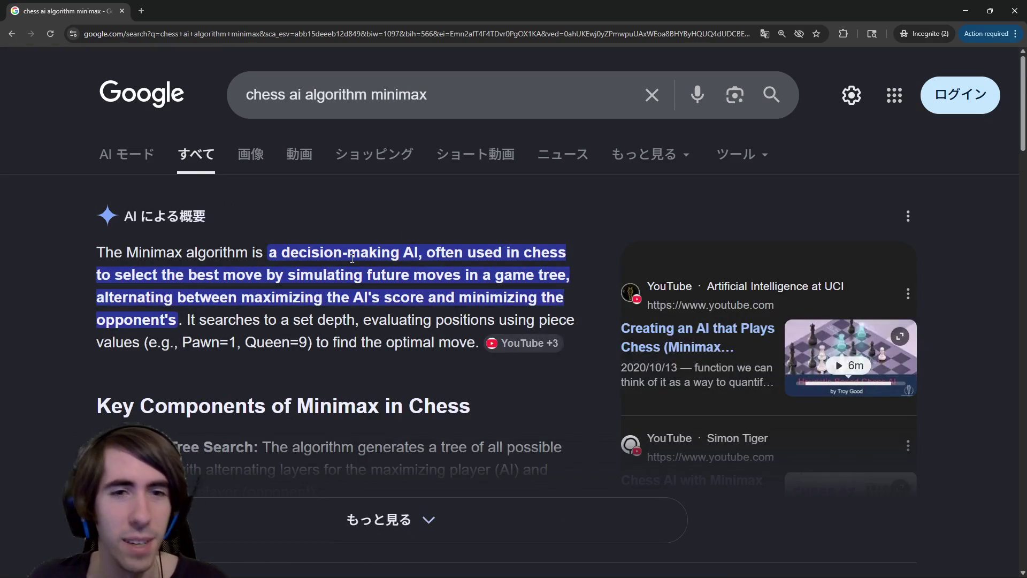
# Expand the AI overview on minimax in chess, then return to Godot
pyautogui.scroll(-5, 351, 262)
pyautogui.scroll(-5, 351, 262)
pyautogui.scroll(10, 351, 262)
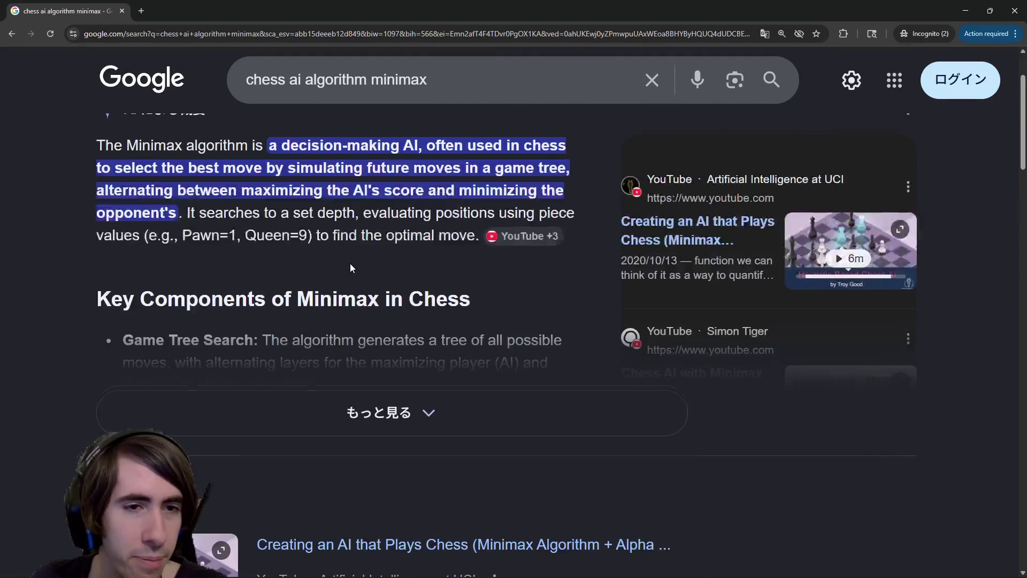
pyautogui.click(361, 398)
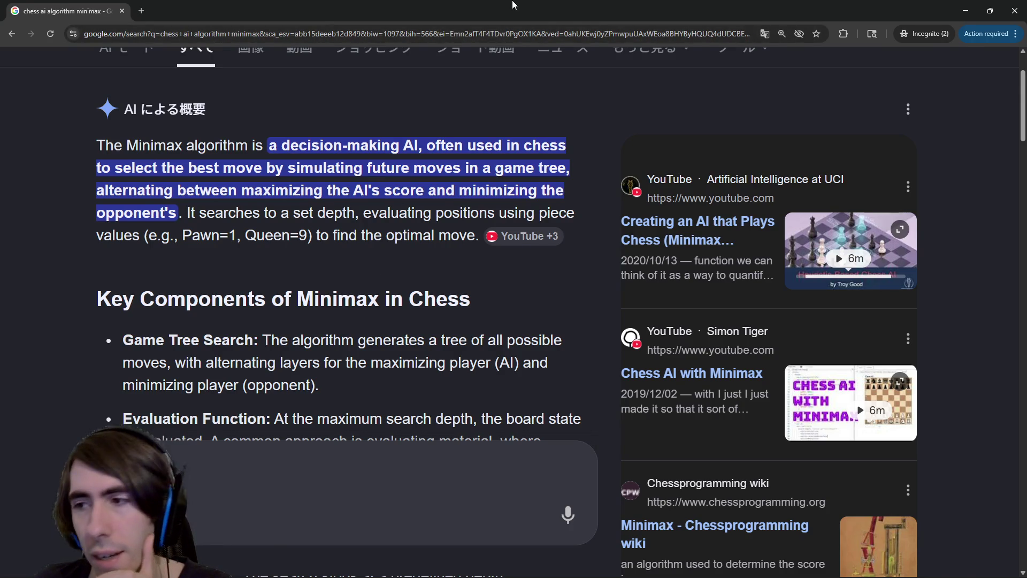
pyautogui.hotkey('alt', 'Tab')
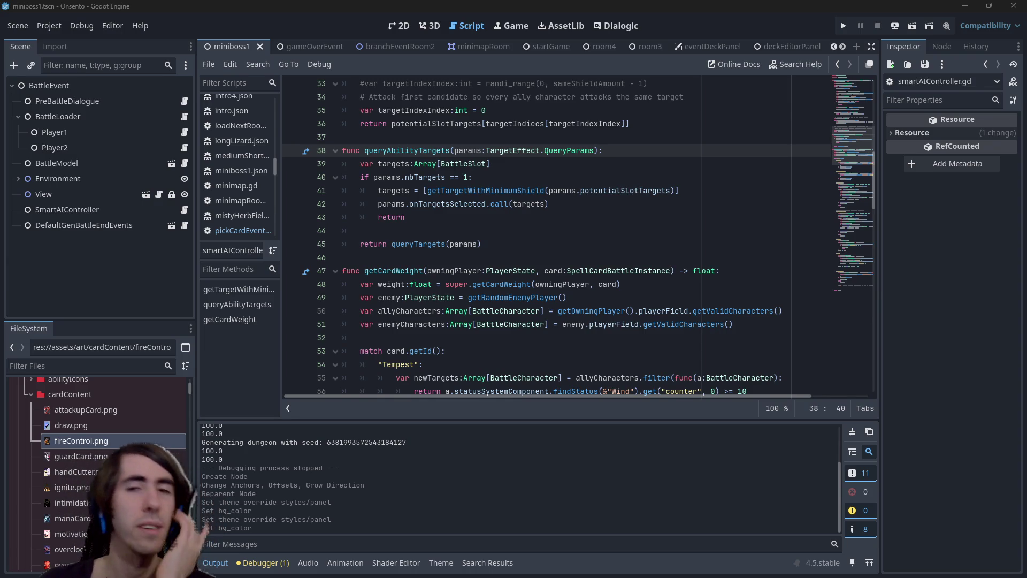
pyautogui.hotkey('alt', 'Tab')
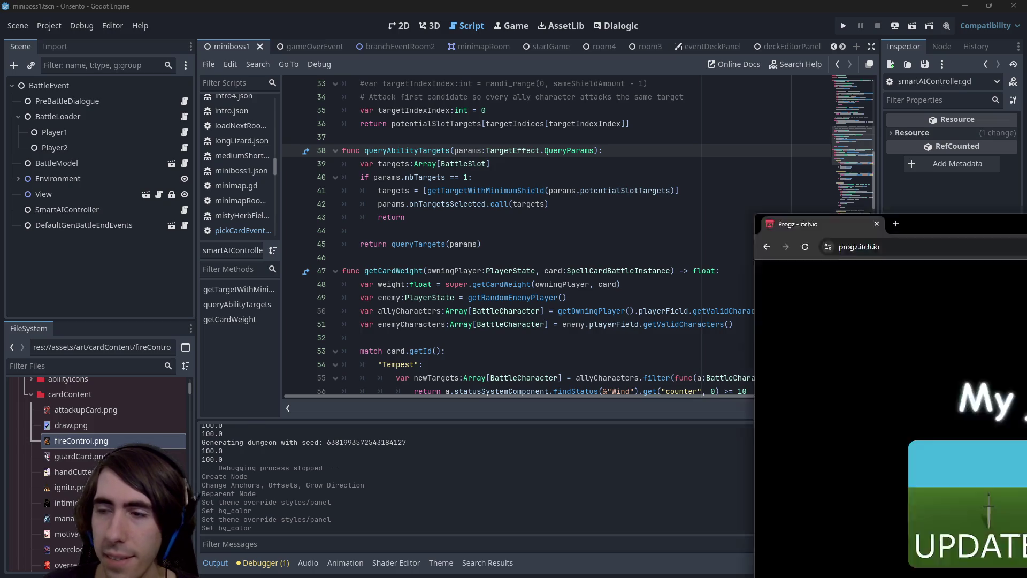
pyautogui.scroll(2, 196, 178)
pyautogui.scroll(8, 502, 269)
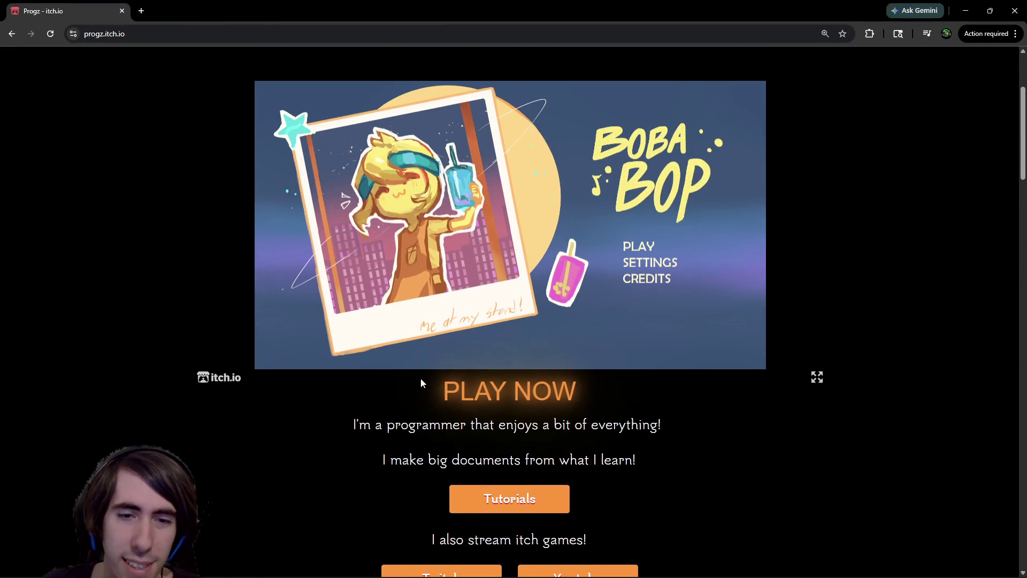
pyautogui.scroll(-14, 412, 406)
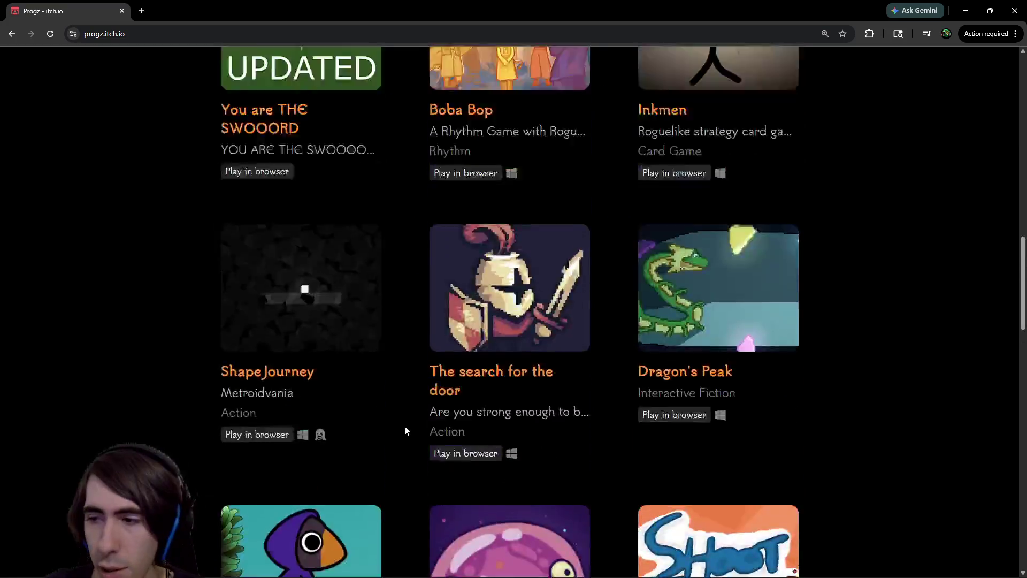
pyautogui.scroll(6, 404, 425)
pyautogui.scroll(-4, 415, 366)
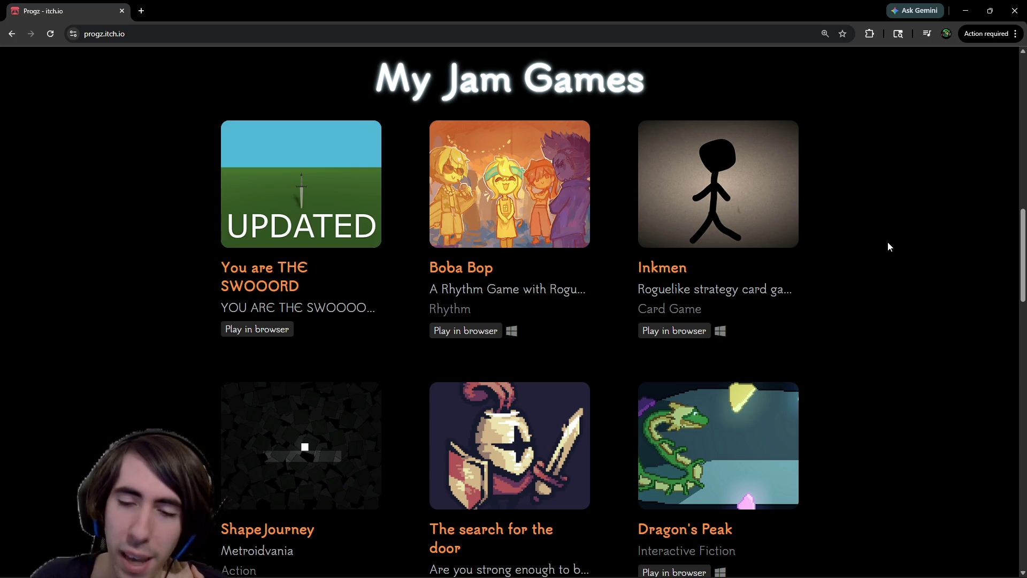
pyautogui.scroll(-6, 887, 244)
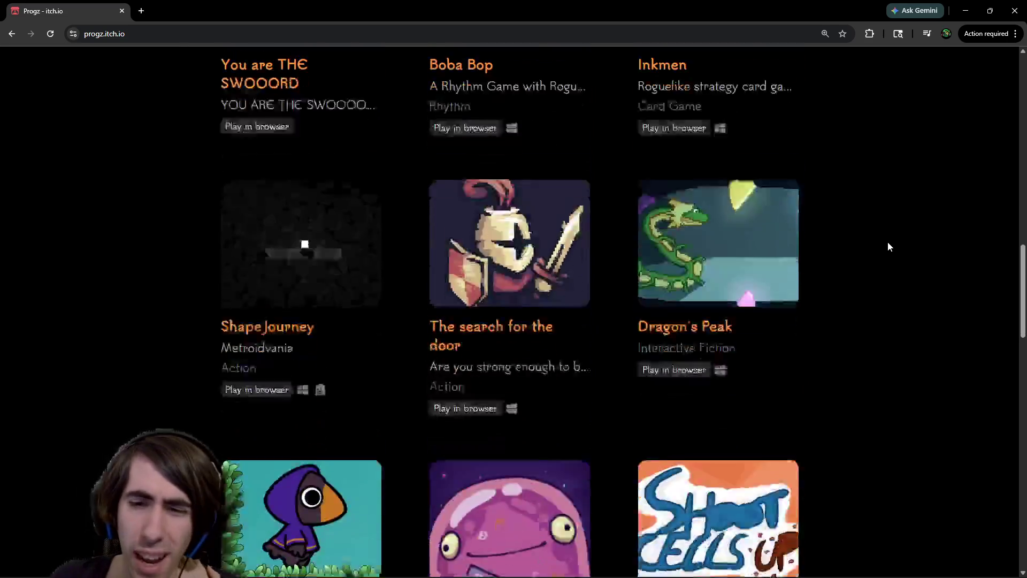
pyautogui.scroll(-20, 887, 241)
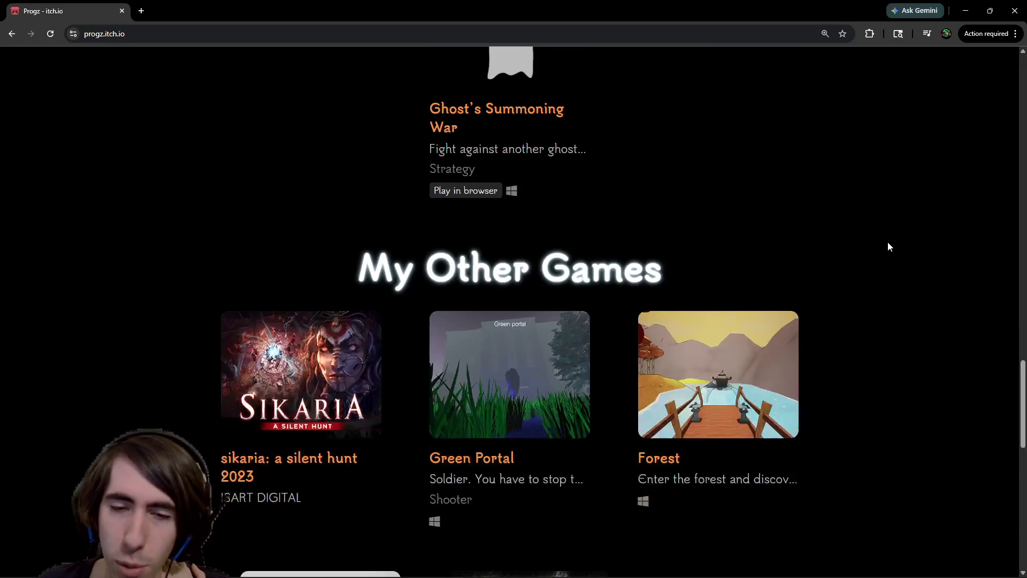
pyautogui.scroll(15, 877, 230)
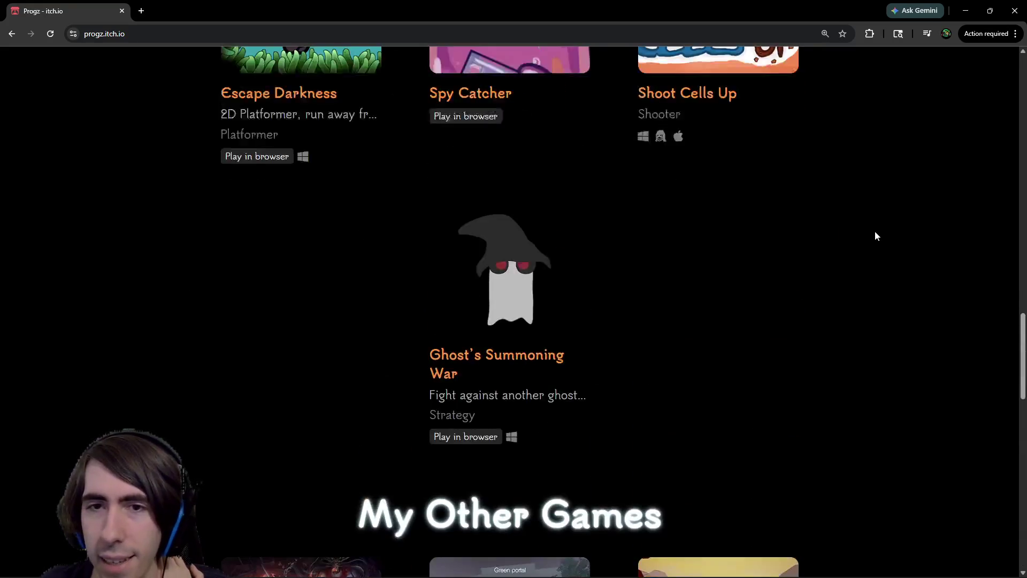
pyautogui.scroll(-16, 875, 230)
pyautogui.scroll(15, 875, 235)
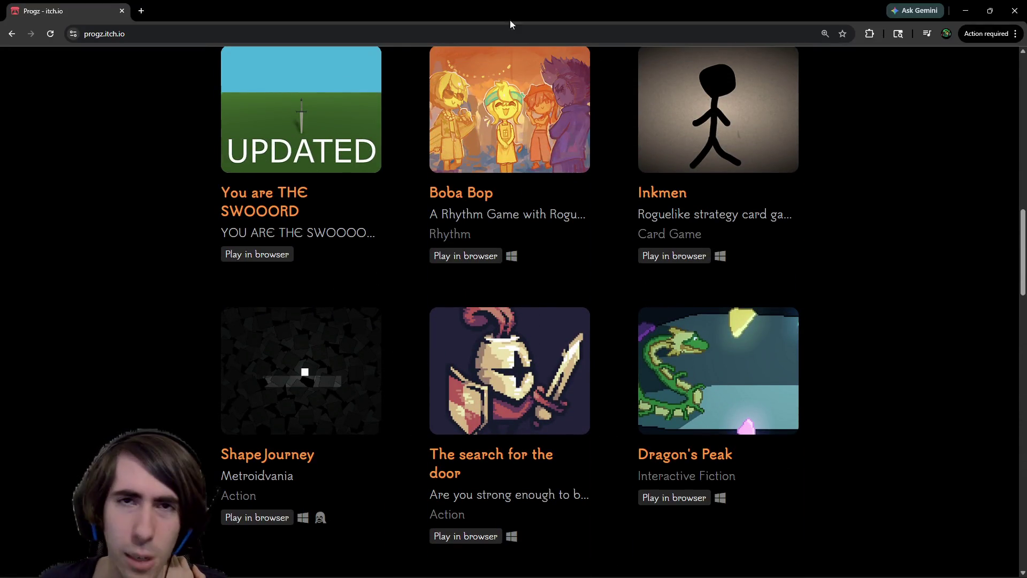
pyautogui.press('super+Down')
pyautogui.press('super+Down')
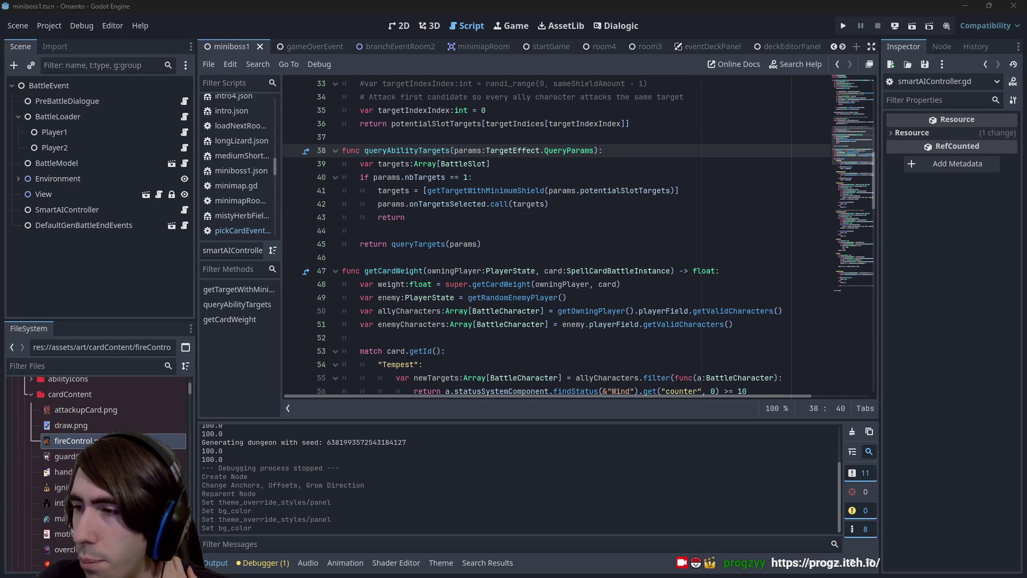
# Bring back the itch.io portfolio page and scroll down to My Other Games
pyautogui.hotkey('alt', 'Tab')
pyautogui.scroll(-3, 473, 203)
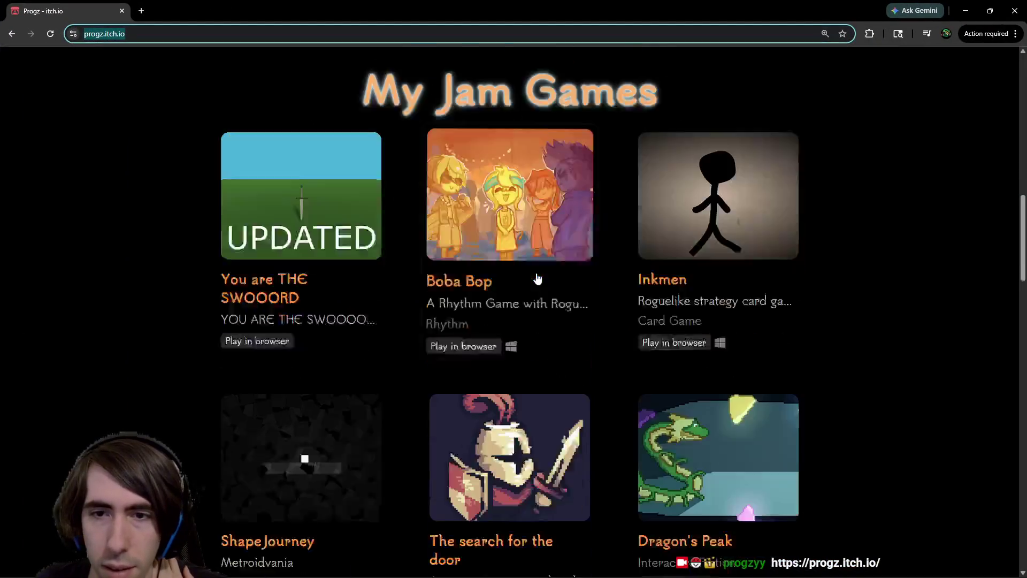
pyautogui.scroll(-1, 813, 321)
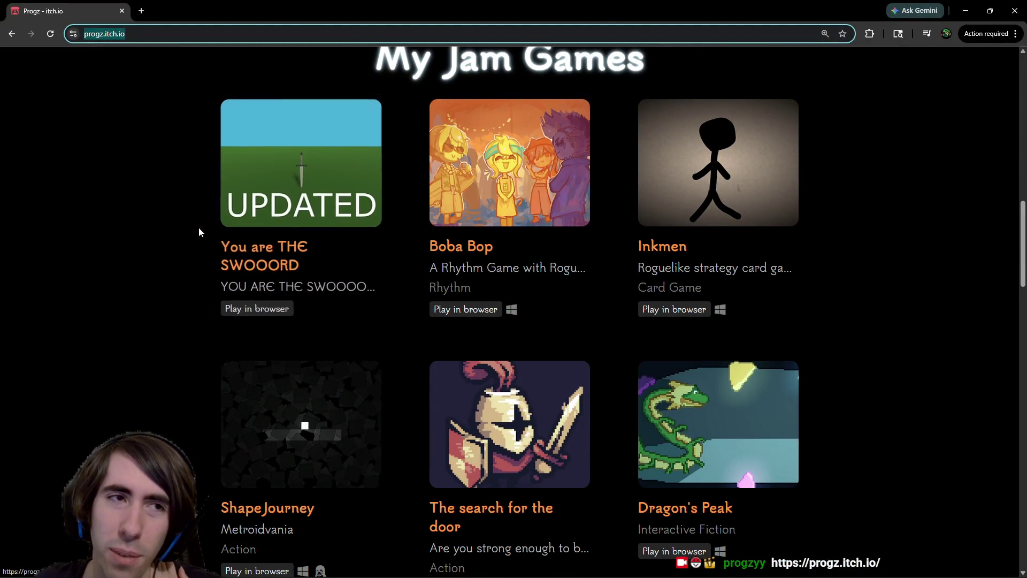
pyautogui.scroll(-2, 310, 233)
pyautogui.scroll(6, 321, 232)
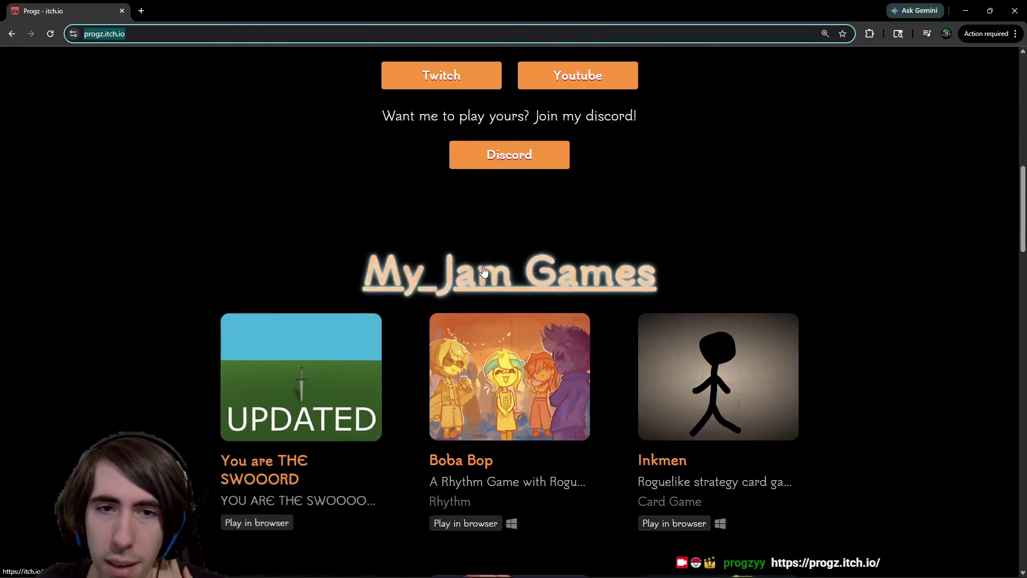
pyautogui.scroll(-10, 534, 289)
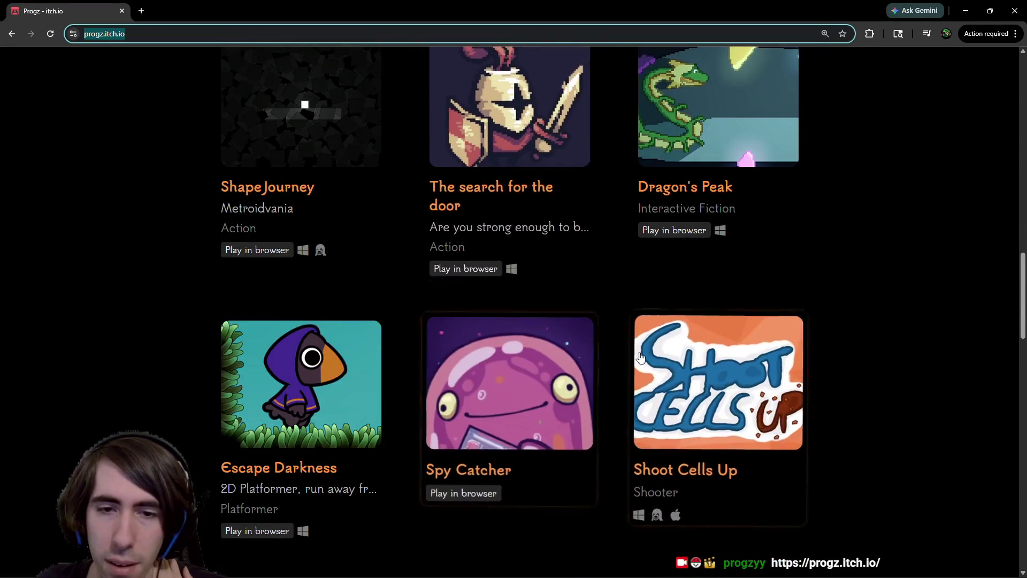
pyautogui.scroll(-3, 444, 316)
pyautogui.scroll(-10, 471, 412)
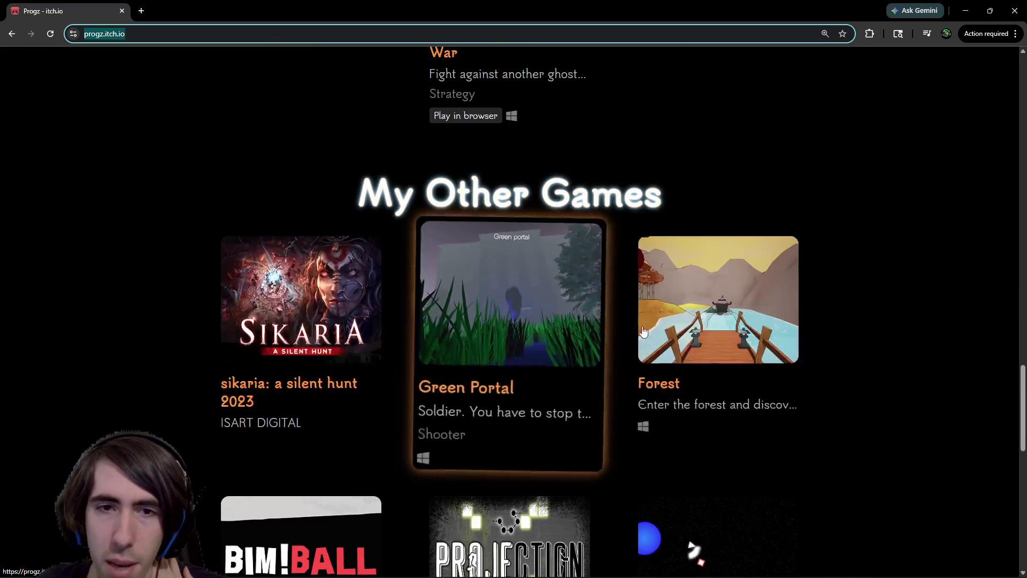
pyautogui.scroll(-5, 597, 349)
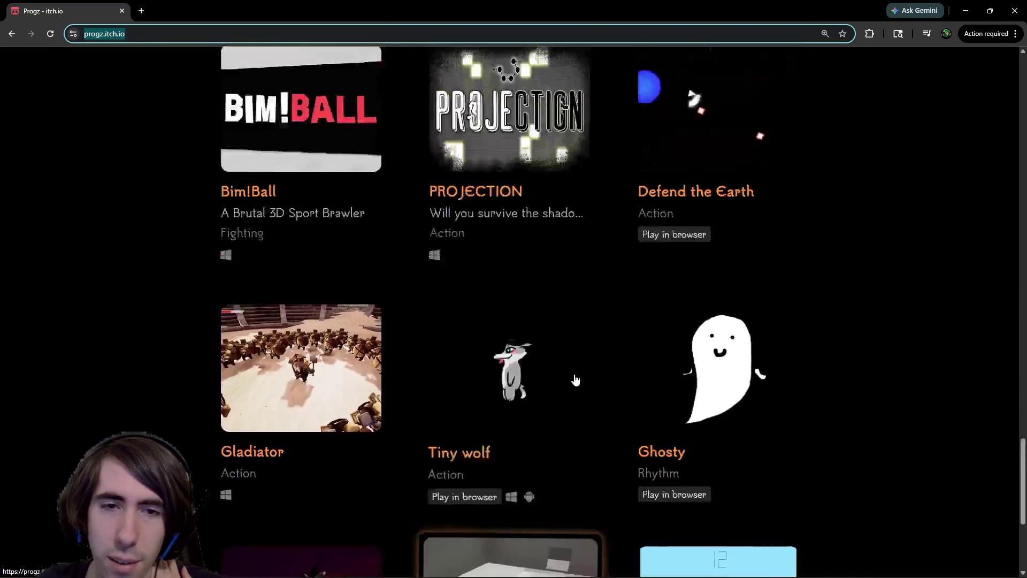
pyautogui.scroll(5, 560, 381)
pyautogui.scroll(-8, 403, 318)
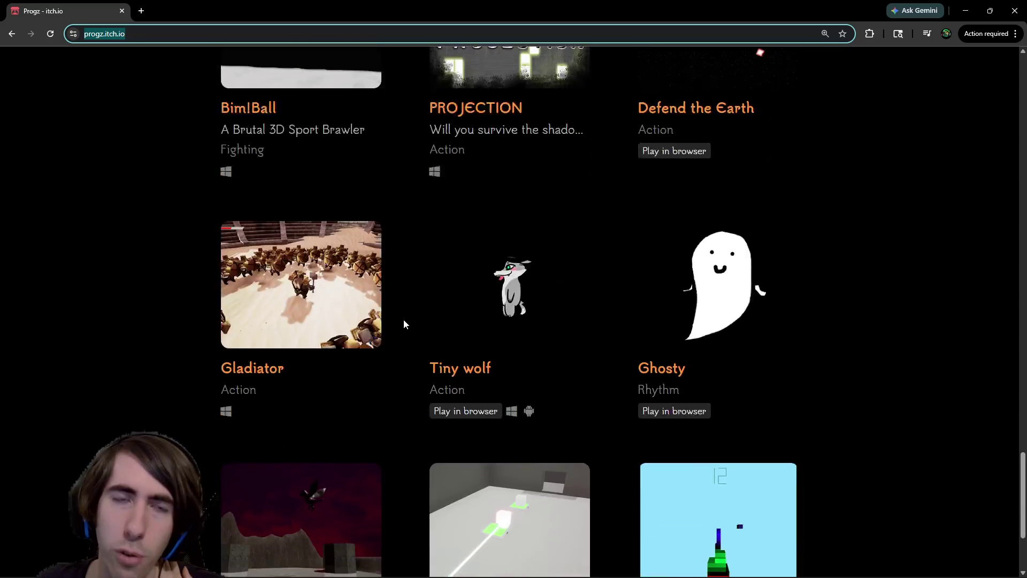
pyautogui.scroll(10, 403, 319)
# Open the sikaria: a silent hunt 2023 page in a new tab and mute its trailer
pyautogui.middleClick(313, 305)
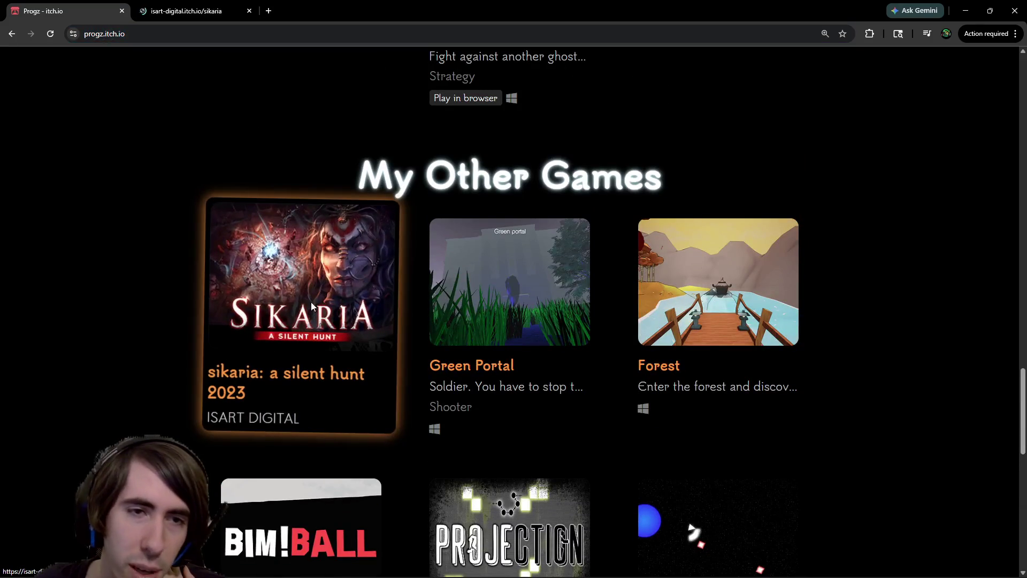
pyautogui.click(210, 12)
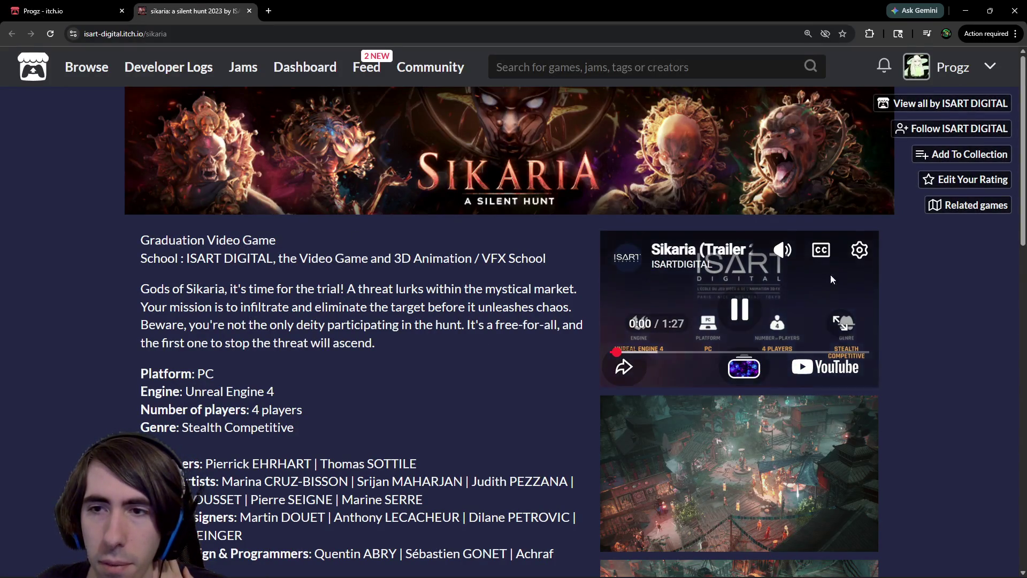
pyautogui.click(787, 251)
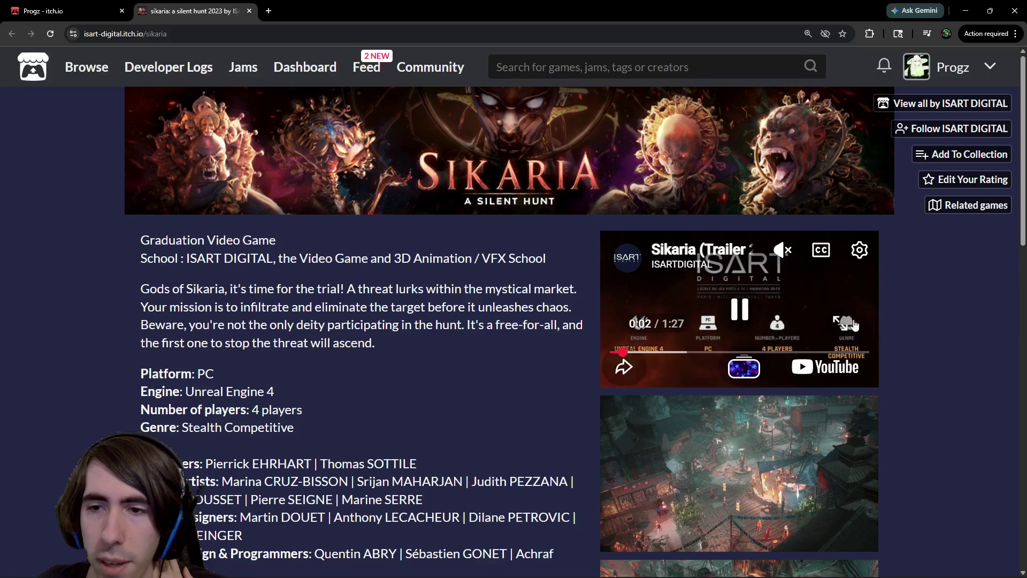
# Watch the Sikaria trailer fullscreen with volume raised, exit fullscreen, and close the Sikaria tab
pyautogui.click(844, 323)
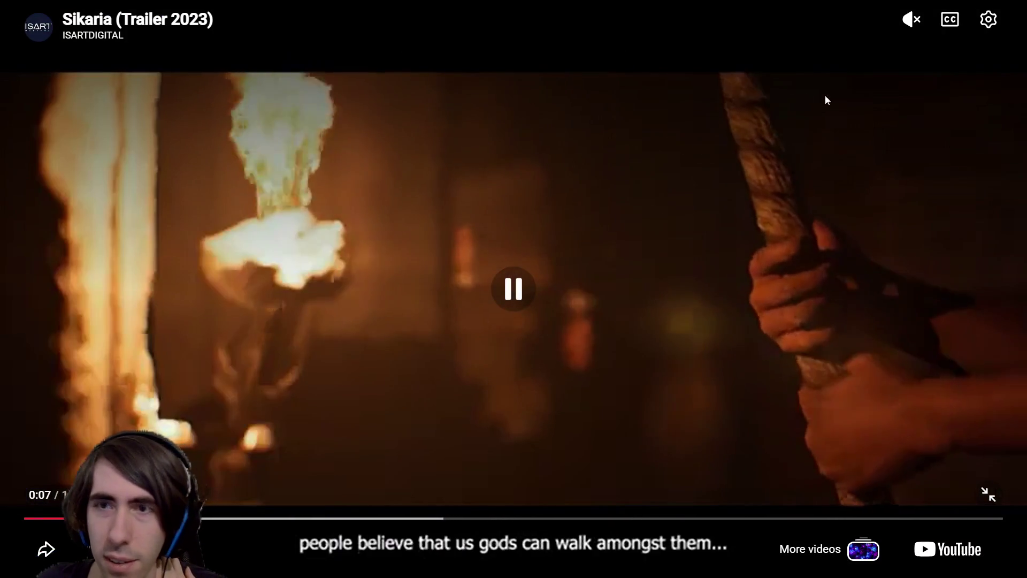
pyautogui.moveTo(912, 20)
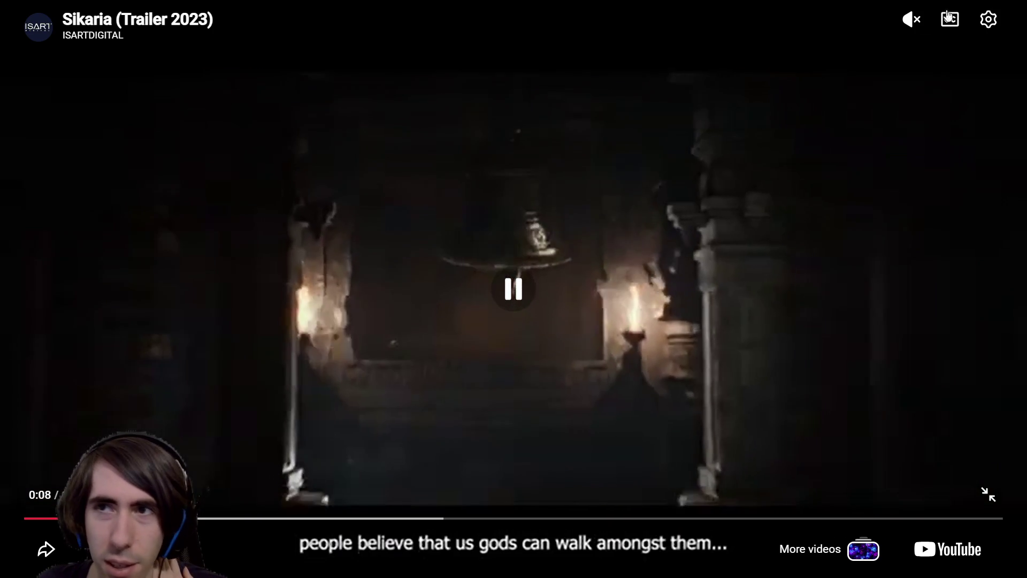
pyautogui.moveTo(917, 57)
pyautogui.mouseDown()
pyautogui.moveTo(912, 154)
pyautogui.moveTo(913, 144)
pyautogui.mouseUp()
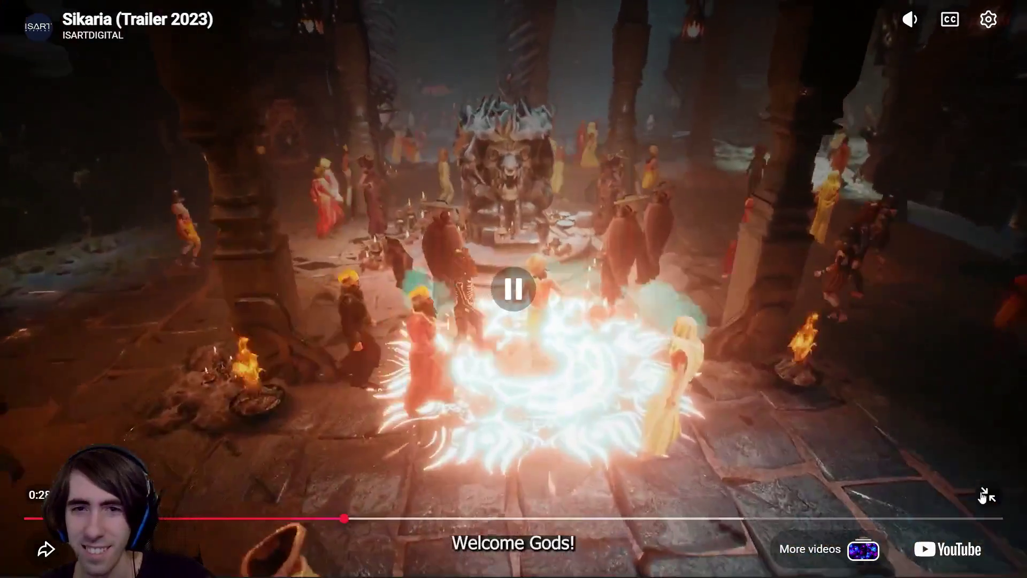
pyautogui.click(988, 495)
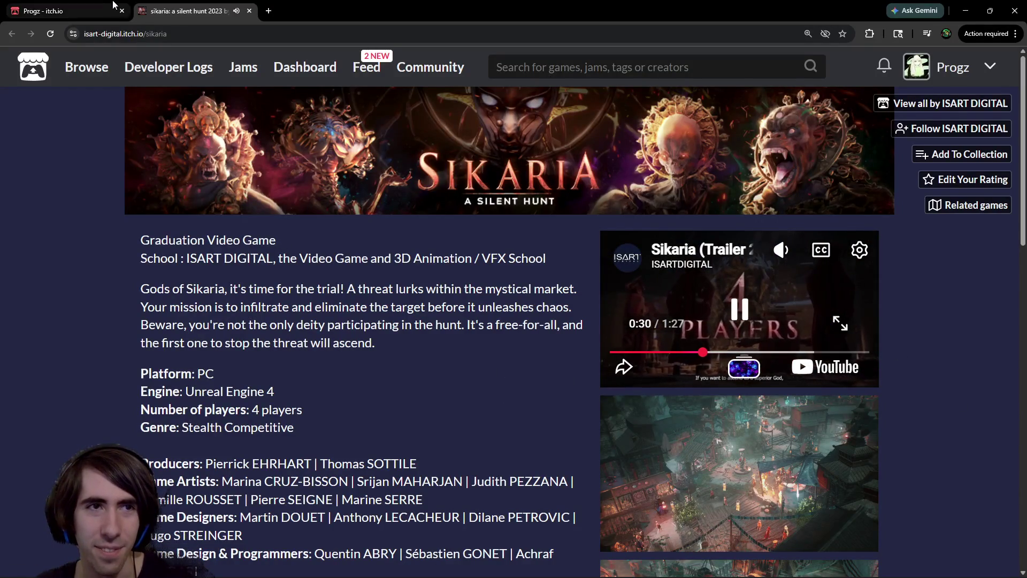
pyautogui.click(110, 9)
pyautogui.middleClick(172, 11)
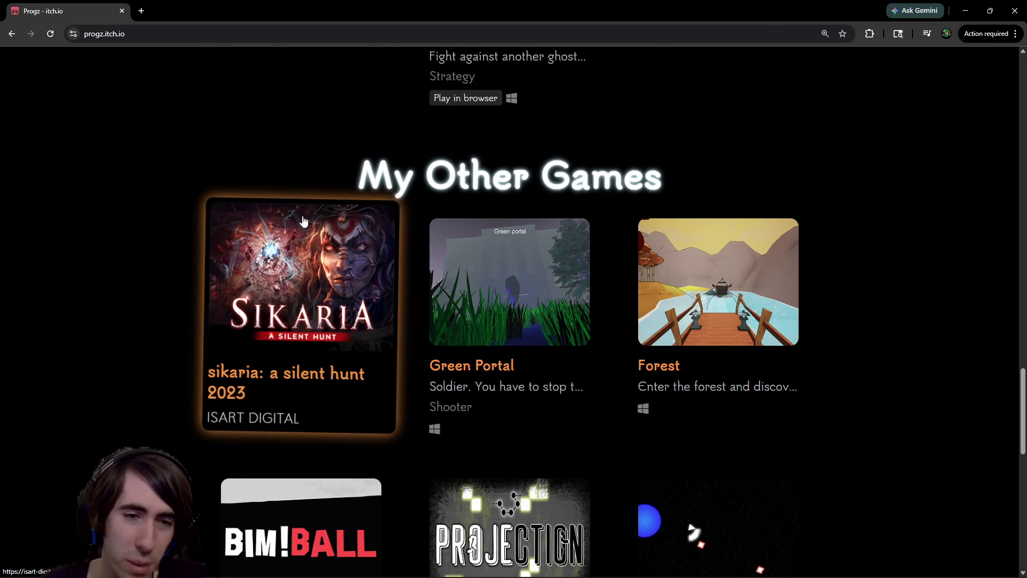
# Scroll up the Progz portfolio page and bring the Godot editor back to the front
pyautogui.scroll(2, 717, 246)
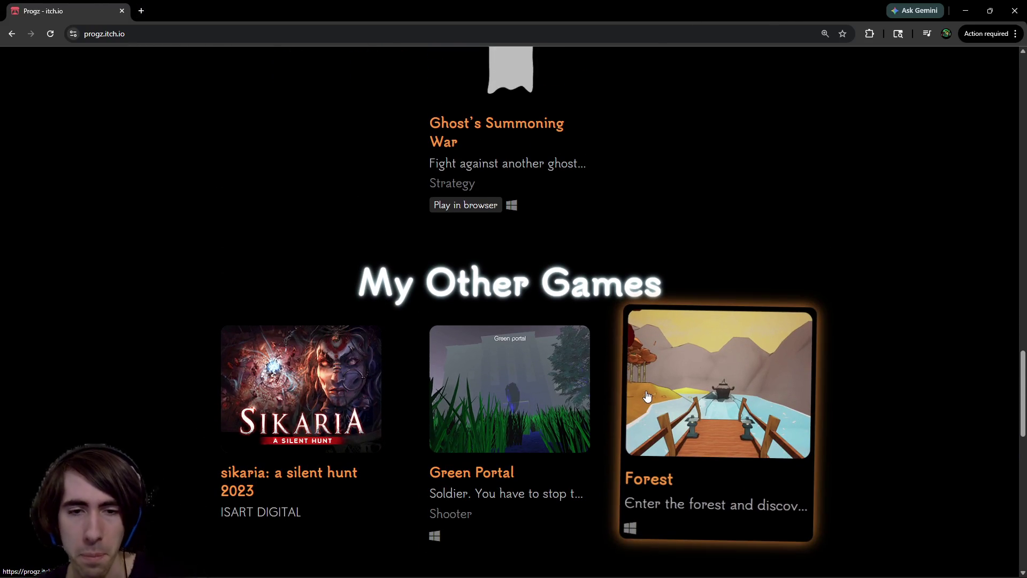
pyautogui.scroll(9, 719, 252)
pyautogui.hotkey('alt', 'Tab')
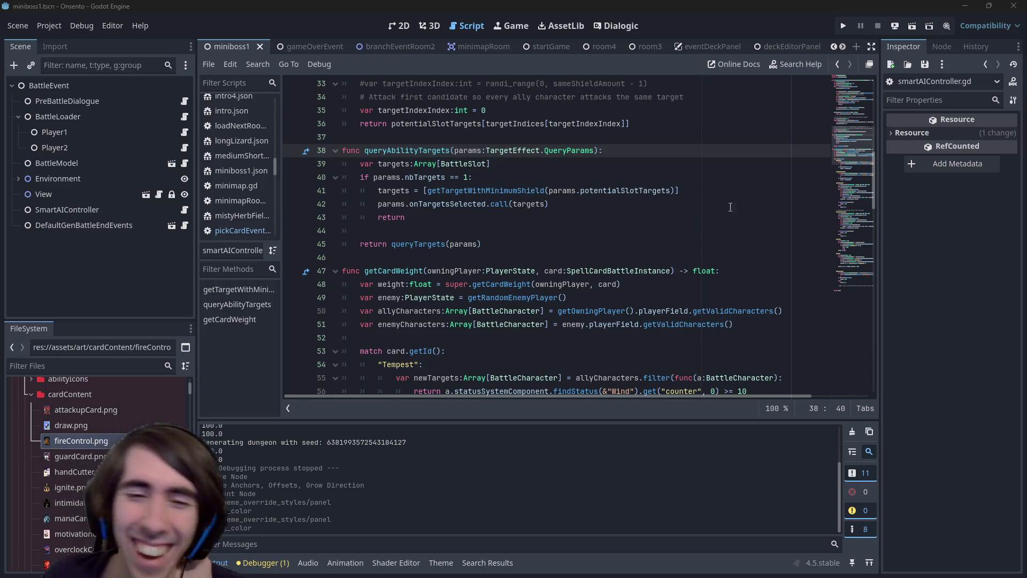
# Review the return queryTargets code around lines 44–46 of smartAIController.gd
pyautogui.click(629, 261)
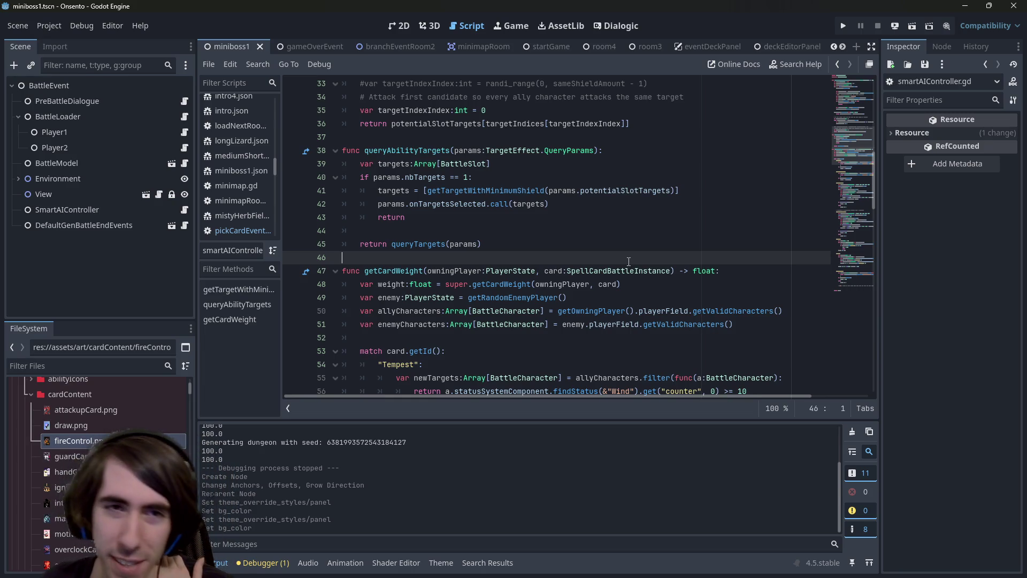
pyautogui.moveTo(636, 560)
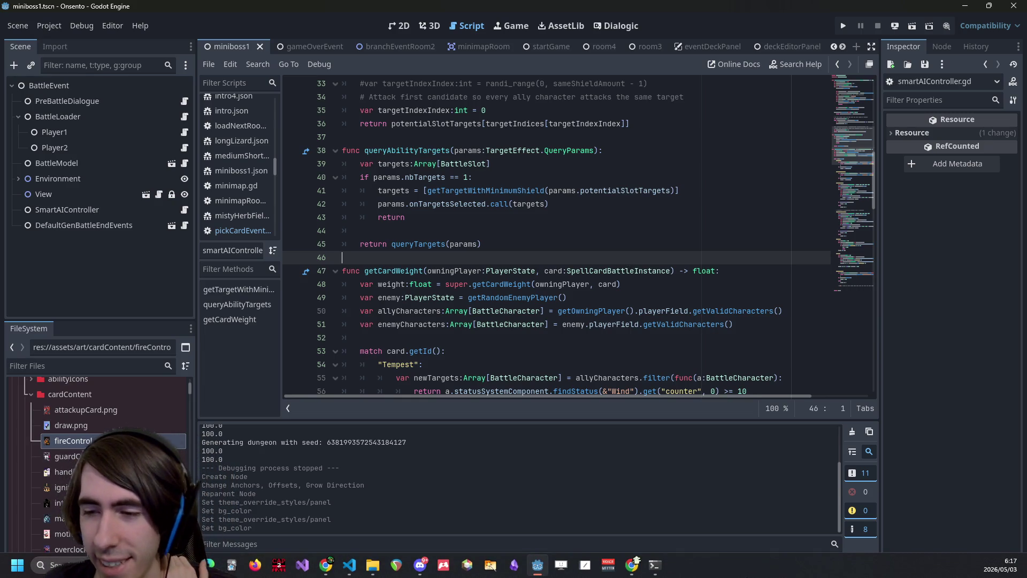
pyautogui.click(470, 244)
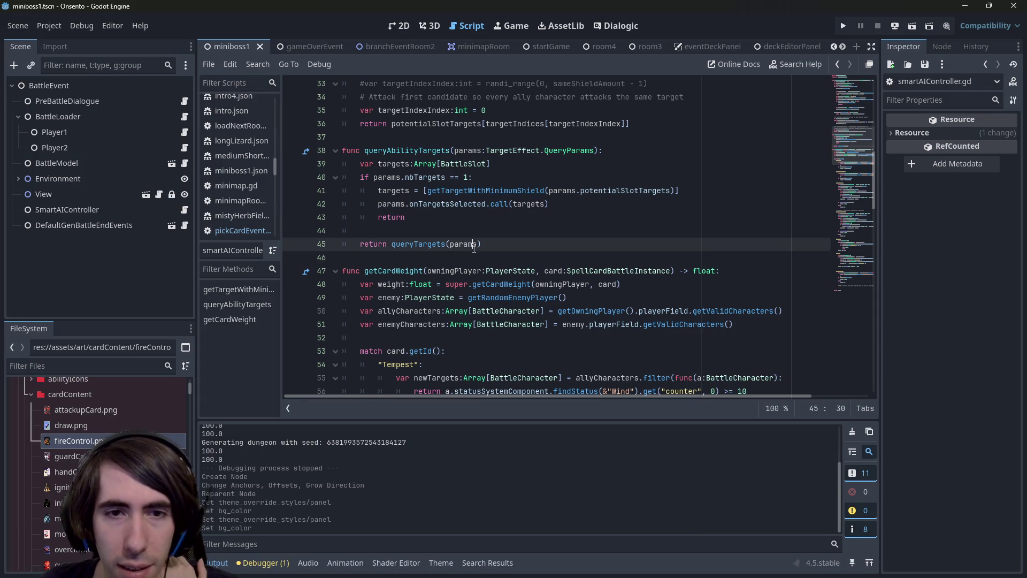
pyautogui.click(473, 261)
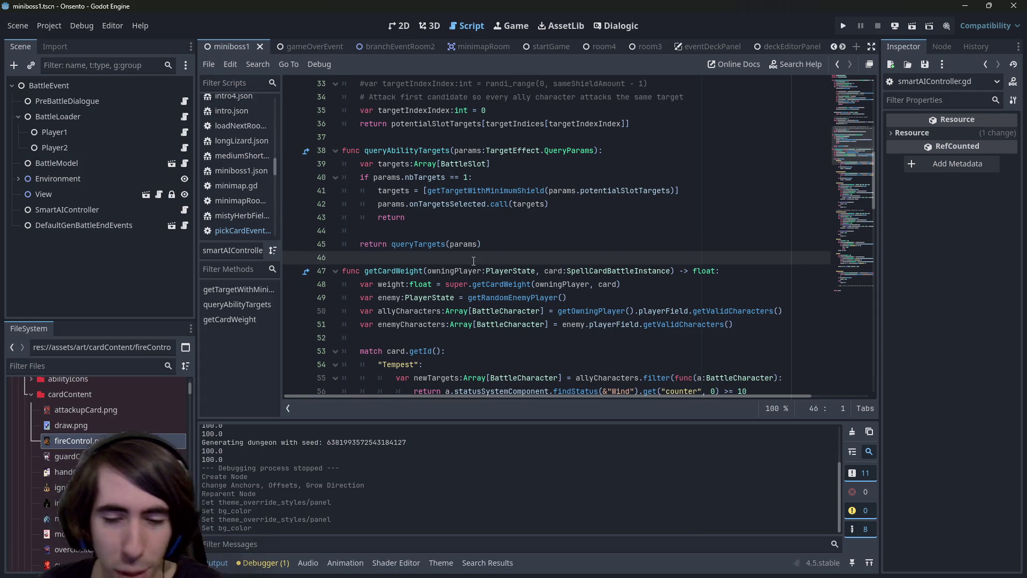
pyautogui.moveTo(463, 242)
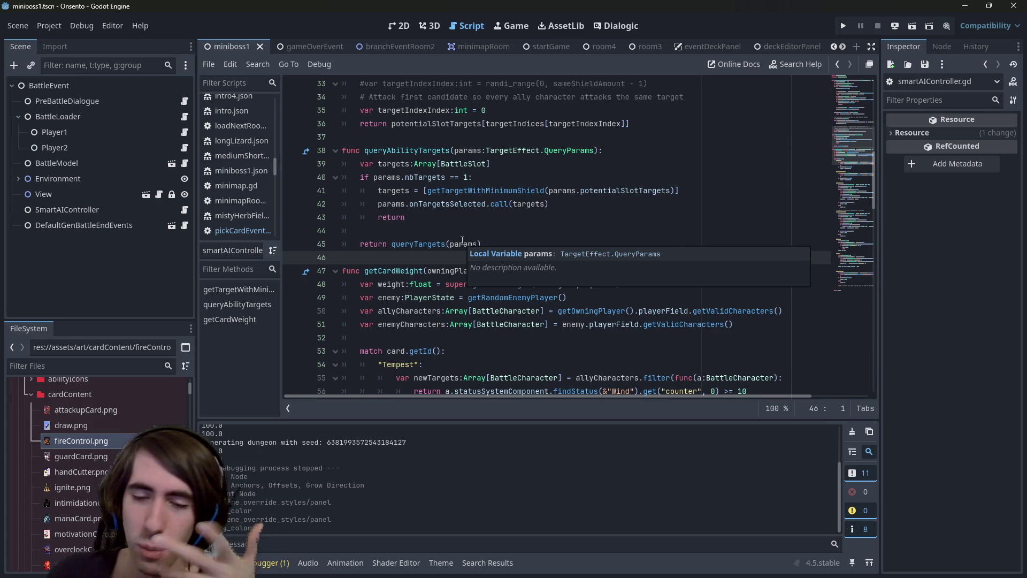
pyautogui.click(399, 26)
pyautogui.click(473, 30)
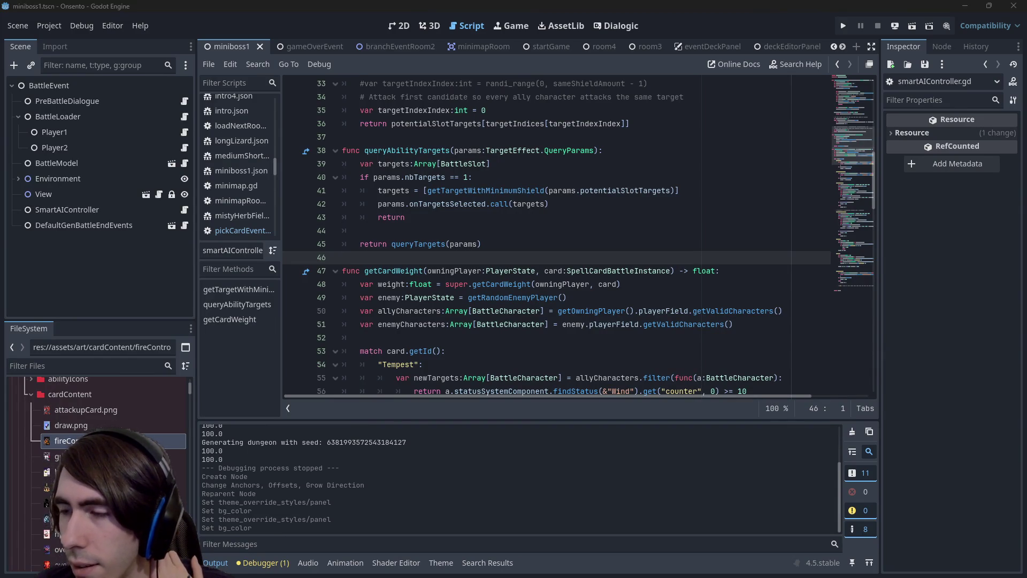
pyautogui.click(428, 231)
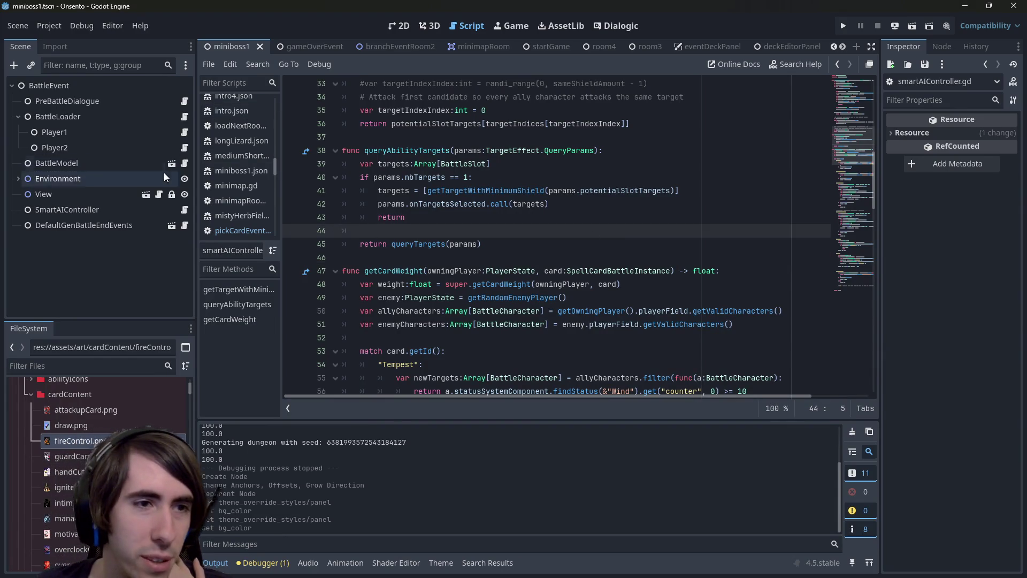
# Open randomAIController.gd, the parent script SmartAIController extends
pyautogui.click(184, 209)
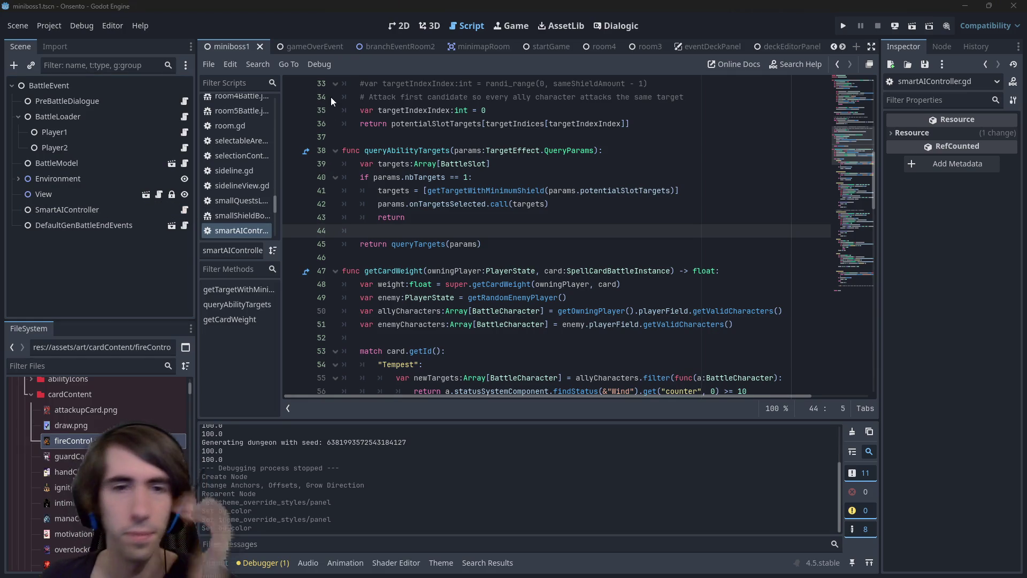
pyautogui.scroll(10, 306, 116)
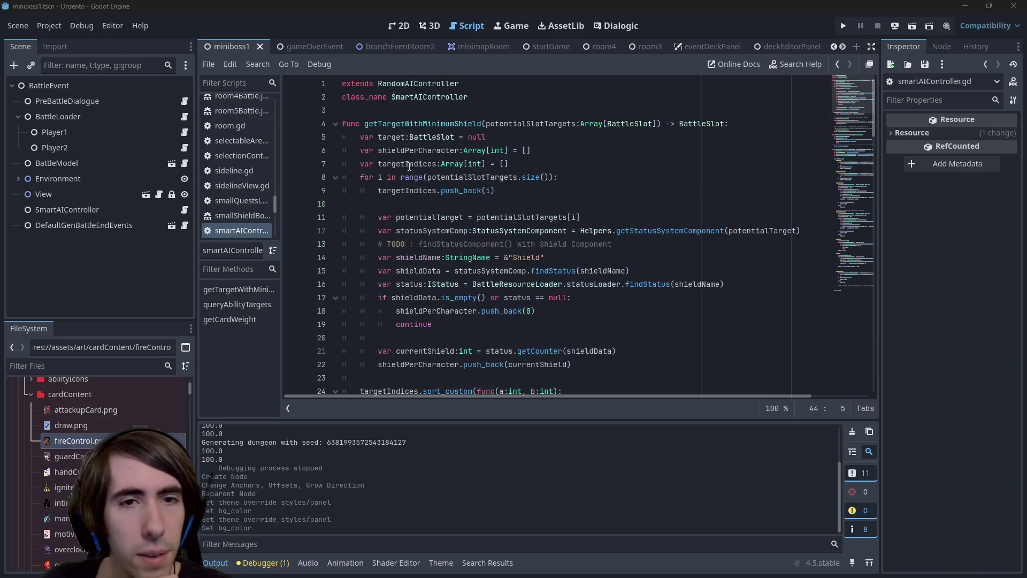
pyautogui.click(436, 83)
pyautogui.keyDown('ctrl'); pyautogui.click(436, 83); pyautogui.keyUp('ctrl')
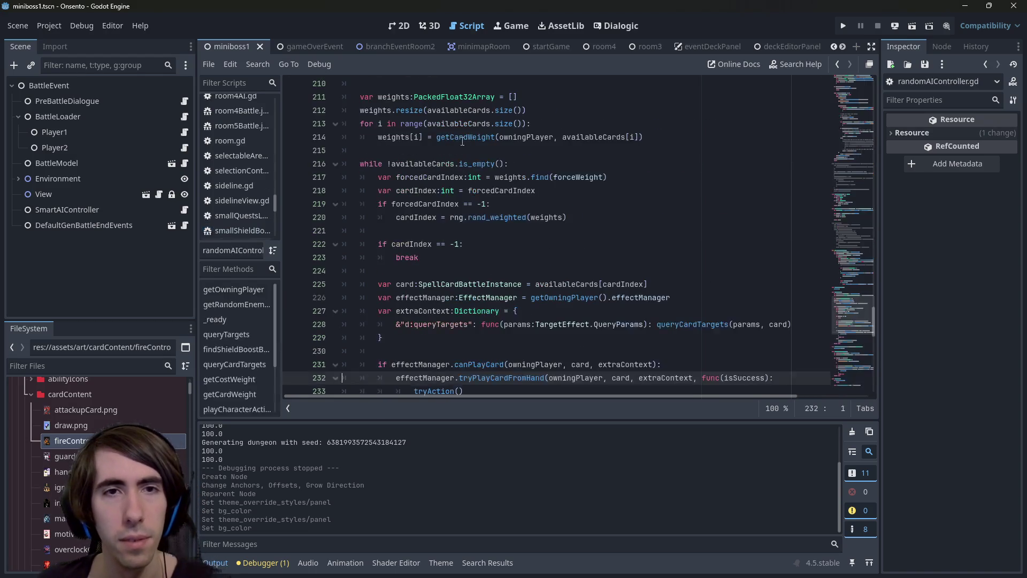
# Search randomAIController.gd for 'shield' and step to the next use of findShieldBoostBestTarget
pyautogui.click(485, 177)
pyautogui.hotkey('ctrl', 'f')
pyautogui.write('shield')
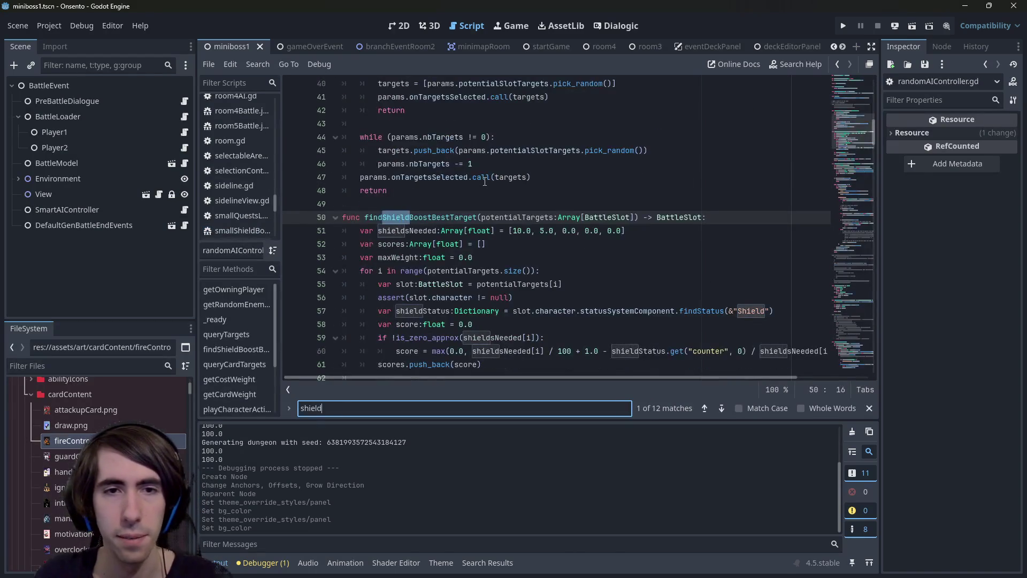
pyautogui.doubleClick(432, 217)
pyautogui.hotkey('ctrl', 'f')
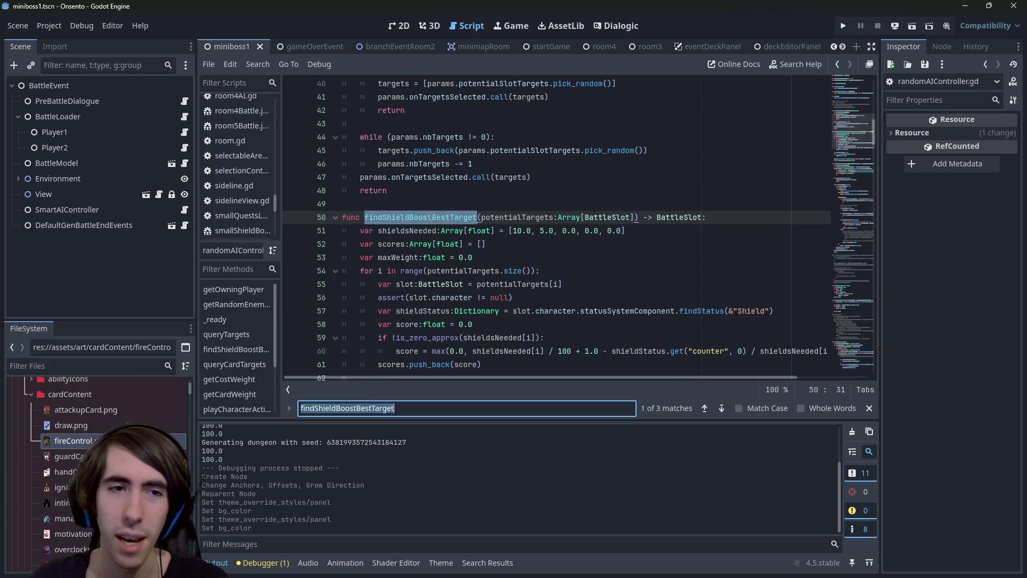
pyautogui.press('Return')
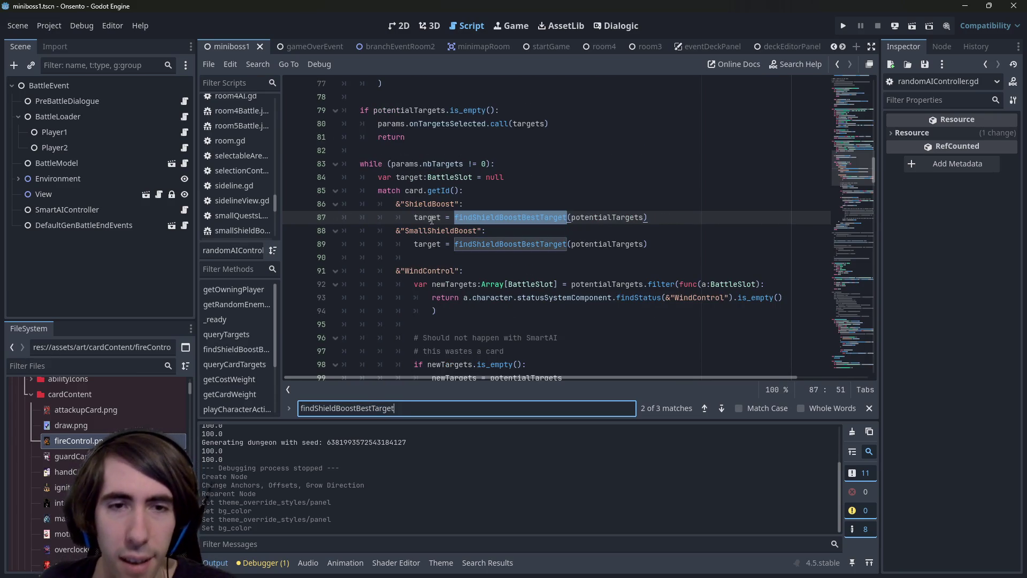
pyautogui.scroll(-3, 432, 219)
pyautogui.scroll(2, 431, 219)
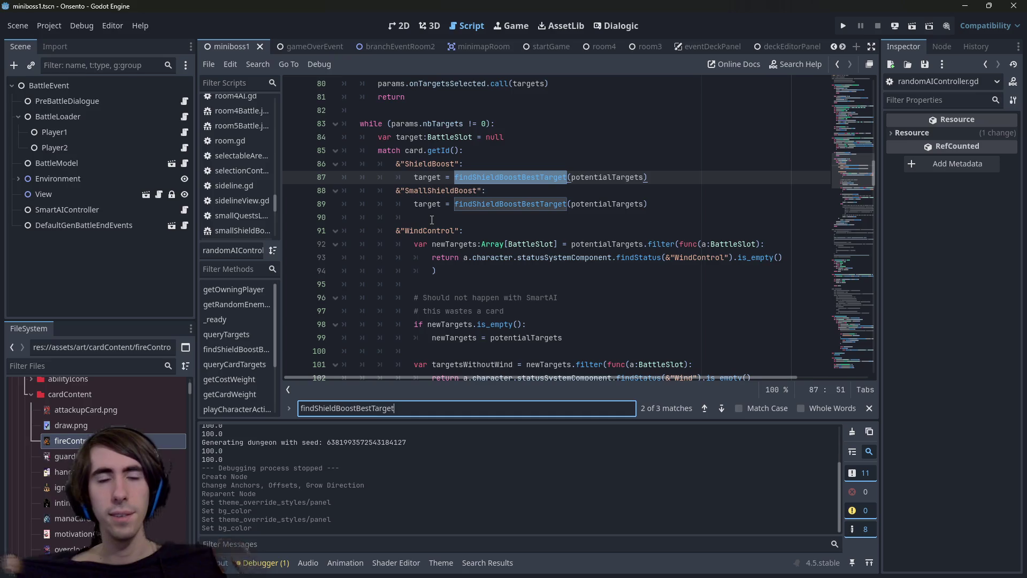
pyautogui.scroll(2, 432, 219)
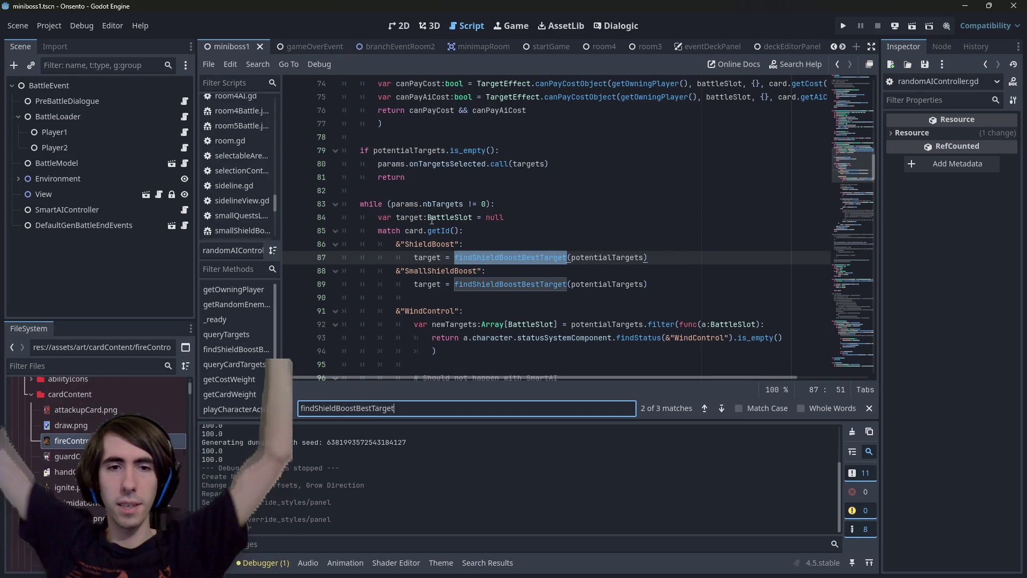
pyautogui.scroll(5, 432, 219)
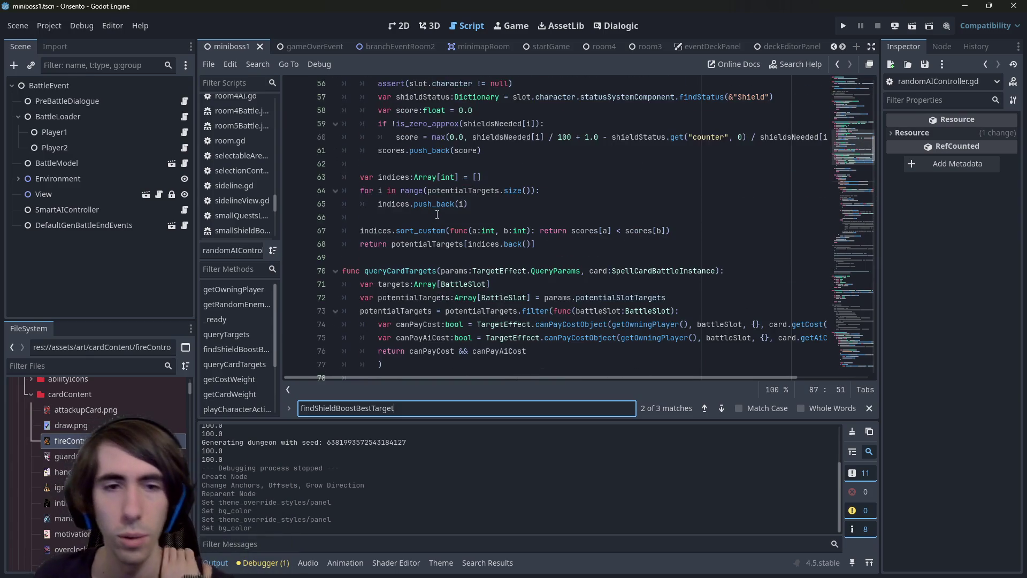
# Search the script for 'attack' to locate the attacker logic in playCharacterActions
pyautogui.click(437, 216)
pyautogui.hotkey('ctrl', 'f')
pyautogui.write('attack')
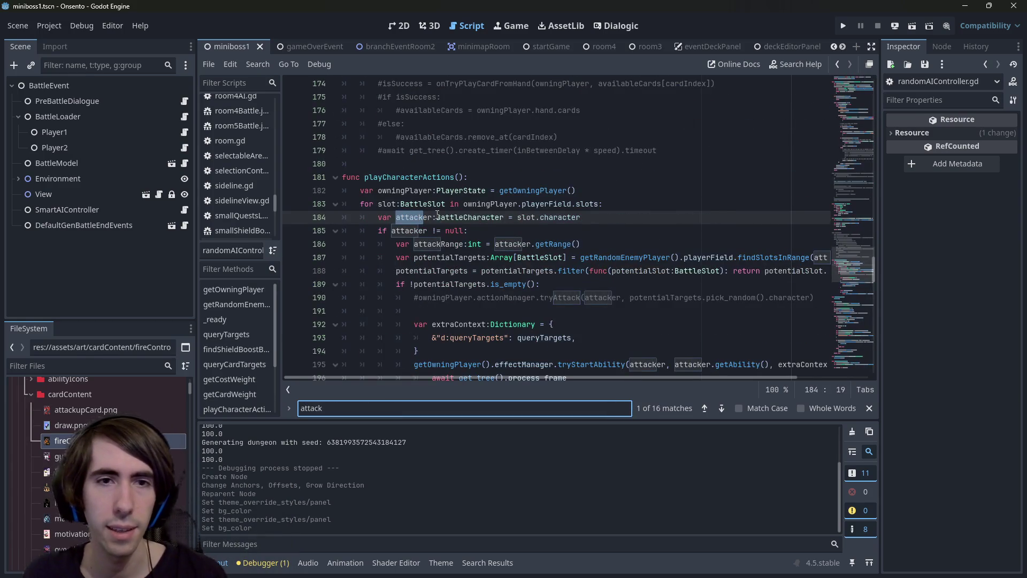
pyautogui.scroll(-2, 471, 203)
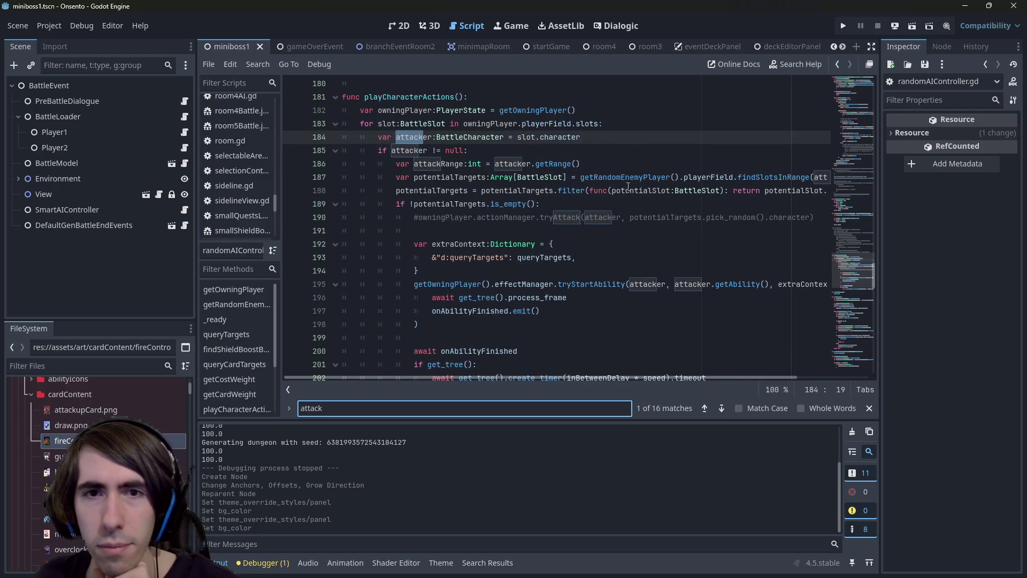
pyautogui.moveTo(473, 377); pyautogui.dragTo(599, 367)
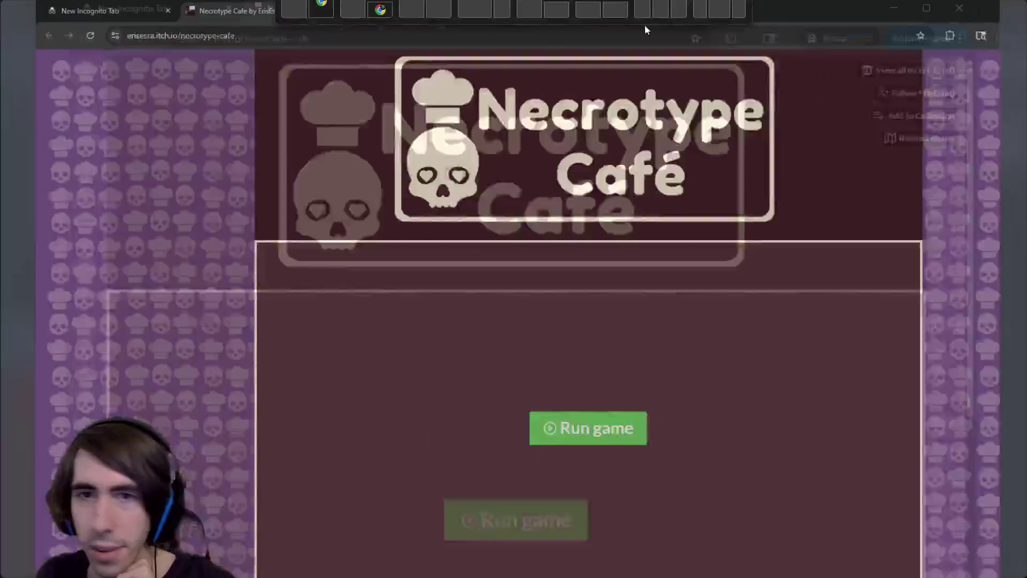
# Enlarge the Necrotype Café animated gameplay screenshot, then close it and scroll the page
pyautogui.scroll(-8, 694, 261)
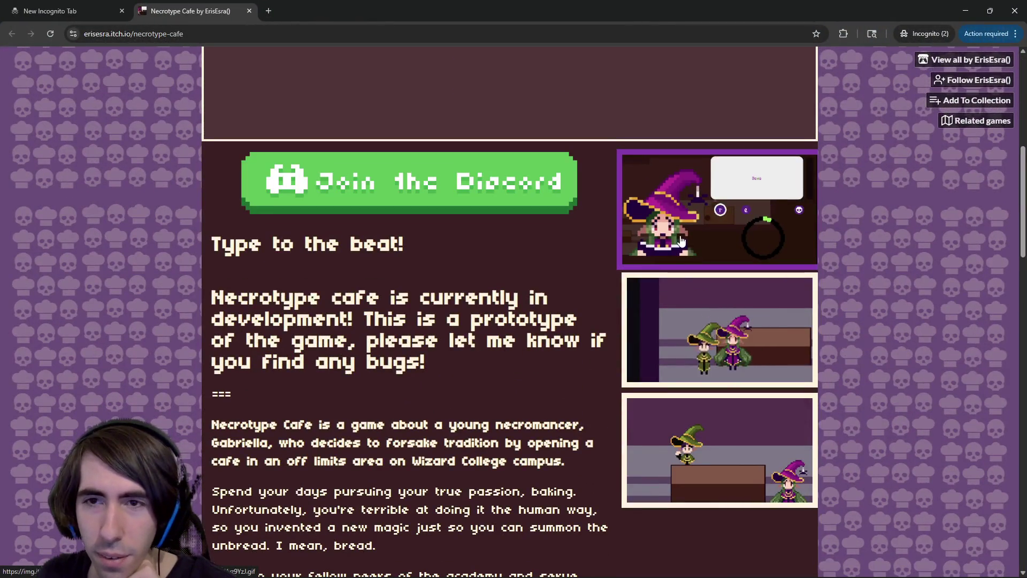
pyautogui.click(694, 261)
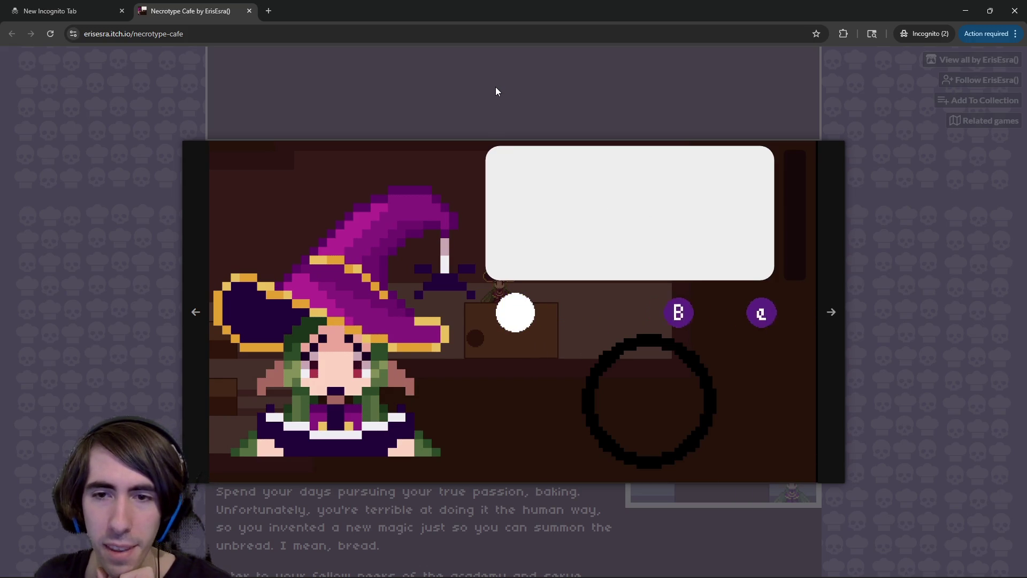
pyautogui.click(489, 133)
pyautogui.scroll(5, 492, 214)
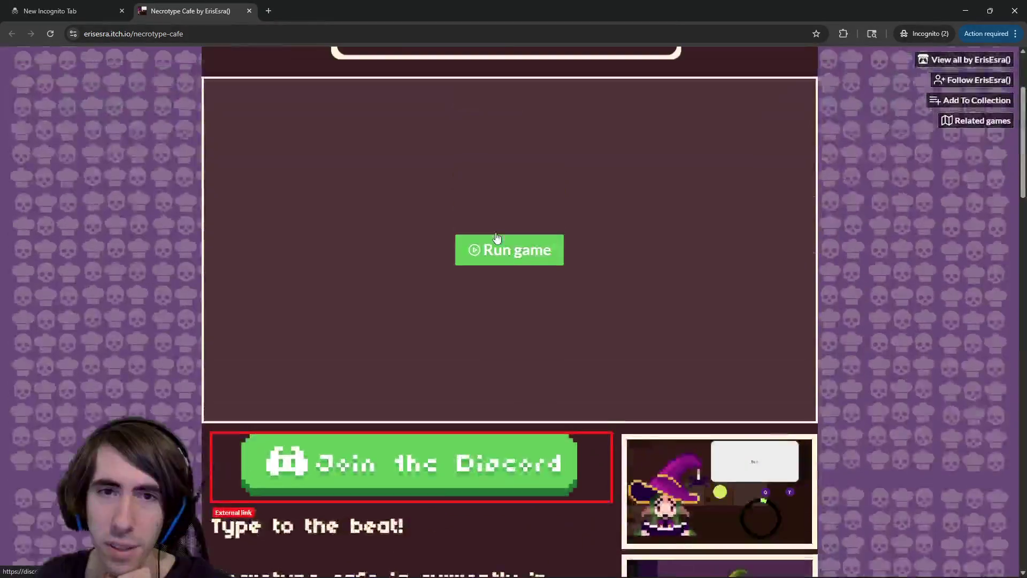
pyautogui.scroll(-3, 543, 319)
pyautogui.scroll(4, 538, 266)
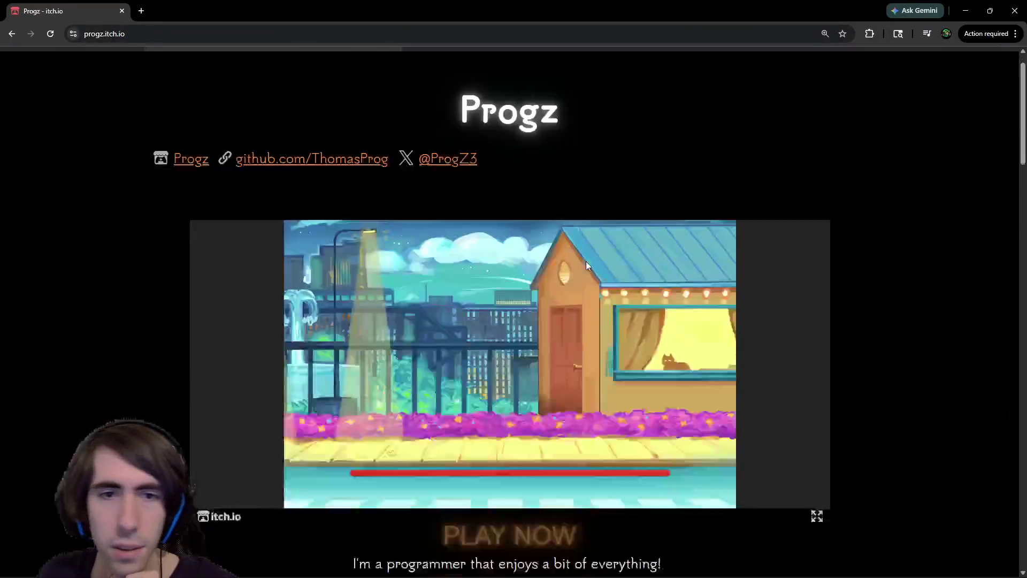
pyautogui.scroll(-10, 464, 324)
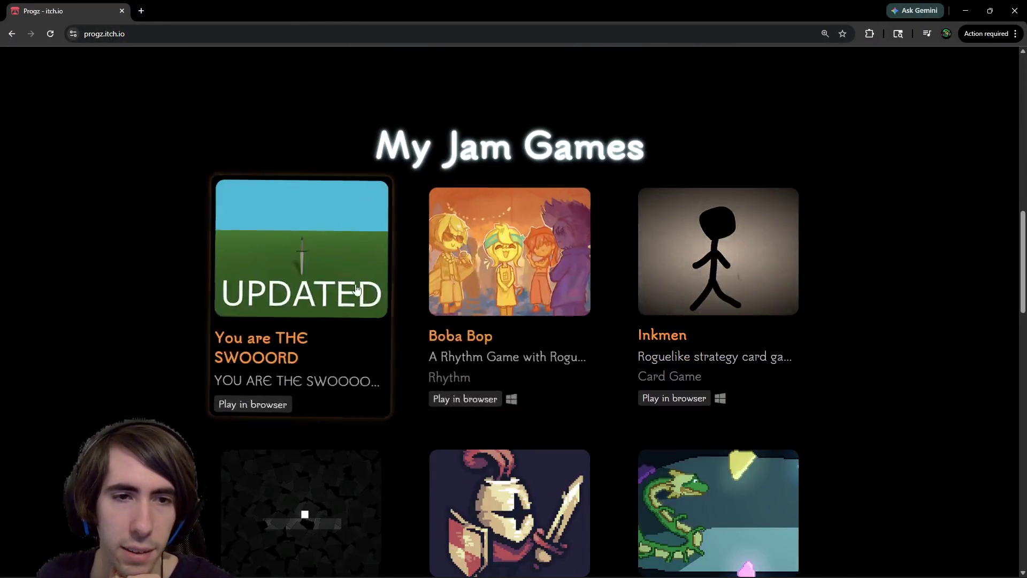
# Open the You are THE SWOOORD game page and its theme editor
pyautogui.click(357, 290)
pyautogui.click(453, 67)
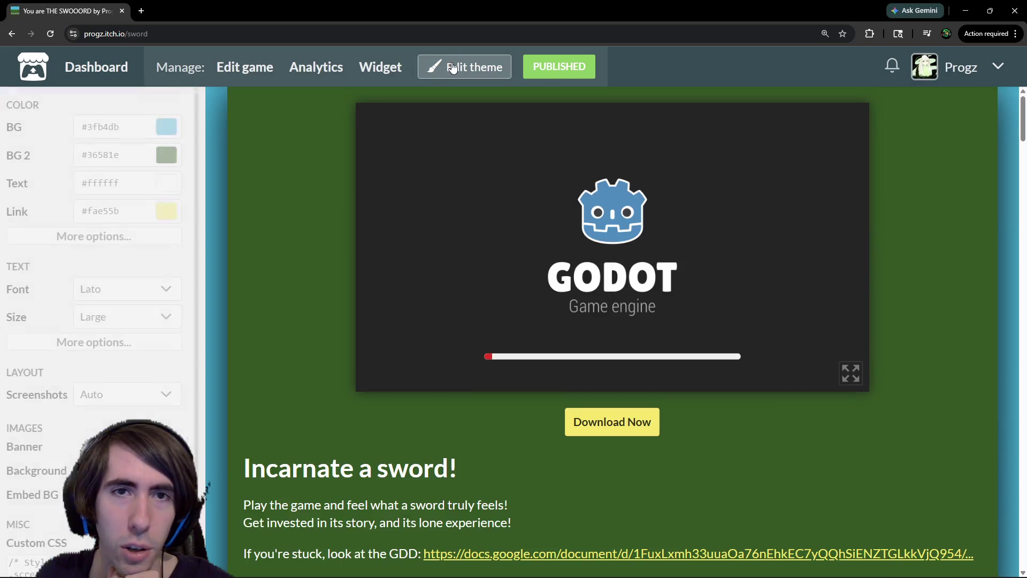
pyautogui.scroll(-1, 143, 316)
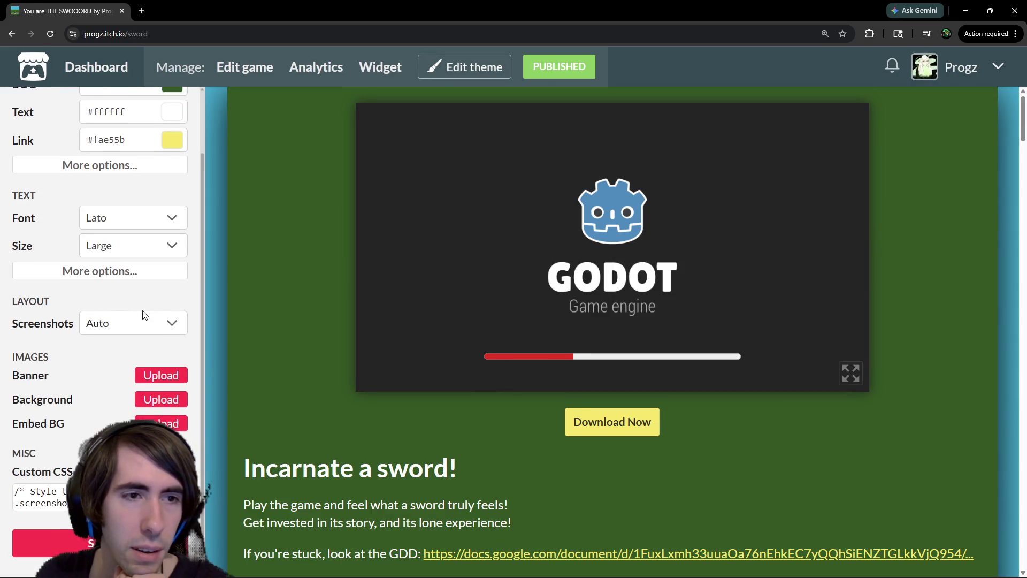
pyautogui.scroll(1, 144, 316)
pyautogui.scroll(-1, 115, 343)
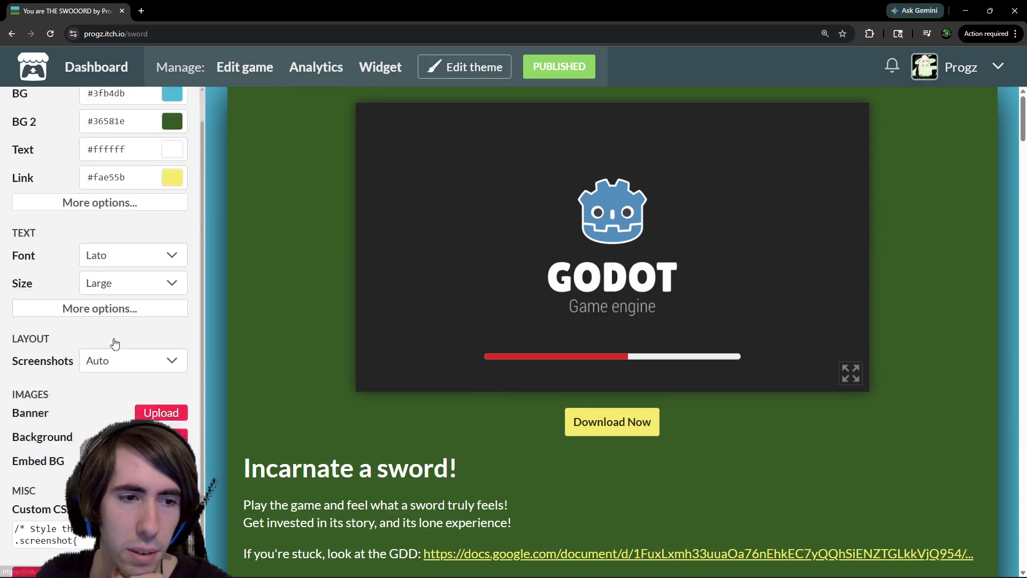
pyautogui.scroll(1, 117, 321)
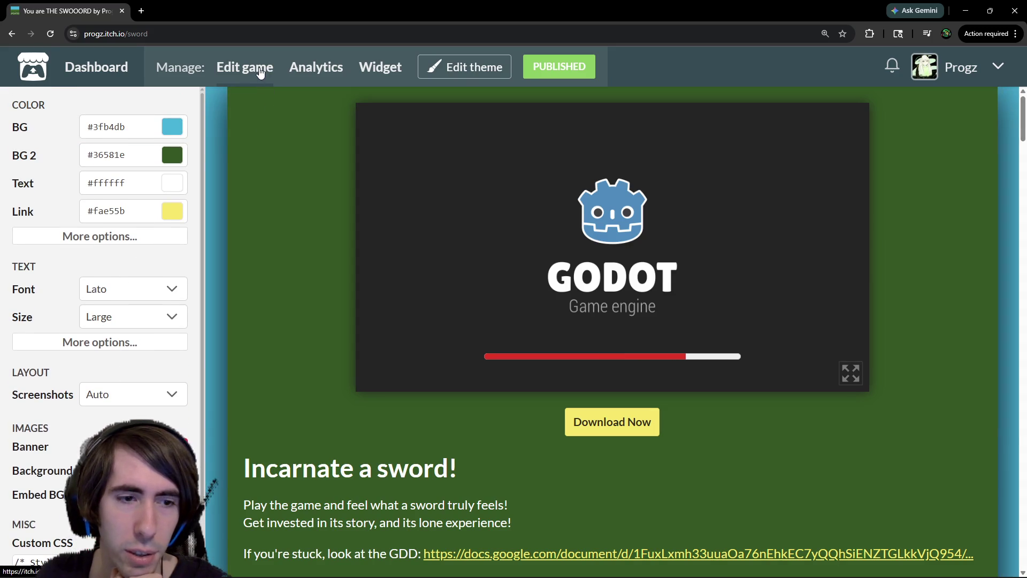
# Look over the game's Edit game settings, then return to the public game page
pyautogui.click(260, 72)
pyautogui.scroll(-10, 368, 300)
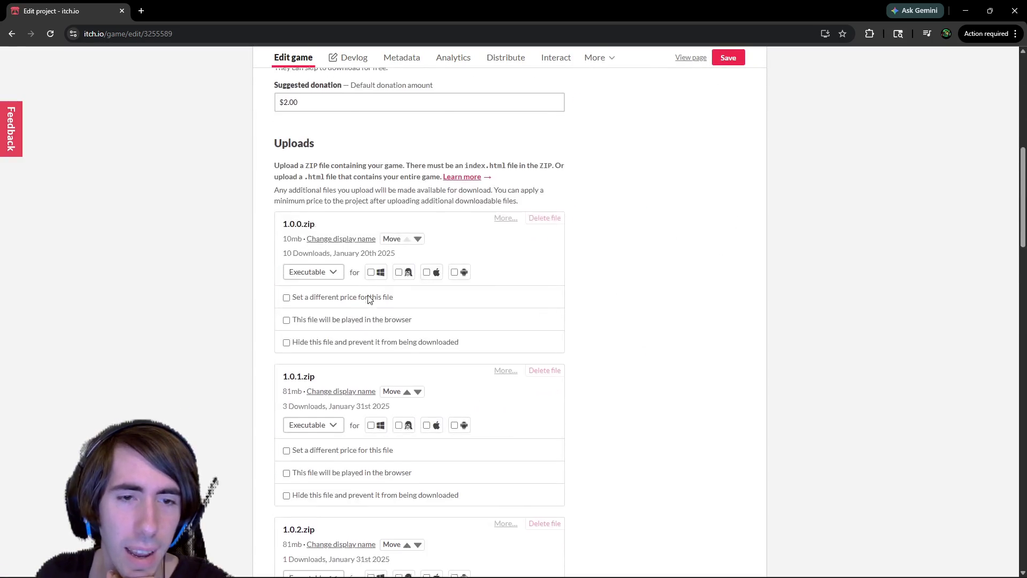
pyautogui.scroll(-20, 375, 302)
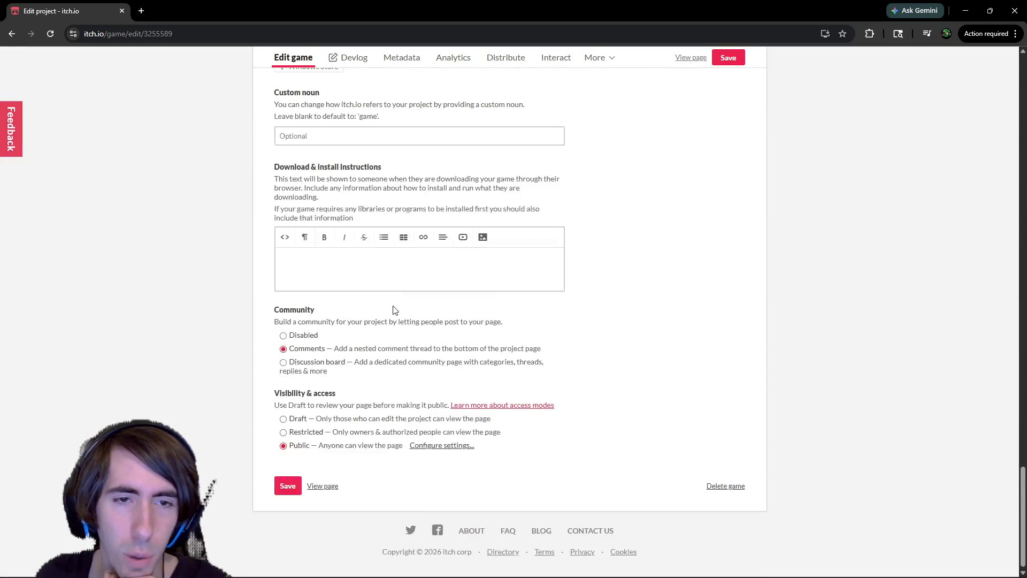
pyautogui.scroll(20, 539, 337)
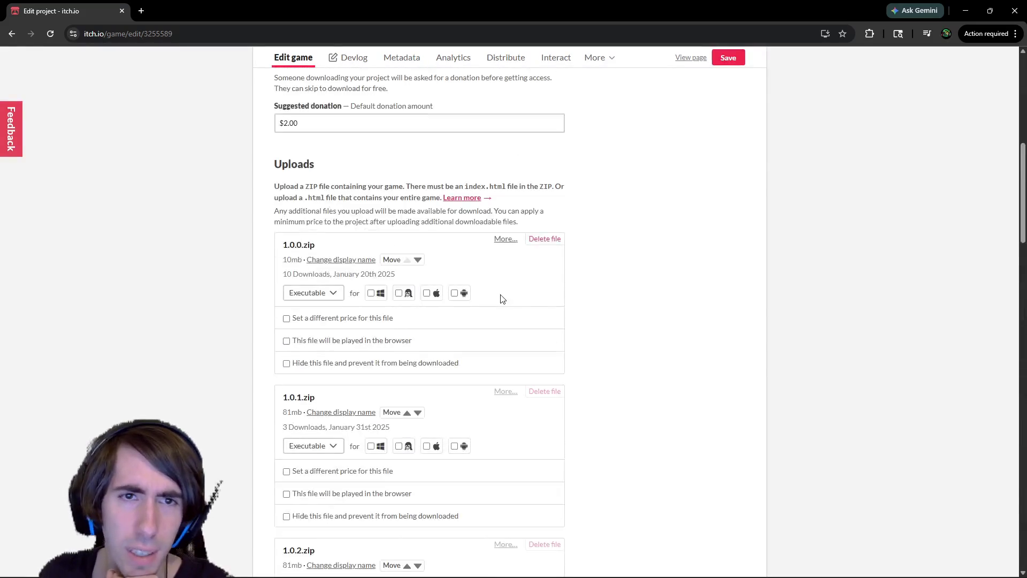
pyautogui.scroll(10, 502, 298)
pyautogui.hotkey('alt', 'Left')
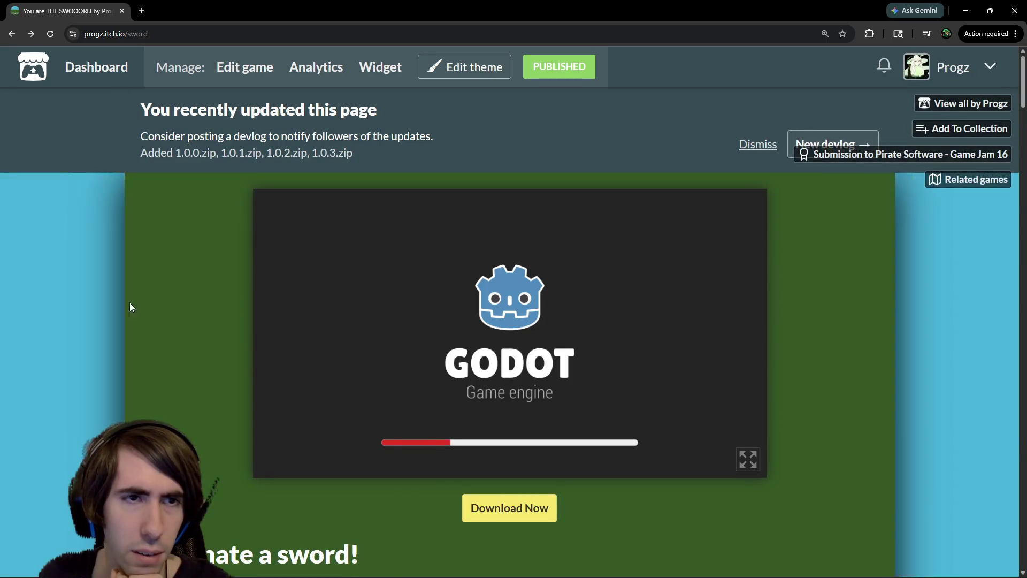
# Reopen the theme editor and expand both More options sections for extra colours and header font
pyautogui.click(448, 69)
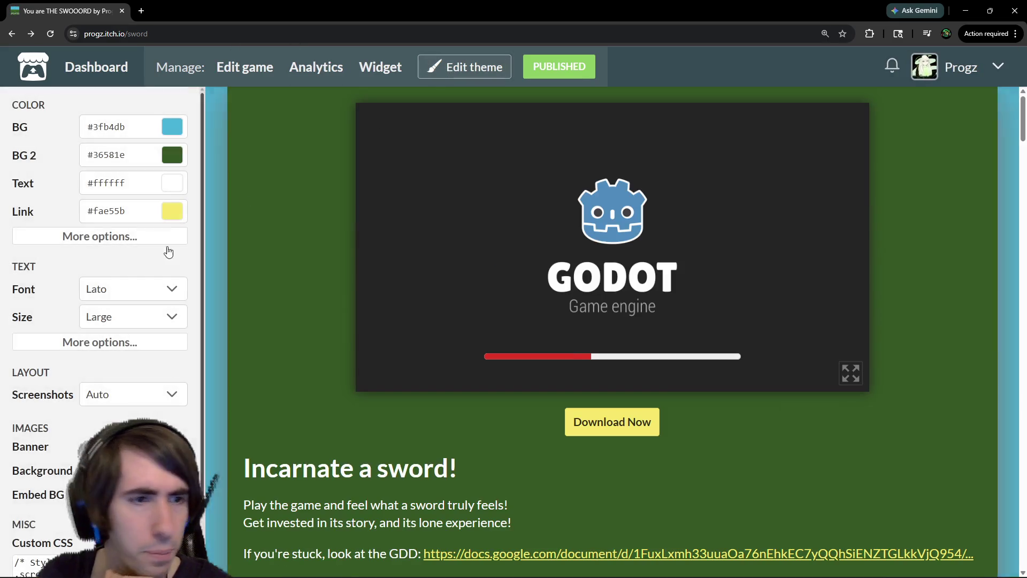
pyautogui.click(124, 337)
pyautogui.click(124, 239)
pyautogui.scroll(-4, 102, 296)
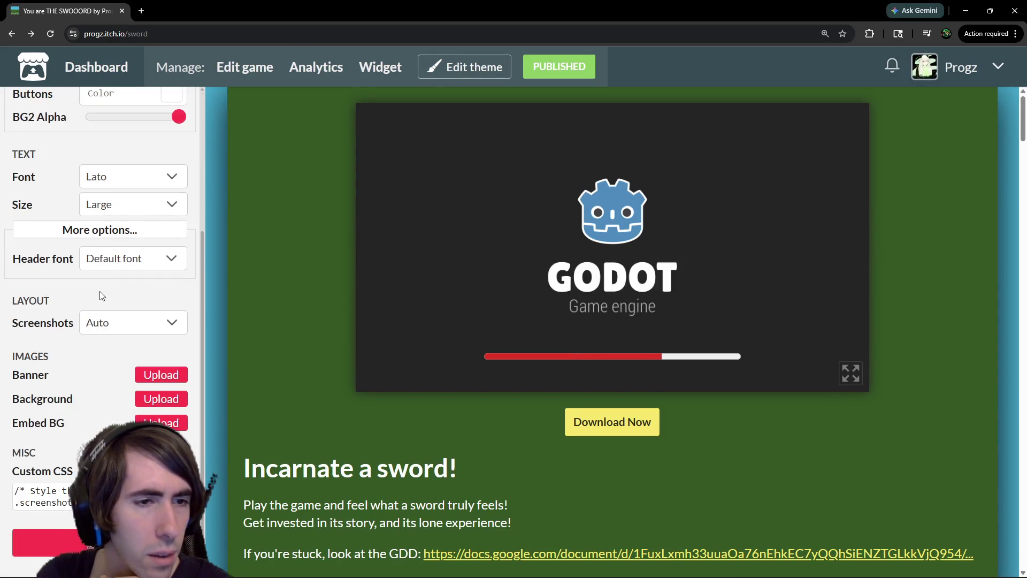
pyautogui.scroll(3, 146, 342)
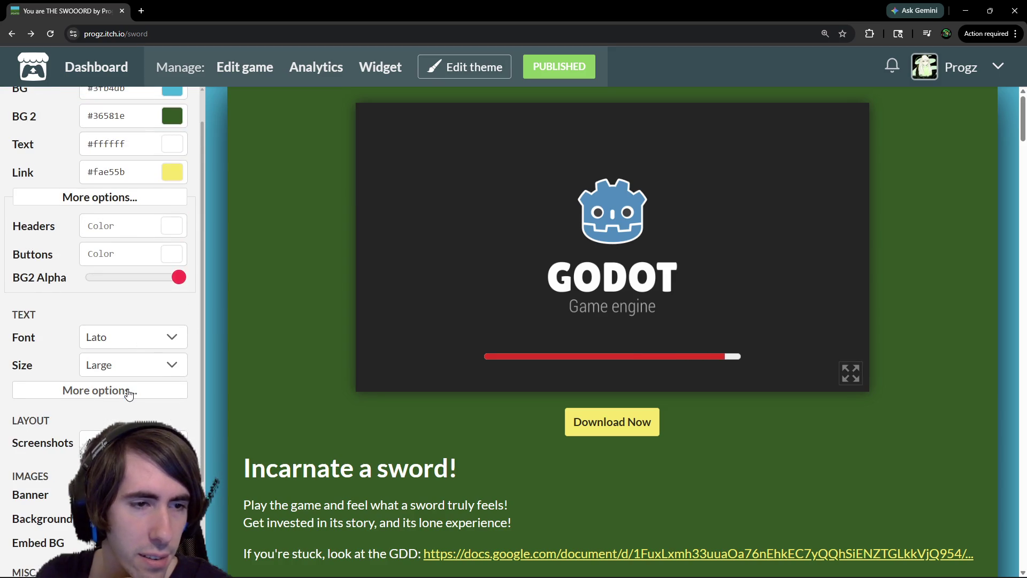
pyautogui.scroll(1, 98, 274)
pyautogui.scroll(1, 99, 274)
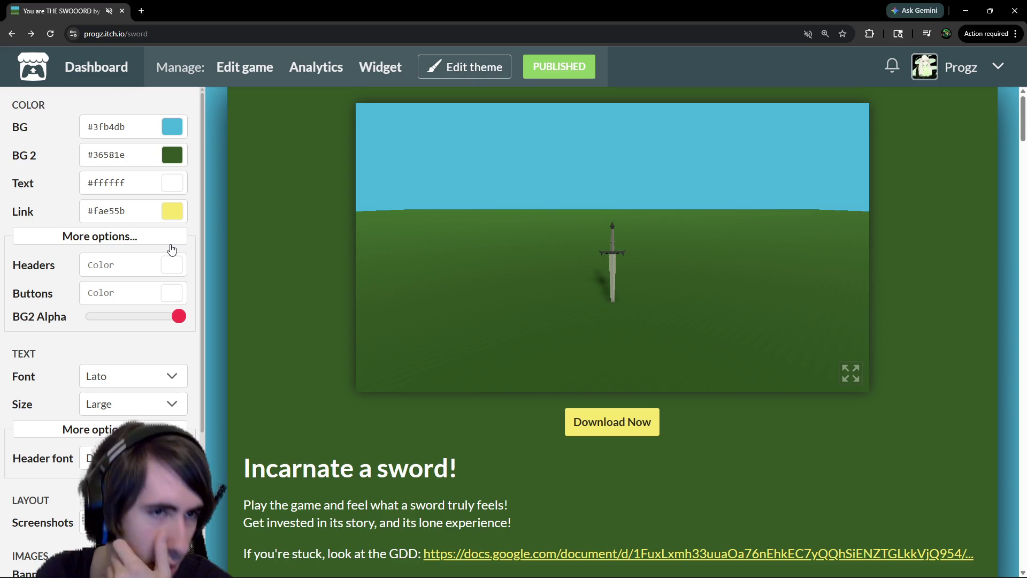
pyautogui.scroll(-1, 101, 294)
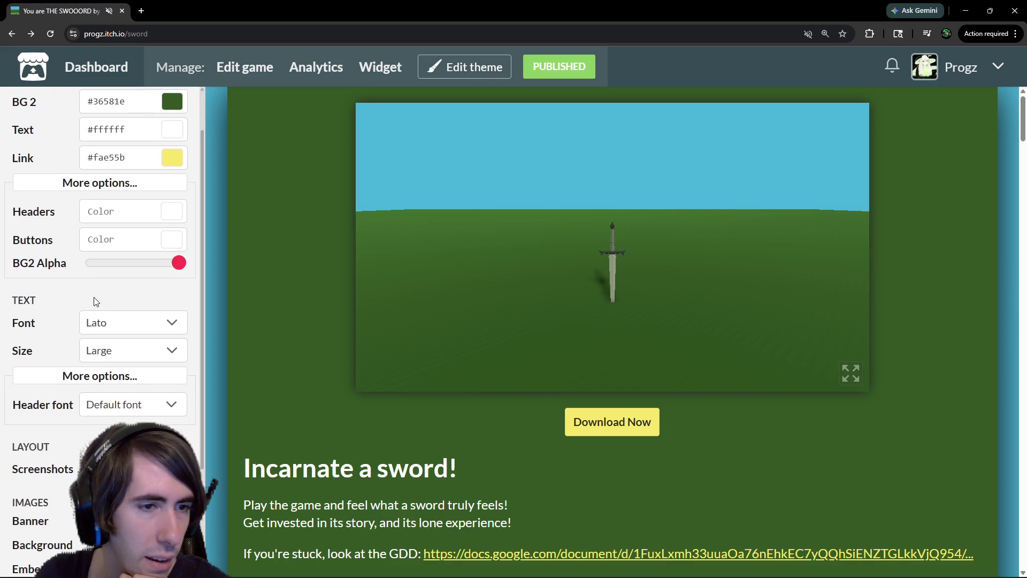
pyautogui.scroll(-1, 95, 302)
pyautogui.scroll(-2, 99, 363)
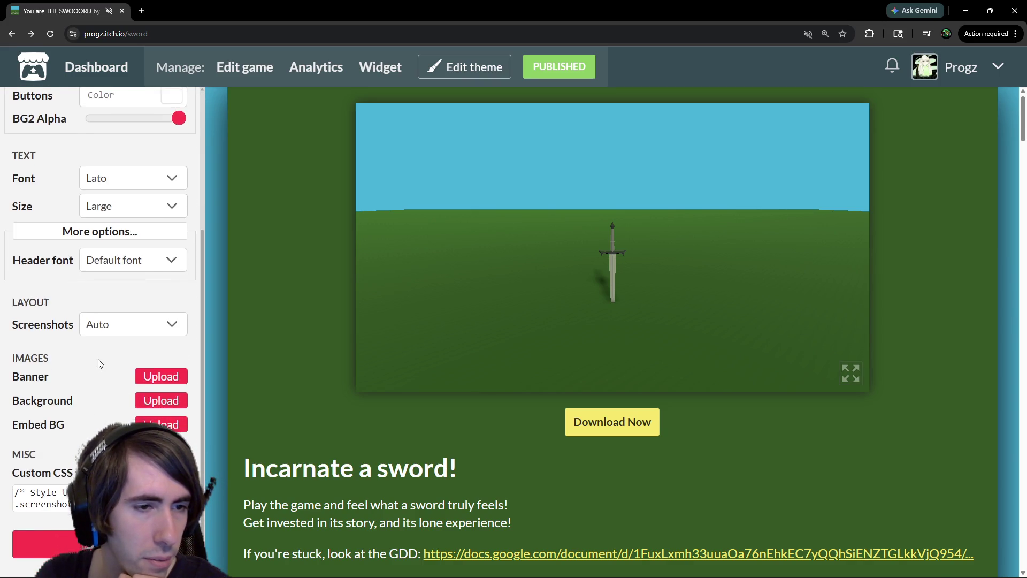
pyautogui.hotkey('alt', 'Left')
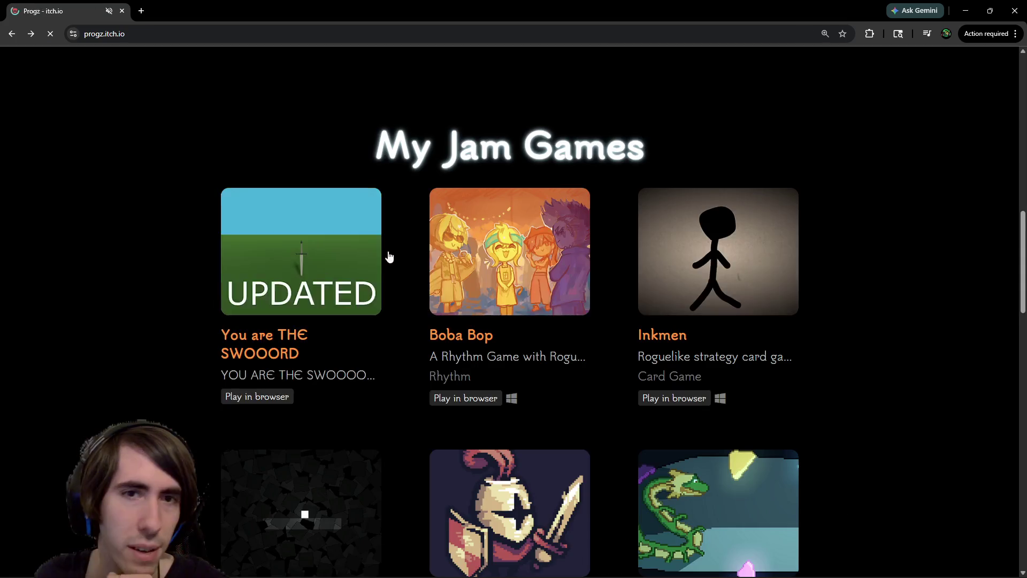
# Return to the developer's profile and open Shape Journey from My Jam Games
pyautogui.scroll(10, 488, 263)
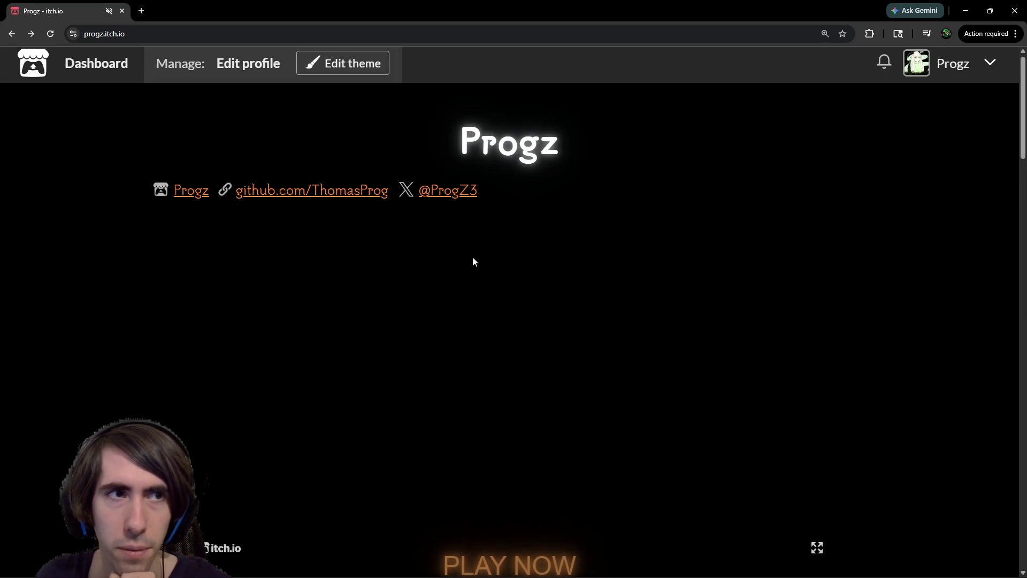
pyautogui.click(32, 34)
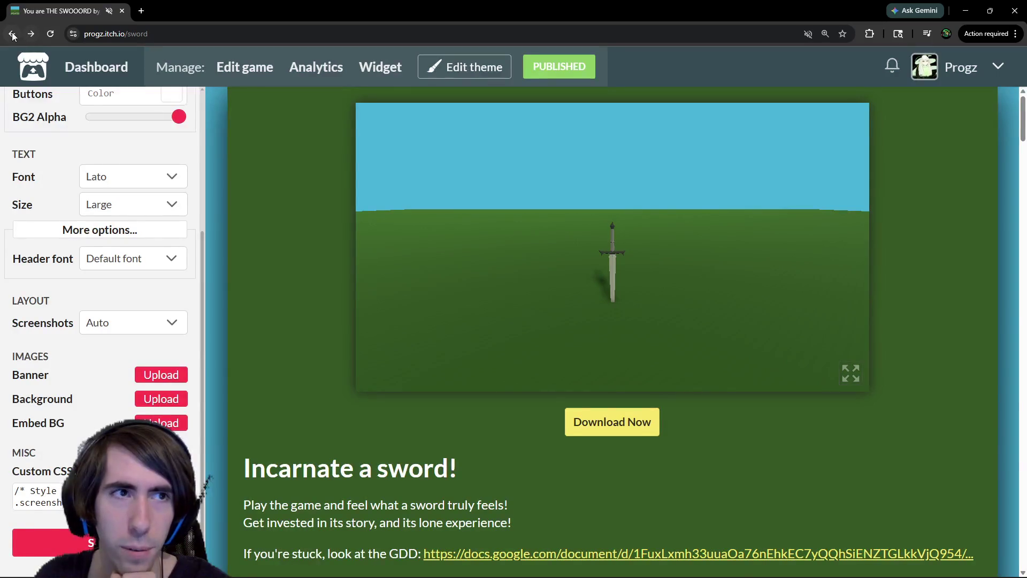
pyautogui.click(950, 67)
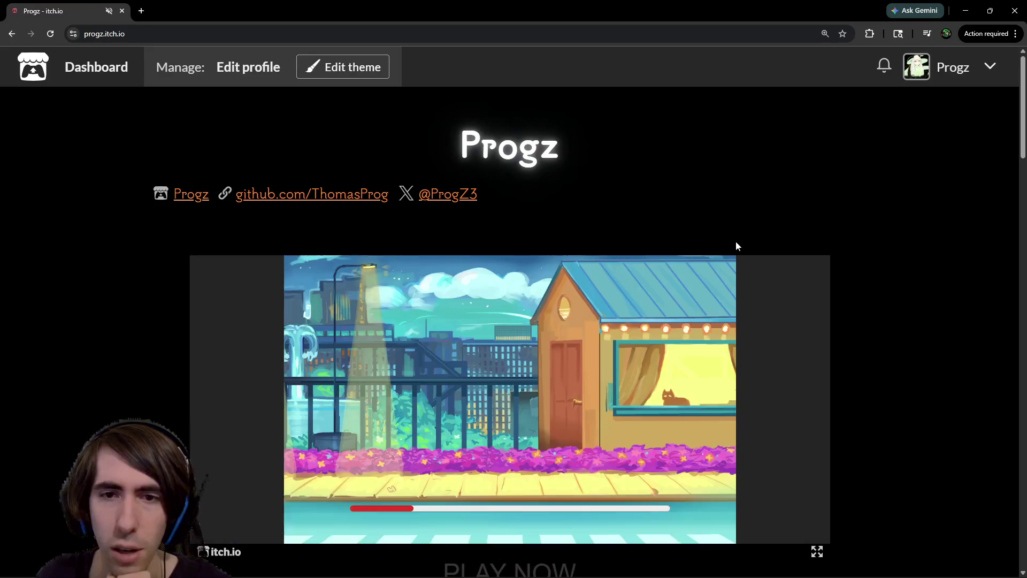
pyautogui.scroll(-4, 749, 268)
pyautogui.scroll(-12, 824, 331)
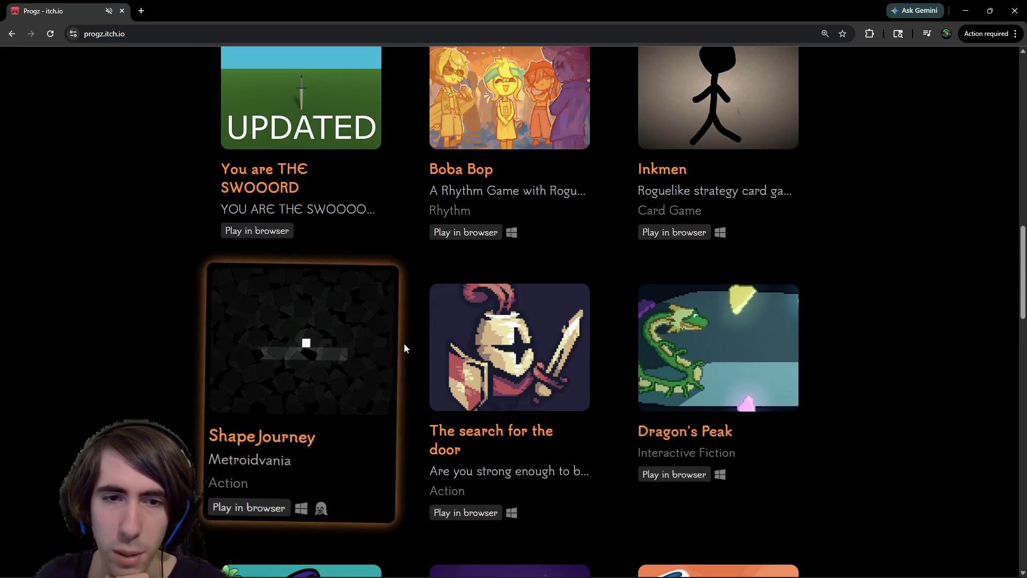
pyautogui.scroll(-5, 300, 350)
pyautogui.scroll(2, 369, 358)
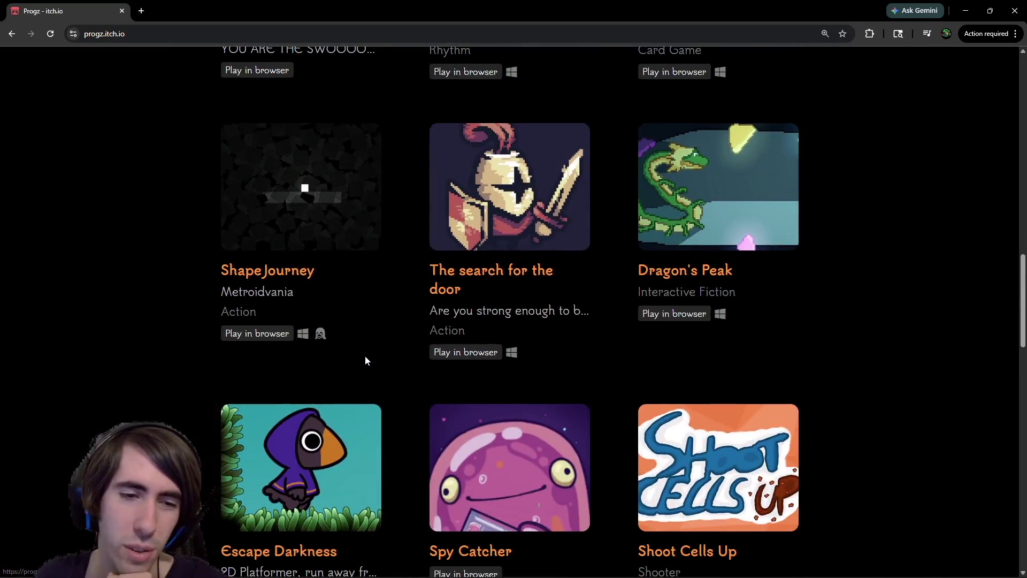
pyautogui.scroll(-1, 363, 361)
pyautogui.click(360, 175)
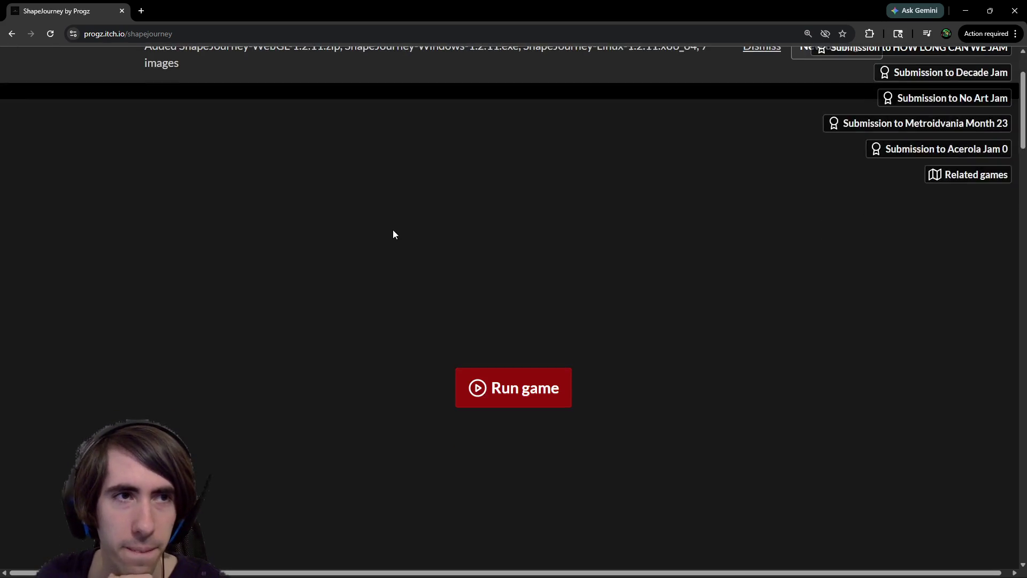
# Enlarge a Shape Journey screenshot, re-maximize the window, close the preview and scroll to the top
pyautogui.scroll(-20, 649, 337)
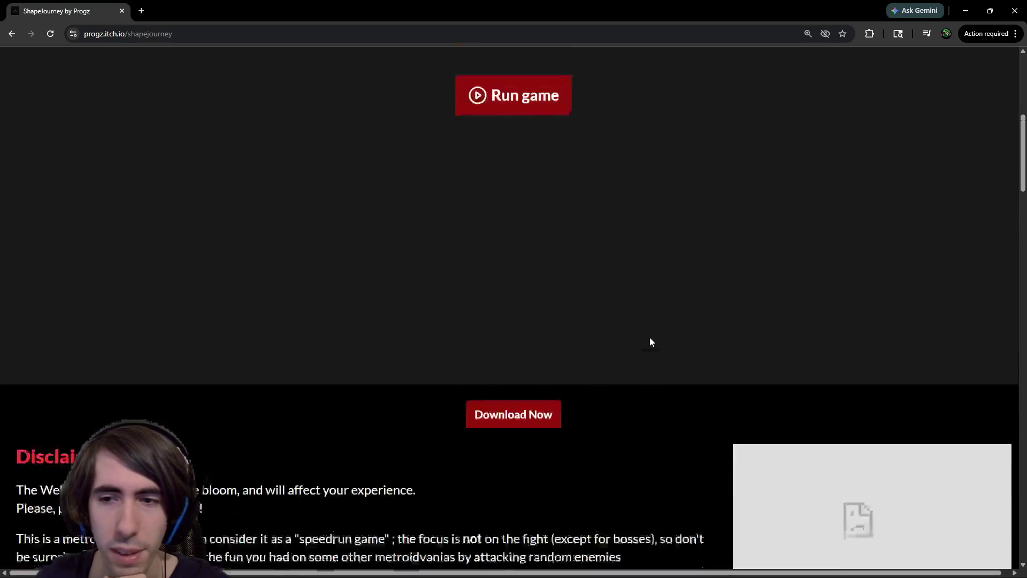
pyautogui.scroll(-9, 667, 316)
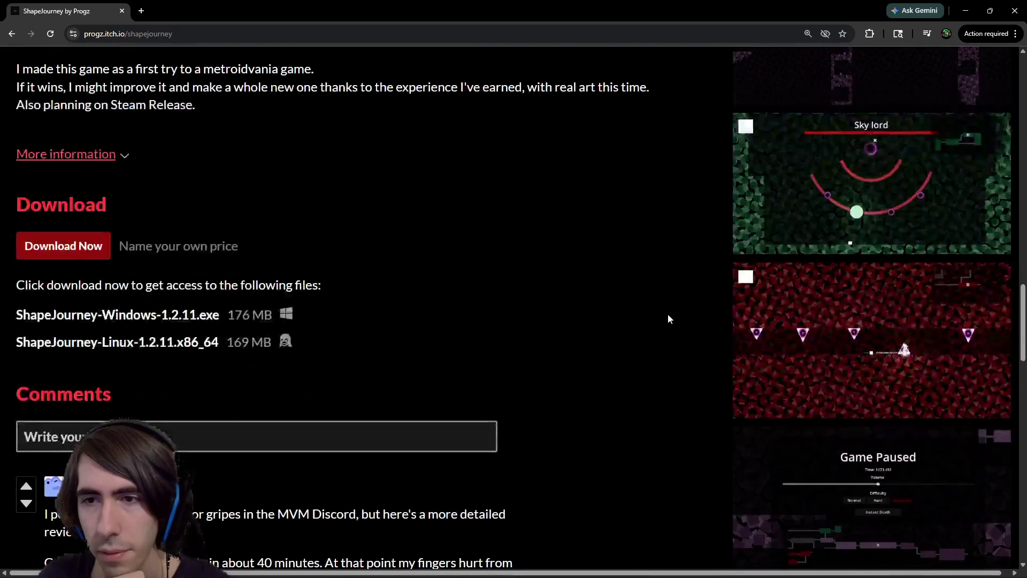
pyautogui.scroll(10, 669, 313)
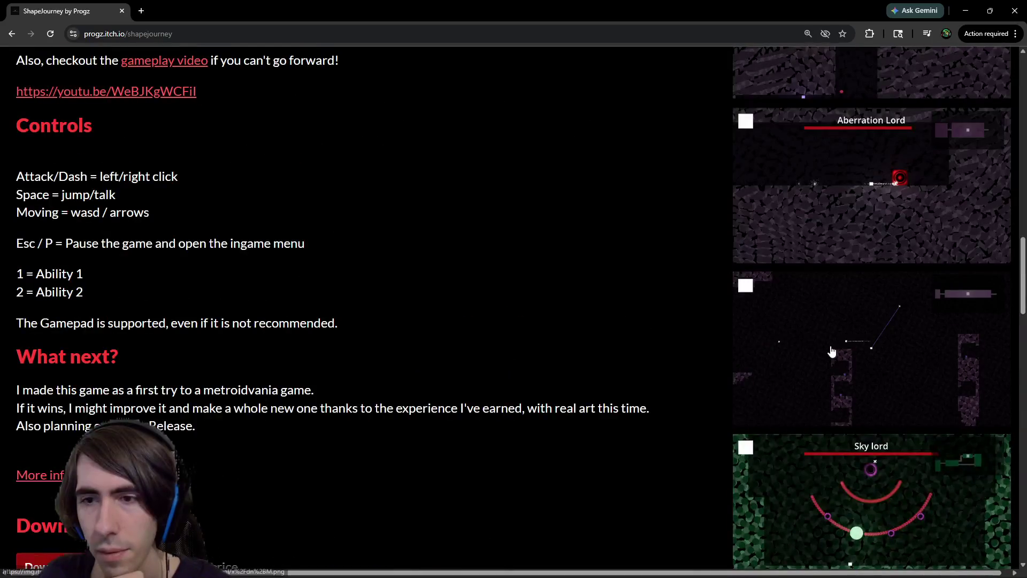
pyautogui.click(832, 352)
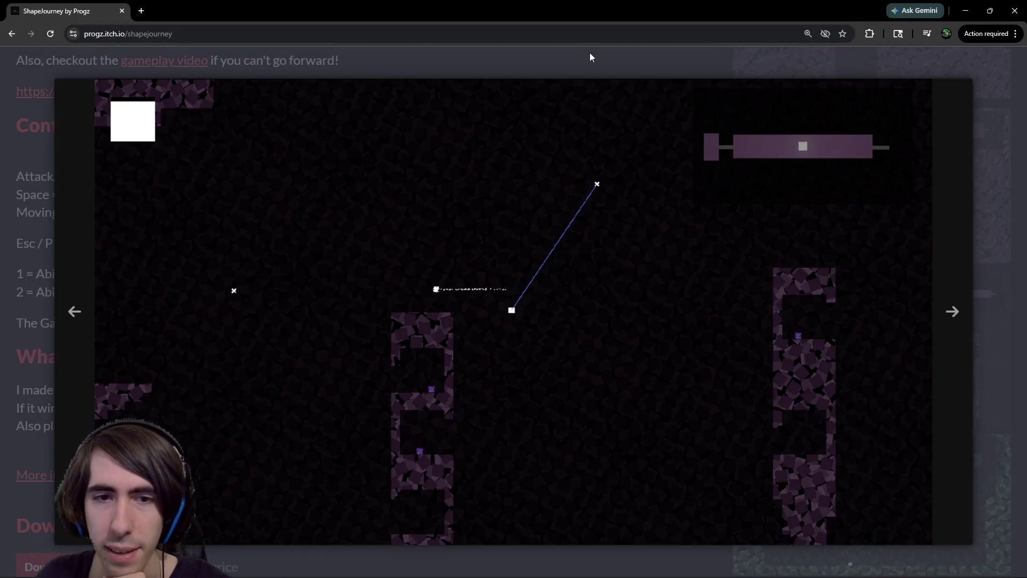
pyautogui.press('super+Down')
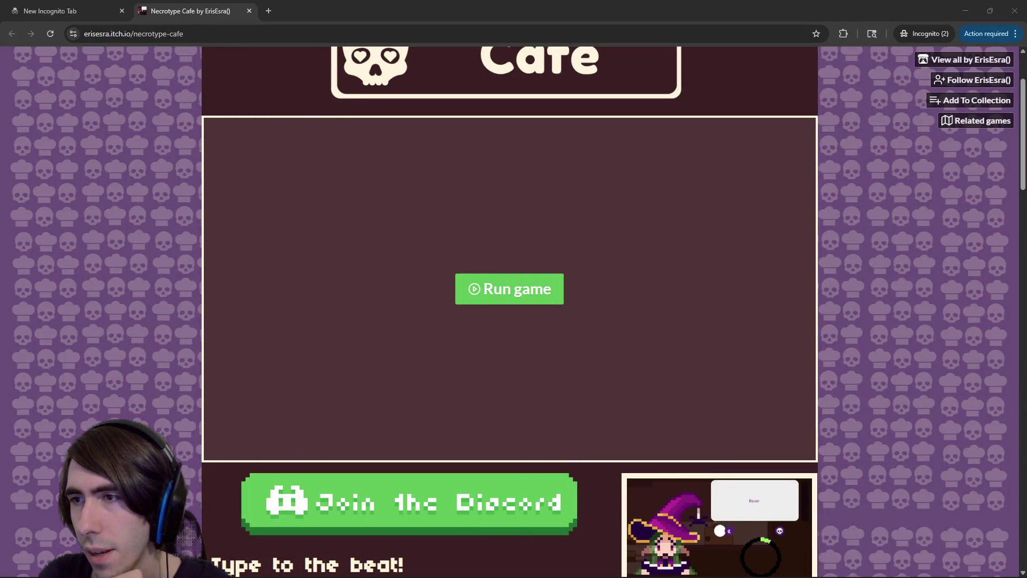
pyautogui.moveTo(643, 16); pyautogui.dragTo(644, 3)
pyautogui.click(908, 69)
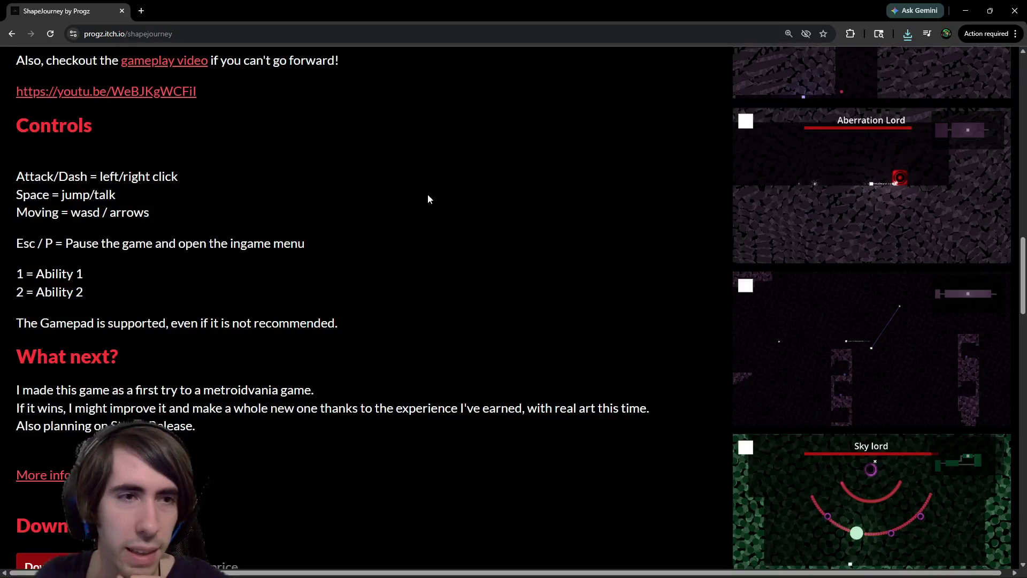
pyautogui.scroll(15, 427, 199)
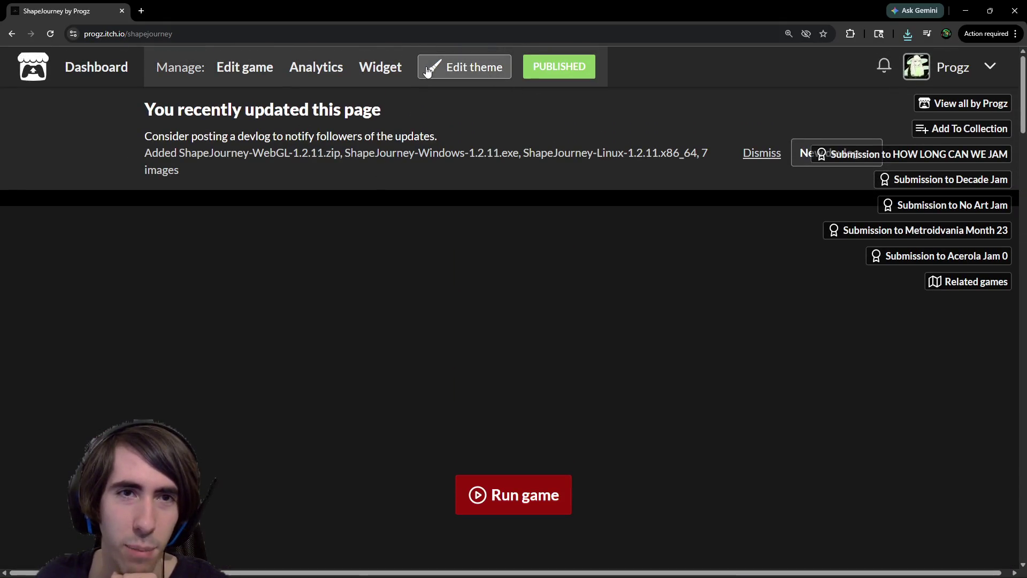
# Open the Shape Journey theme editor and glance at the Necrotype Cafe window
pyautogui.click(428, 71)
pyautogui.scroll(-3, 160, 398)
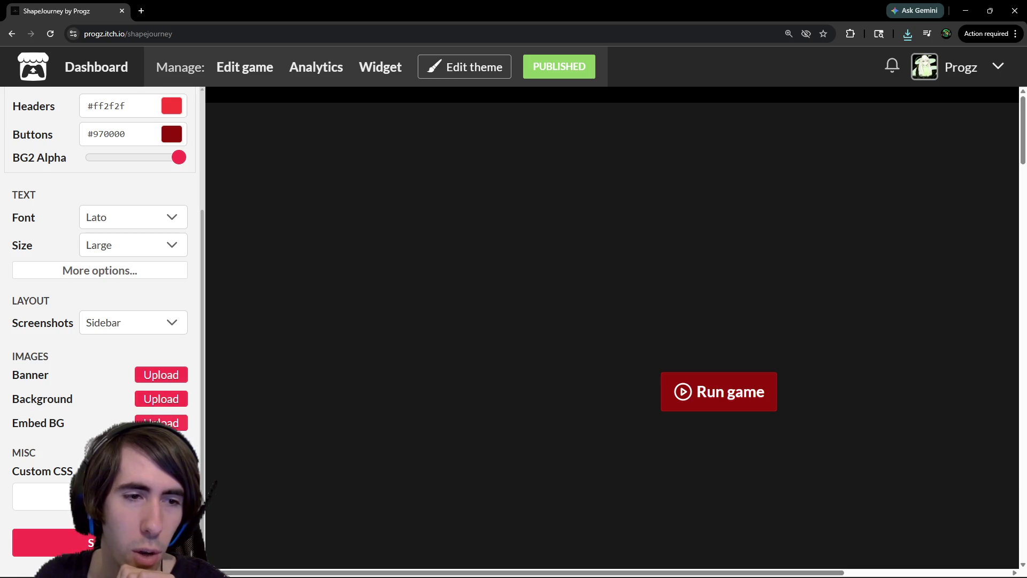
pyautogui.hotkey('alt', 'Tab')
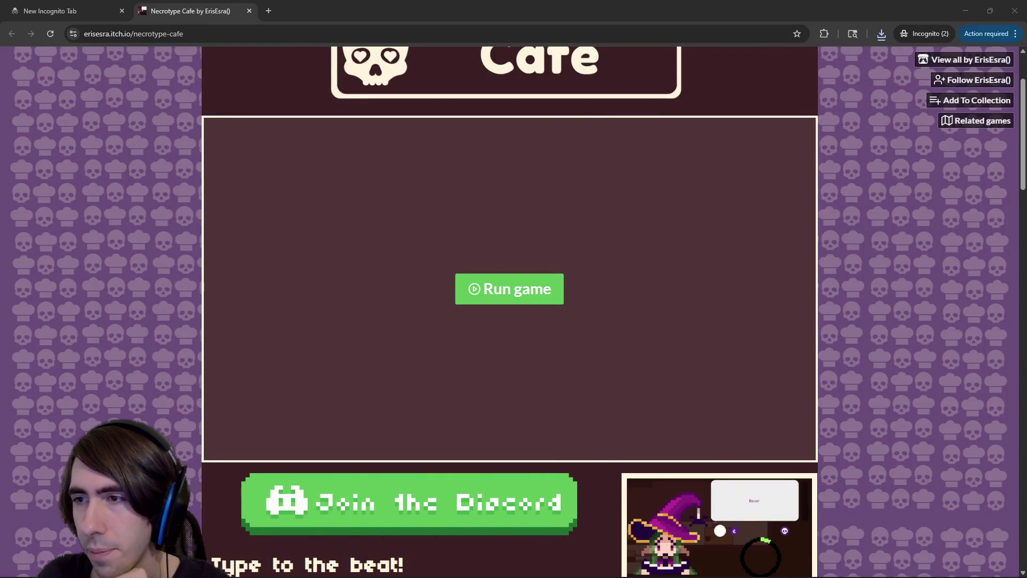
pyautogui.hotkey('alt', 'Tab')
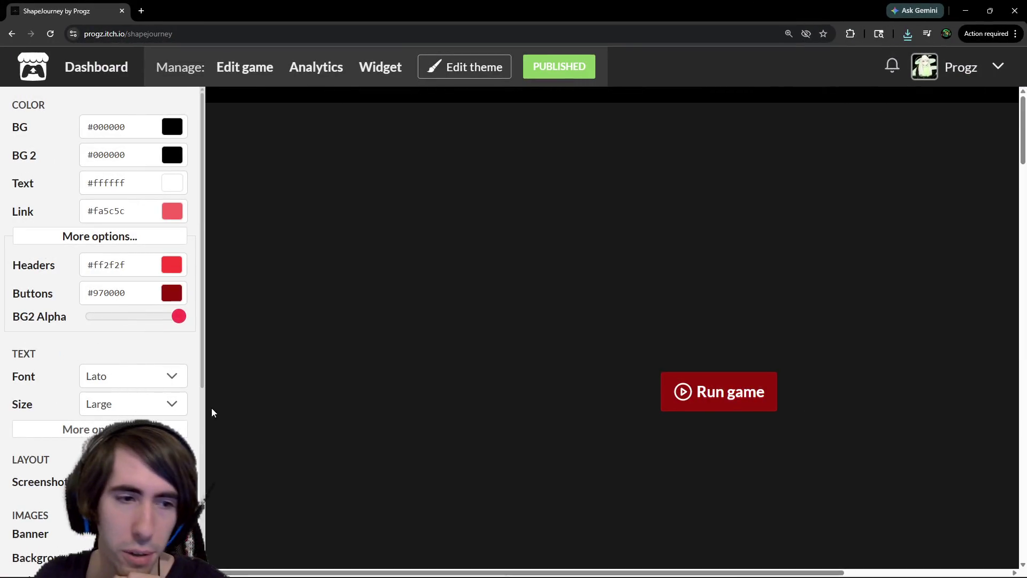
pyautogui.scroll(-2, 170, 123)
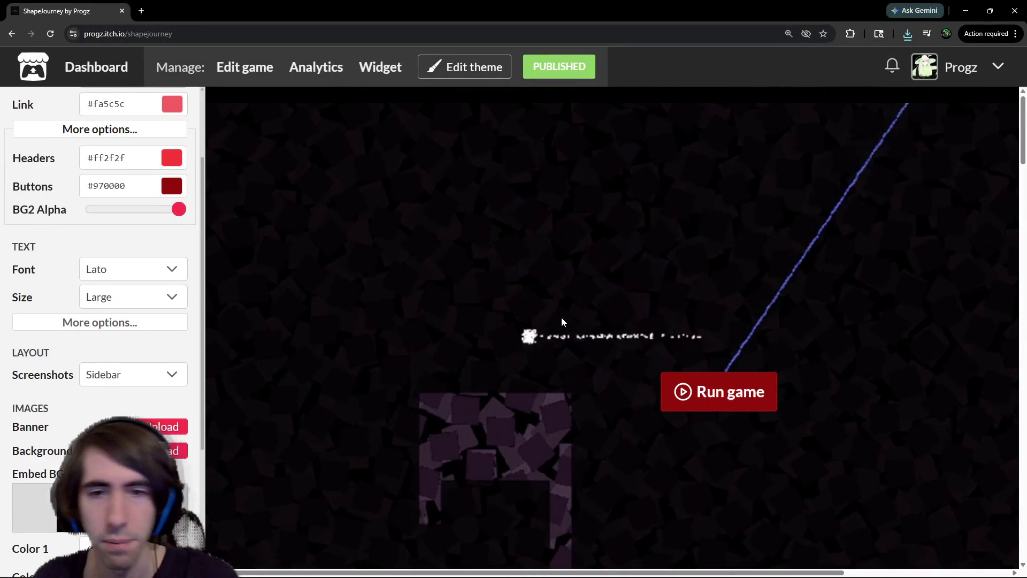
# Zoom the page to 80% and back to 100%, then go to the developer's profile
pyautogui.hotkey('ctrl', '-')
pyautogui.hotkey('ctrl', '-')
pyautogui.hotkey('ctrl', '0')
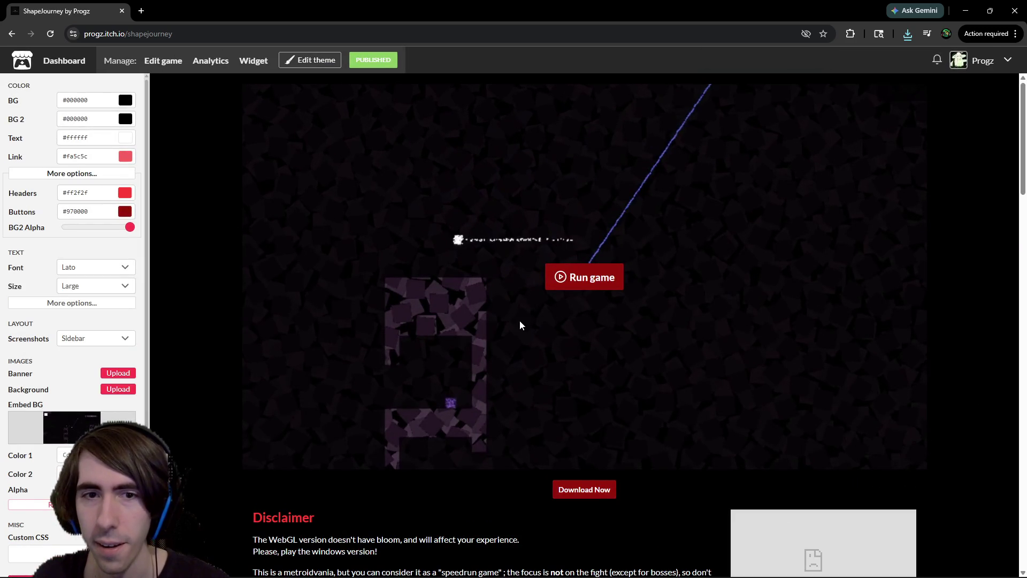
pyautogui.scroll(-1, 91, 364)
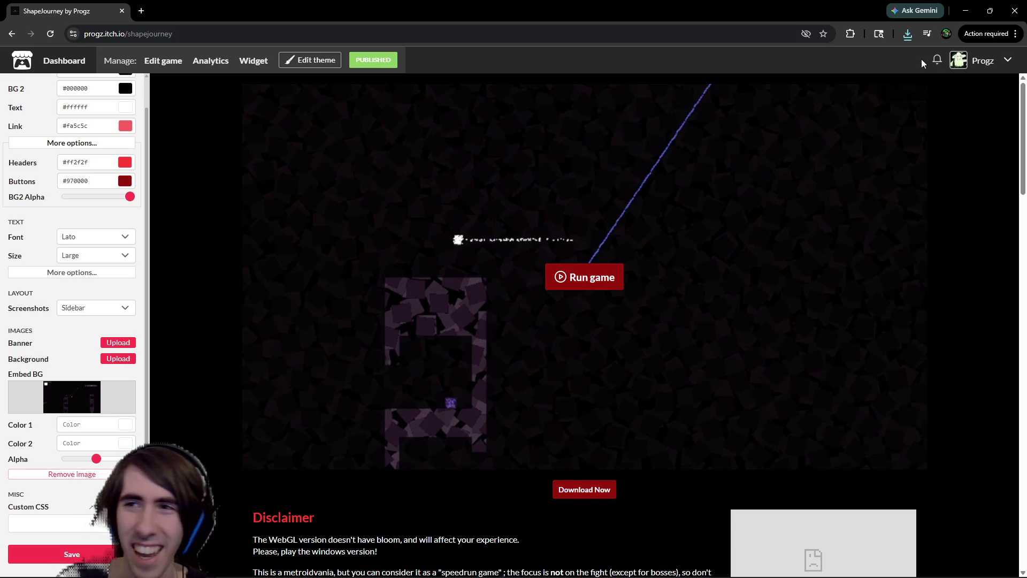
pyautogui.click(958, 61)
pyautogui.scroll(-10, 829, 209)
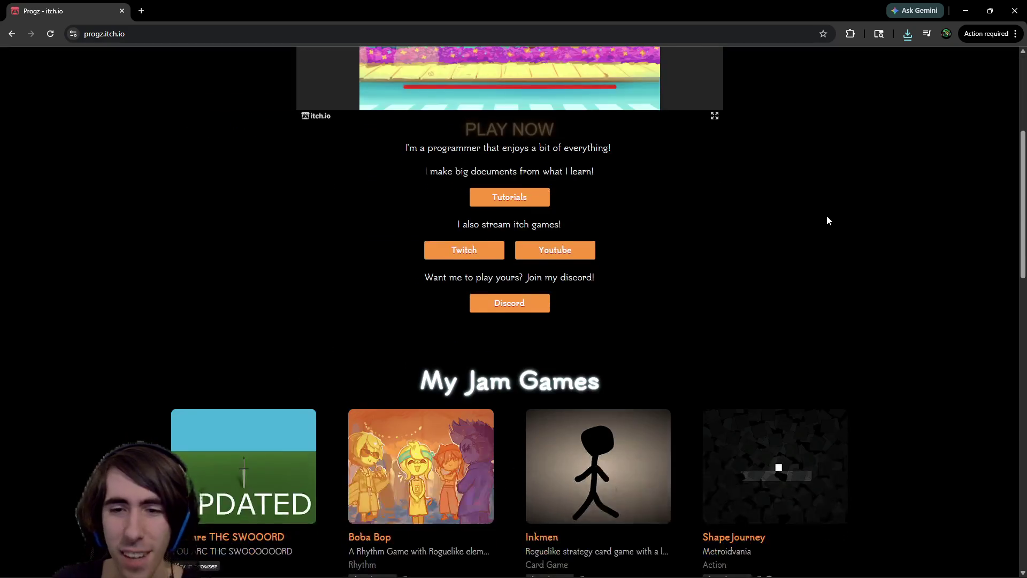
# Open The search for the door and Dragon's Peak in new tabs, viewing Dragon's Peak at 75% zoom
pyautogui.scroll(5, 602, 272)
pyautogui.scroll(-7, 686, 257)
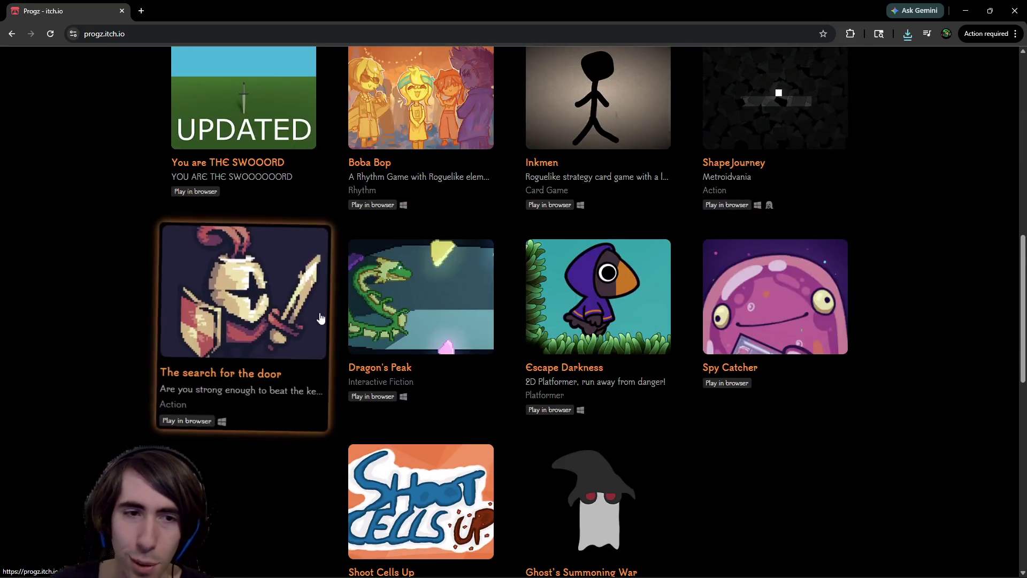
pyautogui.middleClick(321, 318)
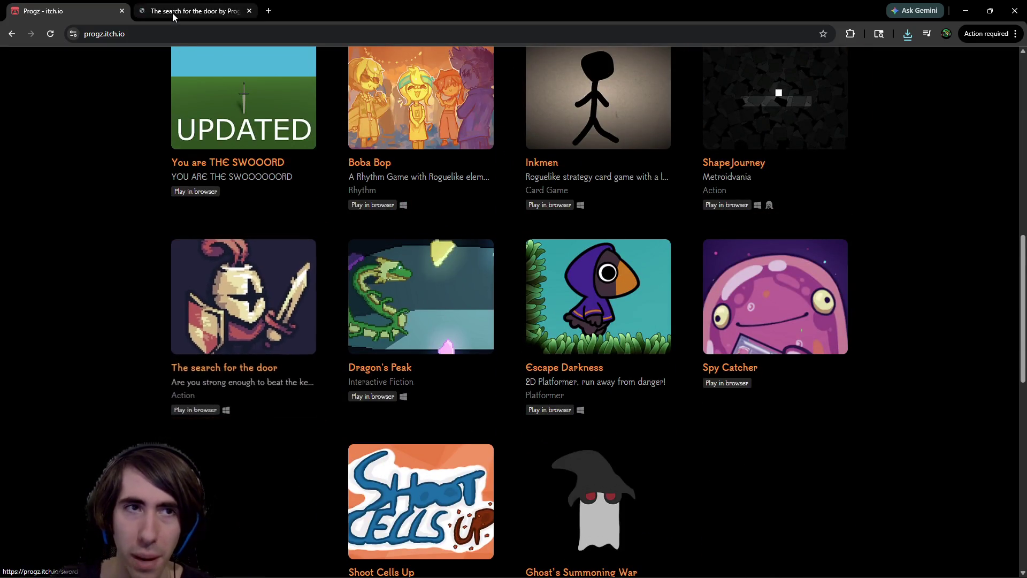
pyautogui.click(172, 13)
pyautogui.click(79, 10)
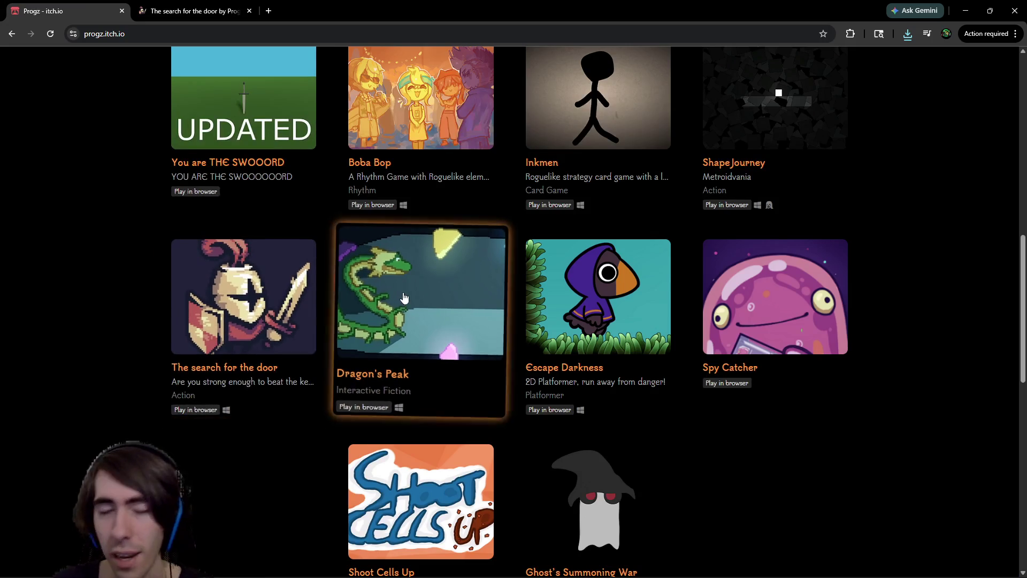
pyautogui.middleClick(423, 310)
pyautogui.click(316, 6)
pyautogui.scroll(-4, 431, 279)
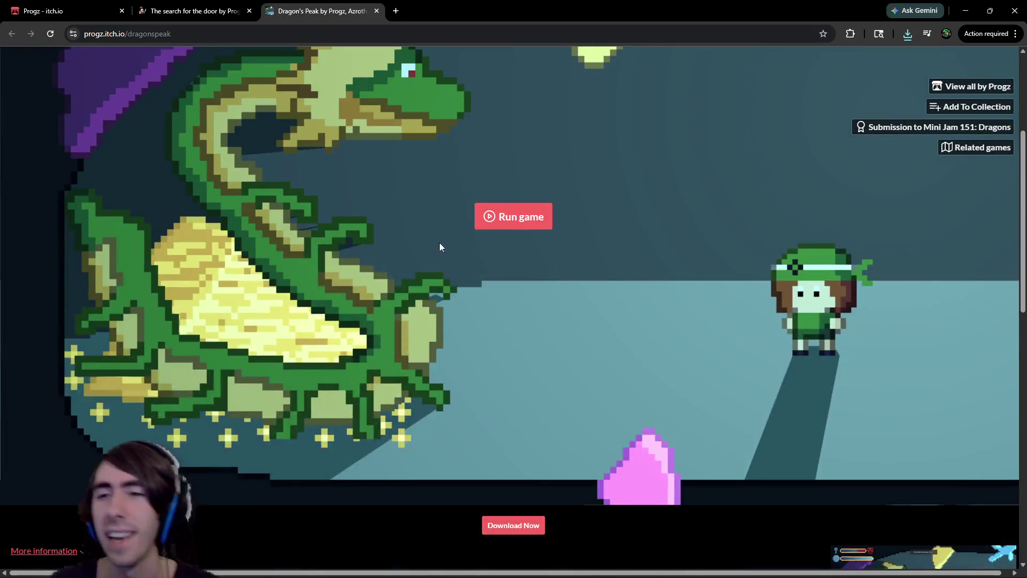
pyautogui.hotkey('ctrl', '-')
pyautogui.hotkey('ctrl', '-')
pyautogui.hotkey('ctrl', '-')
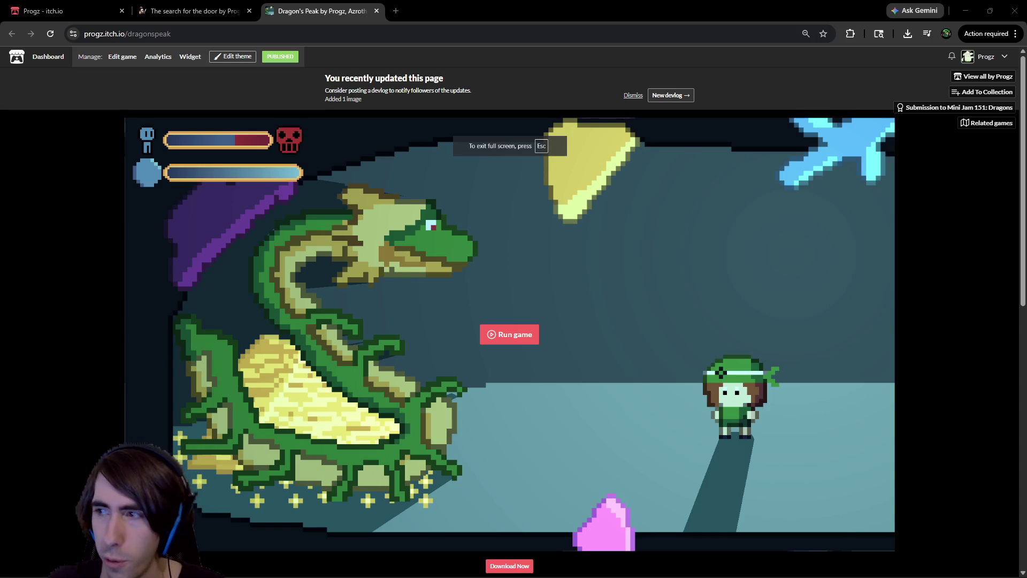
pyautogui.hotkey('alt', 'Tab')
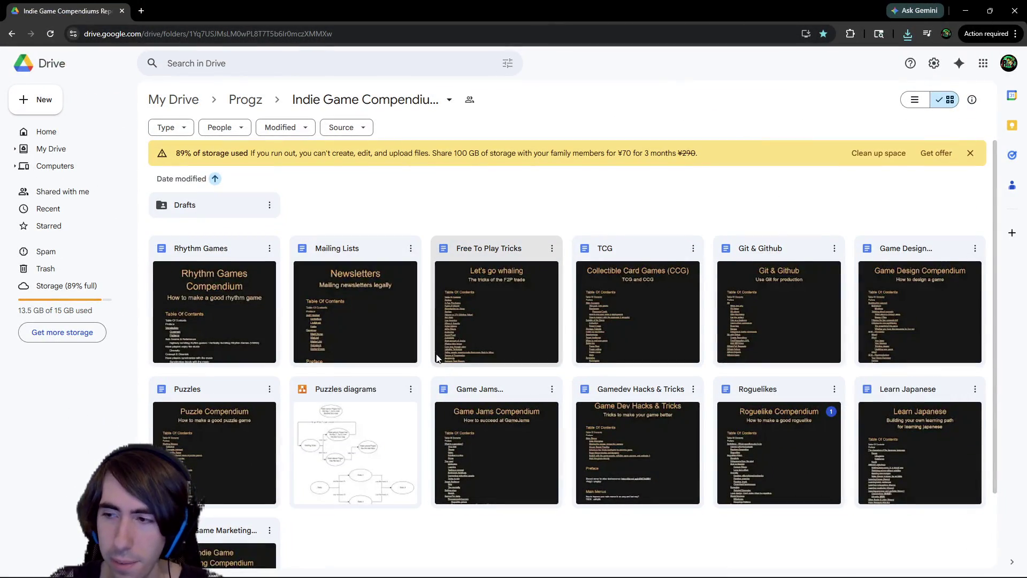
# Open the Puzzles document from the Indie Game Compendiums folder grid
pyautogui.scroll(-2, 534, 326)
pyautogui.scroll(2, 358, 287)
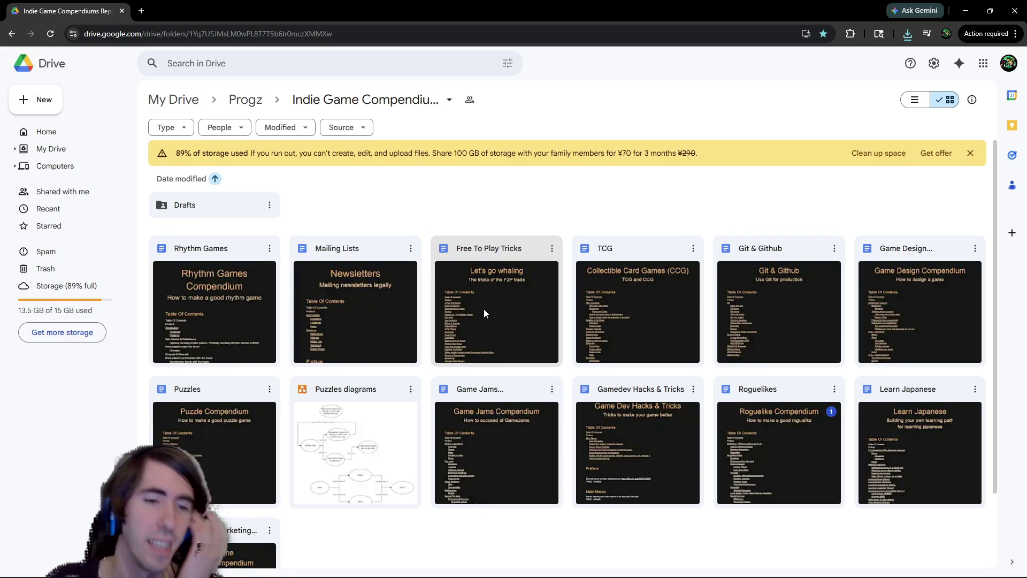
pyautogui.scroll(-1, 507, 300)
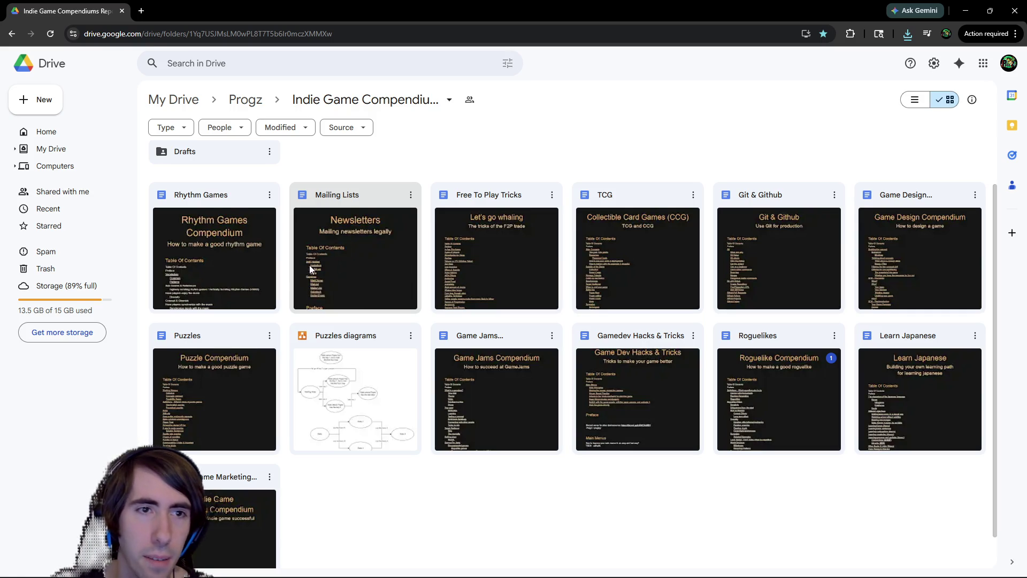
pyautogui.scroll(1, 257, 278)
pyautogui.doubleClick(218, 418)
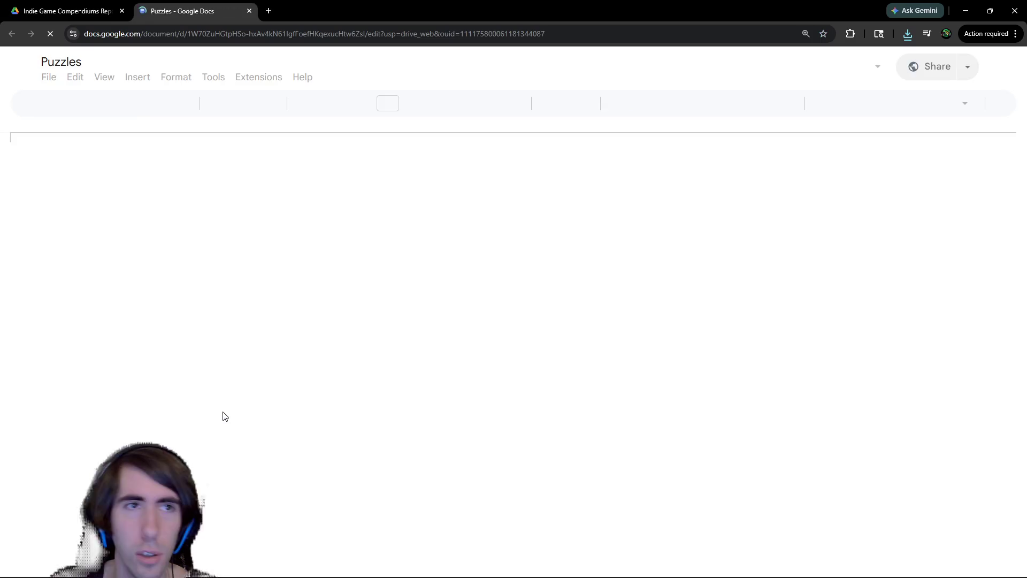
# Scroll through the Puzzles compendium document
pyautogui.scroll(-6, 437, 338)
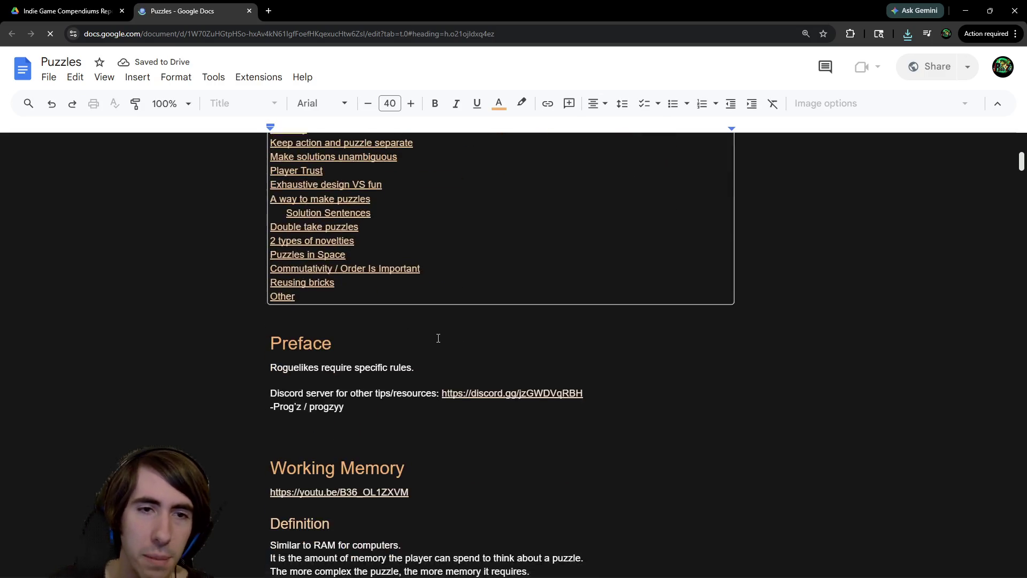
pyautogui.scroll(-20, 438, 338)
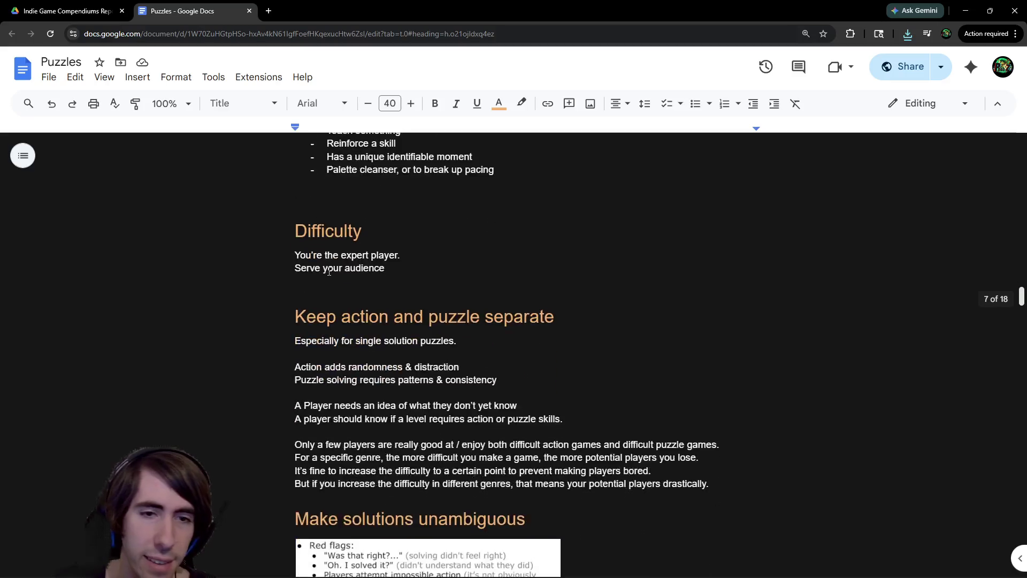
pyautogui.scroll(6, 329, 271)
pyautogui.scroll(-10, 329, 272)
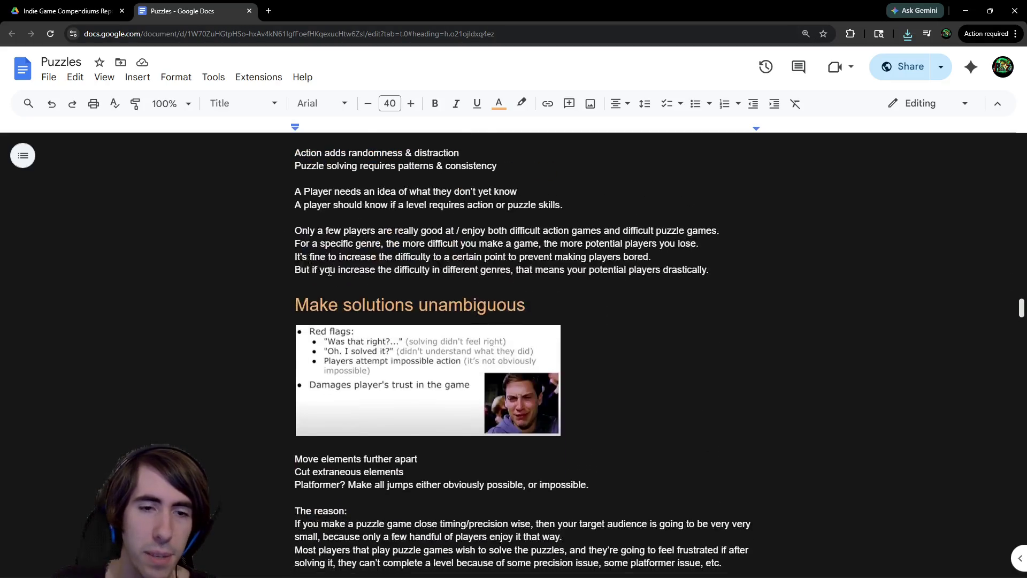
pyautogui.scroll(3, 329, 272)
pyautogui.scroll(-15, 329, 271)
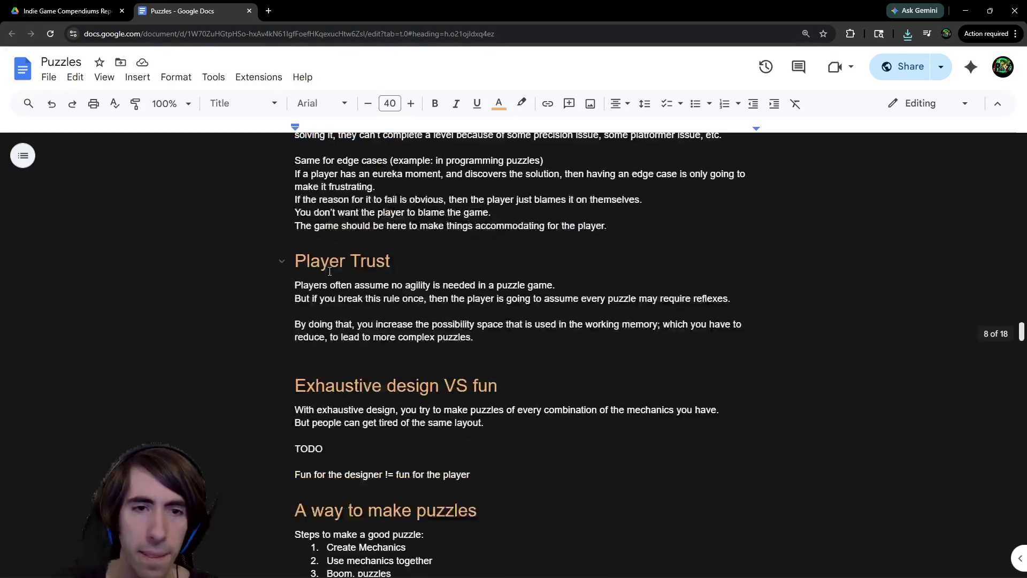
pyautogui.scroll(-15, 328, 271)
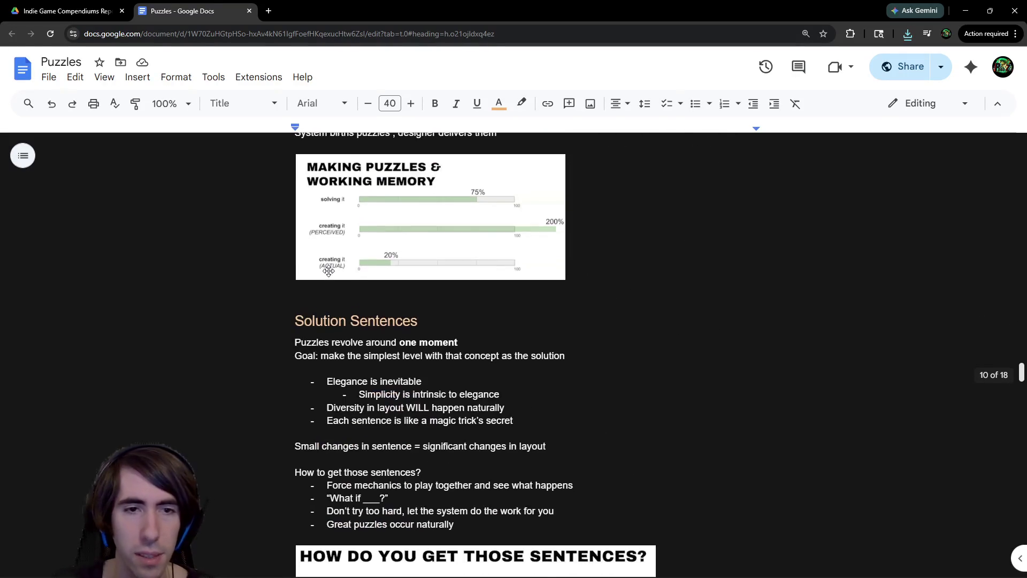
pyautogui.scroll(-5, 330, 271)
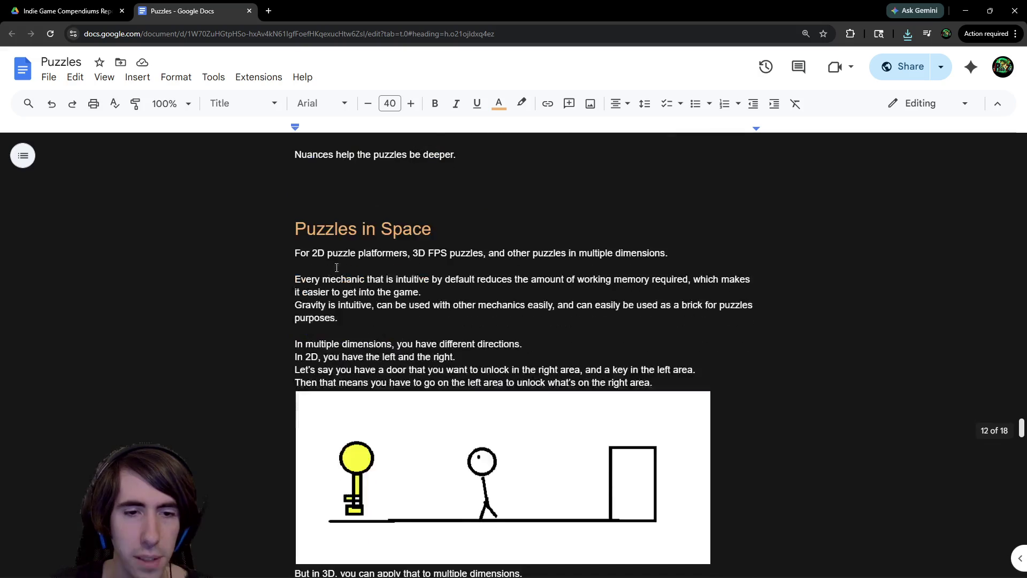
# Search the document for 'space' and step back to the Possibility Space match, 4 of 8
pyautogui.hotkey('ctrl', 'f')
pyautogui.write('space')
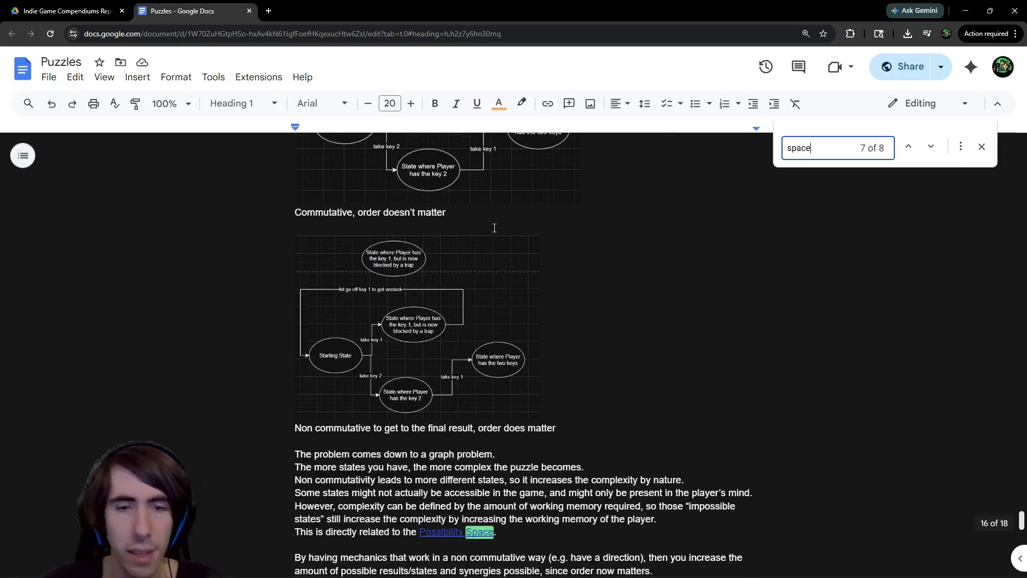
pyautogui.scroll(-12, 494, 227)
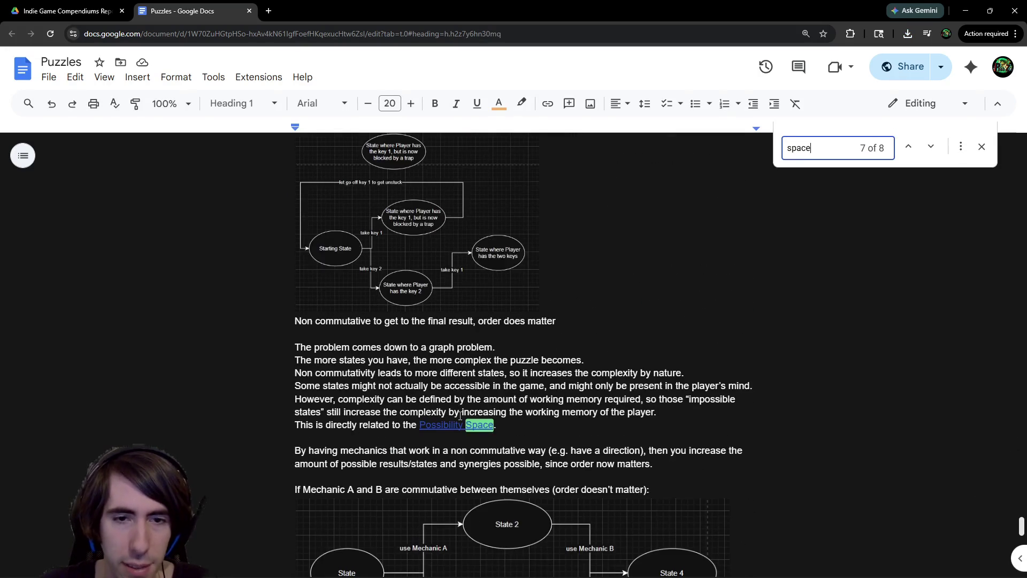
pyautogui.scroll(20, 461, 408)
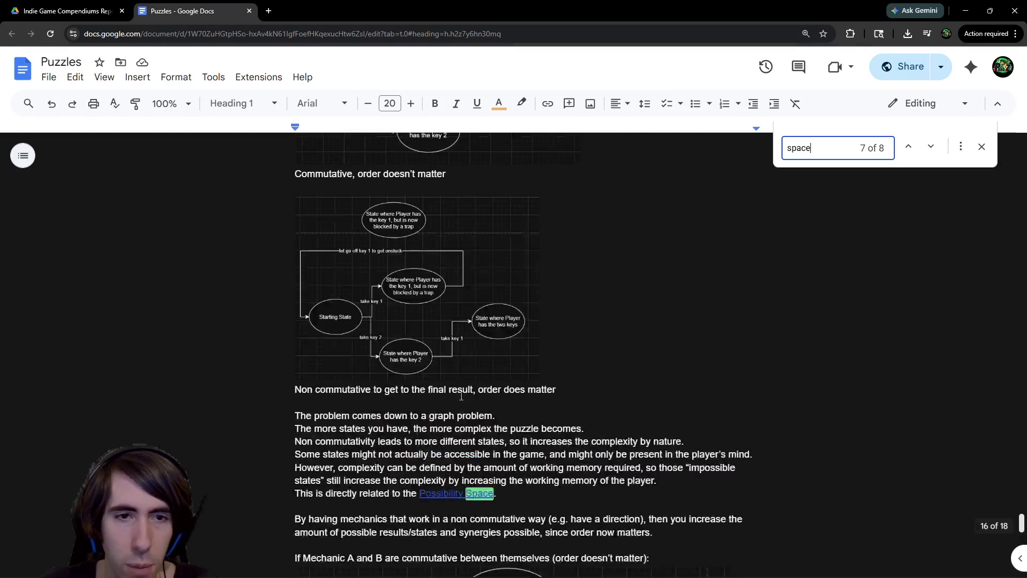
pyautogui.scroll(7, 369, 417)
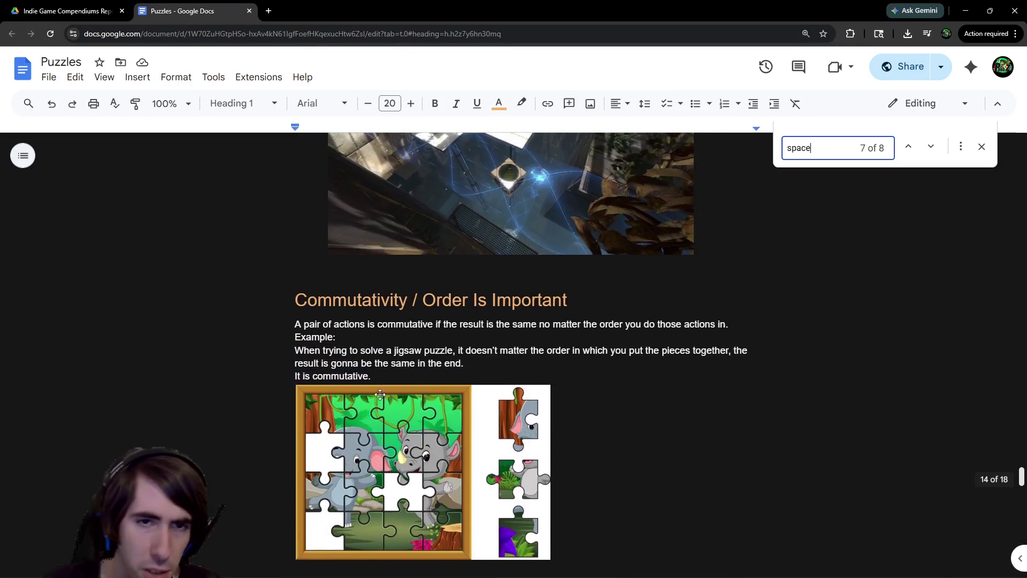
pyautogui.scroll(20, 705, 339)
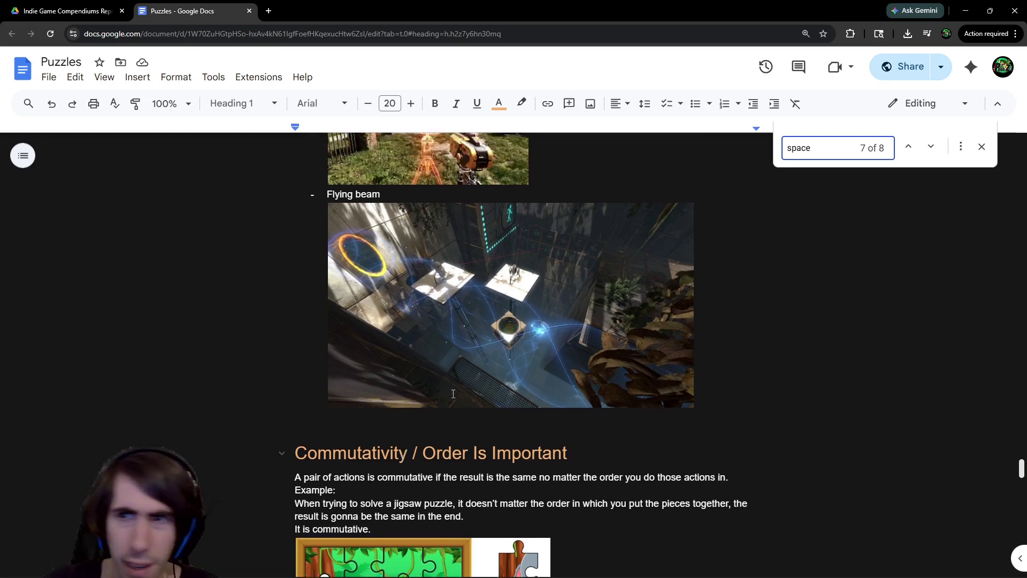
pyautogui.scroll(20, 706, 339)
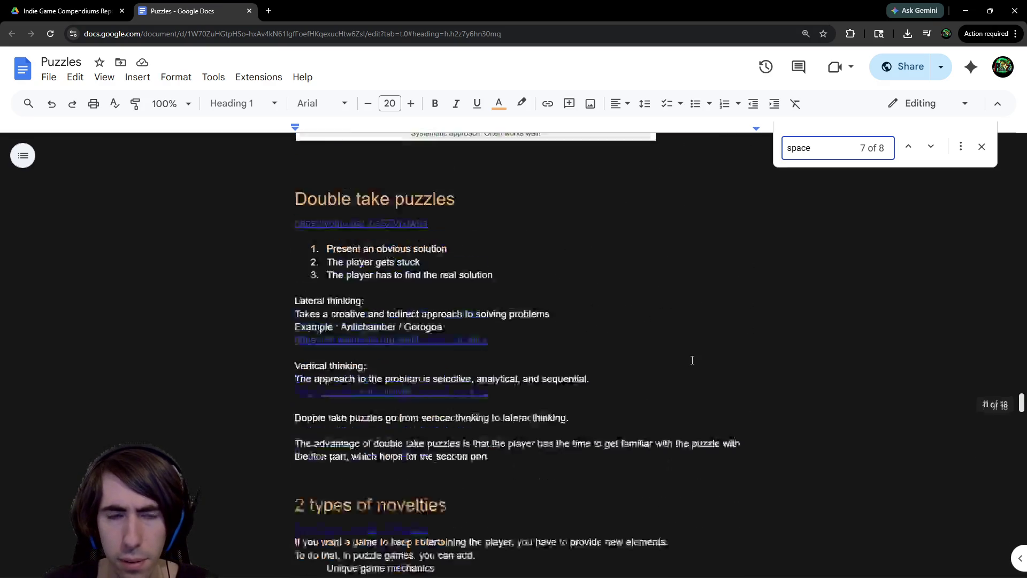
pyautogui.click(909, 148)
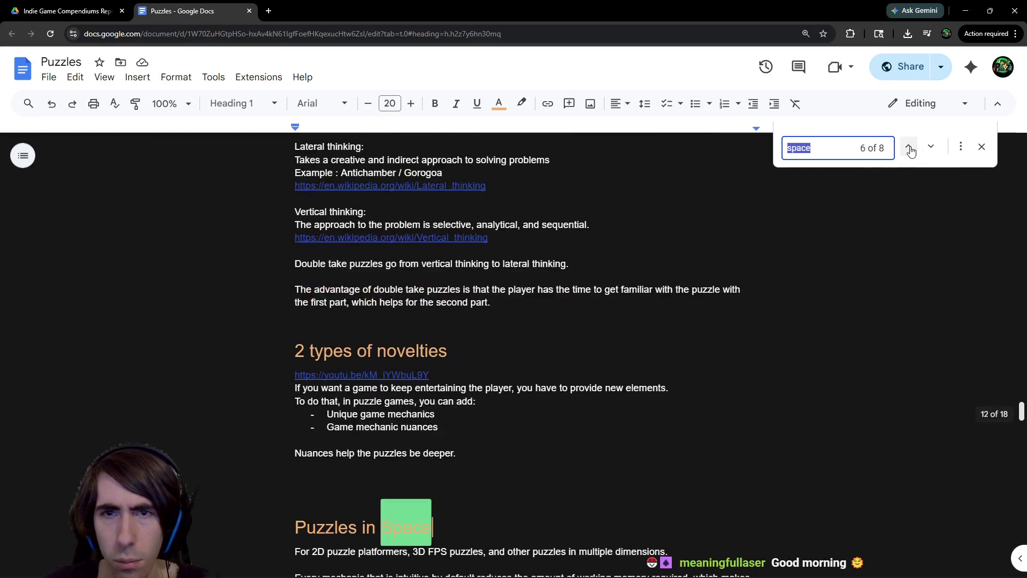
pyautogui.click(909, 147)
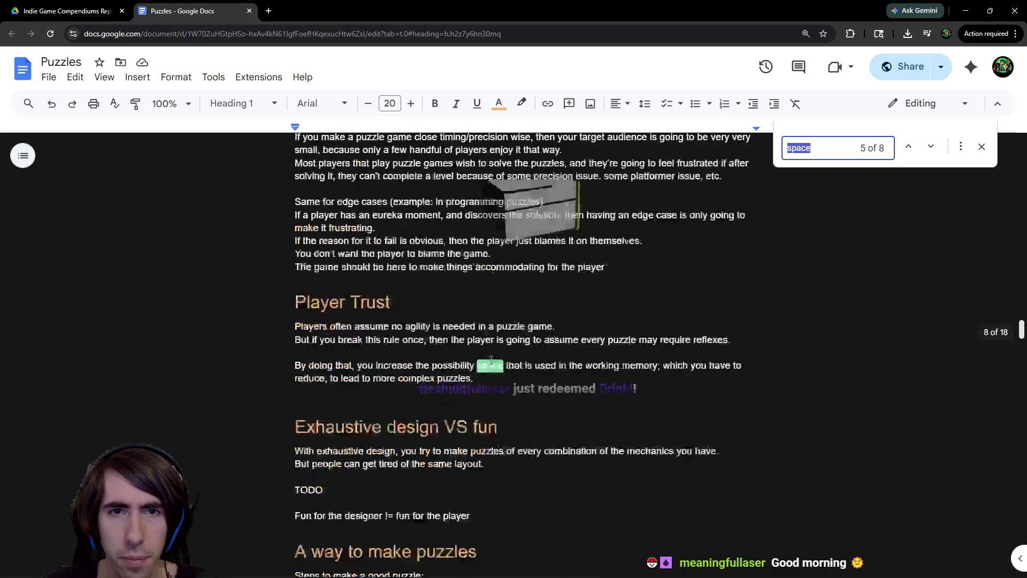
pyautogui.click(908, 147)
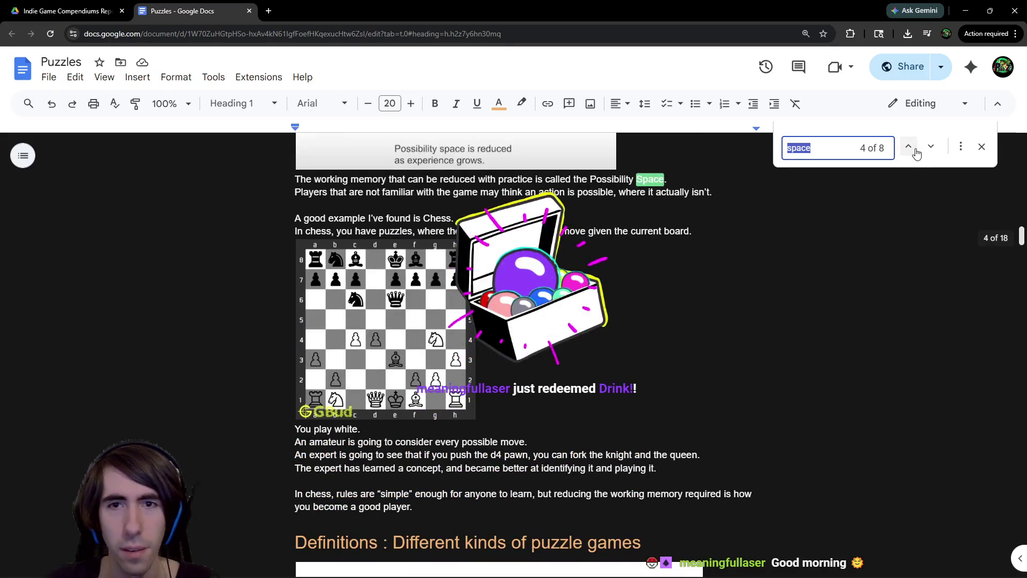
pyautogui.scroll(4, 768, 258)
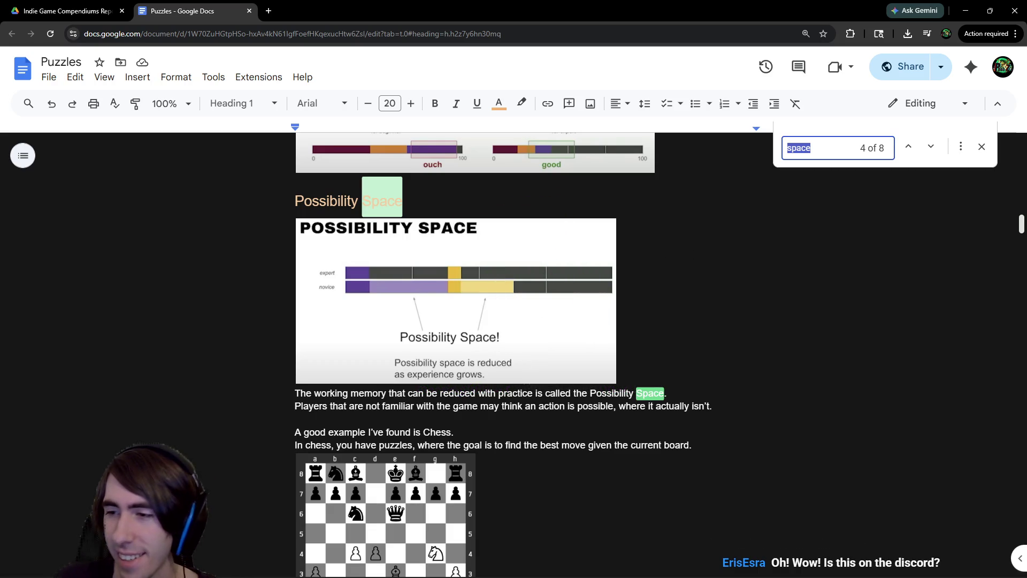
# Close the document search and return to the compendiums Drive folder tab
pyautogui.hotkey('alt', 'Tab')
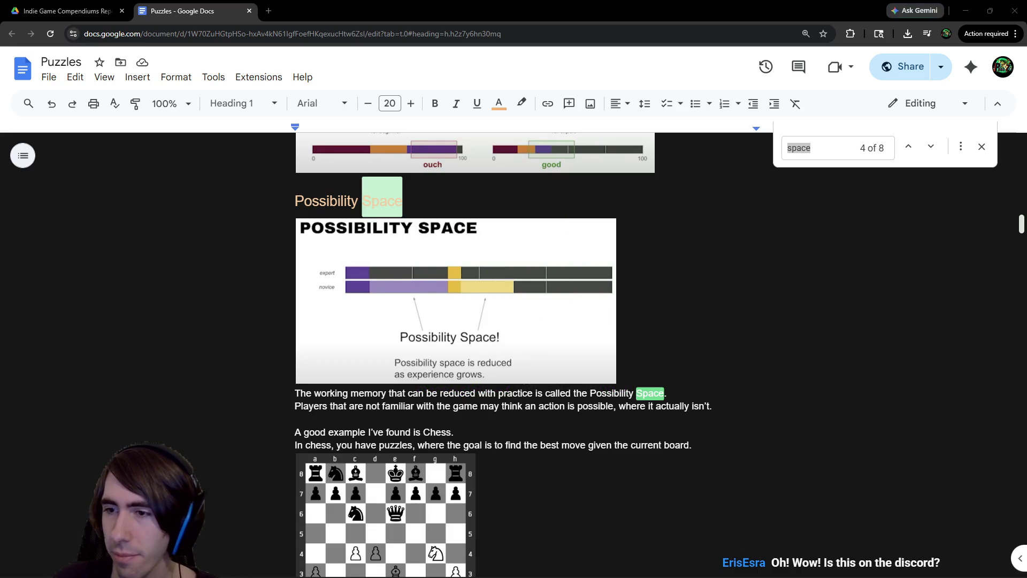
pyautogui.click(633, 4)
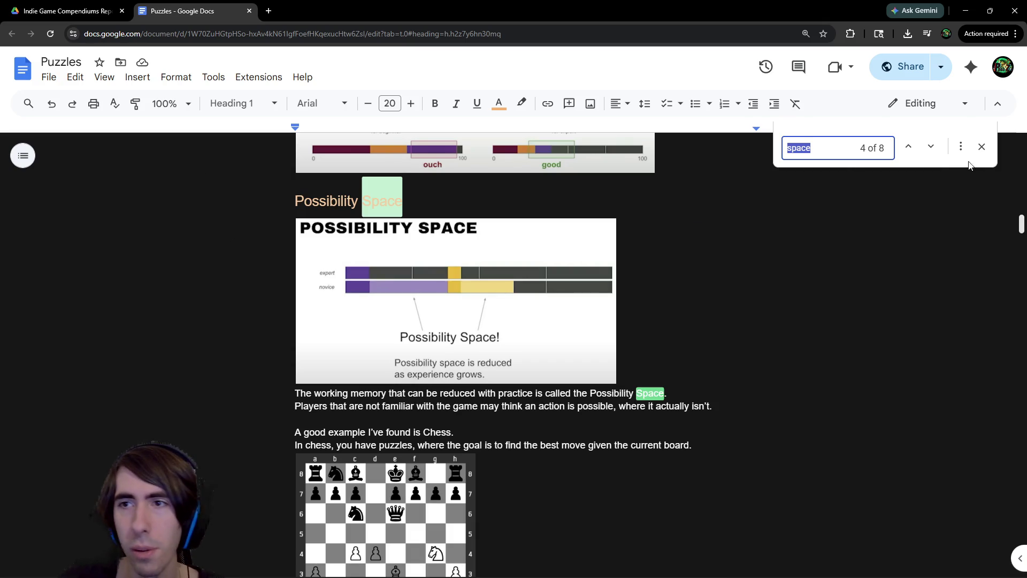
pyautogui.click(987, 154)
pyautogui.hotkey('ctrl', 'shift', 'Tab')
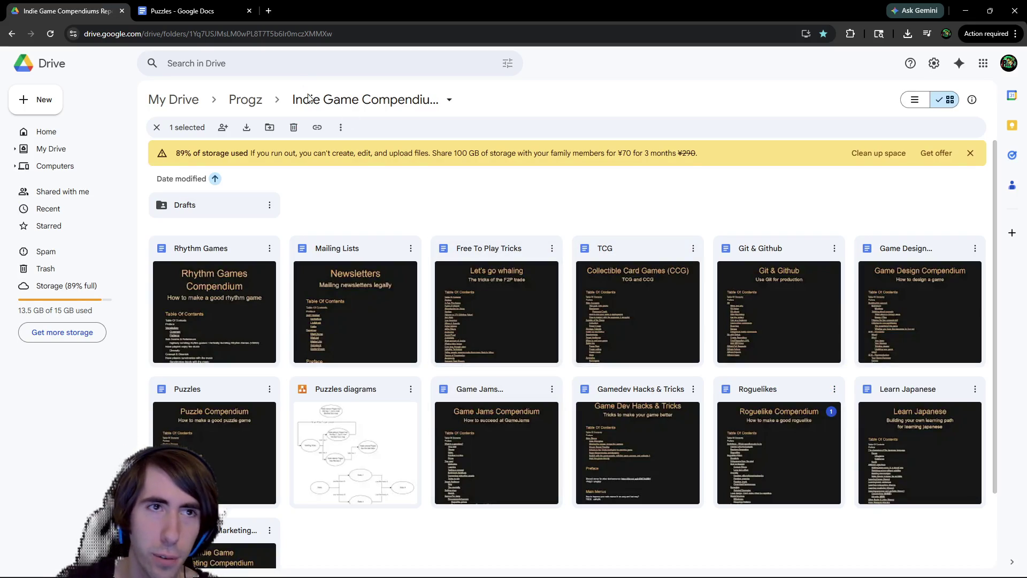
# Open the Roguelikes compendium from the Drive folder in its own tab
pyautogui.scroll(-2, 592, 400)
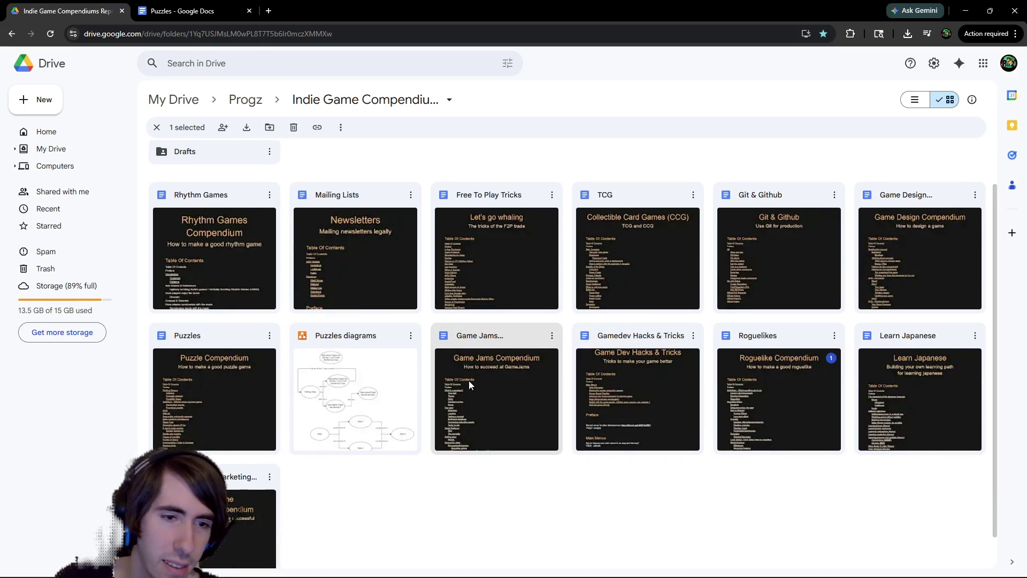
pyautogui.scroll(1, 642, 374)
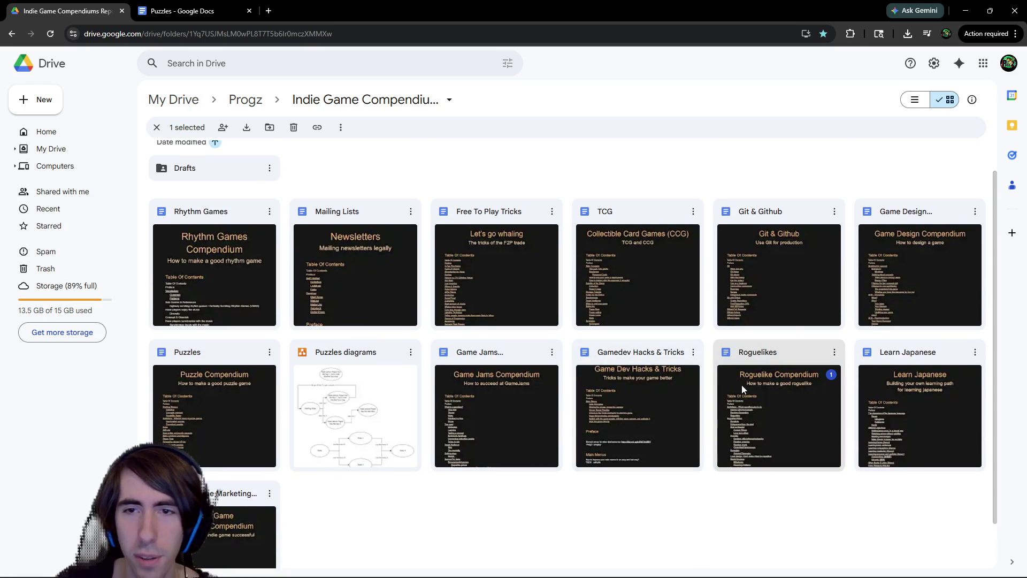
pyautogui.doubleClick(744, 385)
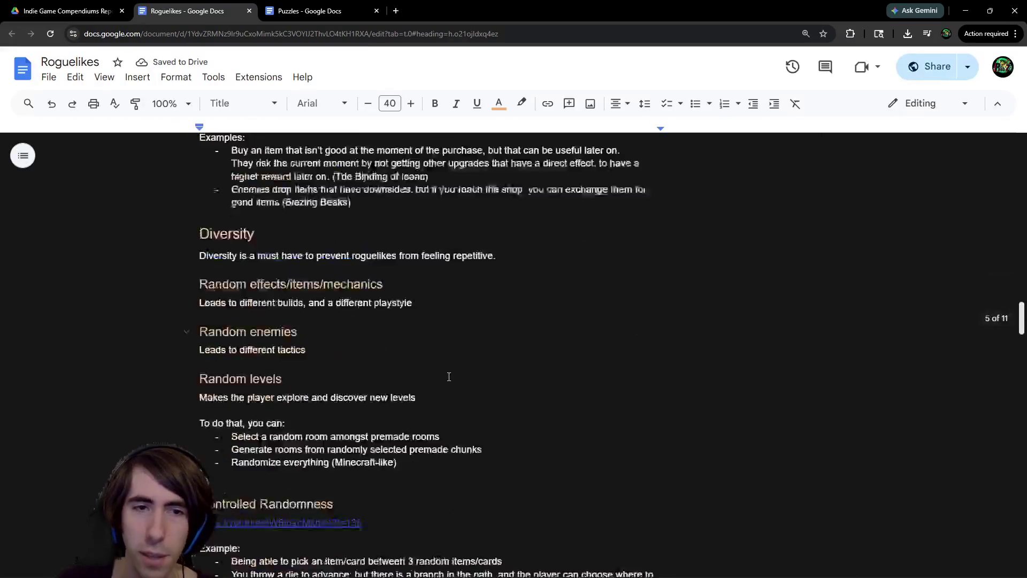
pyautogui.click(67, 11)
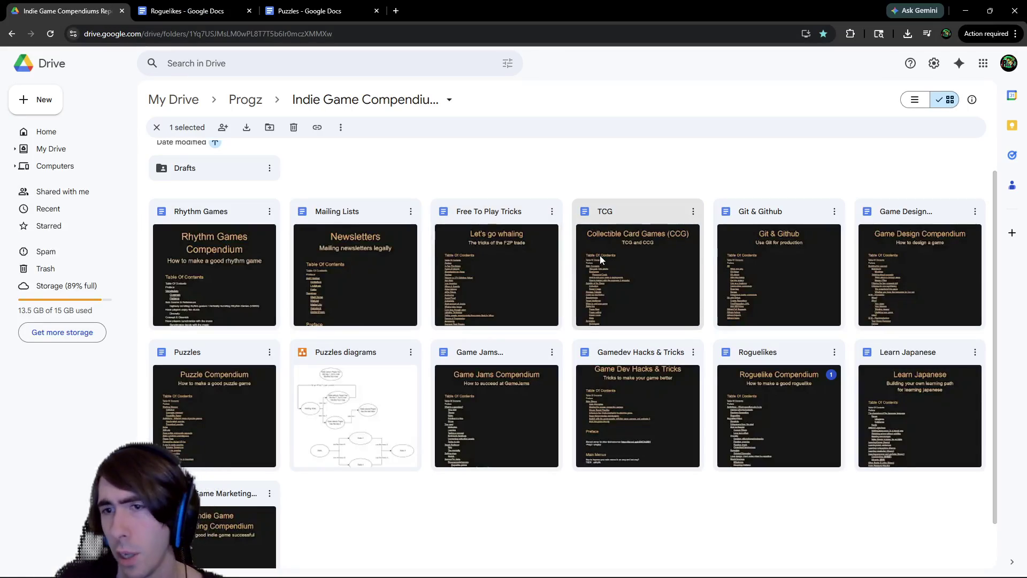
pyautogui.hotkey('ctrl', 'Tab')
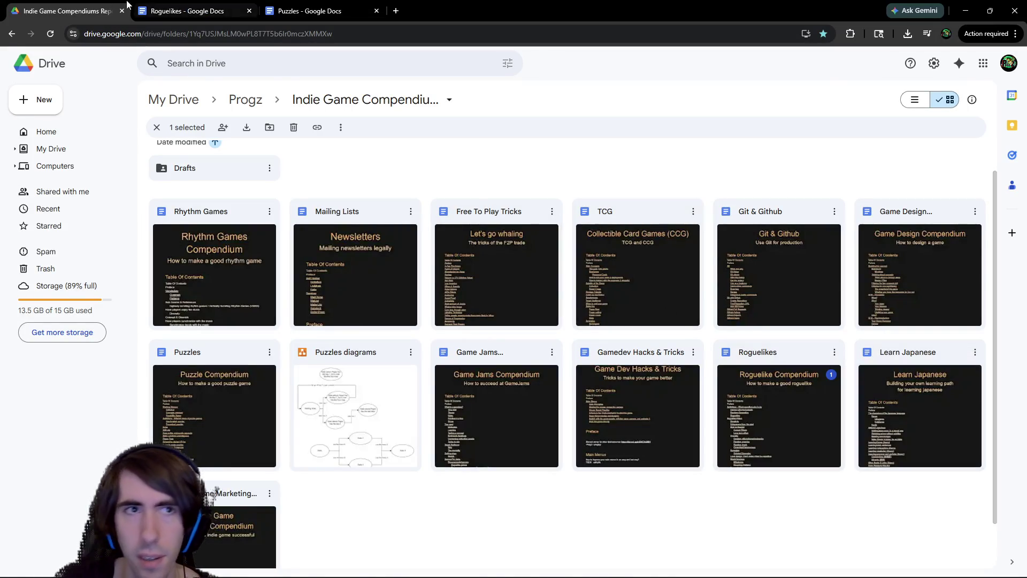
# Select the single deck builder and Roguelike Deck Builders through Risk Vs Reward sections, then open TCG
pyautogui.scroll(-20, 418, 313)
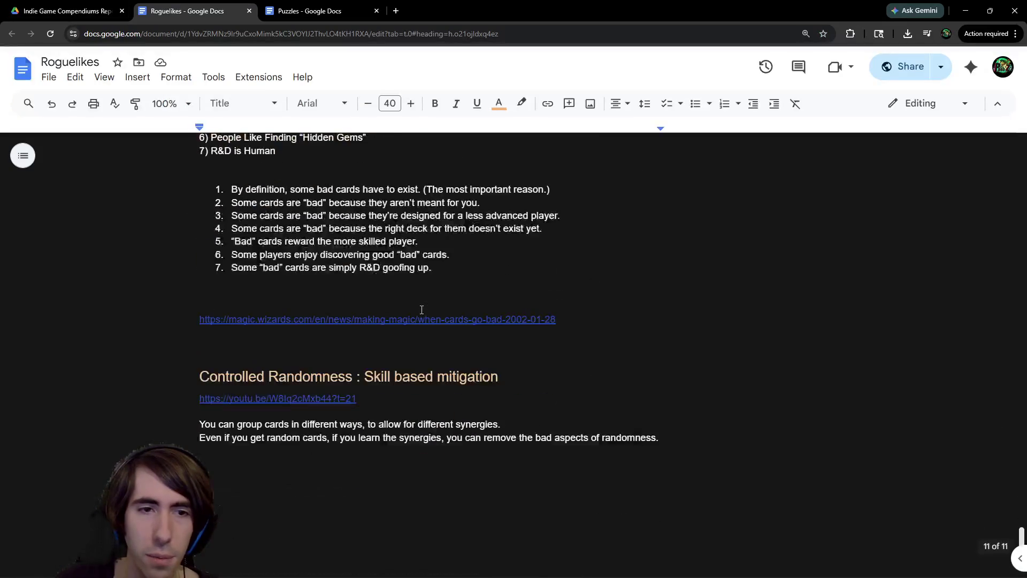
pyautogui.scroll(5, 336, 323)
pyautogui.scroll(-3, 254, 239)
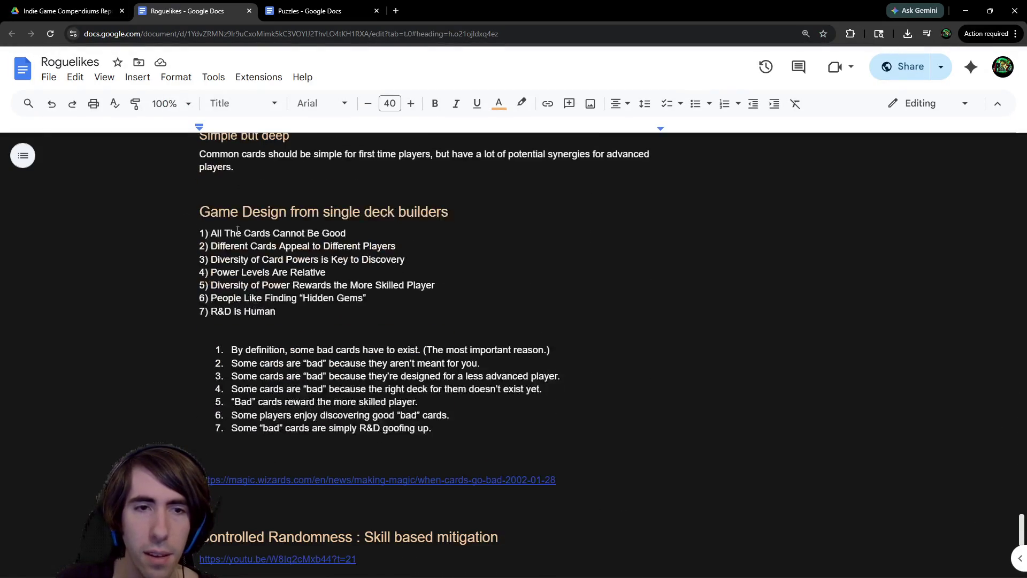
pyautogui.moveTo(254, 239); pyautogui.dragTo(496, 430)
pyautogui.scroll(15, 473, 412)
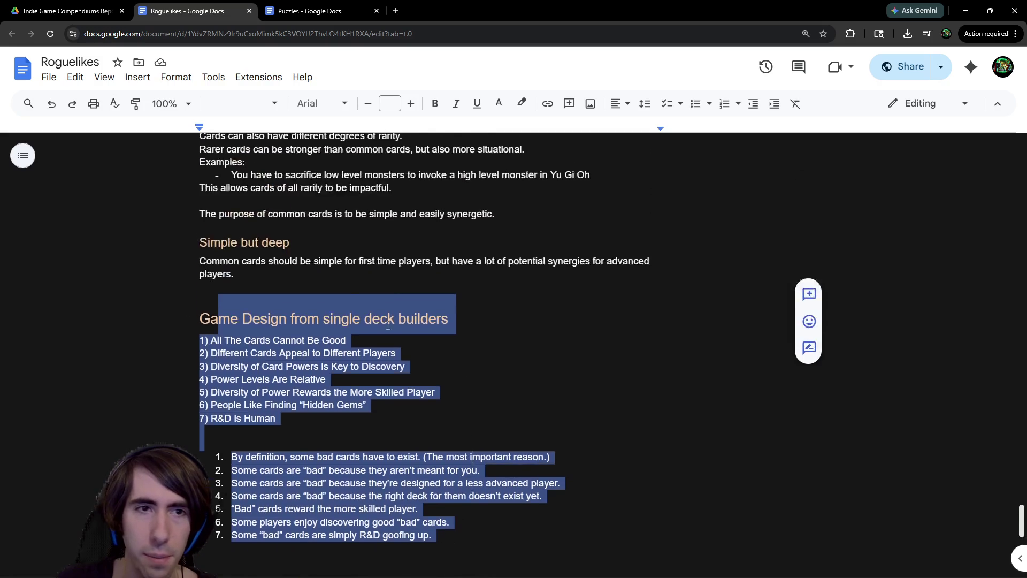
pyautogui.moveTo(293, 174); pyautogui.dragTo(462, 499)
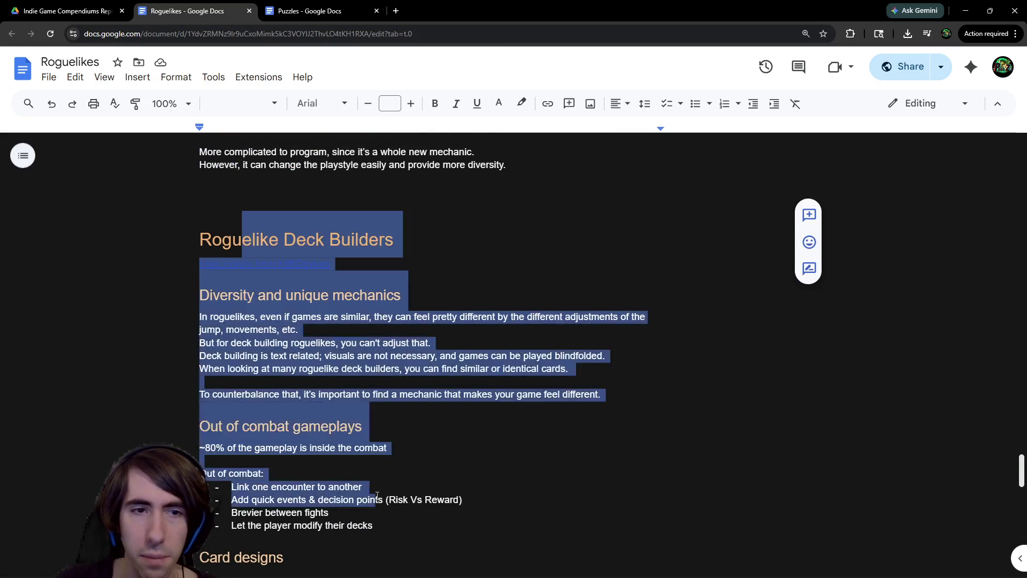
pyautogui.click(65, 11)
pyautogui.doubleClick(627, 264)
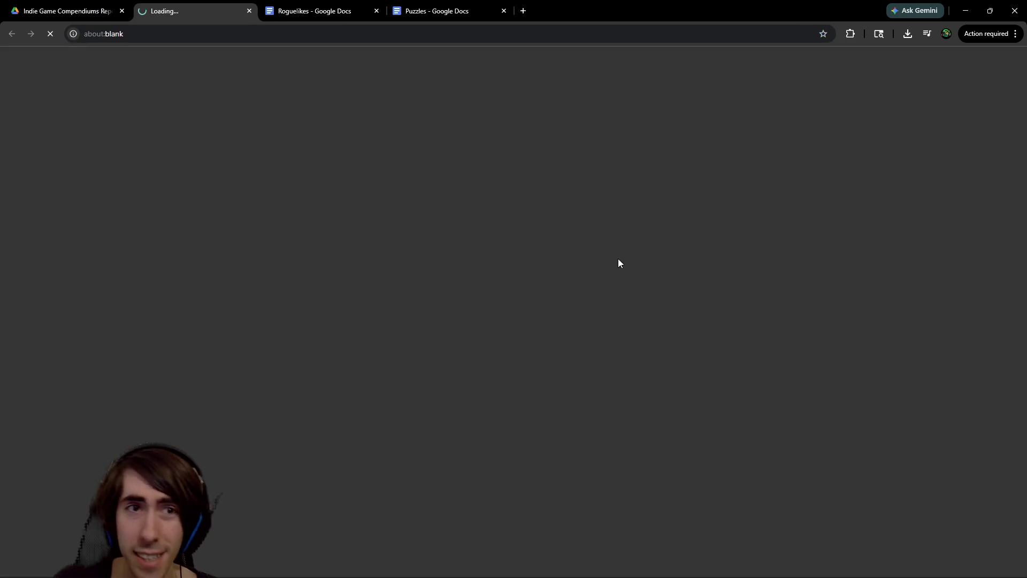
# Scroll the TCG compendium through Power Creep to Randomness, then return to the Drive folder
pyautogui.scroll(-5, 433, 230)
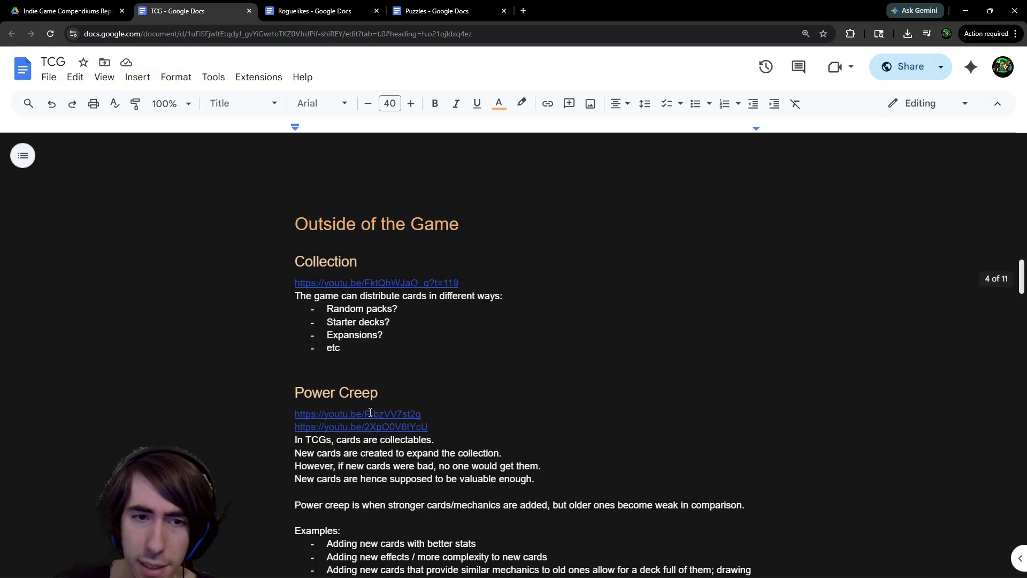
pyautogui.scroll(-20, 370, 413)
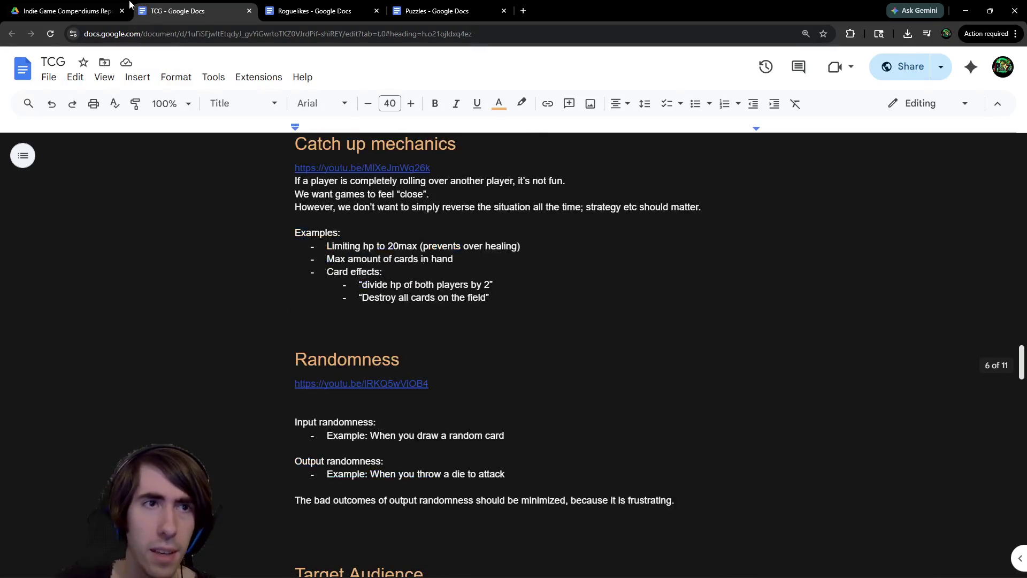
pyautogui.click(128, 6)
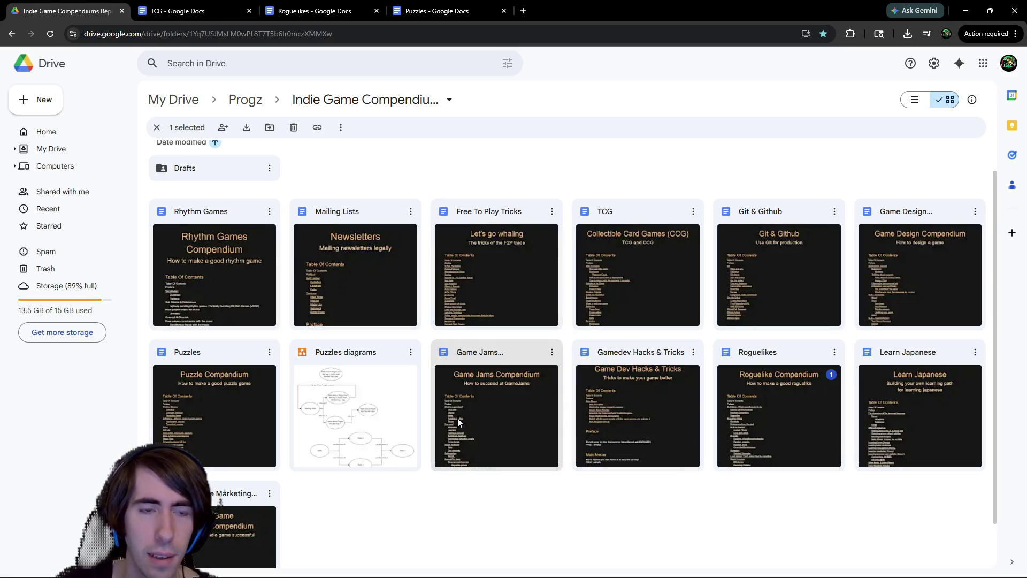
# Open the Game Jams Compendium and select its Timers & Music Synchronization section via the contents link
pyautogui.doubleClick(492, 389)
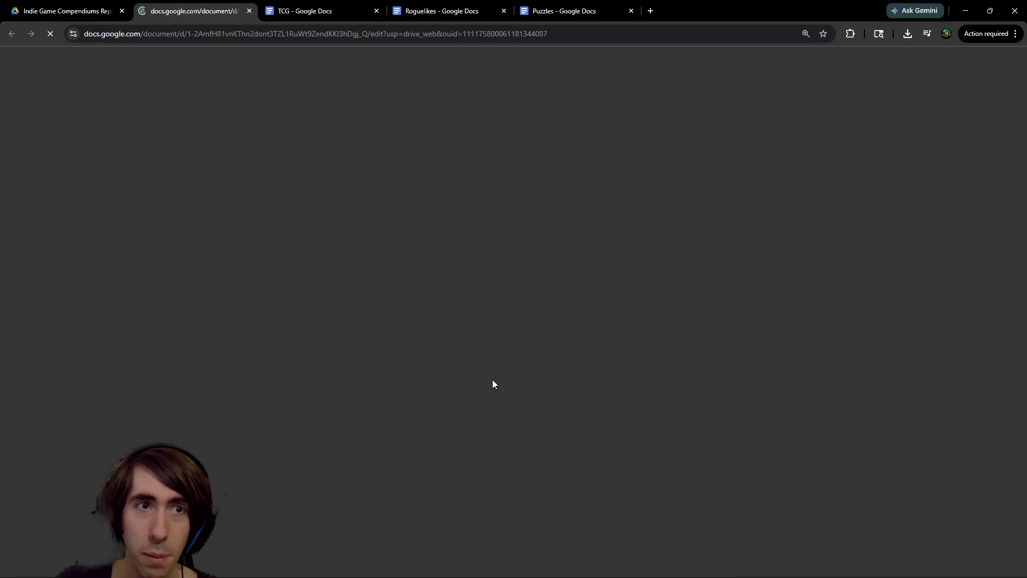
pyautogui.scroll(-5, 452, 327)
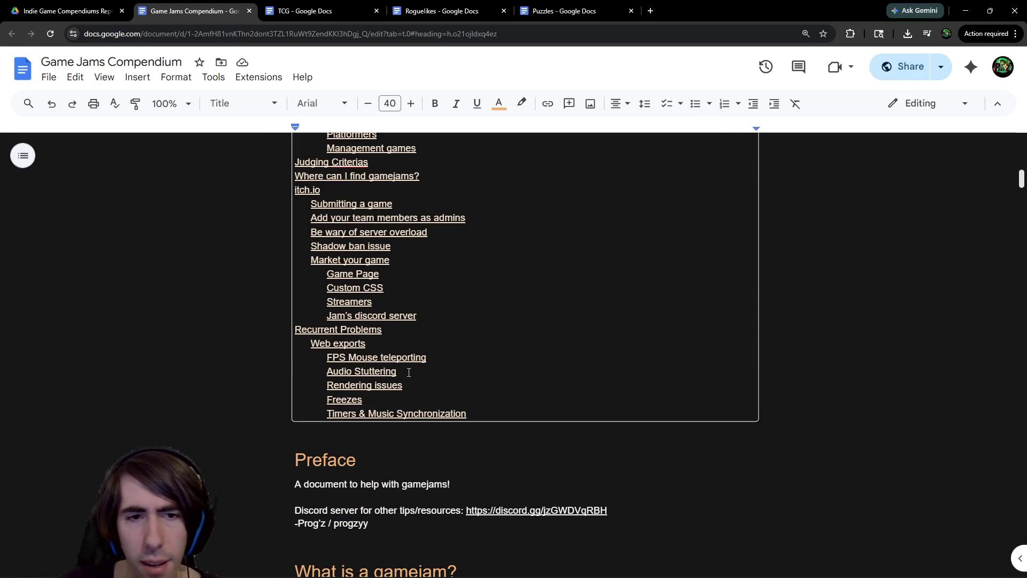
pyautogui.click(423, 410)
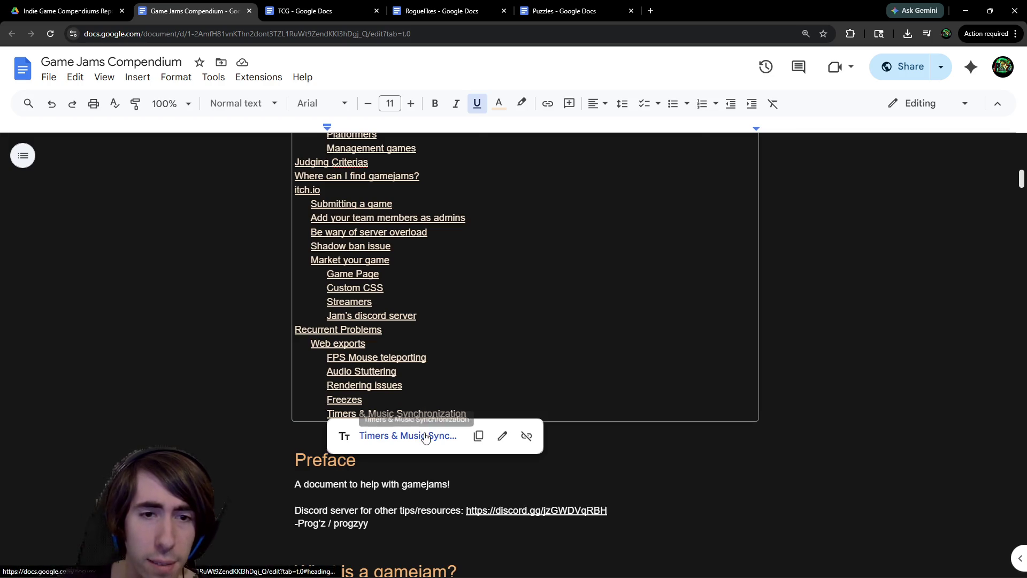
pyautogui.click(427, 433)
pyautogui.scroll(2, 432, 374)
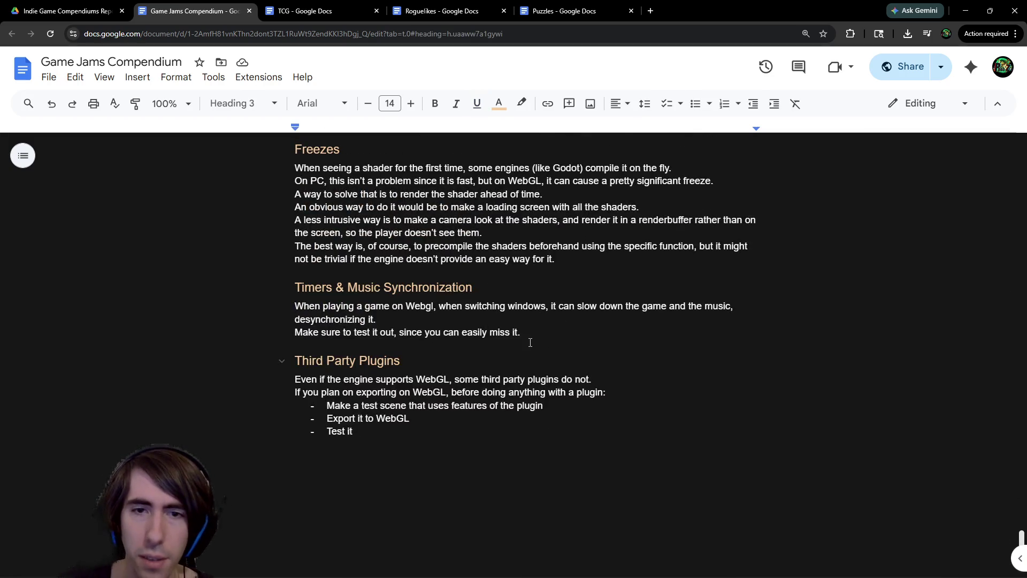
pyautogui.moveTo(494, 325); pyautogui.dragTo(269, 290)
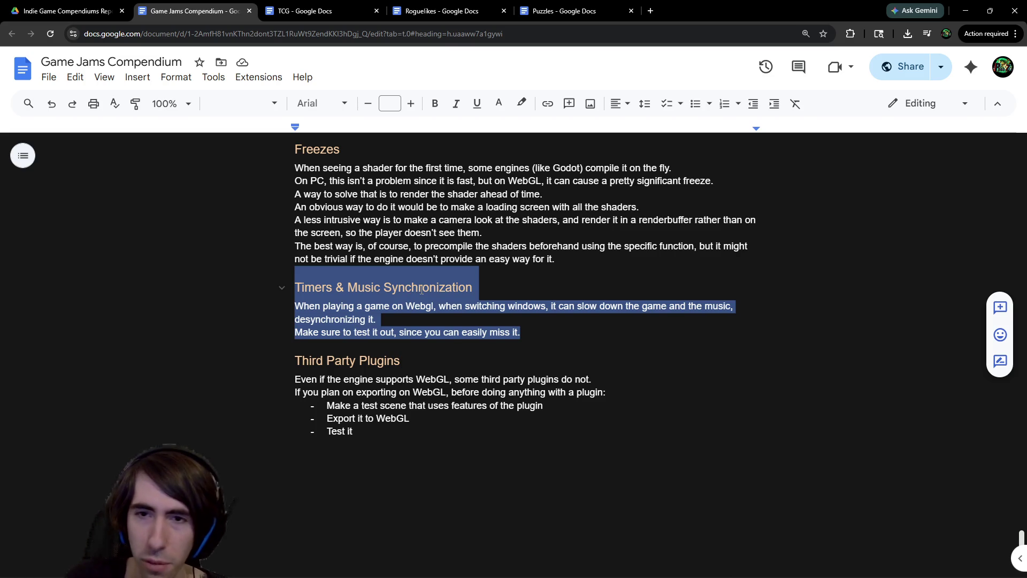
# Preview the Umbra Arise MMO link and the first Meme-ish games example link
pyautogui.scroll(5, 408, 304)
pyautogui.scroll(20, 419, 321)
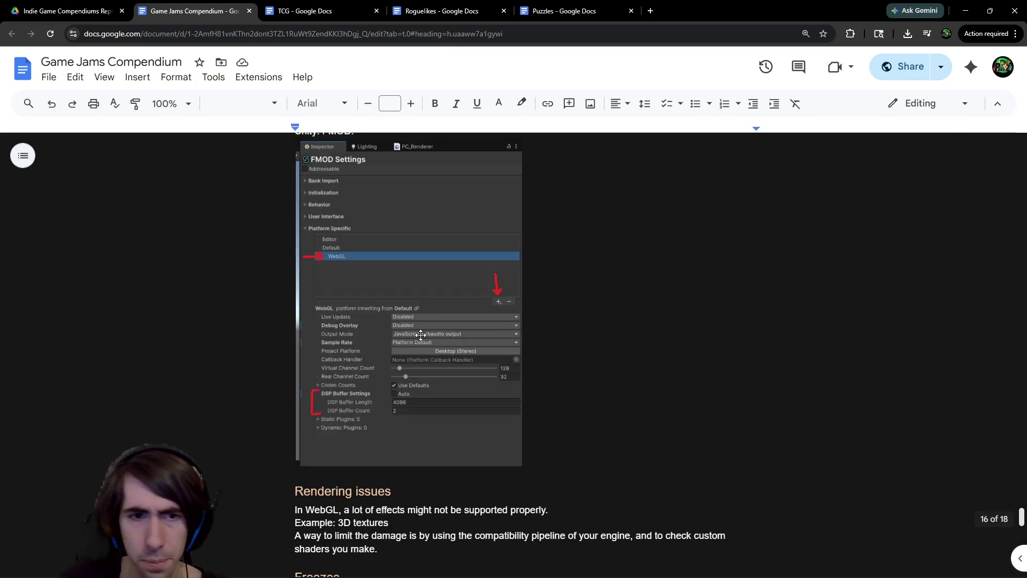
pyautogui.scroll(20, 427, 354)
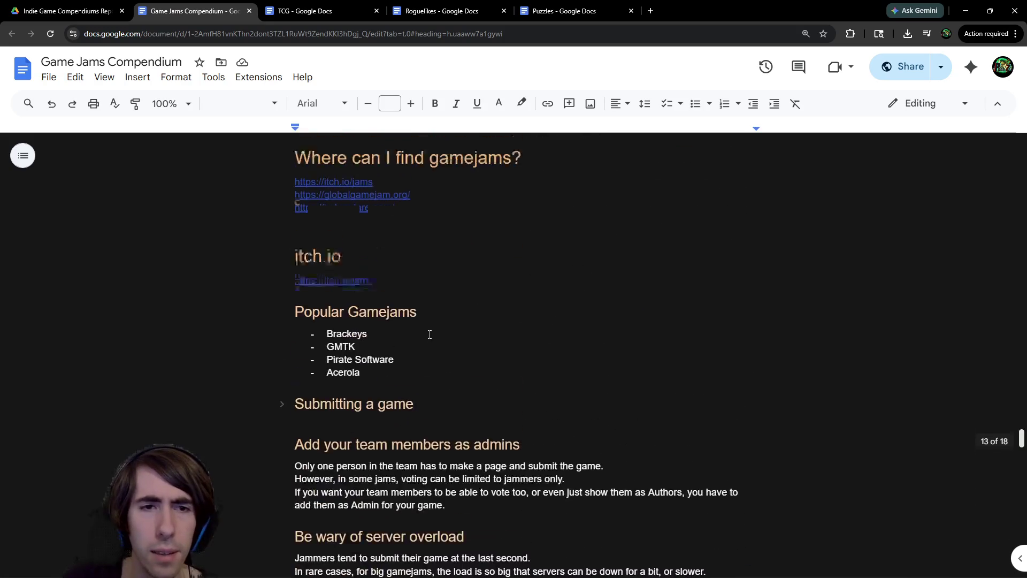
pyautogui.scroll(15, 432, 342)
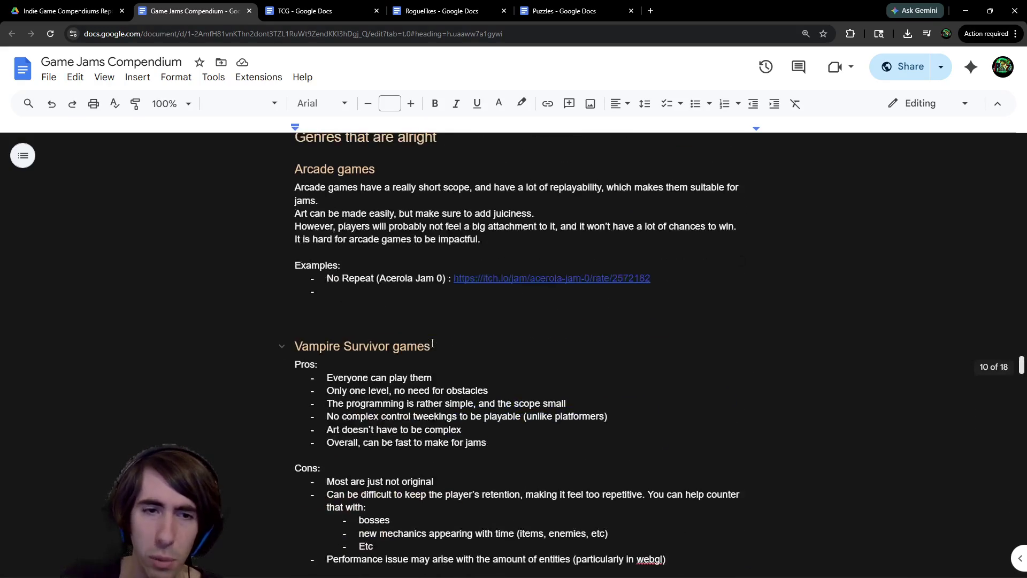
pyautogui.scroll(6, 433, 342)
pyautogui.click(534, 388)
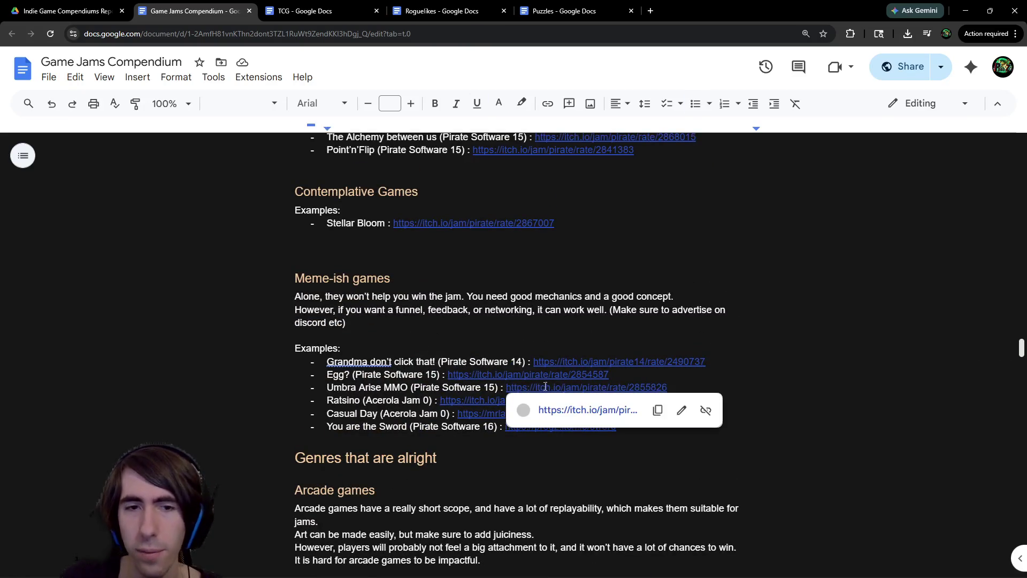
pyautogui.click(551, 362)
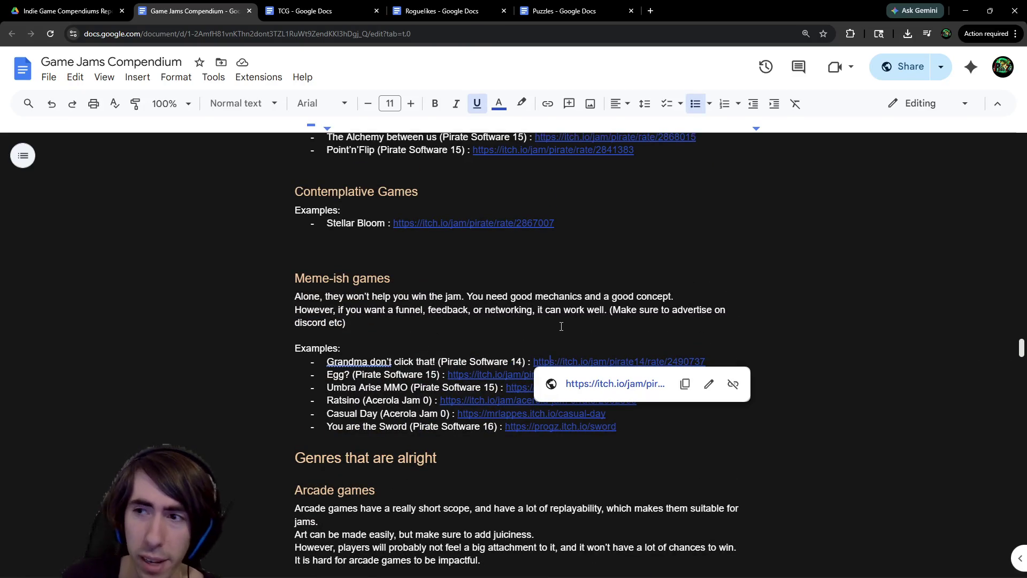
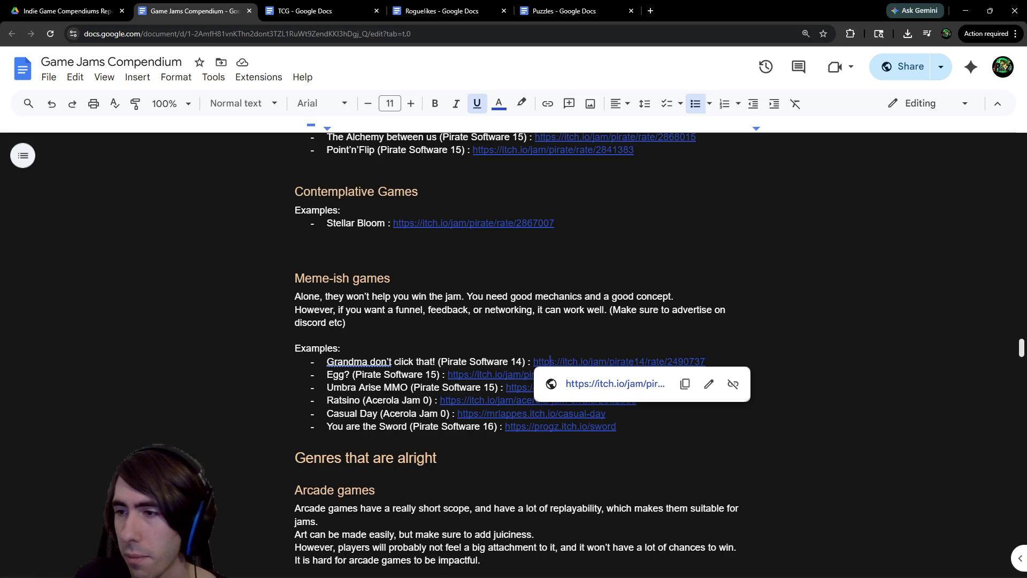
# From the Indie Game Compendiums folder in Drive, open the Indie Game Marketing Compendium document
pyautogui.click(67, 11)
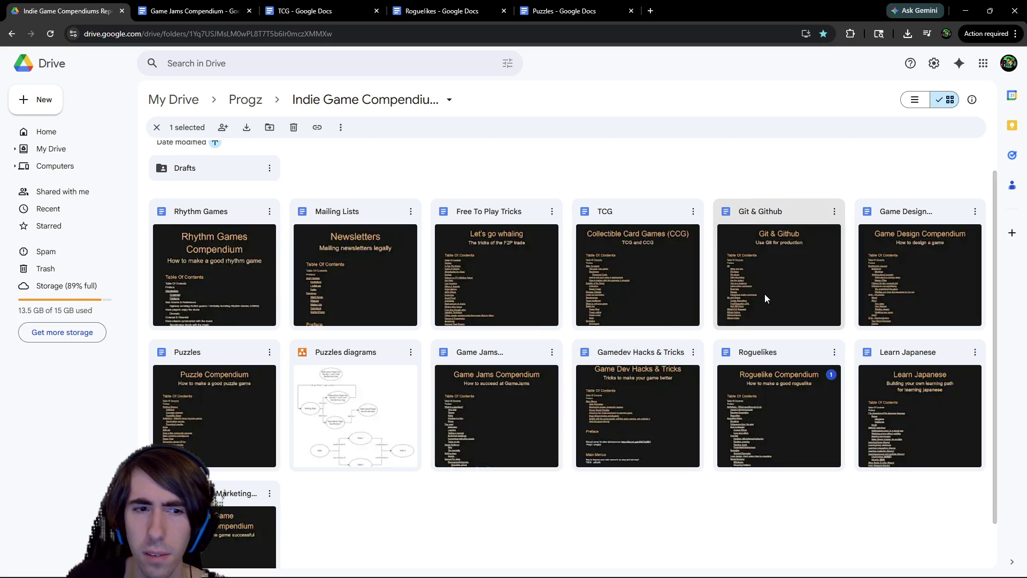
pyautogui.doubleClick(236, 494)
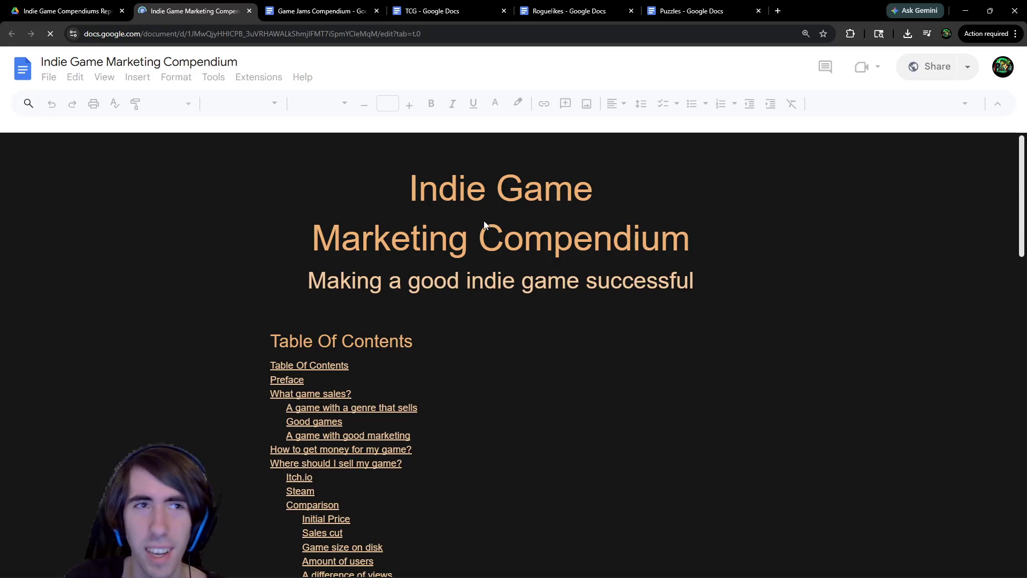
pyautogui.scroll(-5, 722, 187)
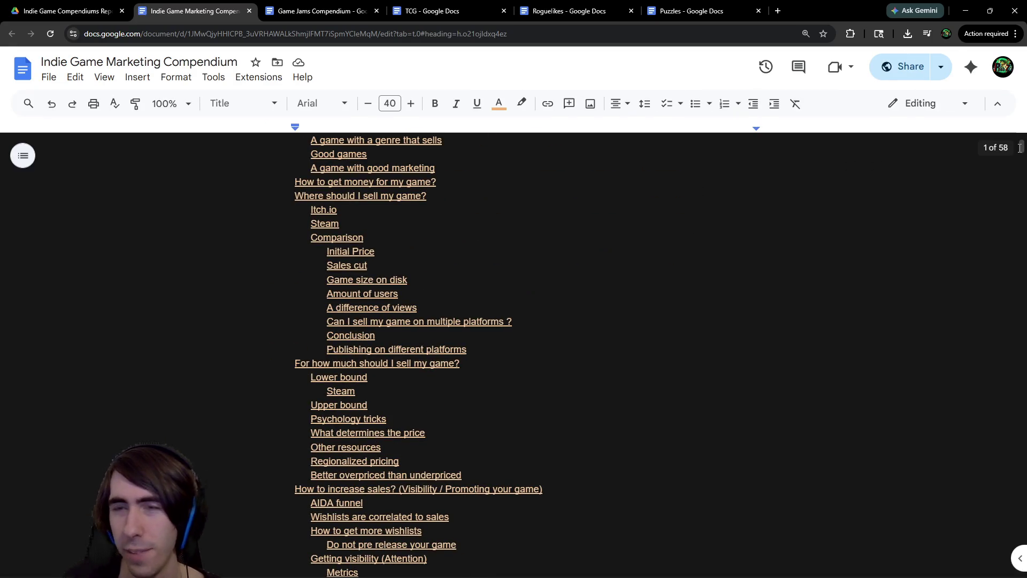
# Scroll the compendium down to Steam Recommendation Categories (Popular Upcomings, New & Trending, Trending Free)
pyautogui.scroll(-15, 637, 287)
pyautogui.scroll(-5, 583, 301)
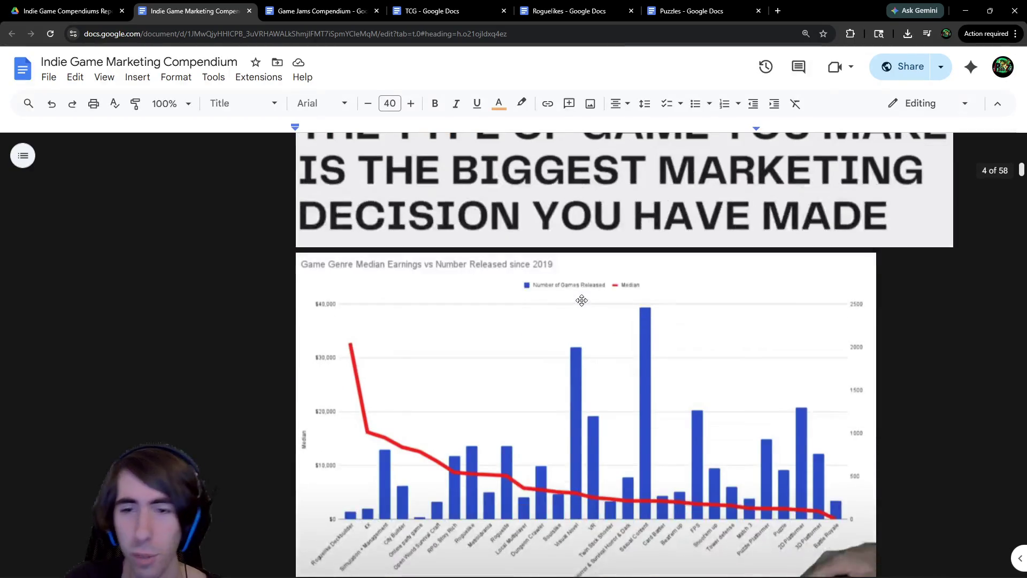
pyautogui.scroll(-2, 581, 300)
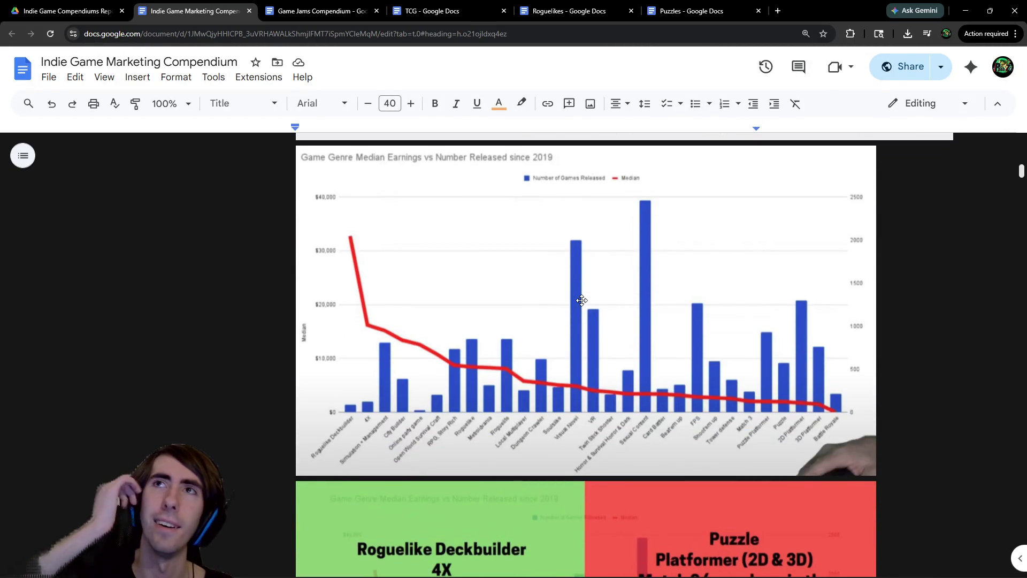
pyautogui.scroll(-15, 583, 289)
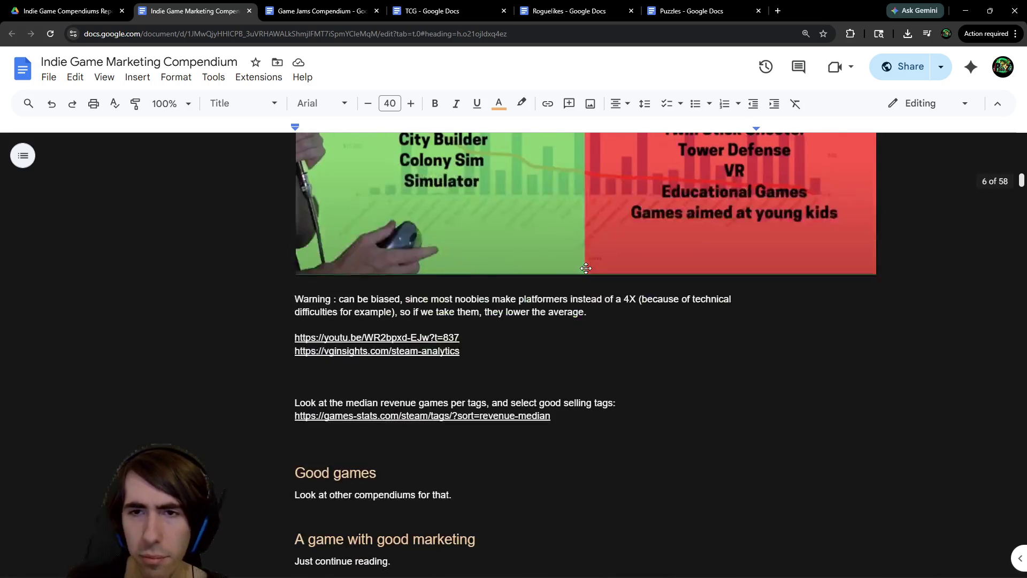
pyautogui.scroll(-8, 422, 300)
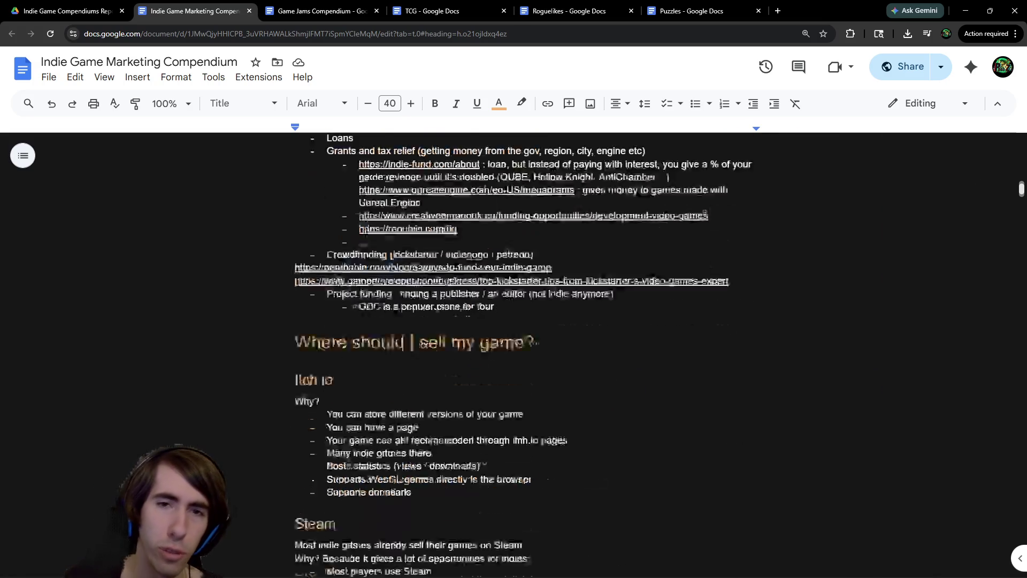
pyautogui.scroll(3, 406, 278)
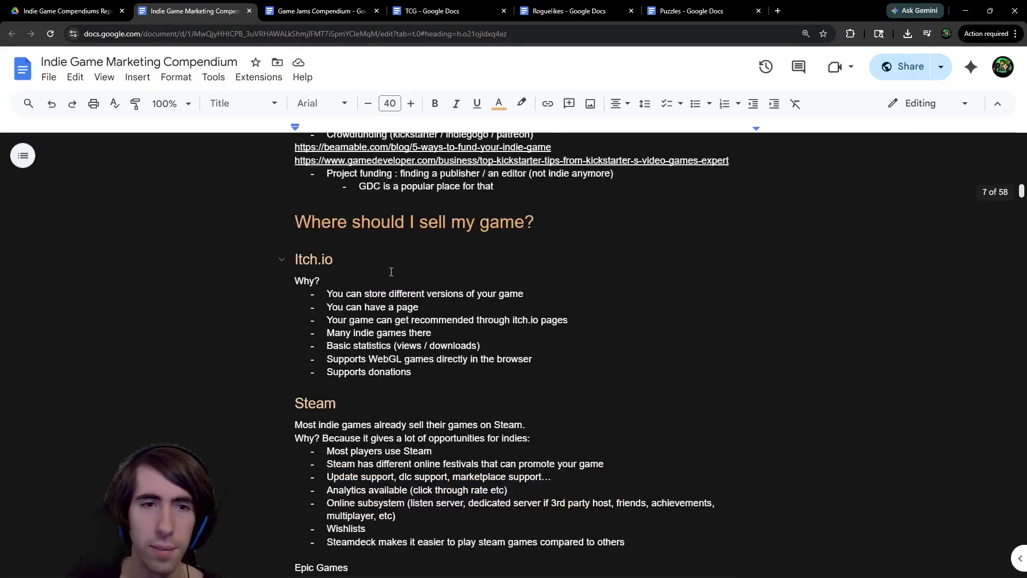
pyautogui.scroll(-12, 374, 300)
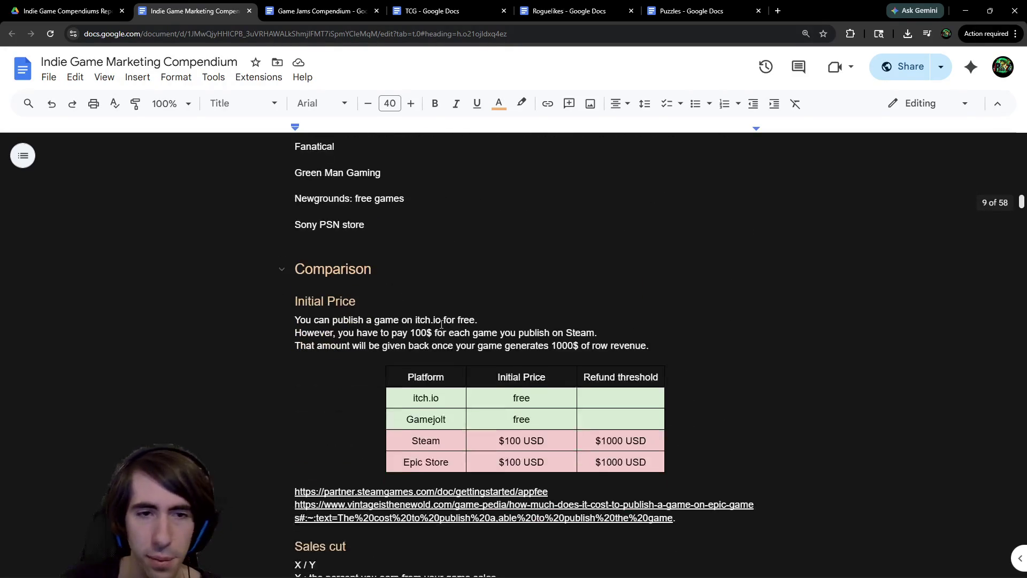
pyautogui.scroll(1, 442, 319)
pyautogui.scroll(-4, 442, 319)
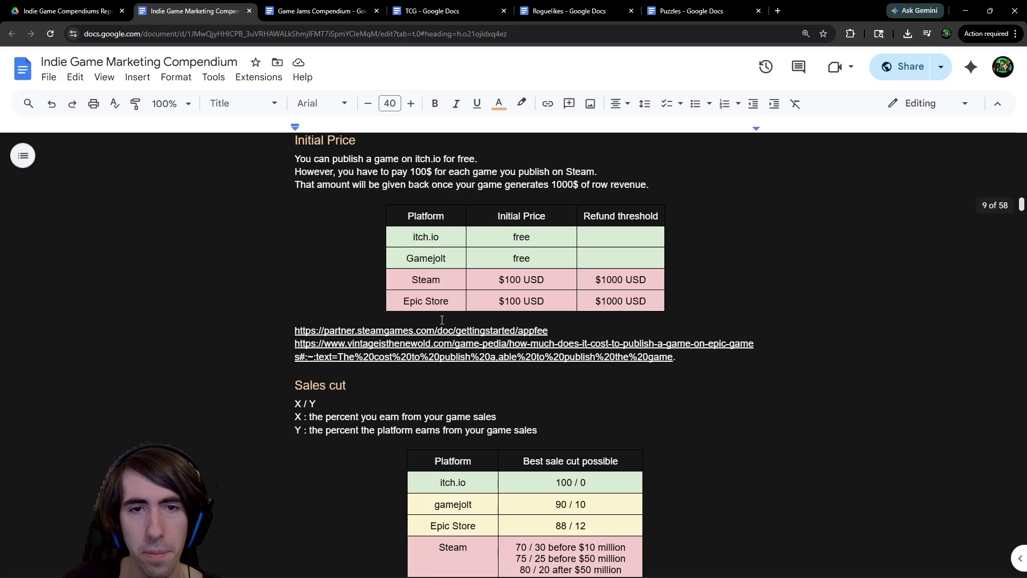
pyautogui.scroll(5, 442, 319)
pyautogui.scroll(2, 442, 320)
pyautogui.moveTo(422, 450)
pyautogui.mouseDown()
pyautogui.moveTo(342, 243)
pyautogui.moveTo(398, 422)
pyautogui.mouseUp()
pyautogui.scroll(-6, 406, 420)
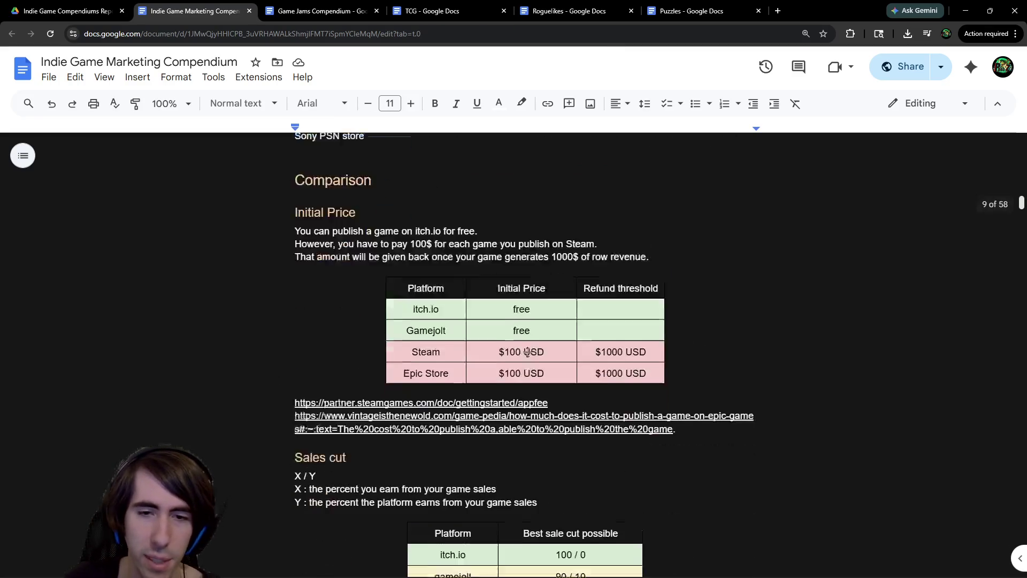
pyautogui.scroll(-1, 569, 282)
pyautogui.scroll(-4, 589, 243)
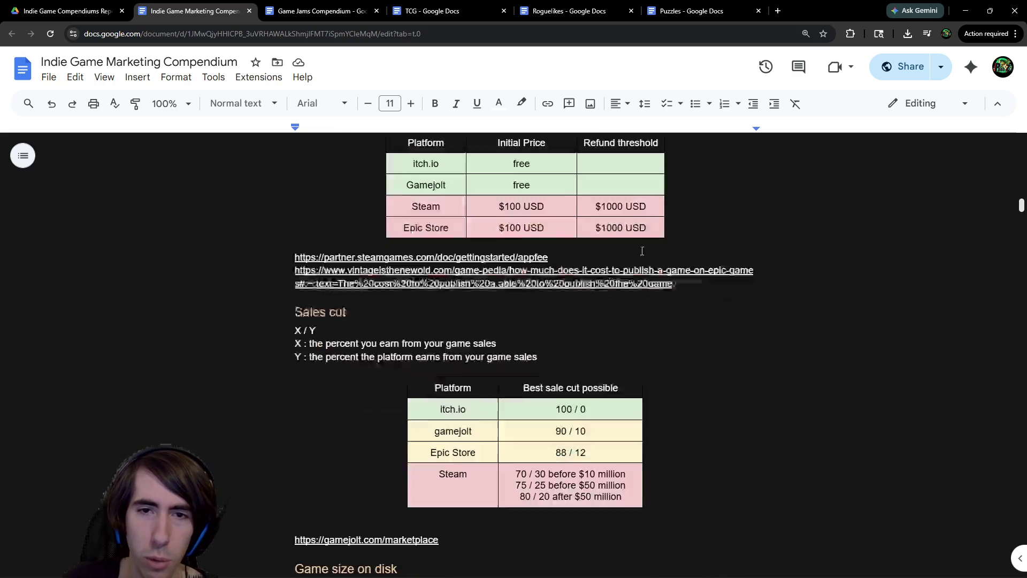
pyautogui.scroll(-3, 628, 245)
pyautogui.scroll(3, 621, 246)
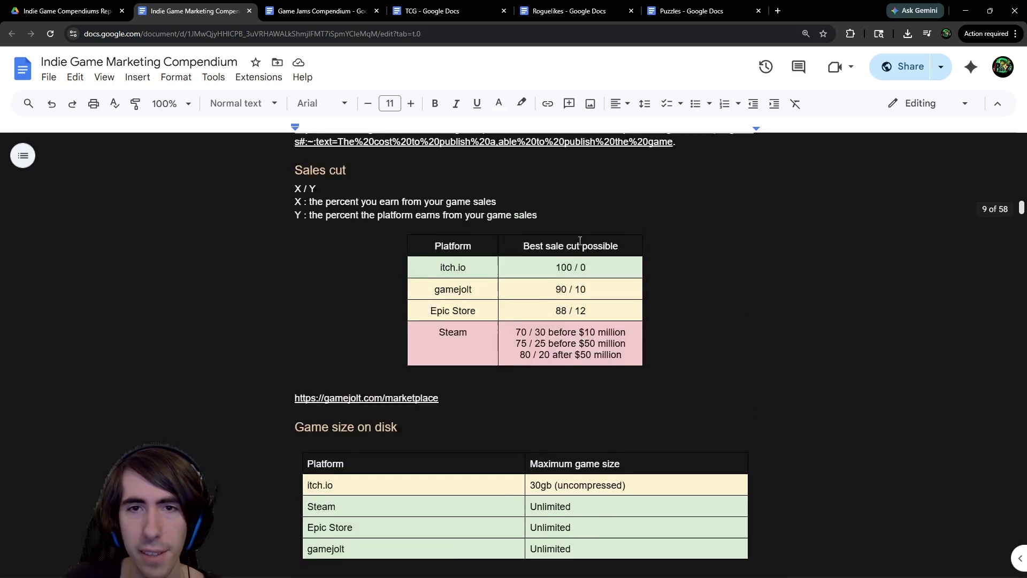
pyautogui.scroll(-5, 588, 248)
pyautogui.scroll(-14, 577, 251)
pyautogui.scroll(4, 580, 267)
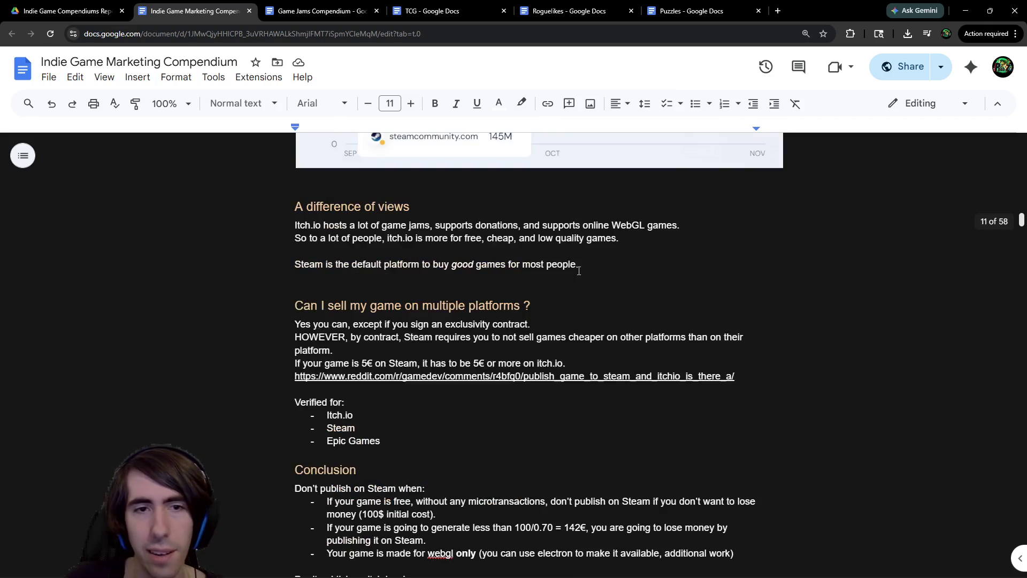
pyautogui.scroll(-4, 579, 269)
pyautogui.scroll(-5, 580, 269)
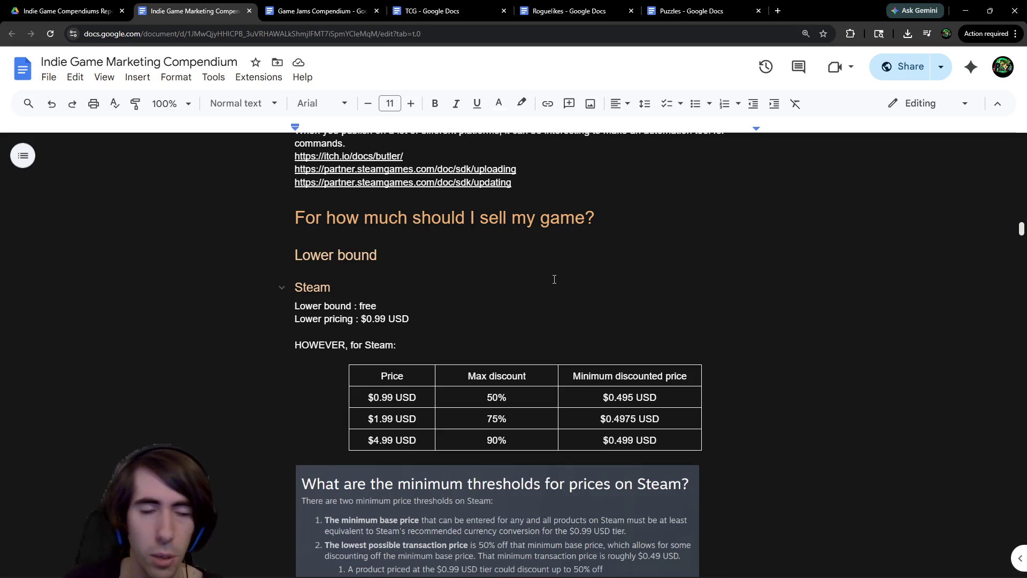
pyautogui.scroll(-4, 562, 270)
pyautogui.scroll(-6, 561, 269)
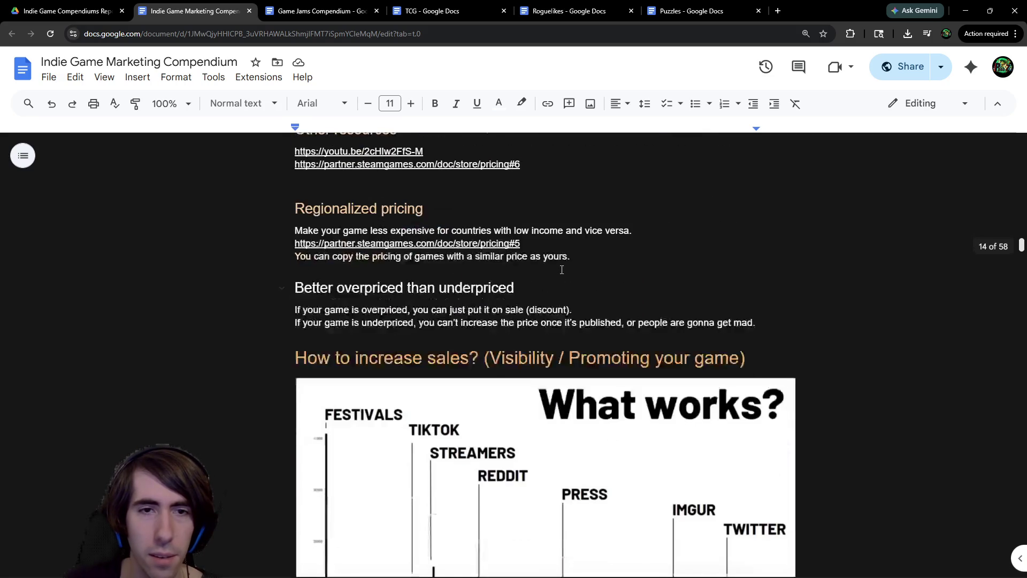
pyautogui.scroll(-20, 561, 270)
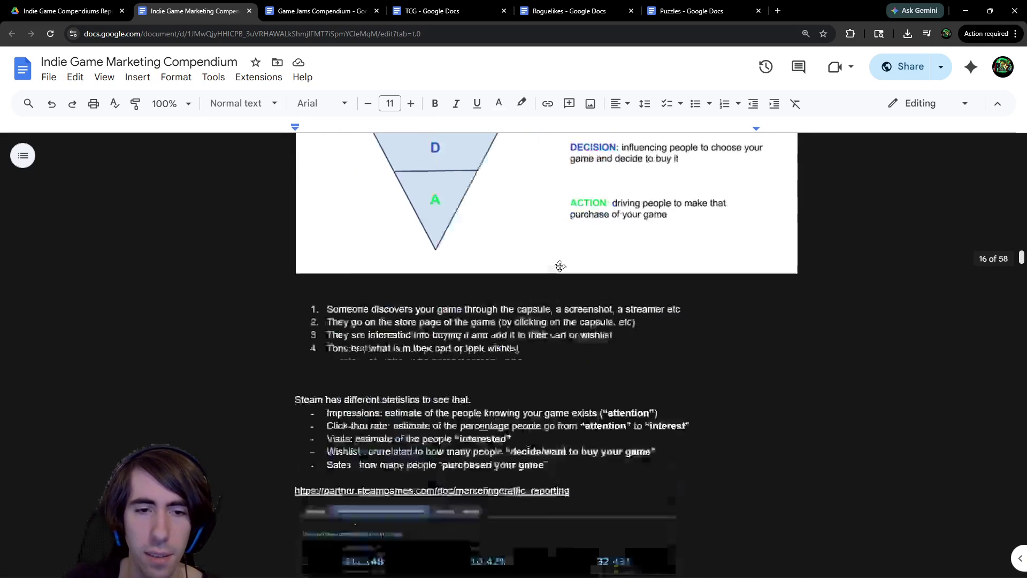
pyautogui.scroll(-4, 557, 268)
pyautogui.scroll(5, 558, 268)
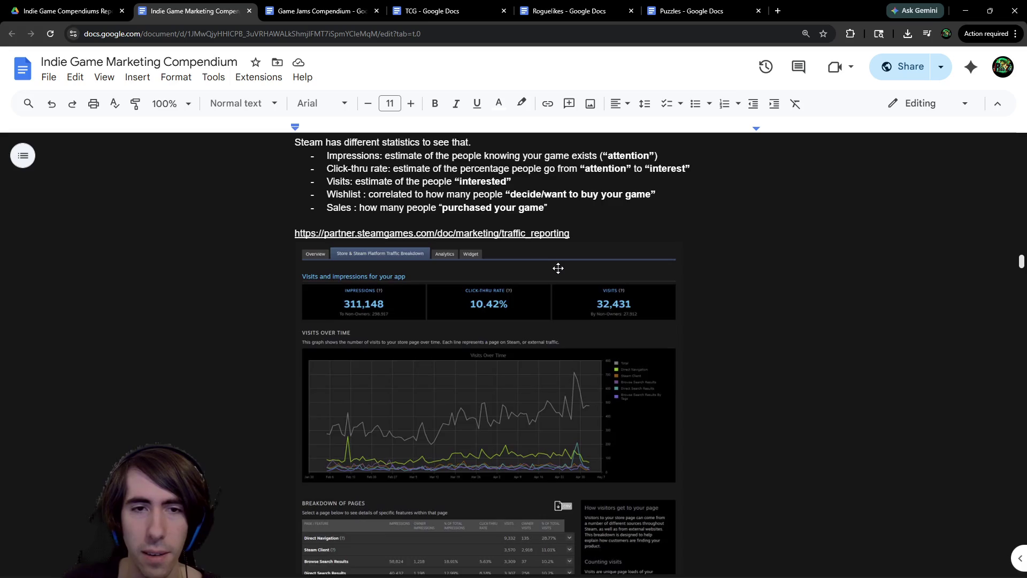
pyautogui.scroll(-1, 558, 268)
pyautogui.scroll(-15, 558, 268)
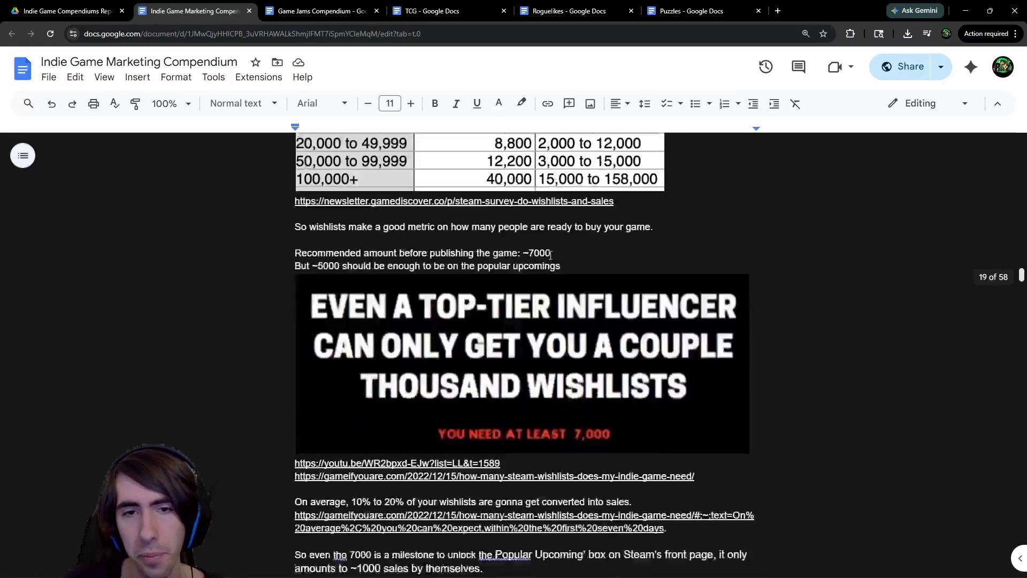
pyautogui.scroll(-3, 543, 264)
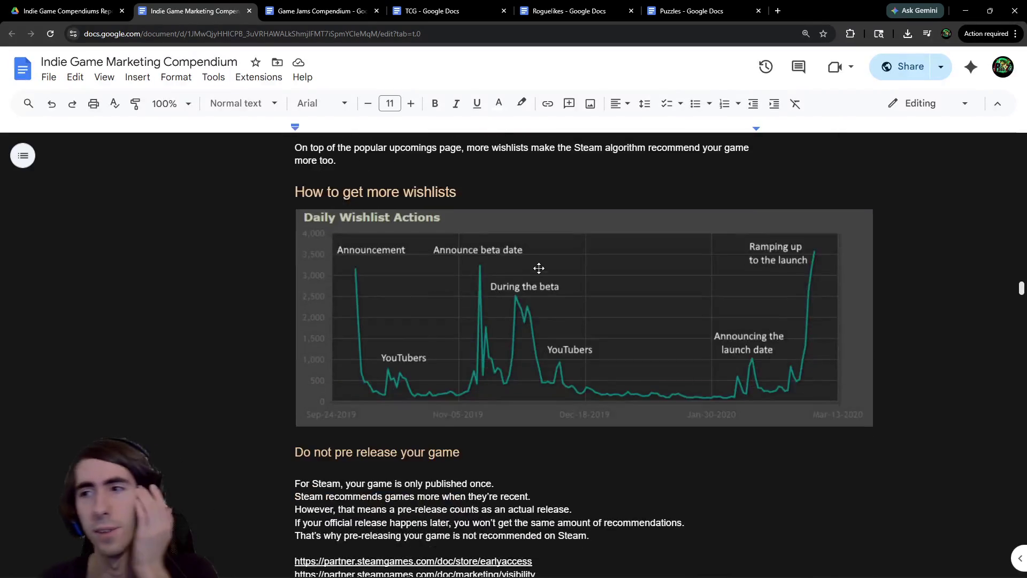
pyautogui.scroll(-3, 540, 268)
pyautogui.scroll(-5, 531, 283)
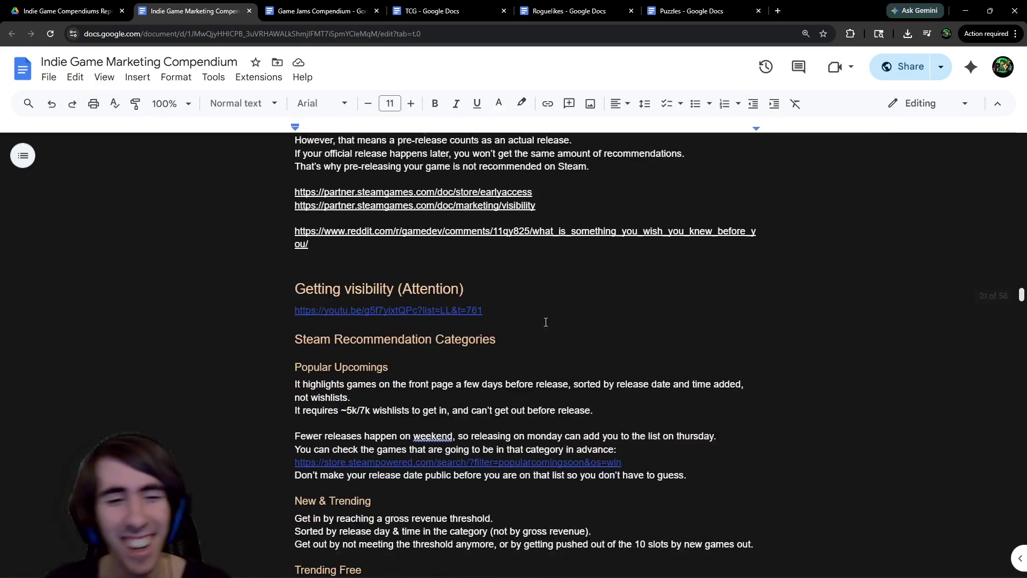
pyautogui.scroll(-8, 546, 322)
pyautogui.scroll(5, 431, 291)
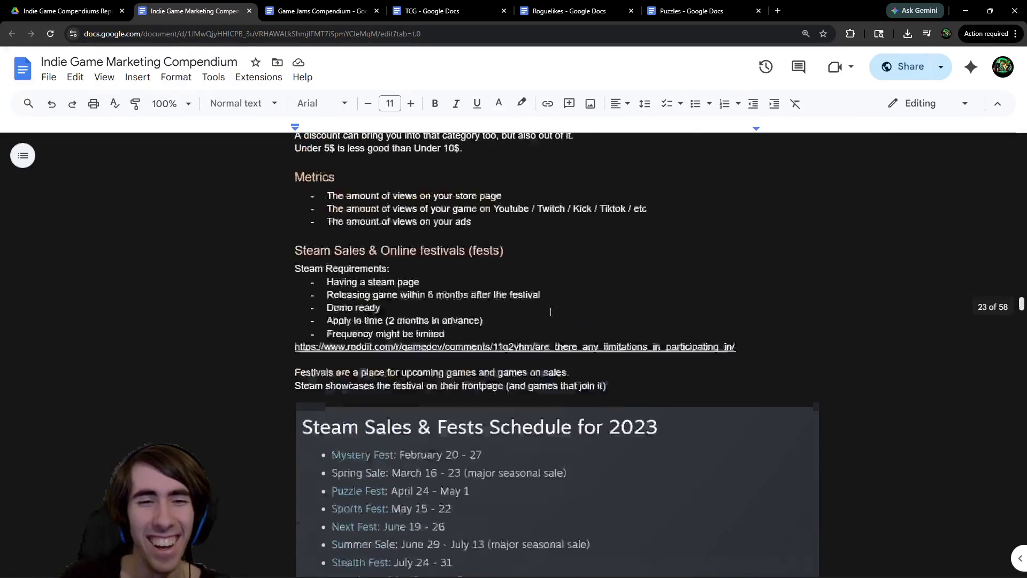
pyautogui.scroll(2, 431, 290)
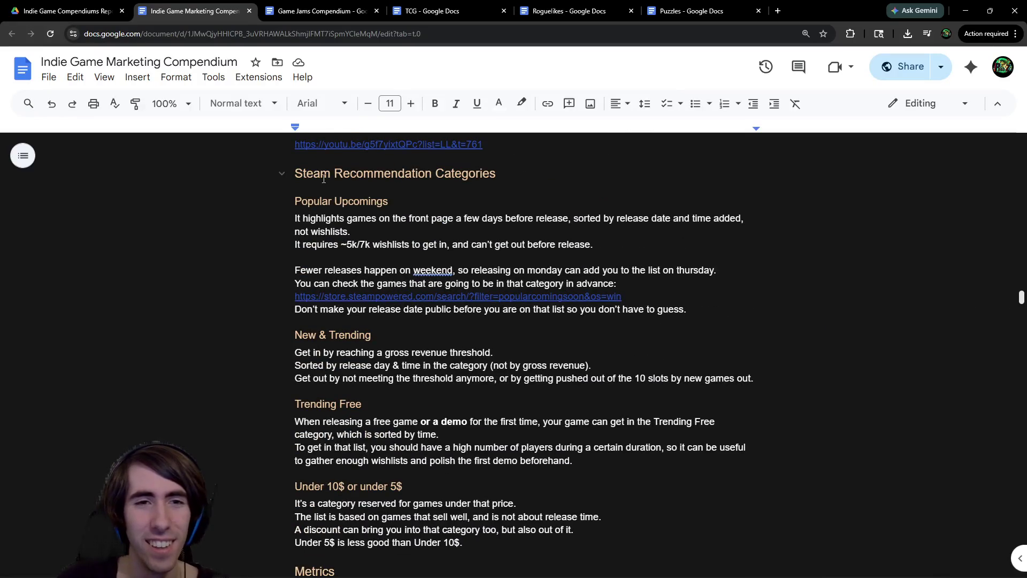
# Select '10$' in the 'Under 10$ or under 5$' heading below Steam Recommendation Categories
pyautogui.click(476, 167)
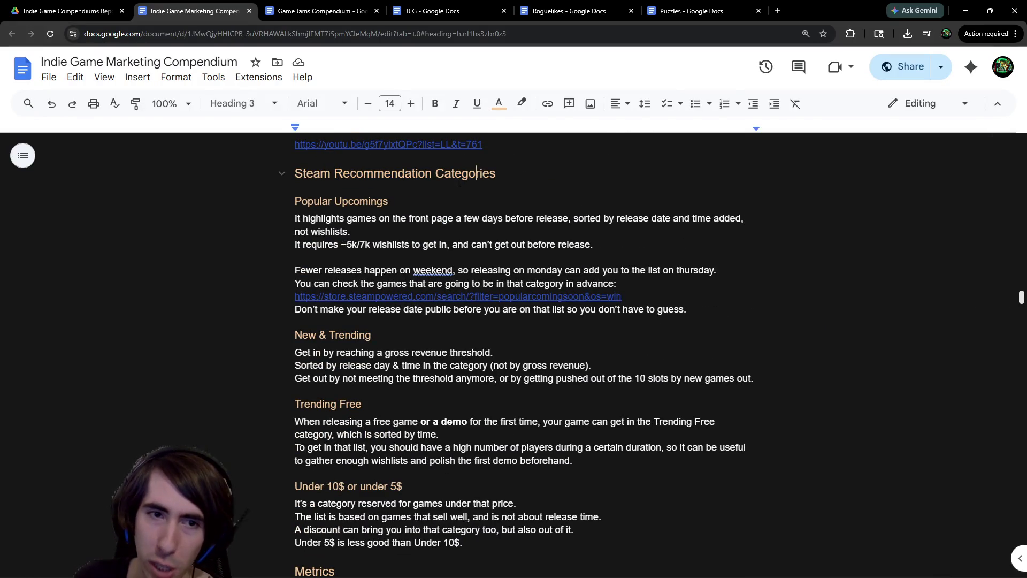
pyautogui.scroll(-3, 459, 183)
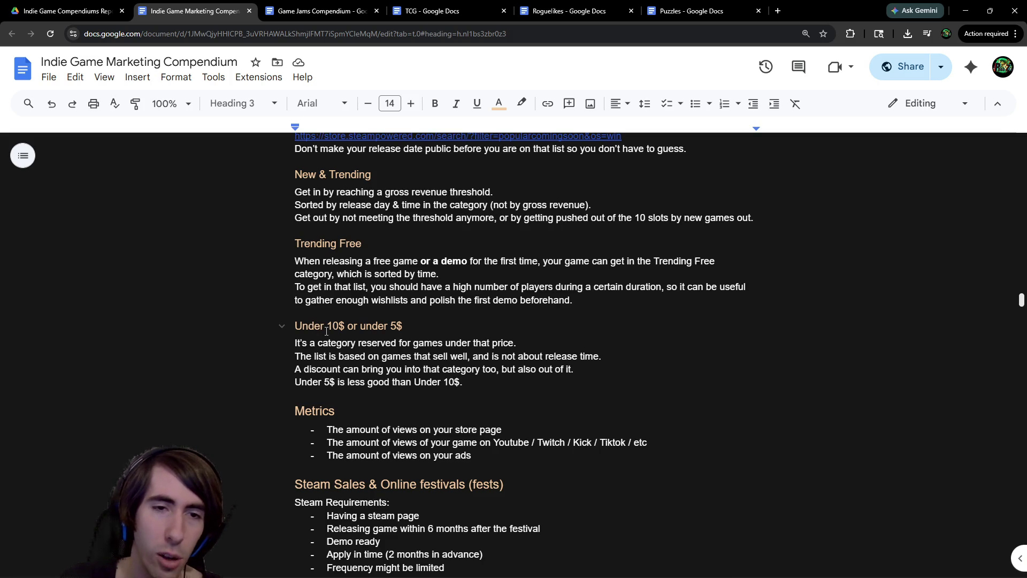
pyautogui.moveTo(326, 331); pyautogui.dragTo(343, 327)
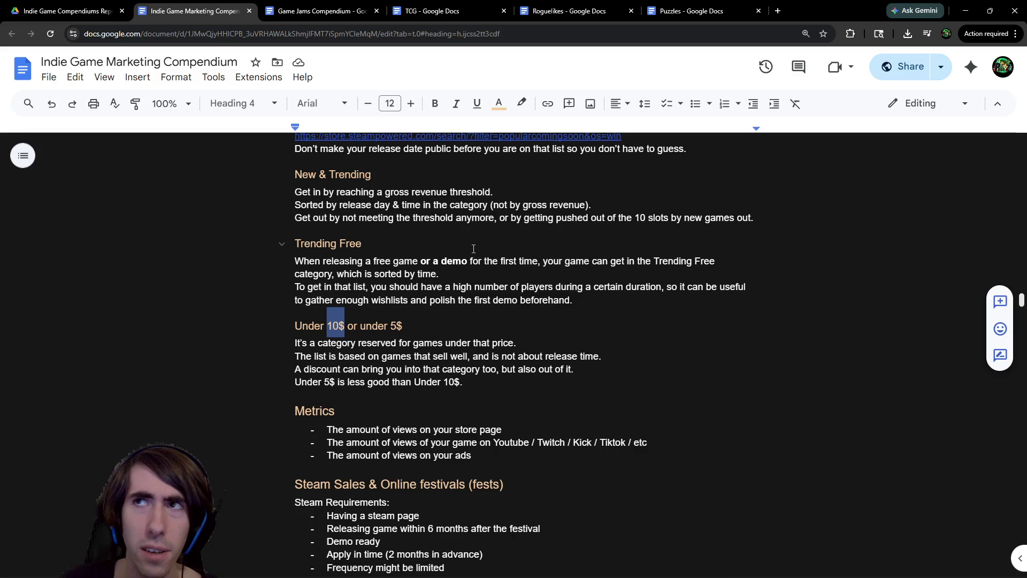
pyautogui.scroll(-2, 468, 251)
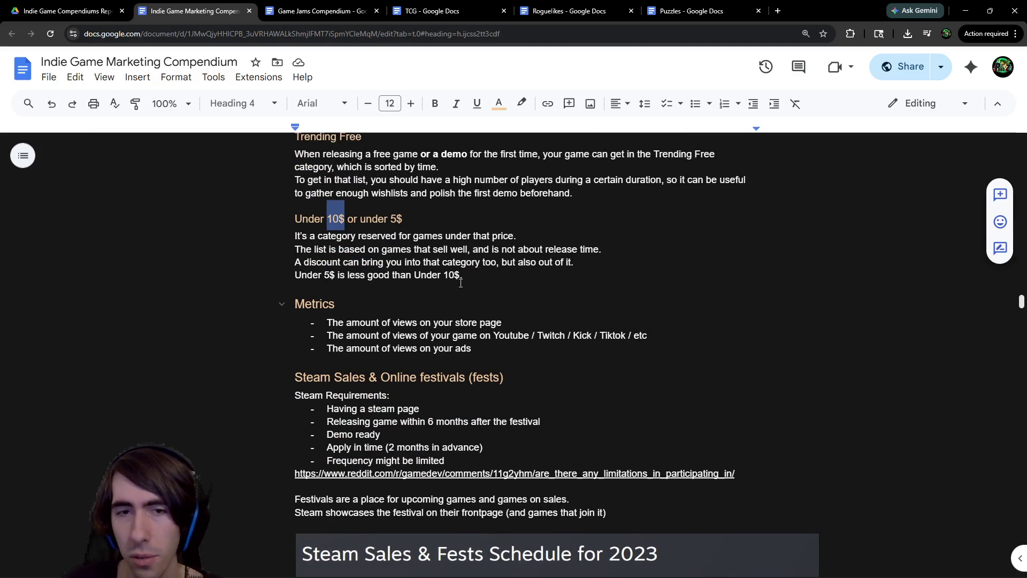
pyautogui.scroll(1, 464, 282)
pyautogui.scroll(-3, 460, 283)
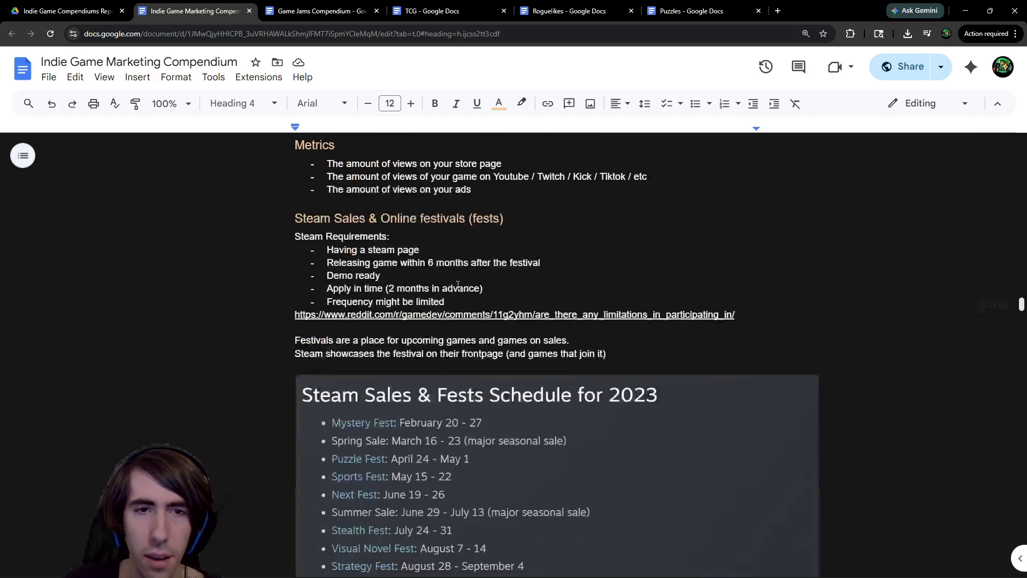
pyautogui.scroll(-9, 458, 285)
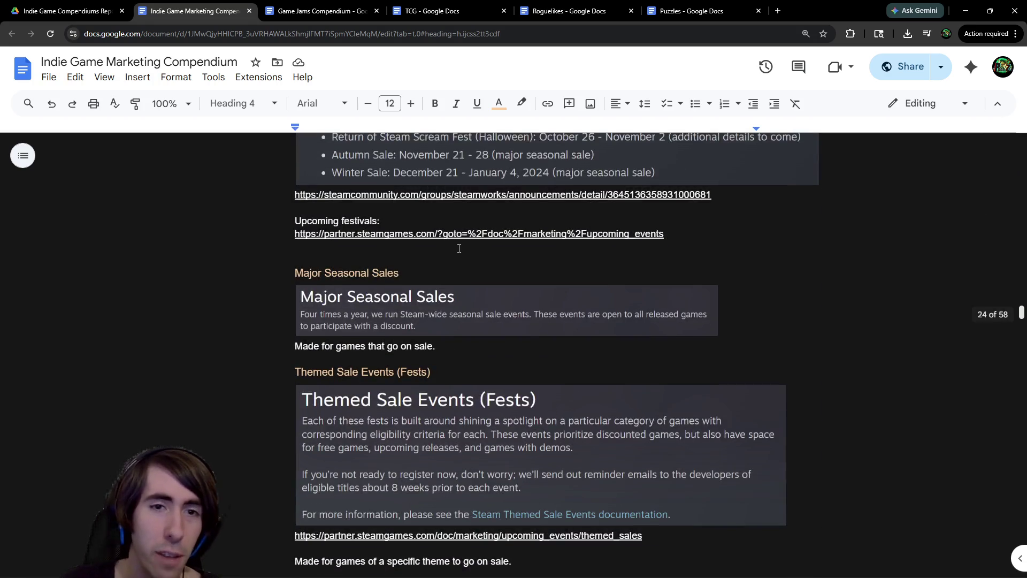
pyautogui.scroll(-18, 459, 248)
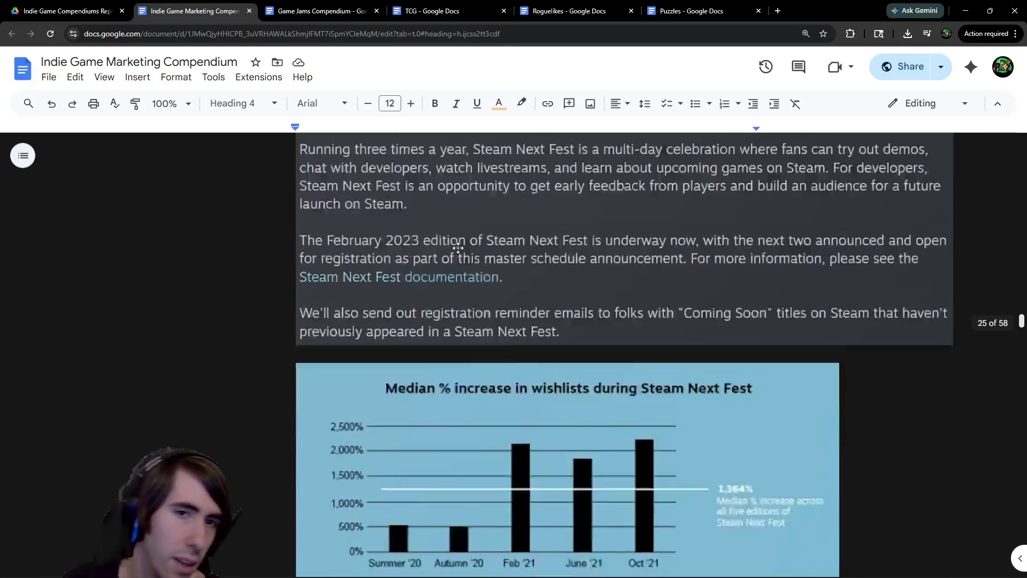
pyautogui.scroll(-8, 459, 233)
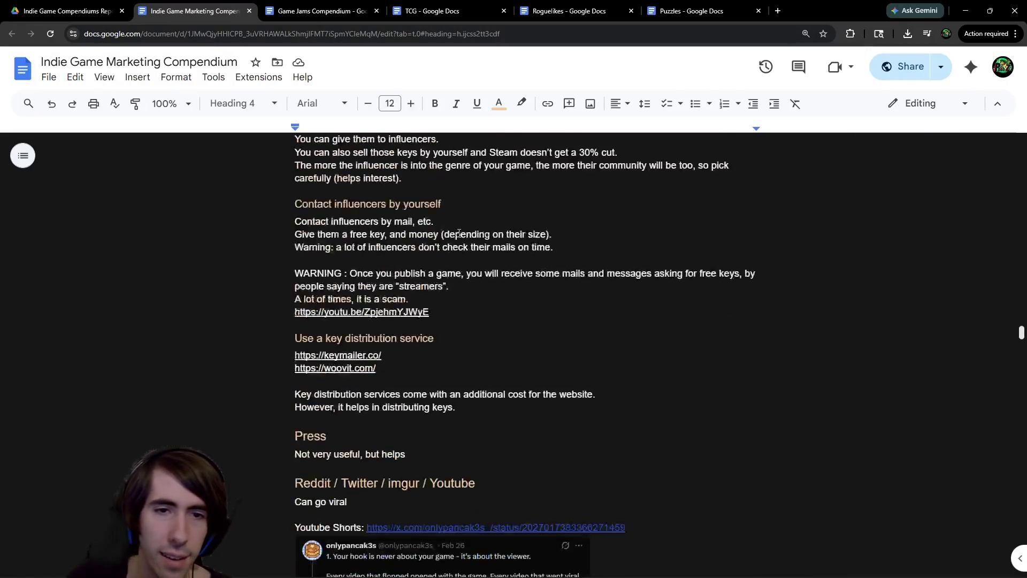
pyautogui.scroll(6, 459, 228)
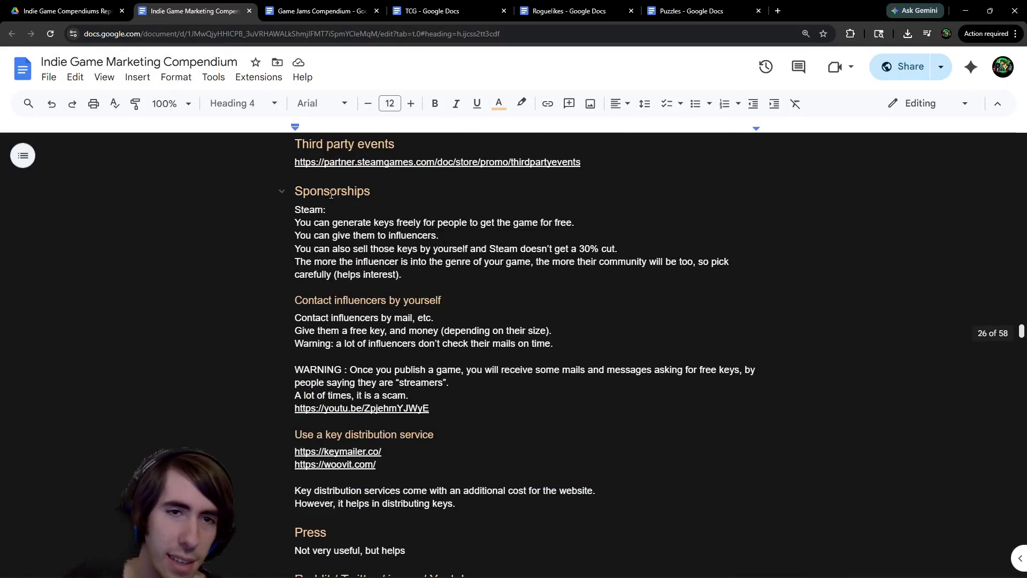
pyautogui.scroll(-20, 332, 194)
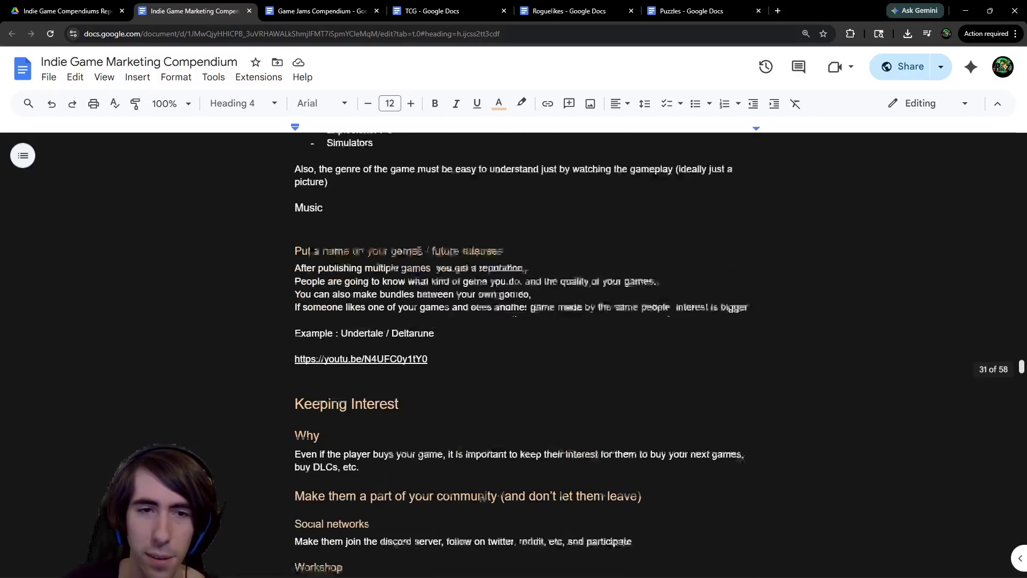
pyautogui.scroll(20, 428, 251)
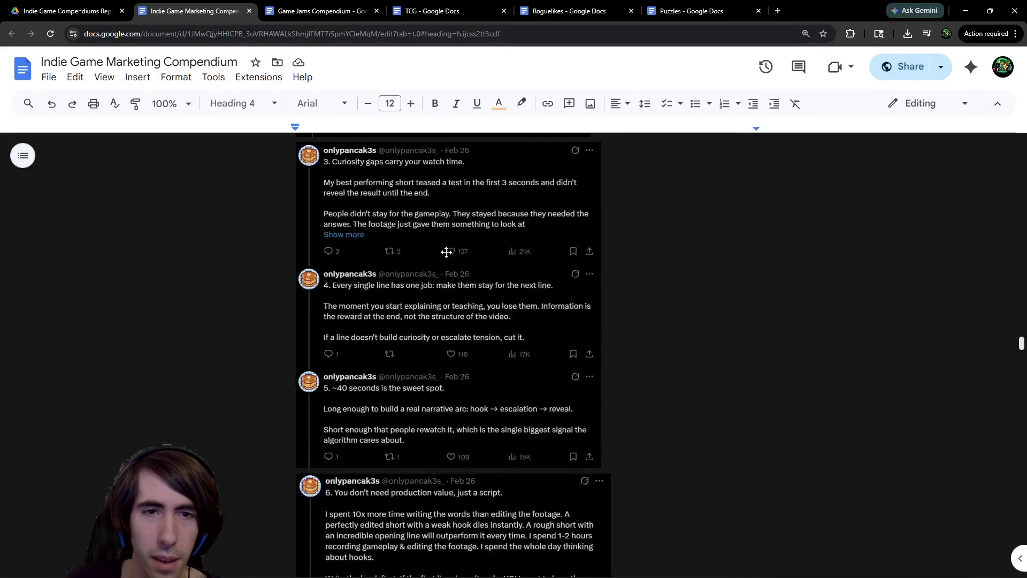
pyautogui.scroll(3, 446, 252)
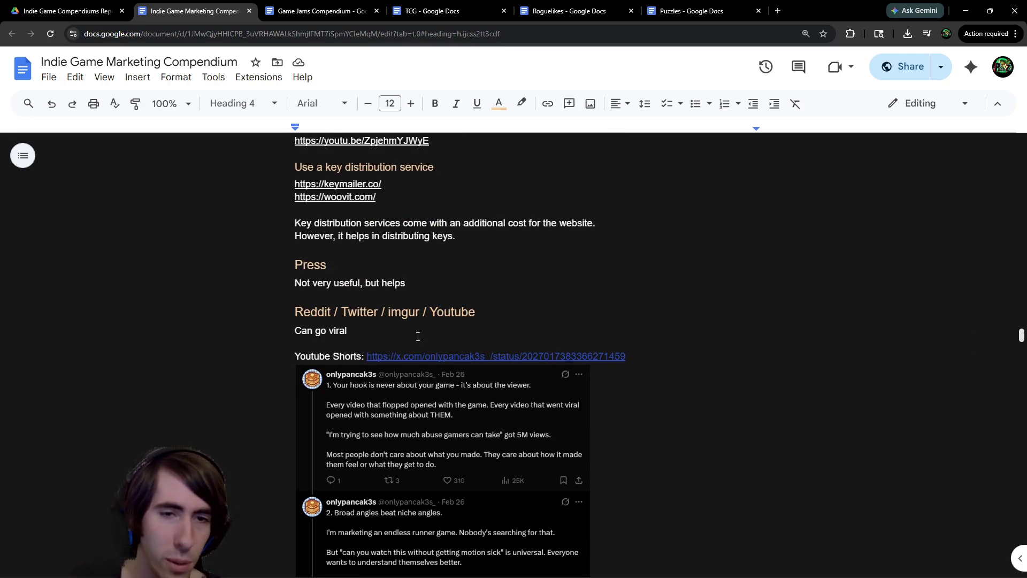
pyautogui.middleClick(407, 319)
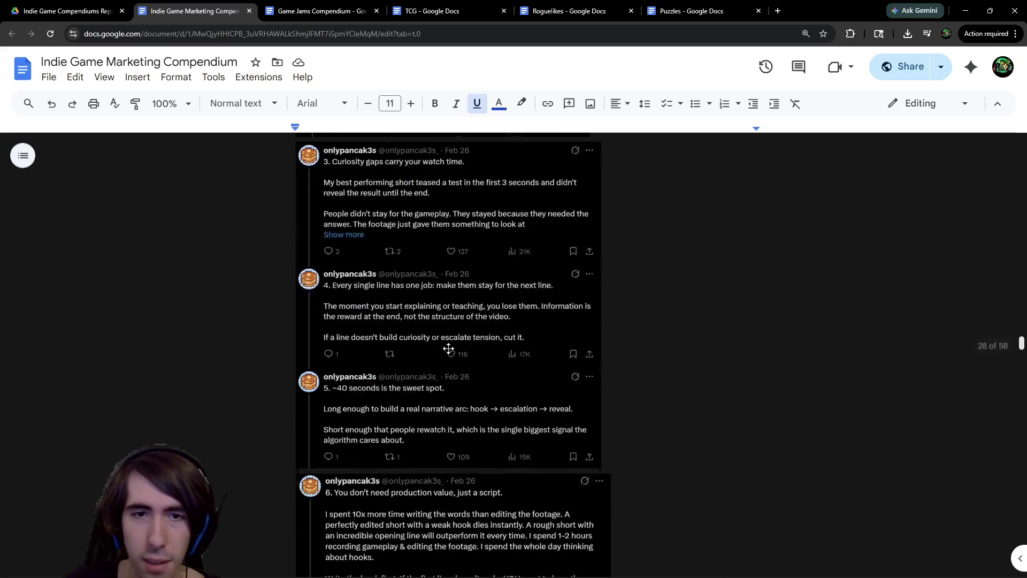
pyautogui.scroll(-12, 448, 348)
pyautogui.middleClick(449, 346)
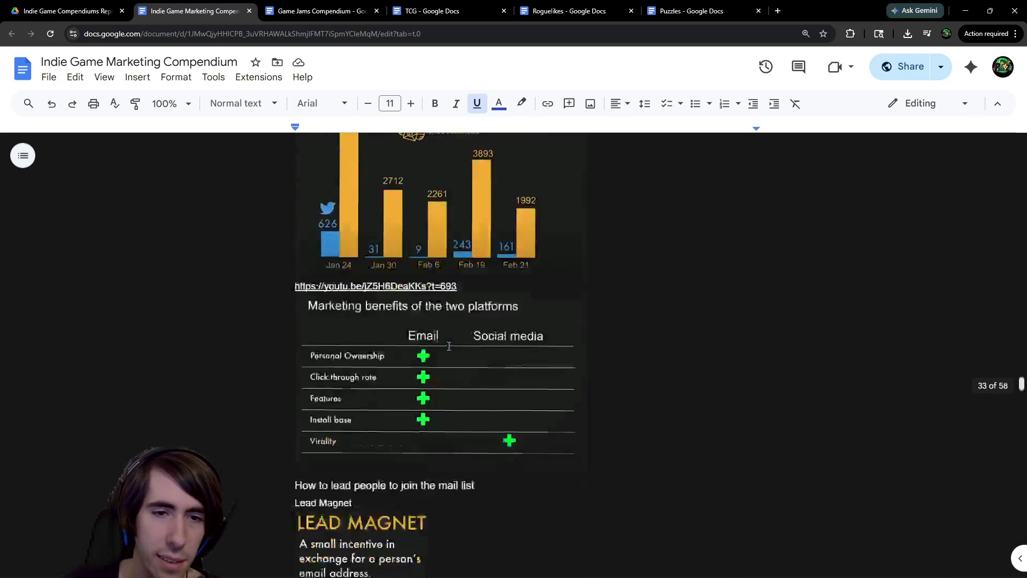
pyautogui.scroll(5, 449, 345)
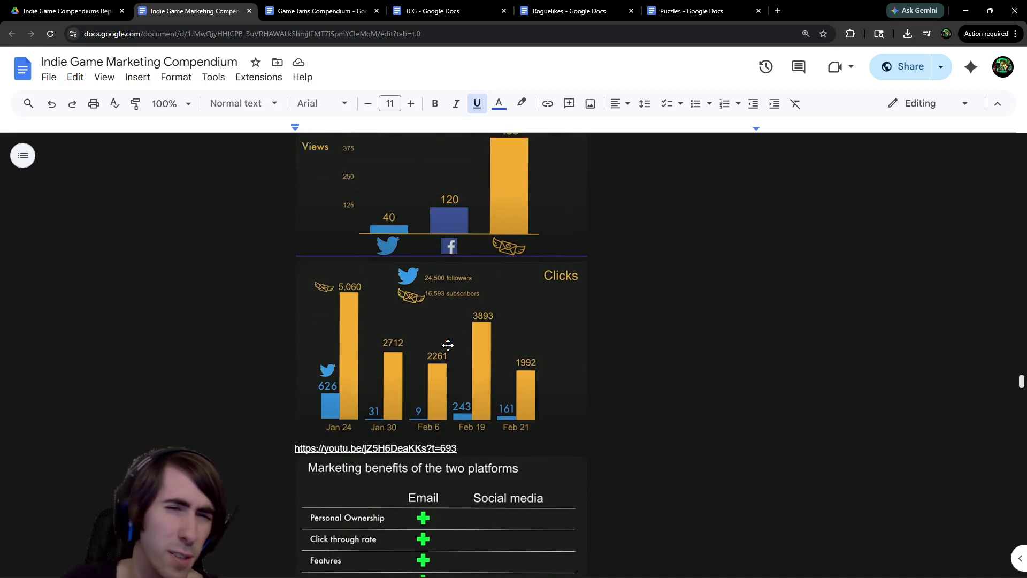
pyautogui.scroll(5, 448, 345)
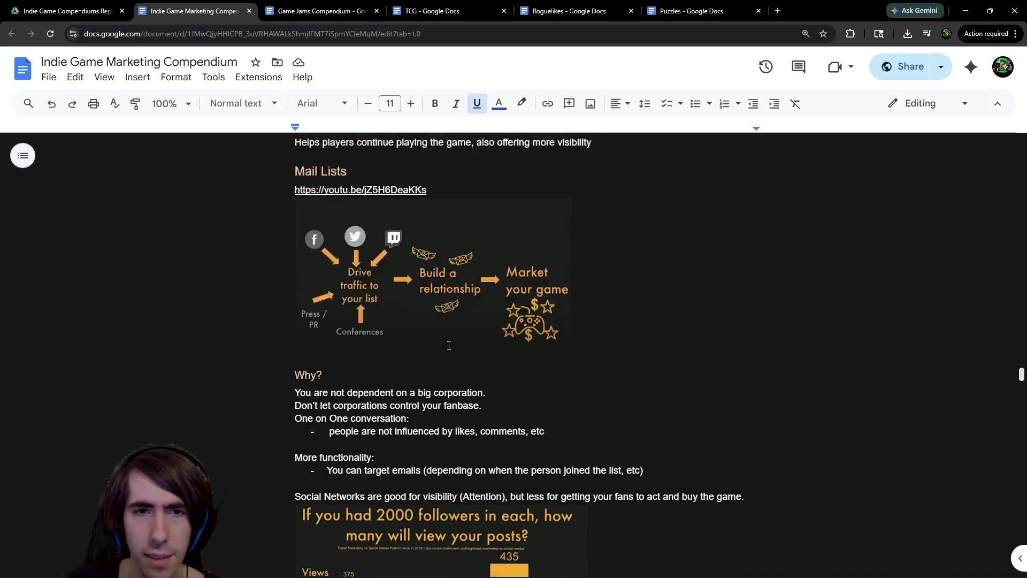
pyautogui.moveTo(313, 244); pyautogui.dragTo(427, 274)
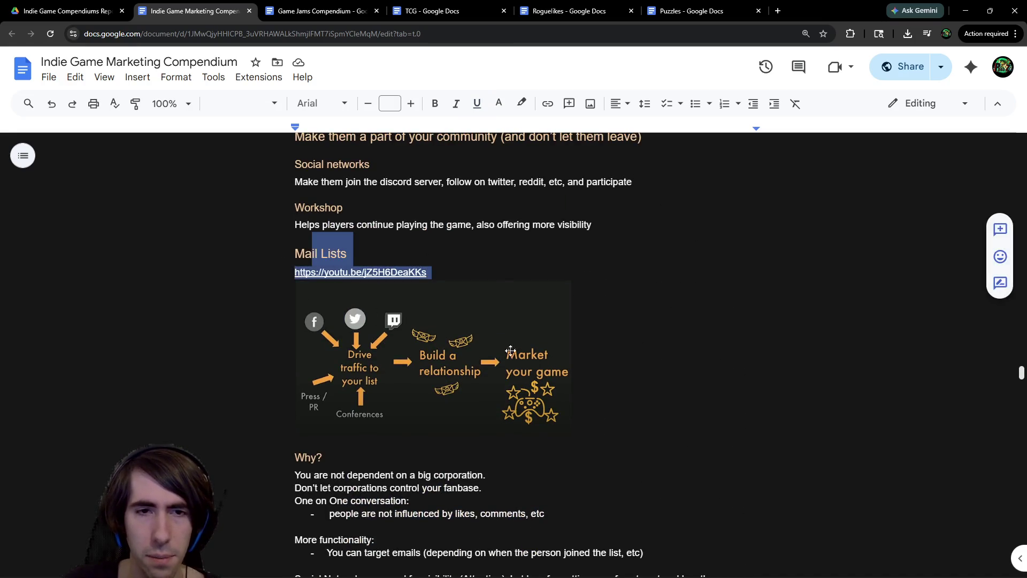
pyautogui.scroll(-15, 463, 338)
pyautogui.scroll(-7, 464, 338)
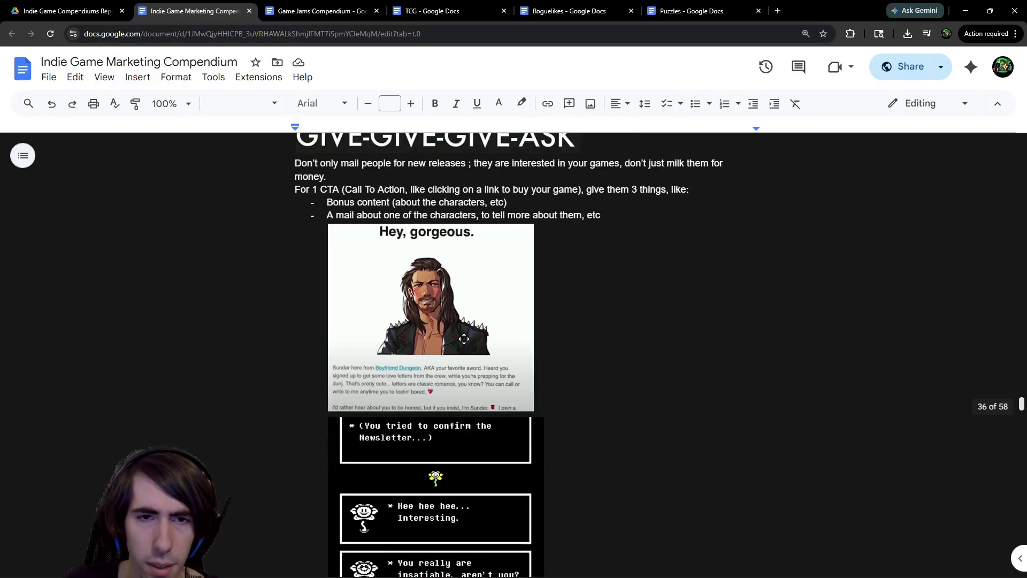
pyautogui.scroll(2, 462, 334)
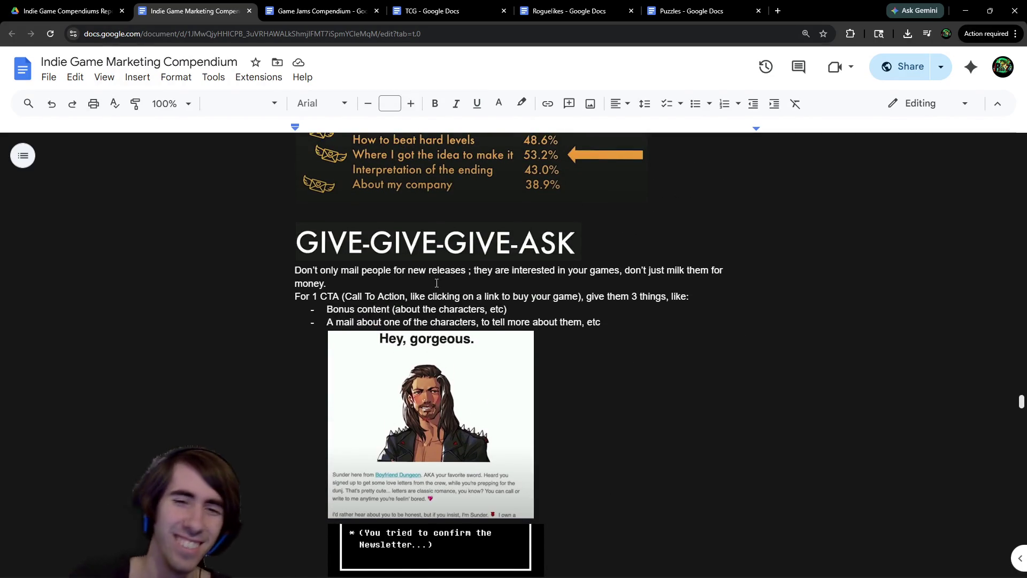
pyautogui.scroll(3, 436, 283)
pyautogui.scroll(-9, 433, 305)
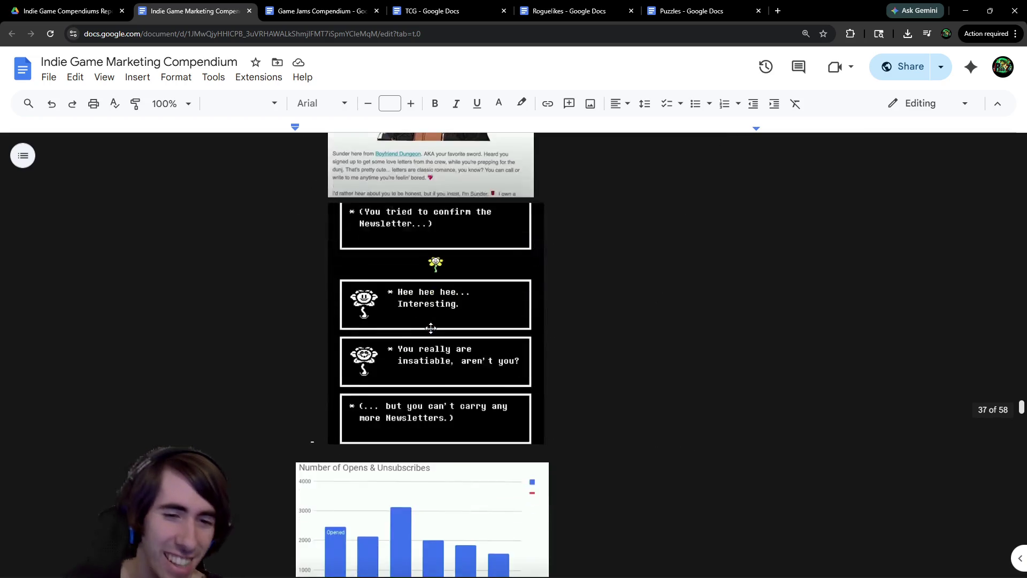
pyautogui.scroll(-5, 431, 328)
pyautogui.scroll(-5, 516, 384)
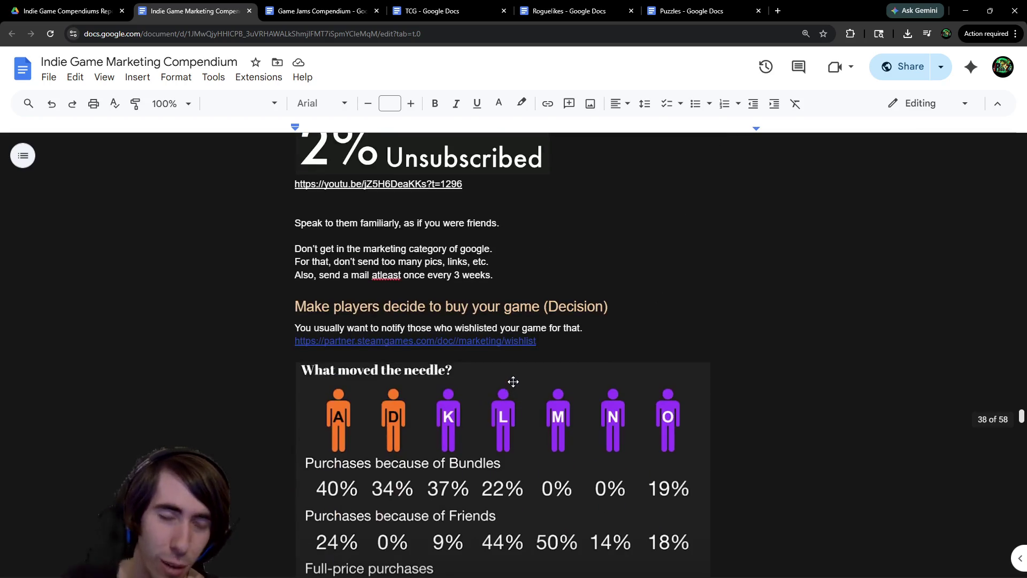
pyautogui.scroll(-1, 509, 282)
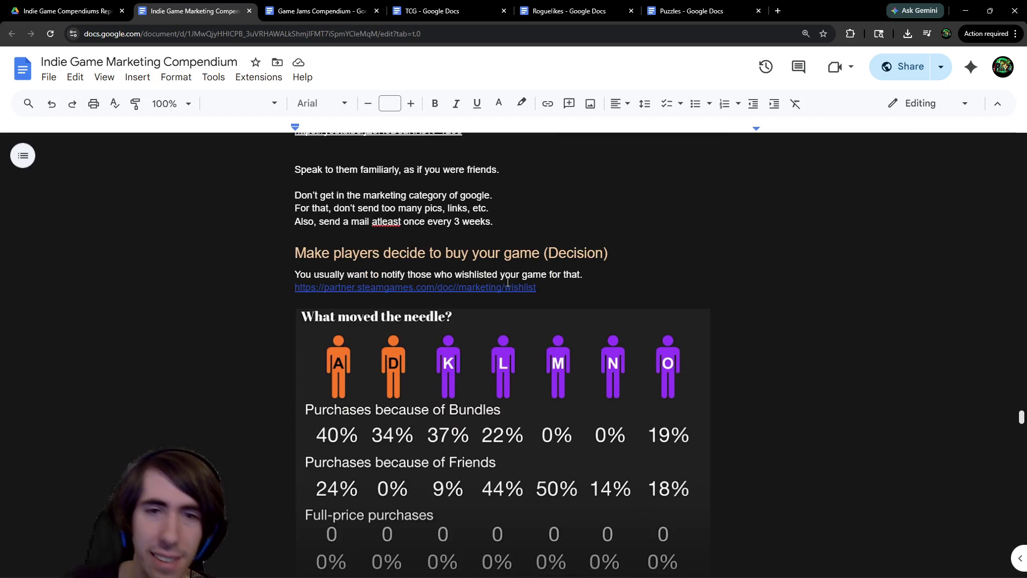
pyautogui.scroll(-20, 508, 282)
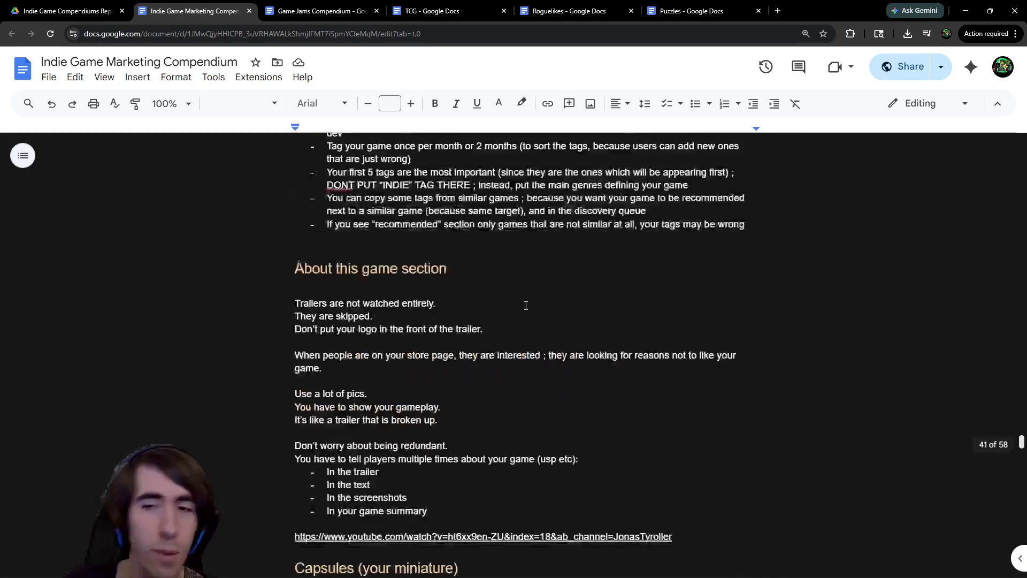
pyautogui.scroll(9, 522, 302)
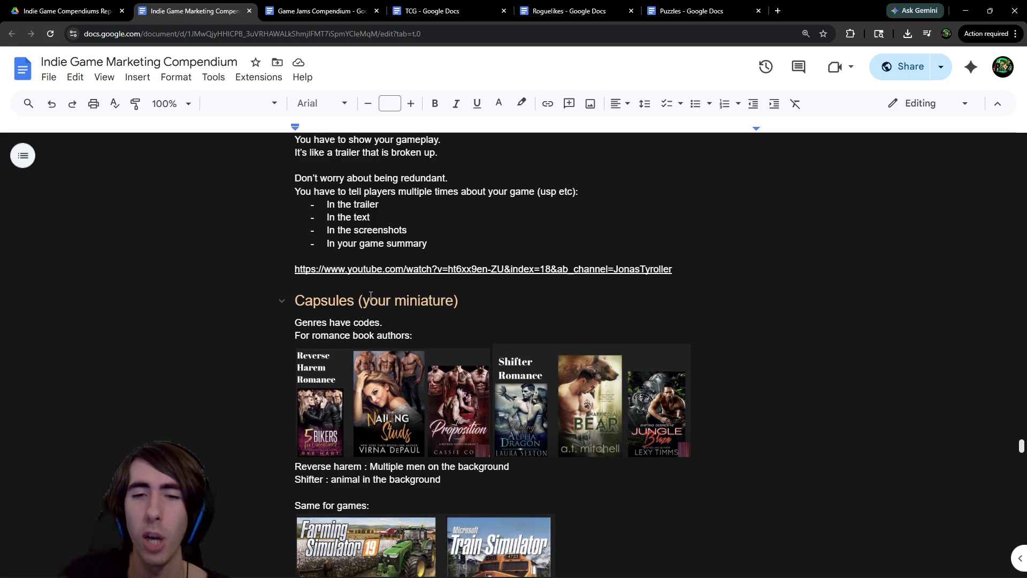
pyautogui.scroll(-3, 438, 303)
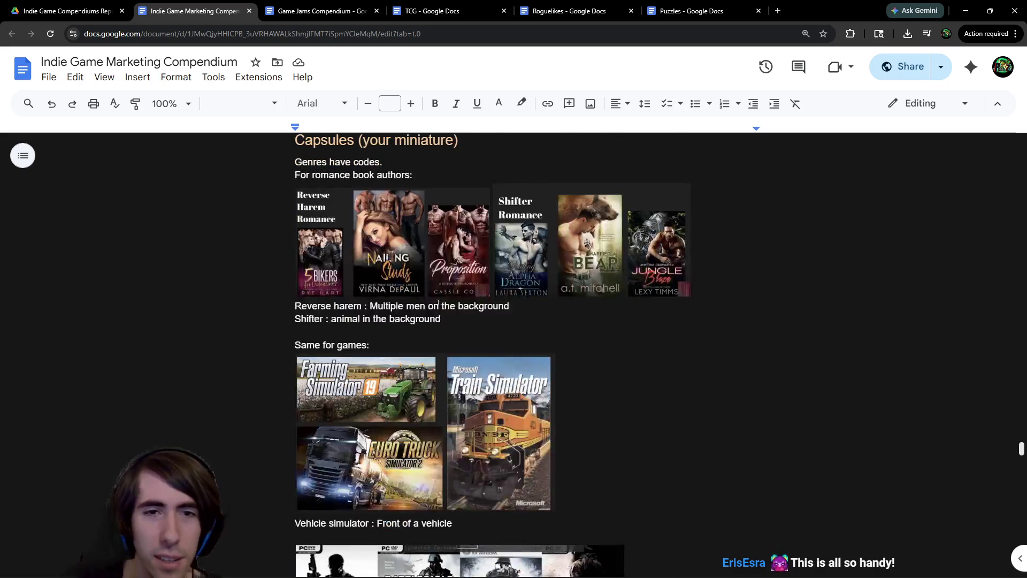
pyautogui.scroll(-4, 532, 236)
pyautogui.scroll(2, 361, 281)
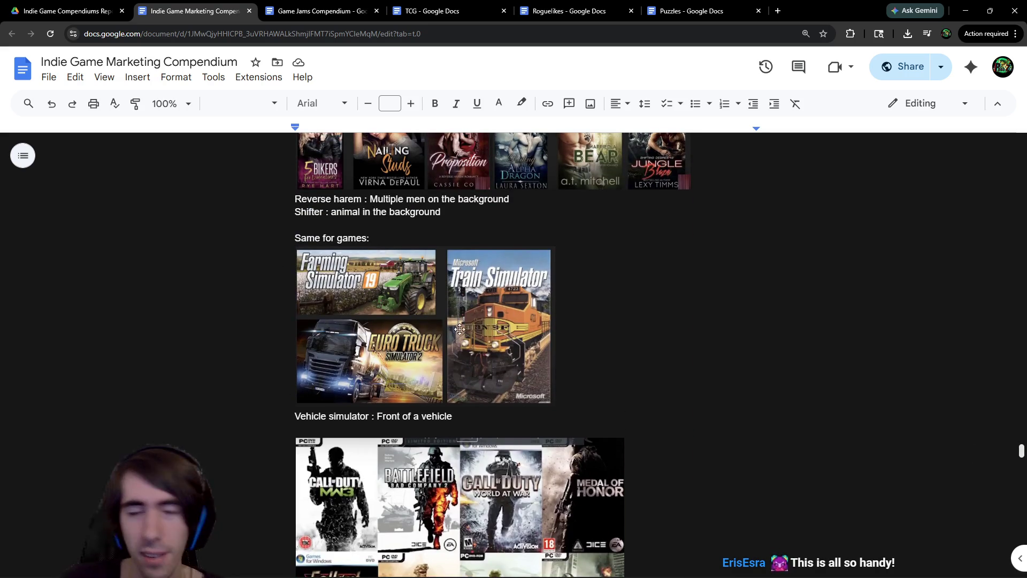
pyautogui.scroll(-5, 473, 335)
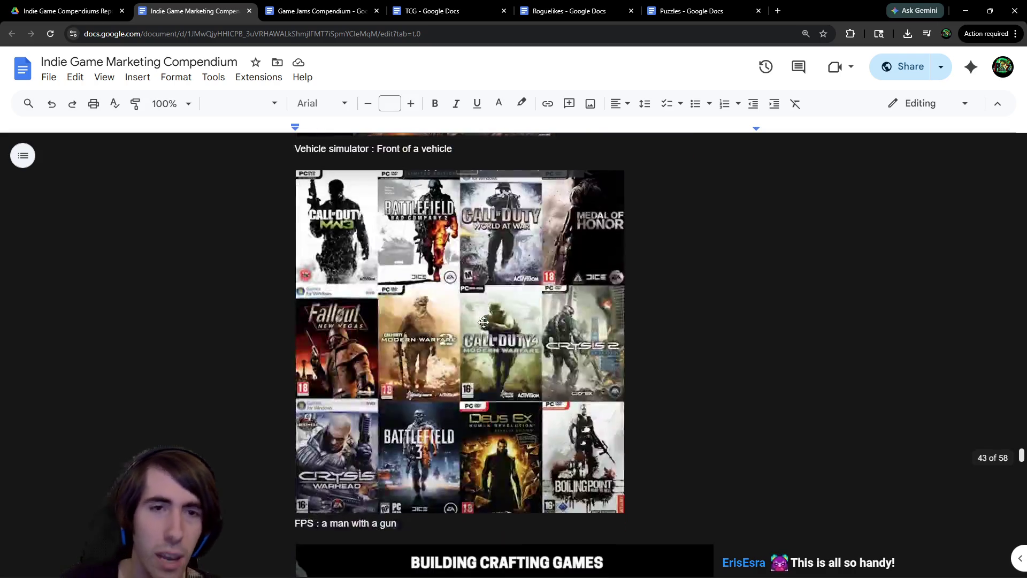
pyautogui.scroll(-3, 496, 314)
pyautogui.scroll(-2, 497, 314)
pyautogui.scroll(5, 484, 306)
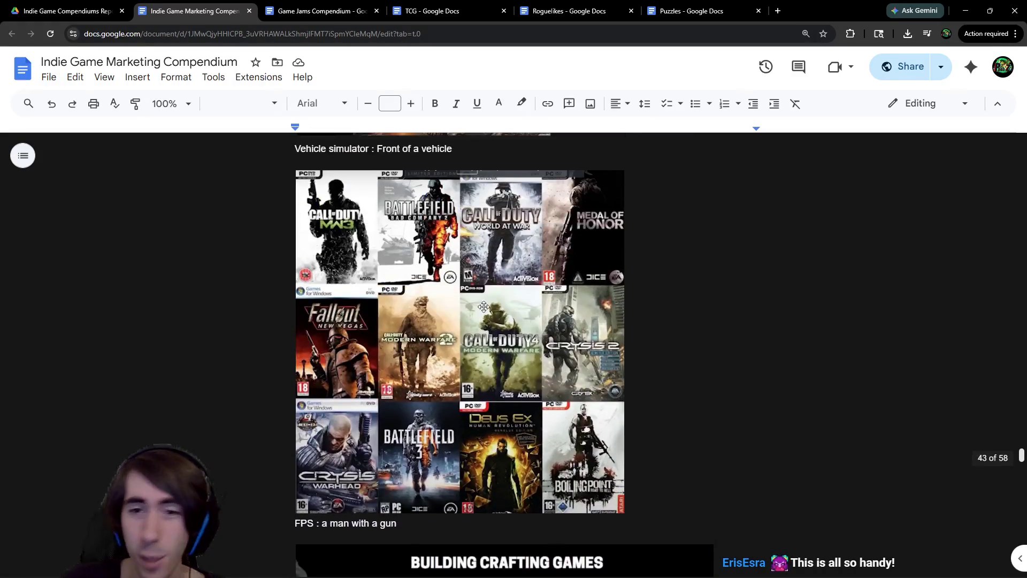
pyautogui.scroll(-4, 535, 370)
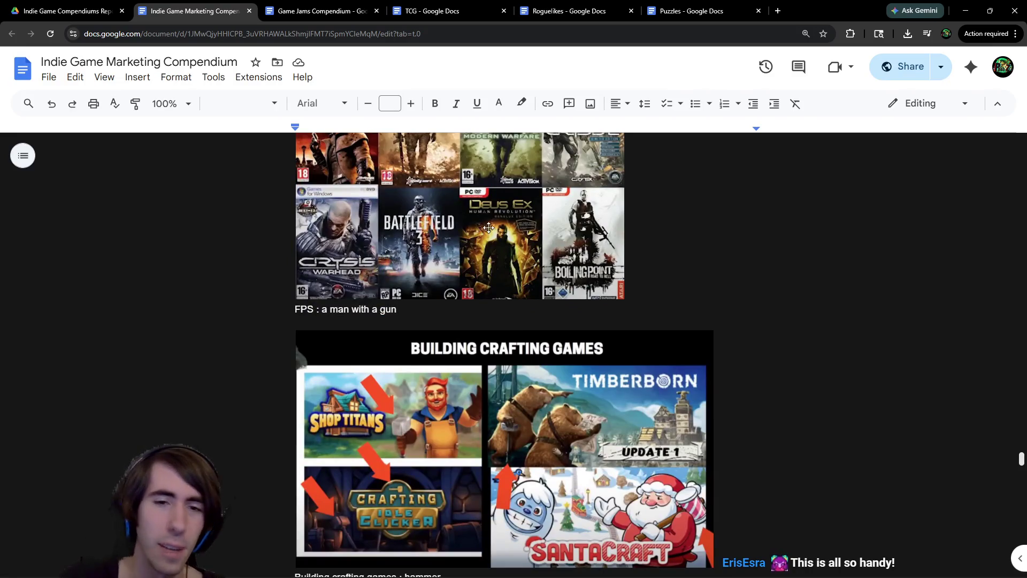
pyautogui.scroll(-3, 492, 246)
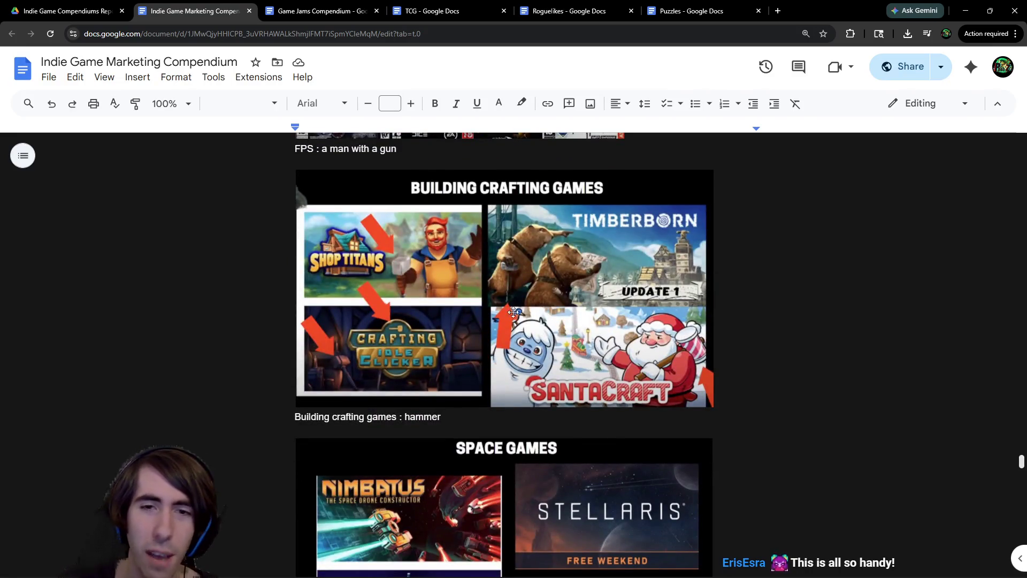
pyautogui.scroll(-4, 513, 312)
pyautogui.scroll(-2, 496, 289)
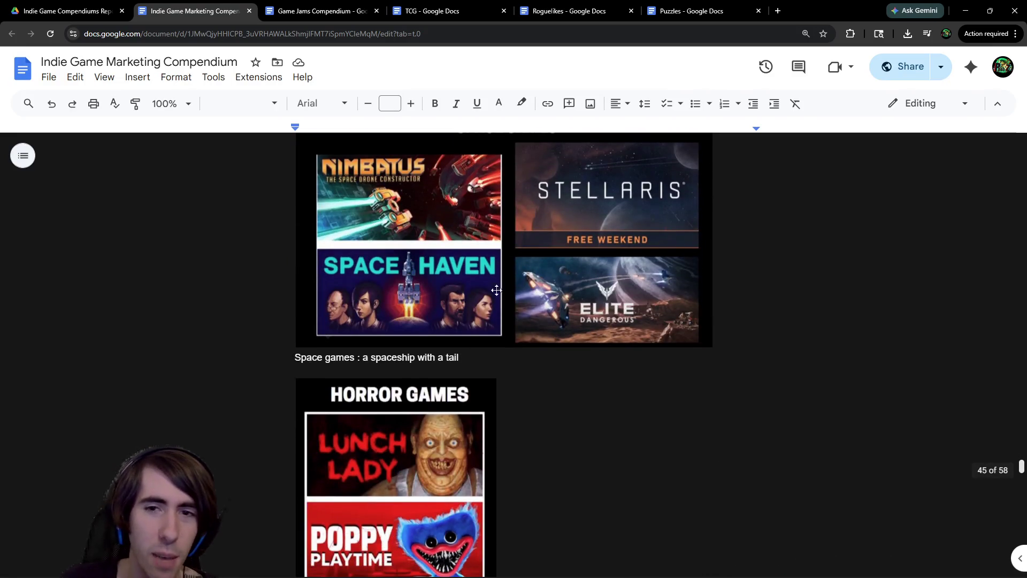
pyautogui.scroll(-4, 460, 296)
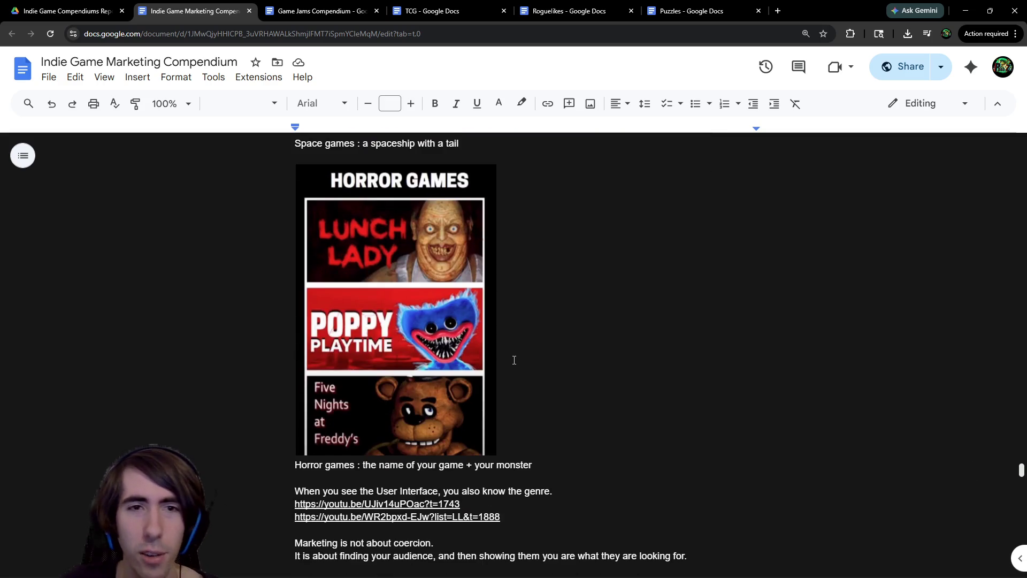
pyautogui.scroll(1, 425, 298)
pyautogui.scroll(-9, 440, 378)
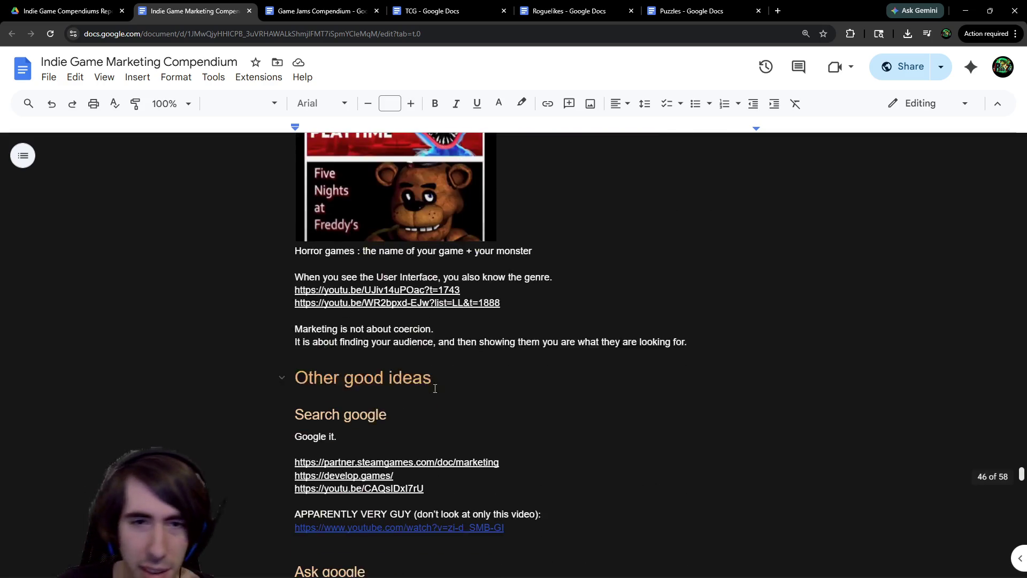
pyautogui.scroll(10, 437, 378)
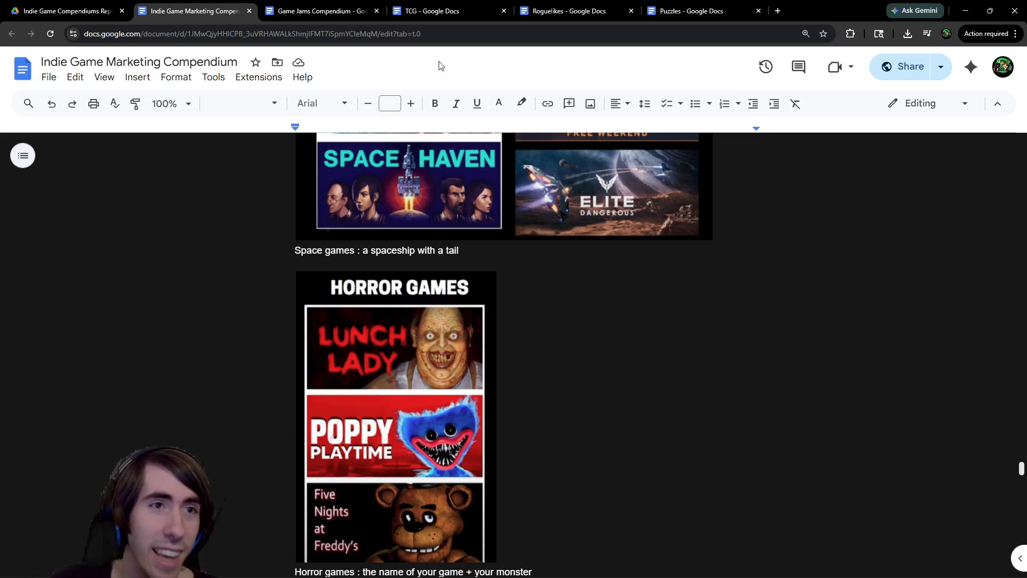
pyautogui.click(64, 10)
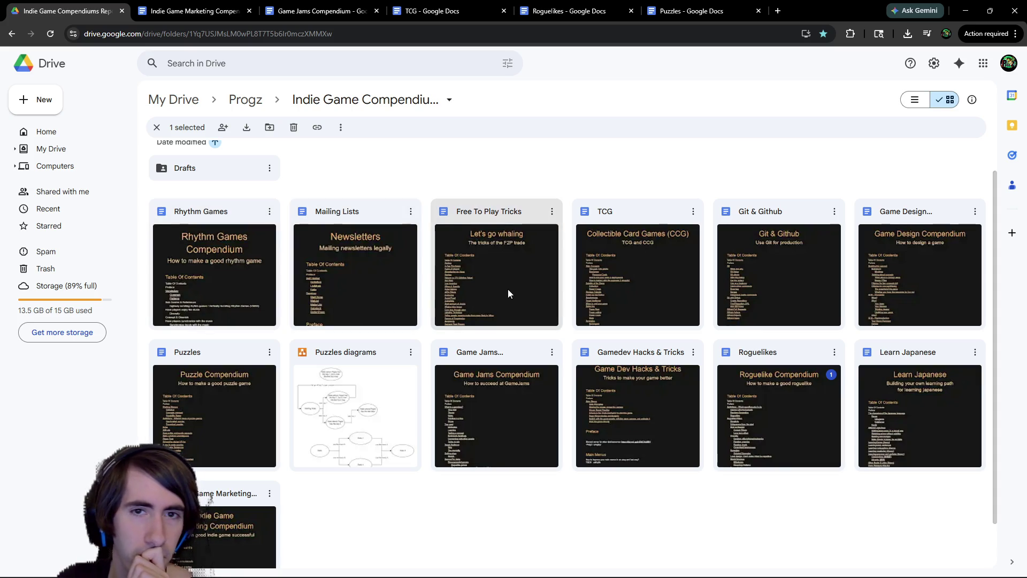
# Open the Drafts folder, then open the Polish compendium document from its third row
pyautogui.doubleClick(211, 165)
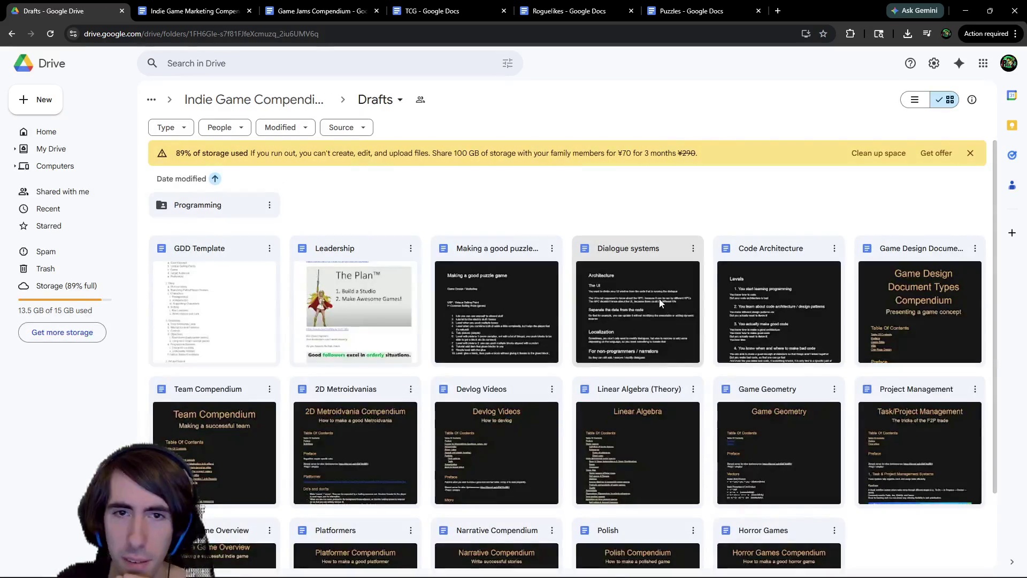
pyautogui.scroll(-1, 755, 307)
pyautogui.scroll(-2, 755, 307)
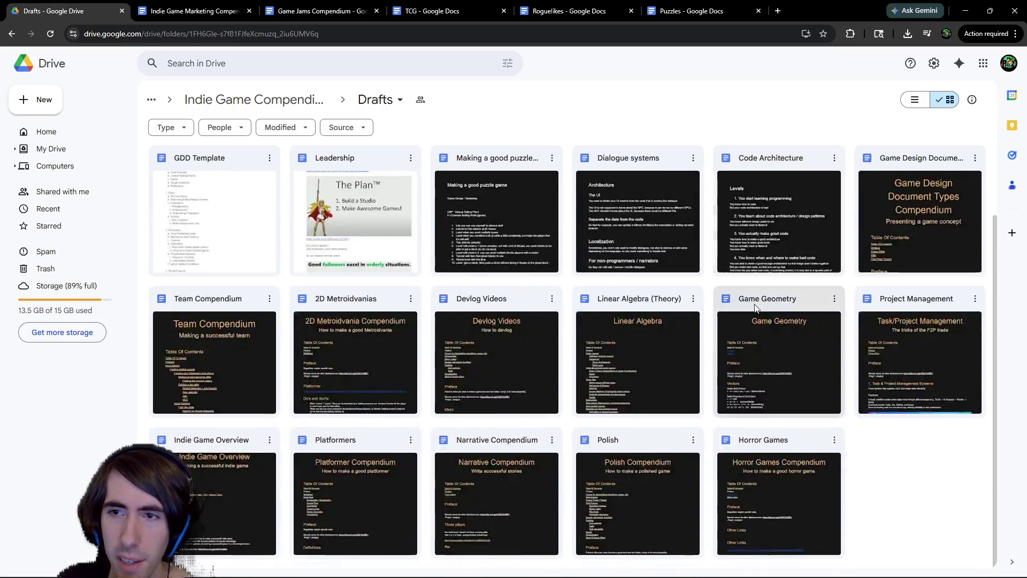
pyautogui.scroll(2, 329, 371)
pyautogui.scroll(-2, 329, 372)
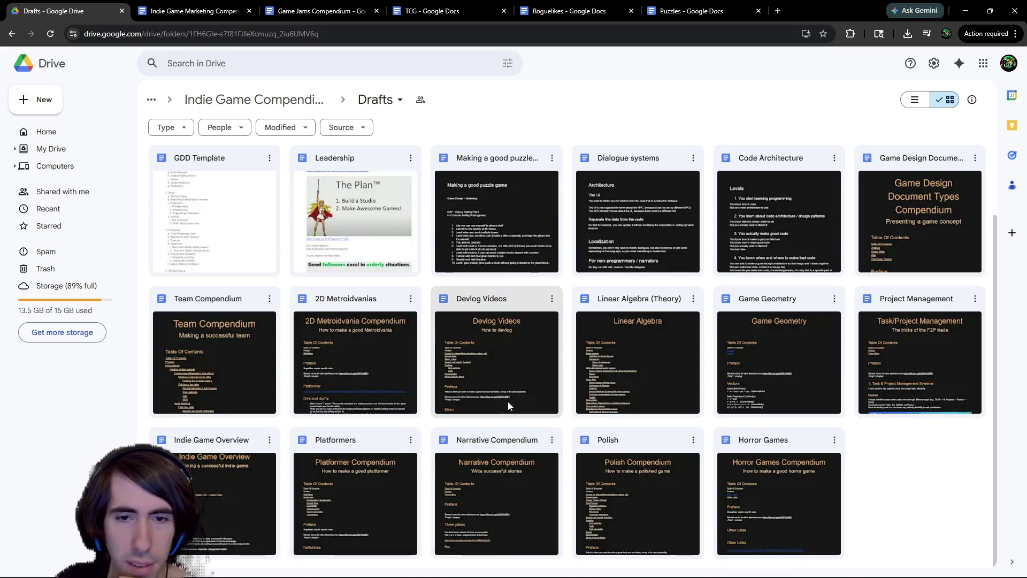
pyautogui.click(599, 459)
pyautogui.doubleClick(599, 457)
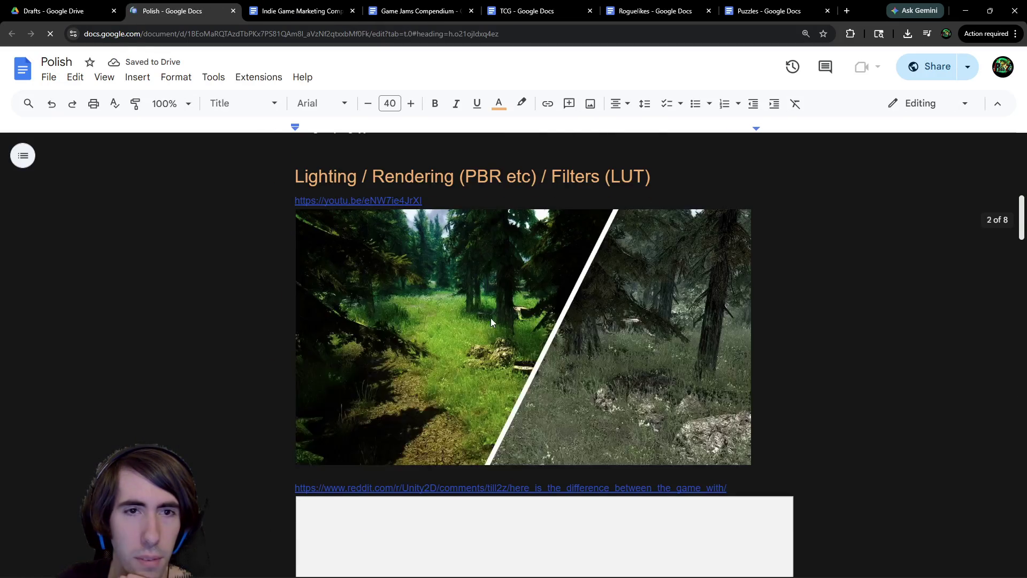
# Read through the Polish document's Lighting / Rendering section
pyautogui.scroll(-20, 490, 324)
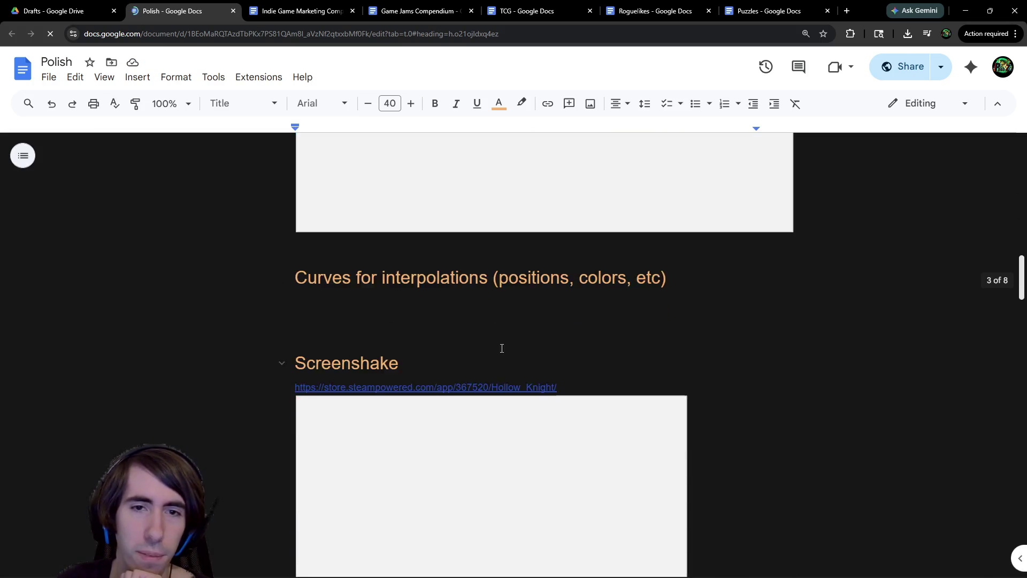
pyautogui.scroll(15, 504, 346)
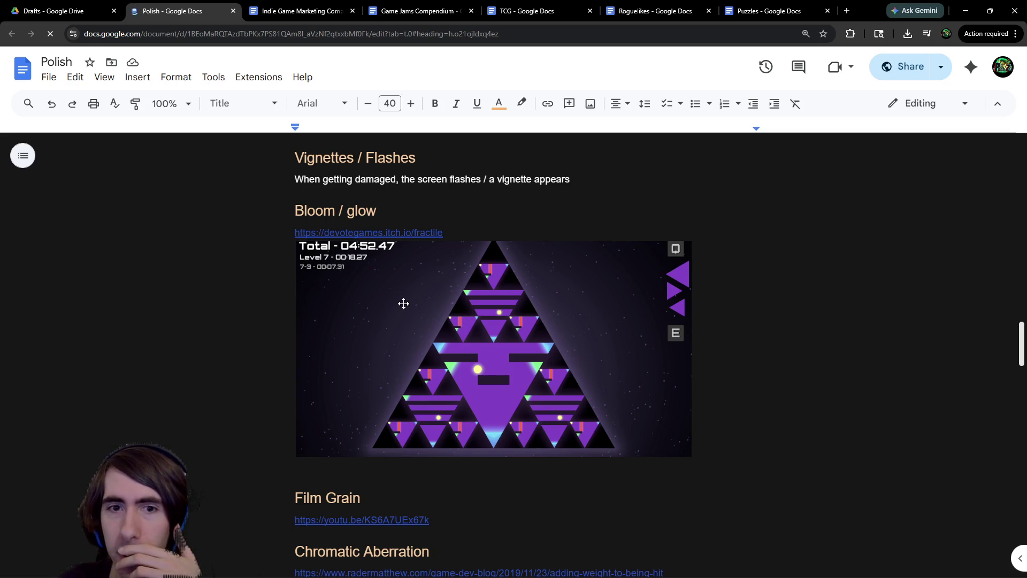
pyautogui.scroll(20, 403, 303)
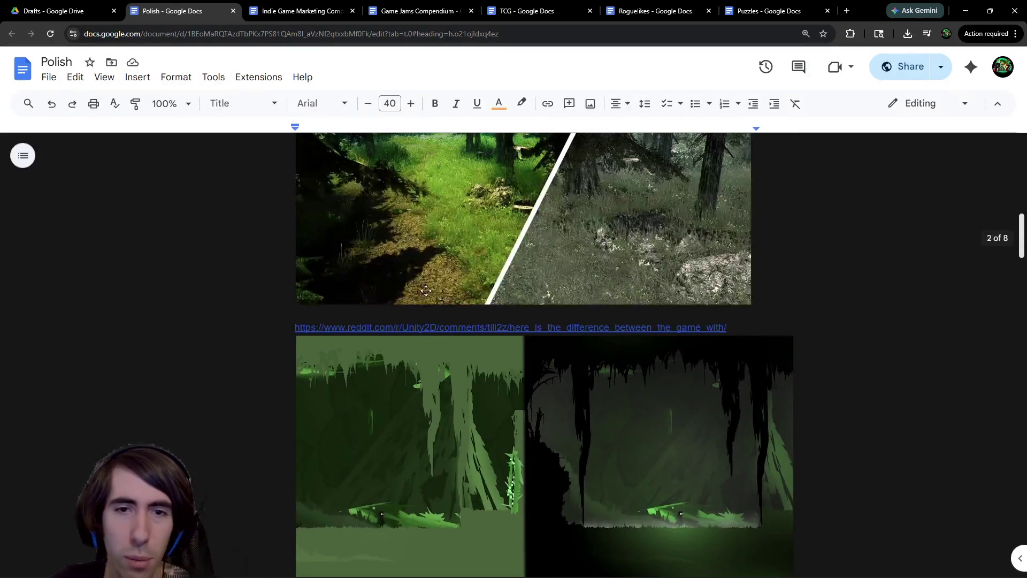
pyautogui.scroll(4, 467, 309)
pyautogui.scroll(-2, 467, 310)
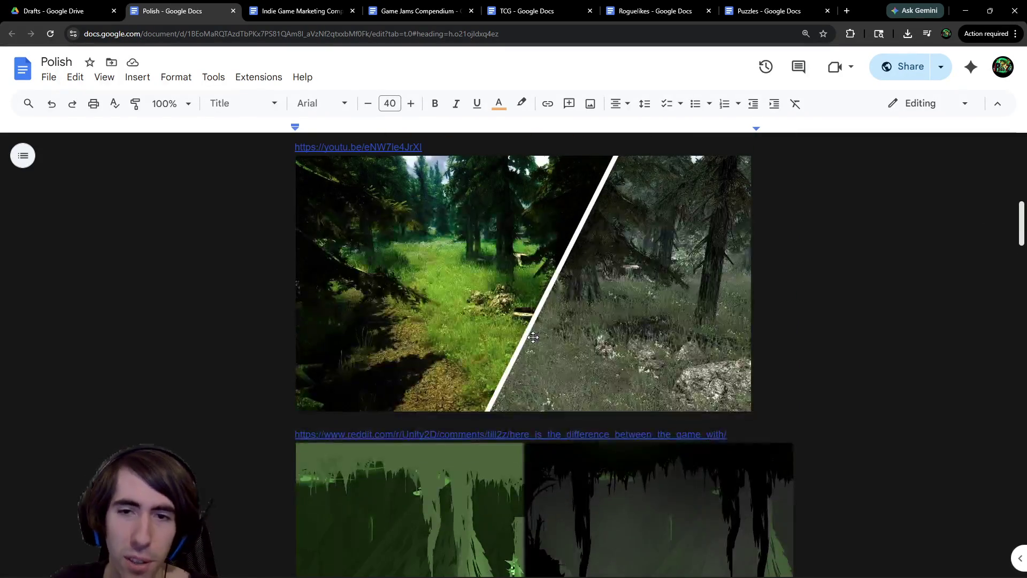
pyautogui.scroll(2, 530, 337)
pyautogui.scroll(-10, 632, 246)
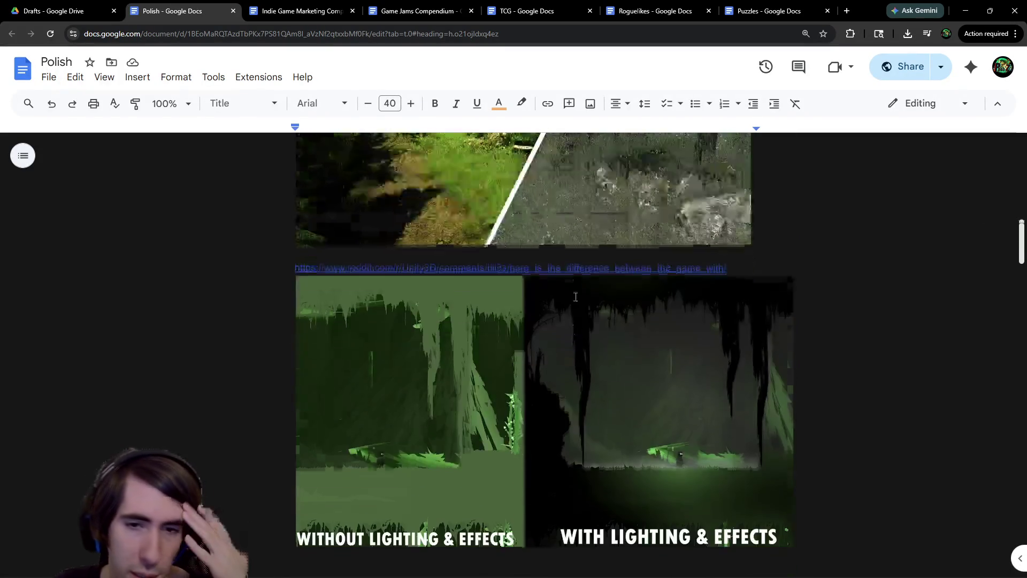
pyautogui.scroll(-9, 556, 297)
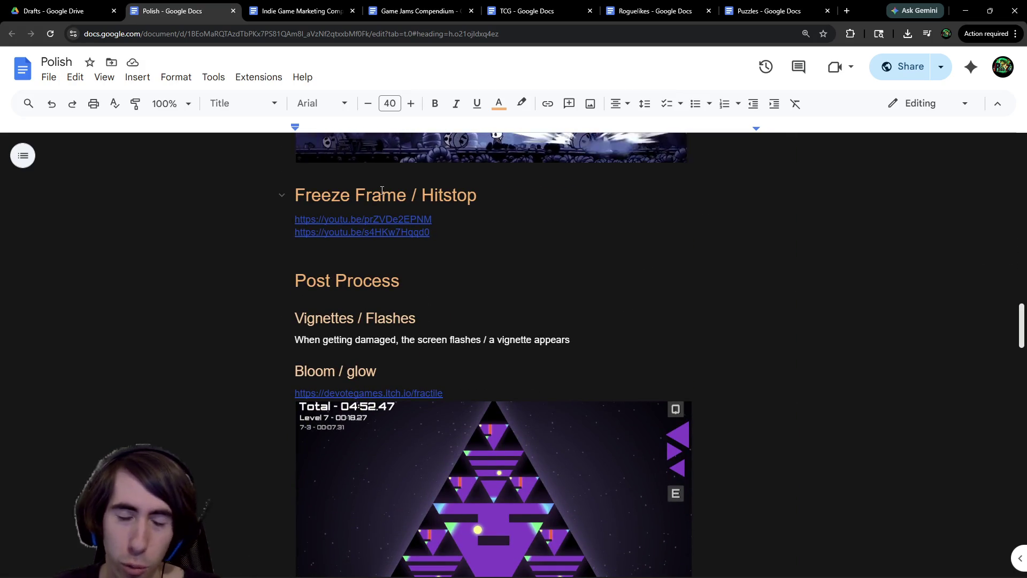
pyautogui.scroll(-2, 385, 204)
pyautogui.scroll(-3, 492, 291)
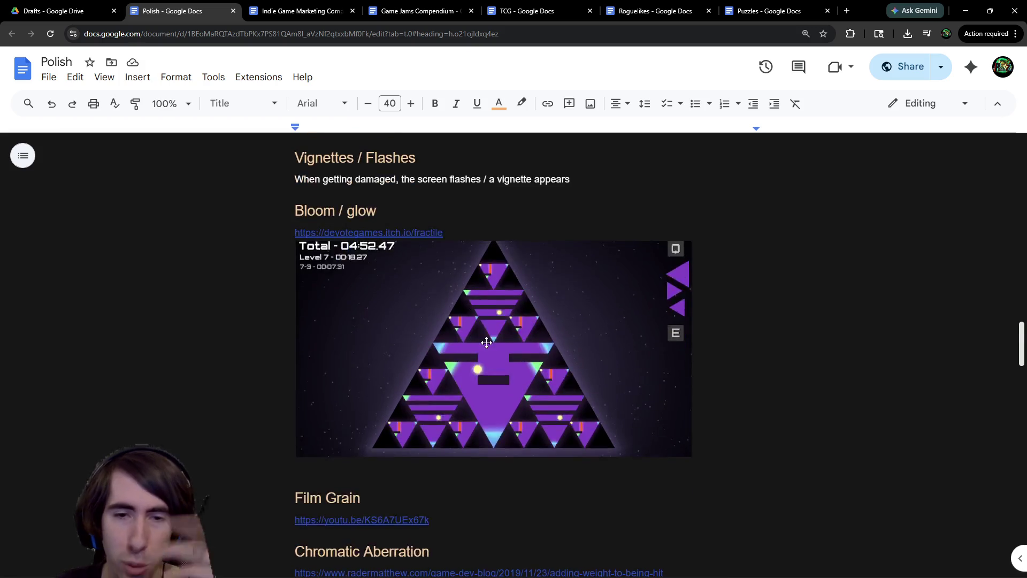
pyautogui.scroll(2, 493, 290)
pyautogui.scroll(1, 493, 290)
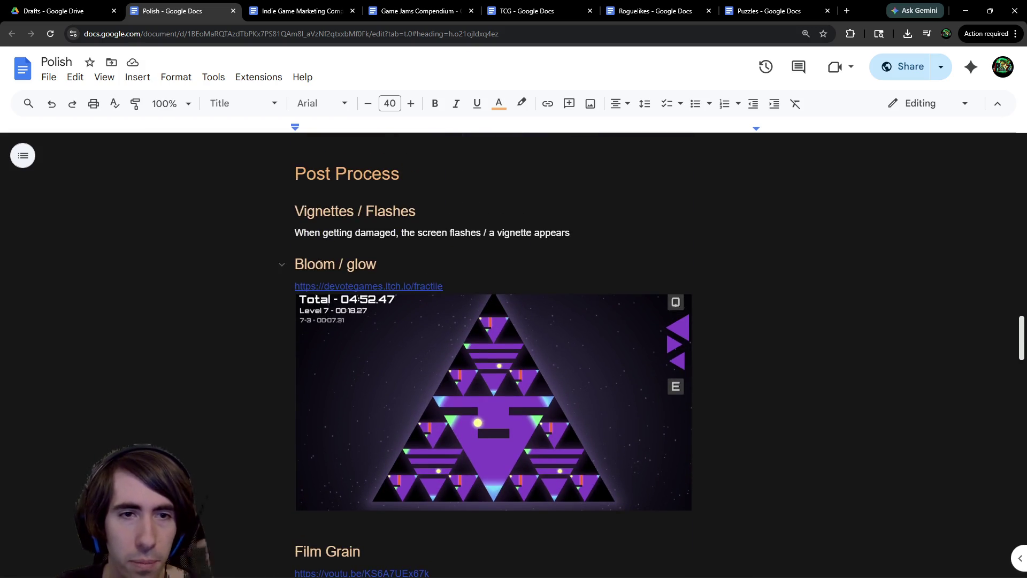
# Review the Bloom, Film Grain, Chromatic Aberration and Particles sections, then return to Drafts
pyautogui.click(344, 266)
pyautogui.scroll(-4, 422, 321)
pyautogui.scroll(-15, 427, 241)
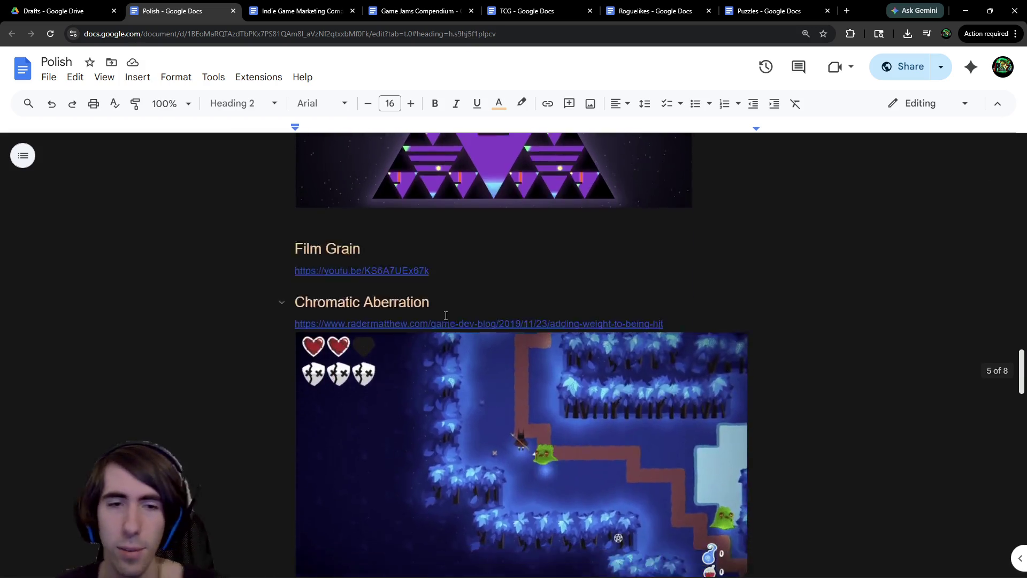
pyautogui.scroll(10, 444, 305)
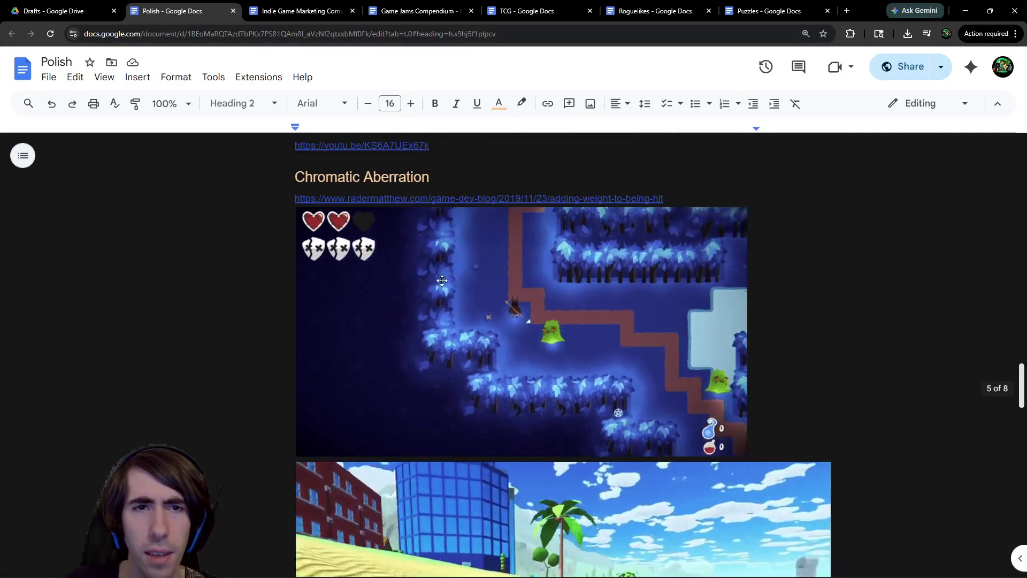
pyautogui.scroll(-19, 444, 288)
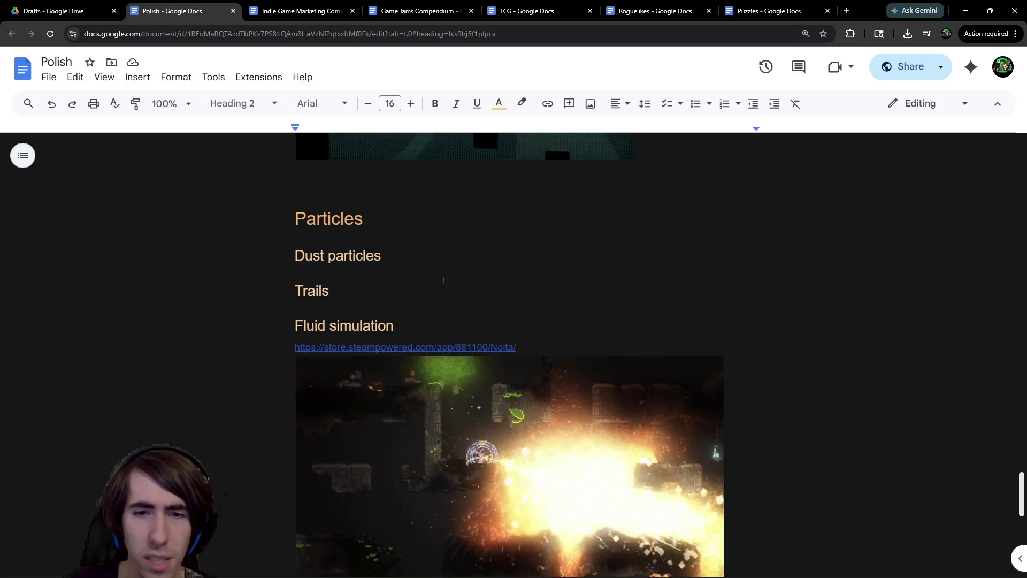
pyautogui.scroll(-9, 443, 280)
pyautogui.scroll(20, 441, 283)
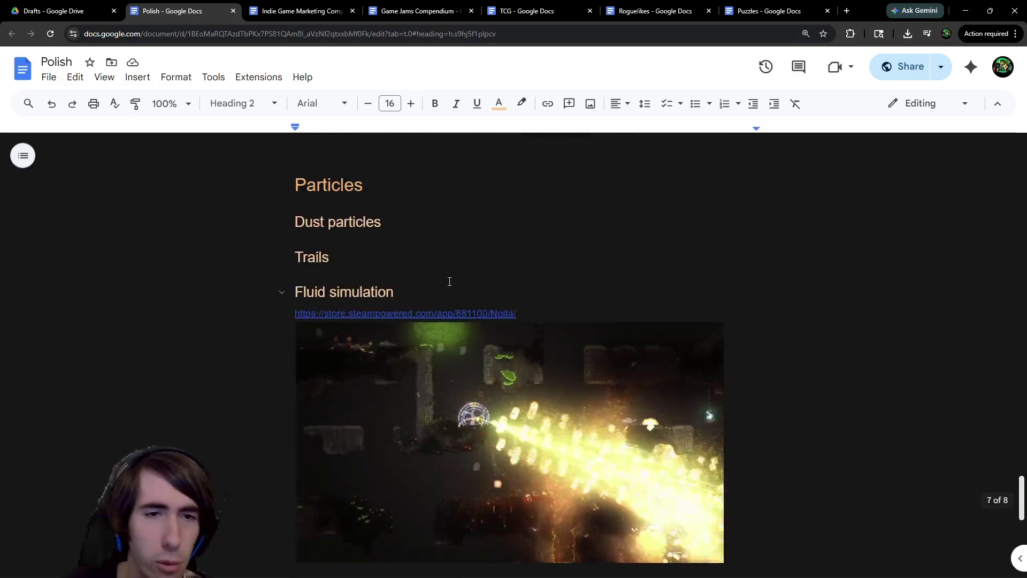
pyautogui.scroll(4, 448, 274)
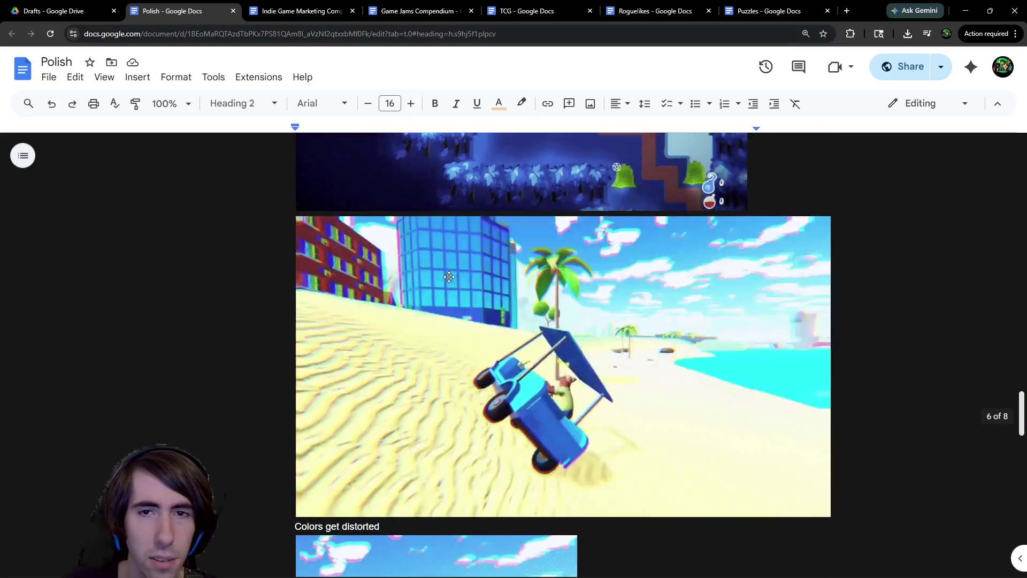
pyautogui.scroll(3, 321, 214)
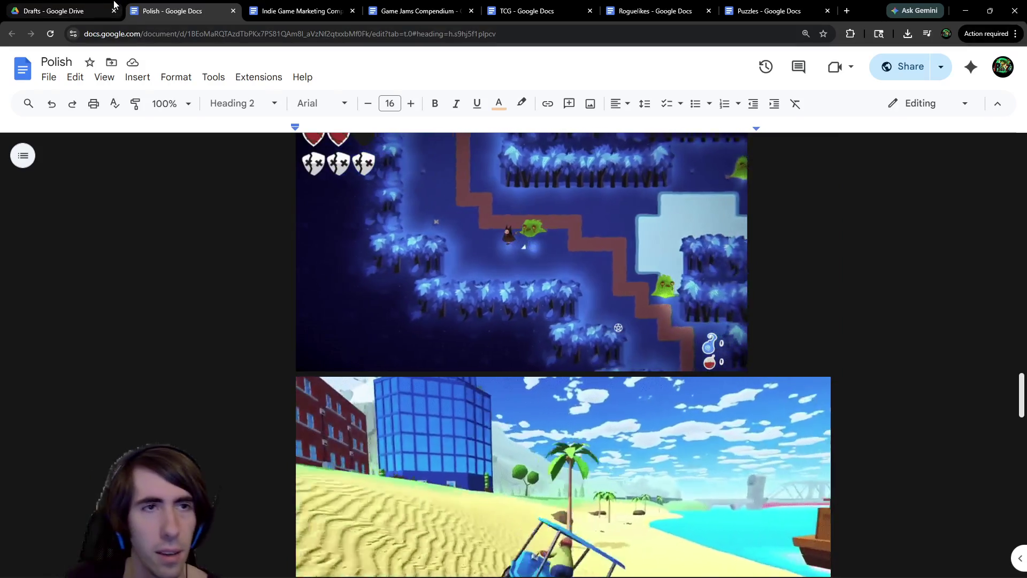
pyautogui.scroll(6, 236, 155)
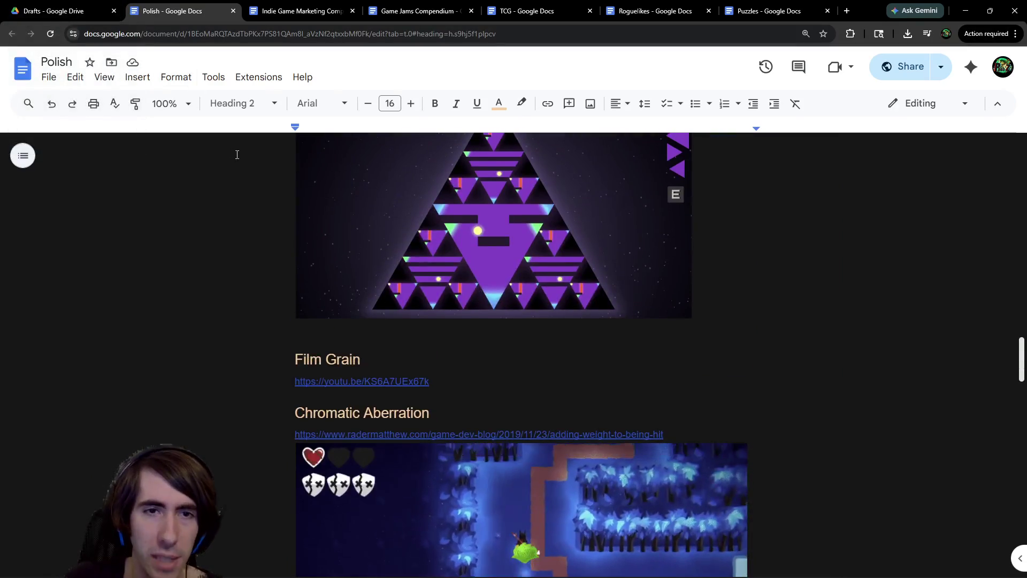
pyautogui.click(54, 11)
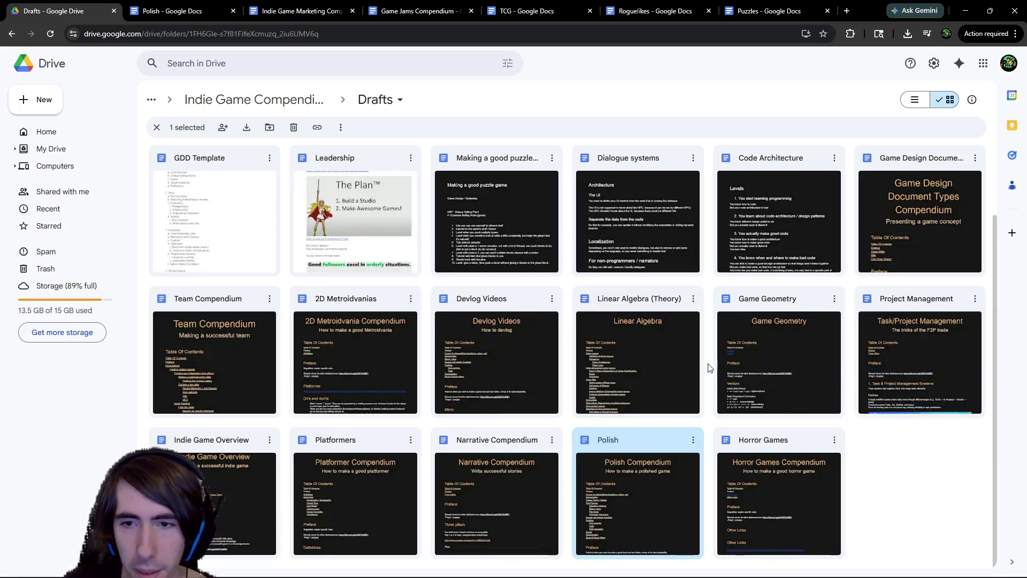
# Go back to the Indie Game Compendiums folder and open the Gamedev Hacks & Tricks document
pyautogui.scroll(1, 541, 312)
pyautogui.scroll(3, 541, 310)
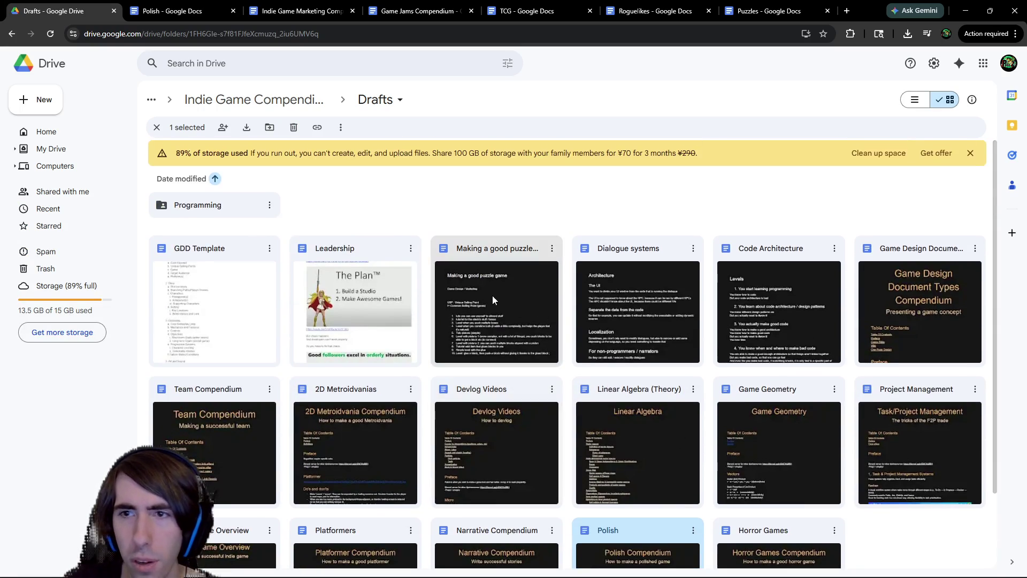
pyautogui.hotkey('alt', 'Left')
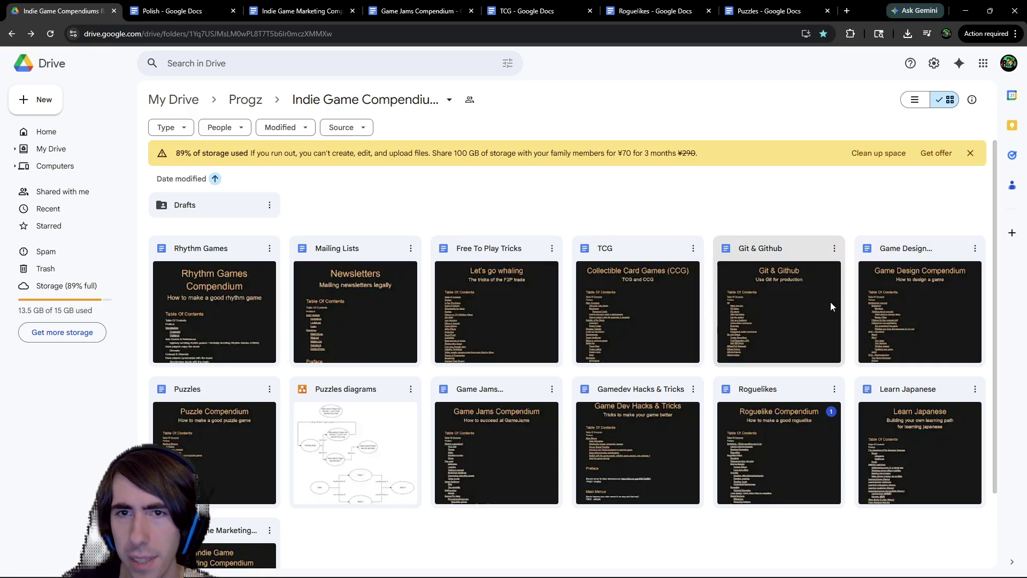
pyautogui.doubleClick(622, 421)
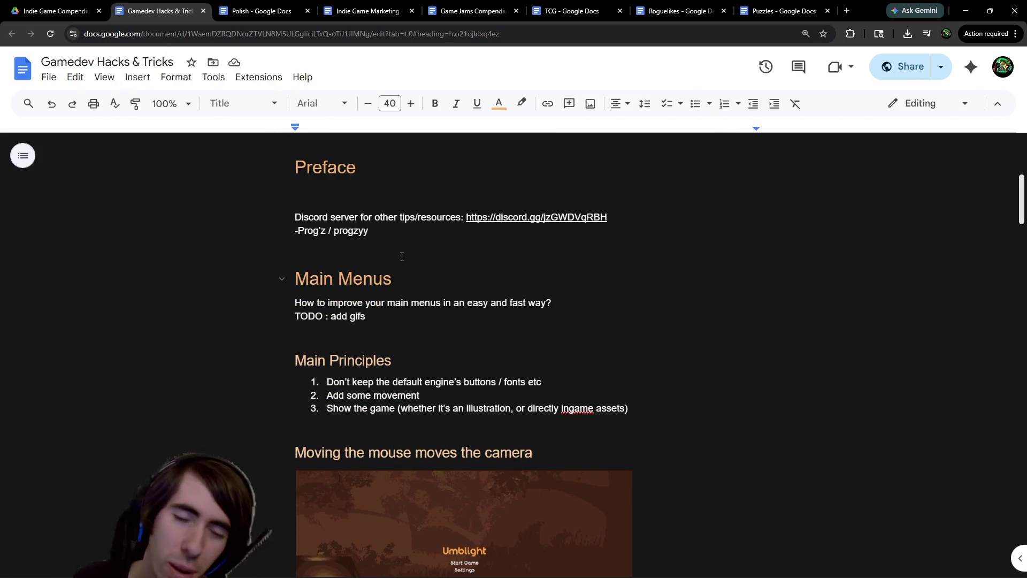
# Check where the umblight link points, then read down to the Bend-jo link
pyautogui.scroll(-4, 401, 257)
pyautogui.scroll(-2, 412, 258)
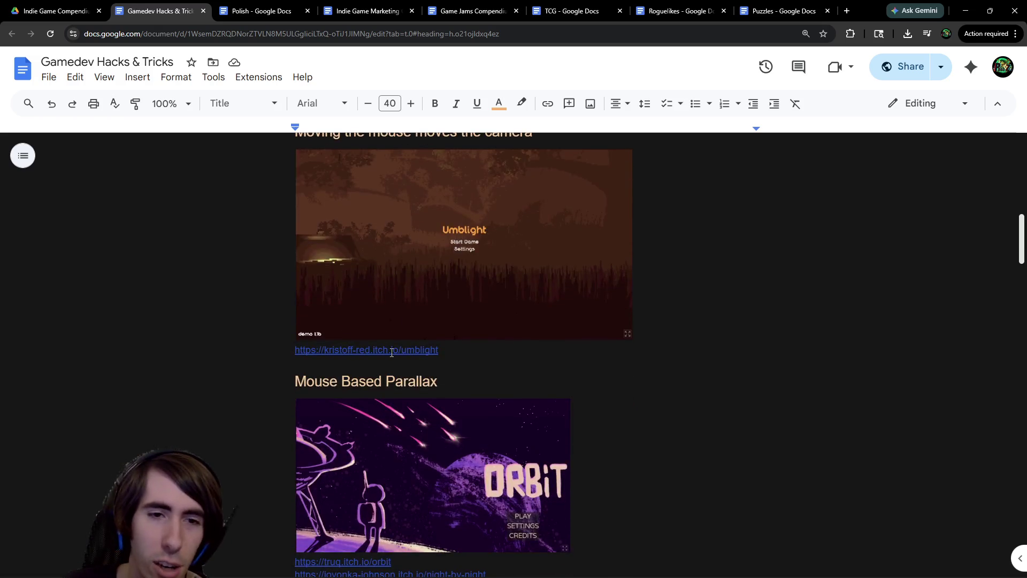
pyautogui.click(391, 351)
pyautogui.scroll(3, 516, 344)
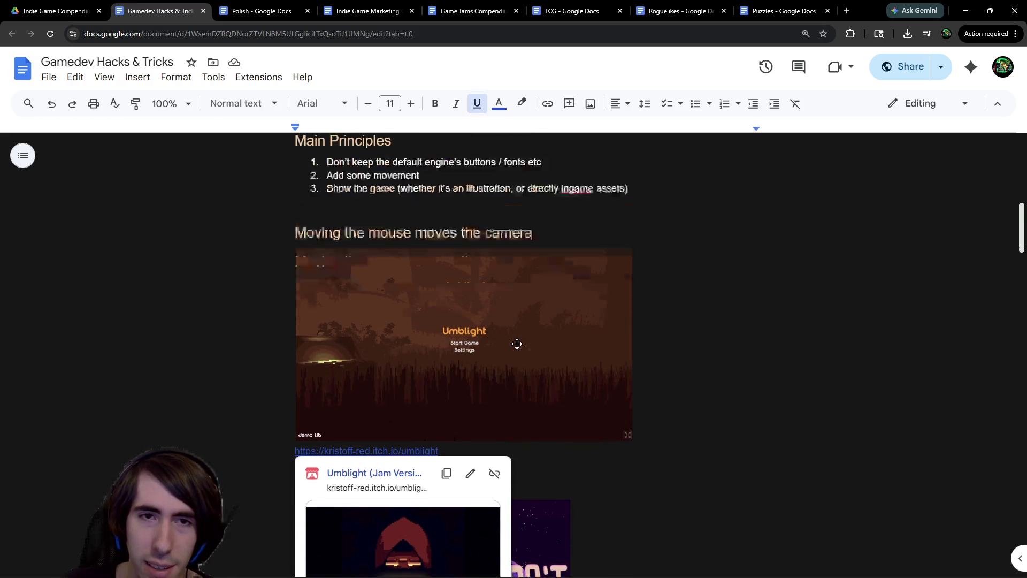
pyautogui.click(528, 267)
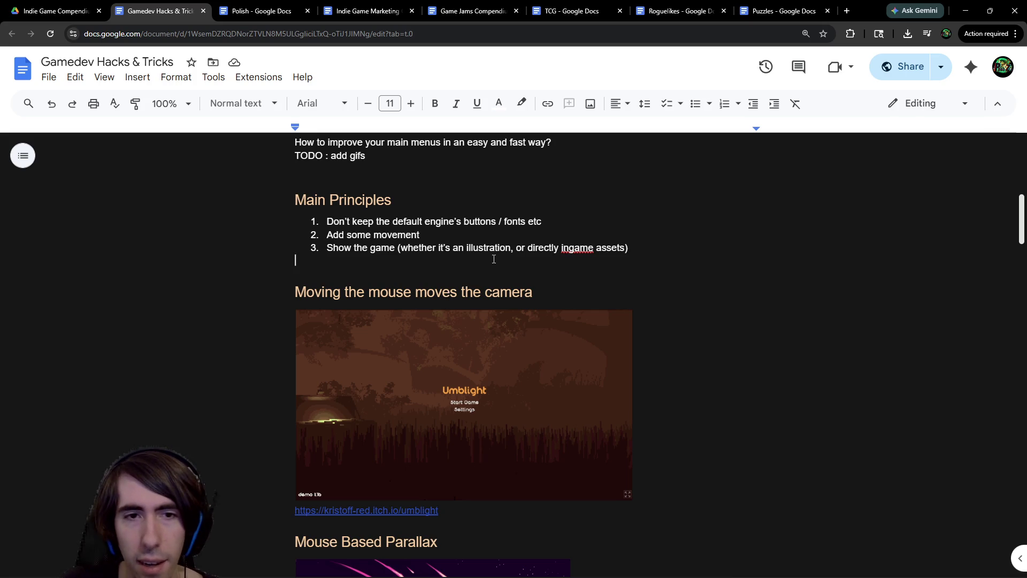
pyautogui.scroll(-2, 417, 323)
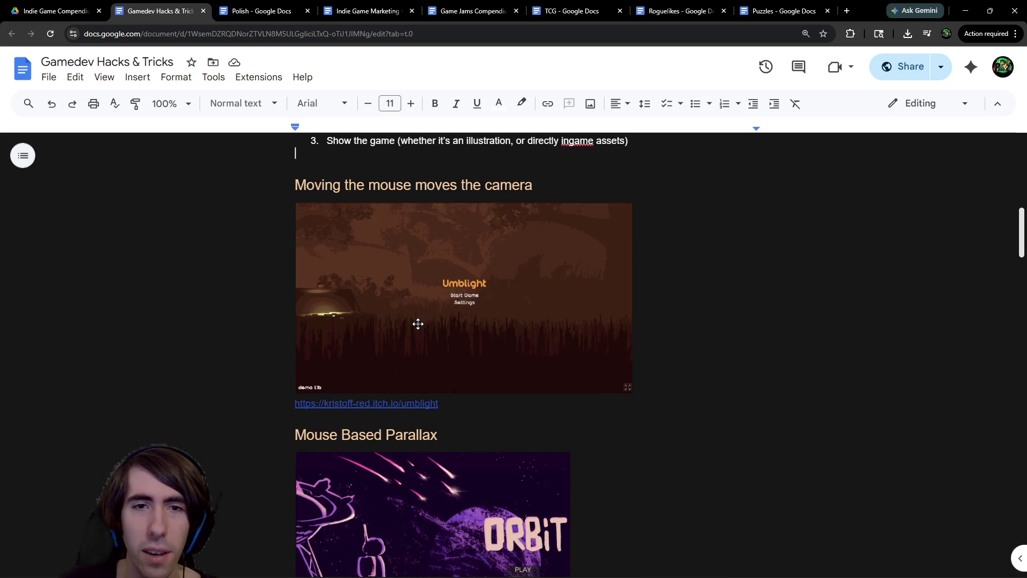
pyautogui.scroll(1, 418, 324)
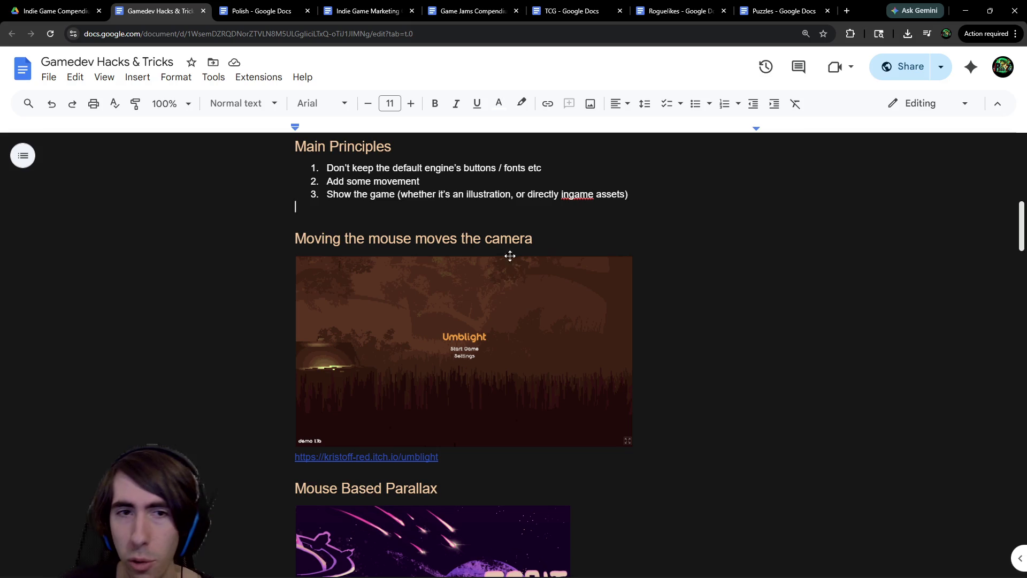
pyautogui.scroll(-4, 519, 336)
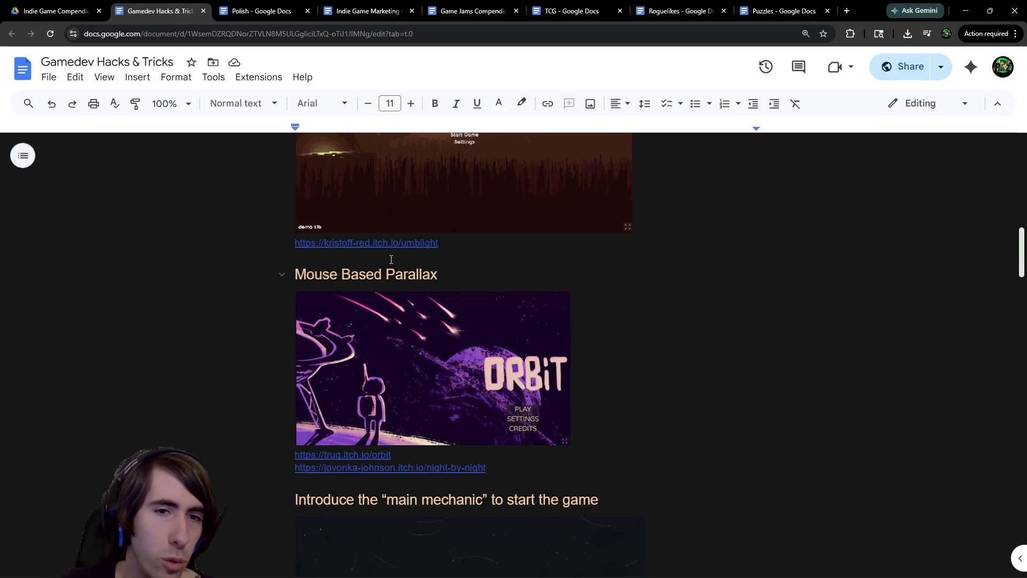
pyautogui.scroll(-5, 510, 333)
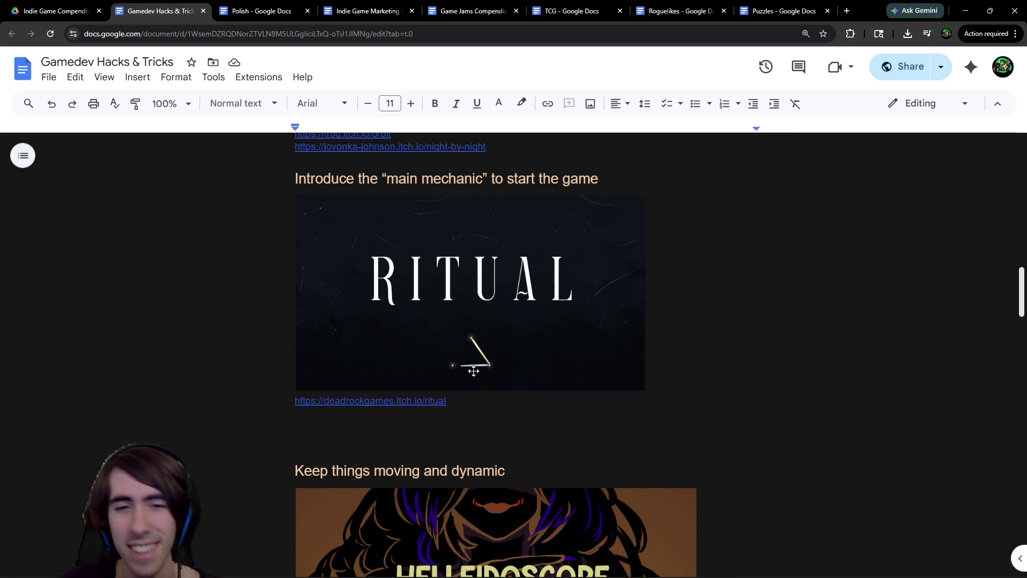
pyautogui.scroll(-4, 442, 297)
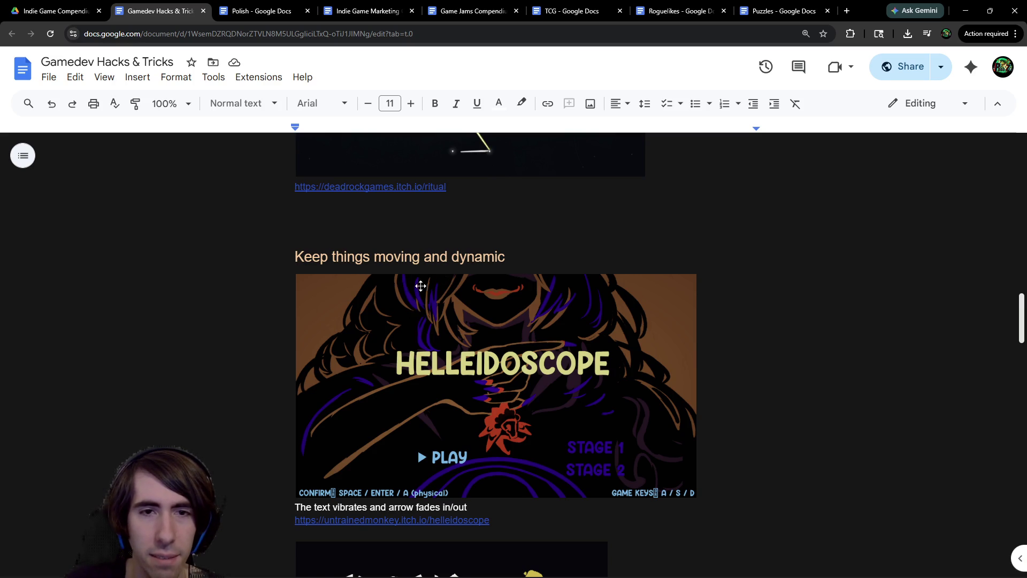
pyautogui.scroll(-2, 418, 321)
pyautogui.scroll(-6, 410, 411)
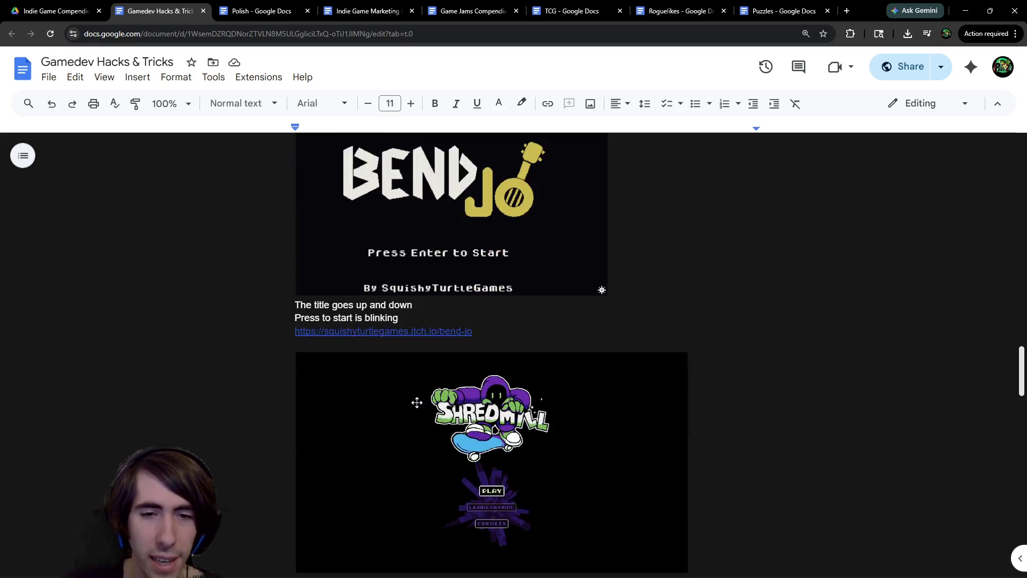
# Open the Bend-jo itch.io page in a new tab and mute the site
pyautogui.click(418, 330)
pyautogui.click(407, 353)
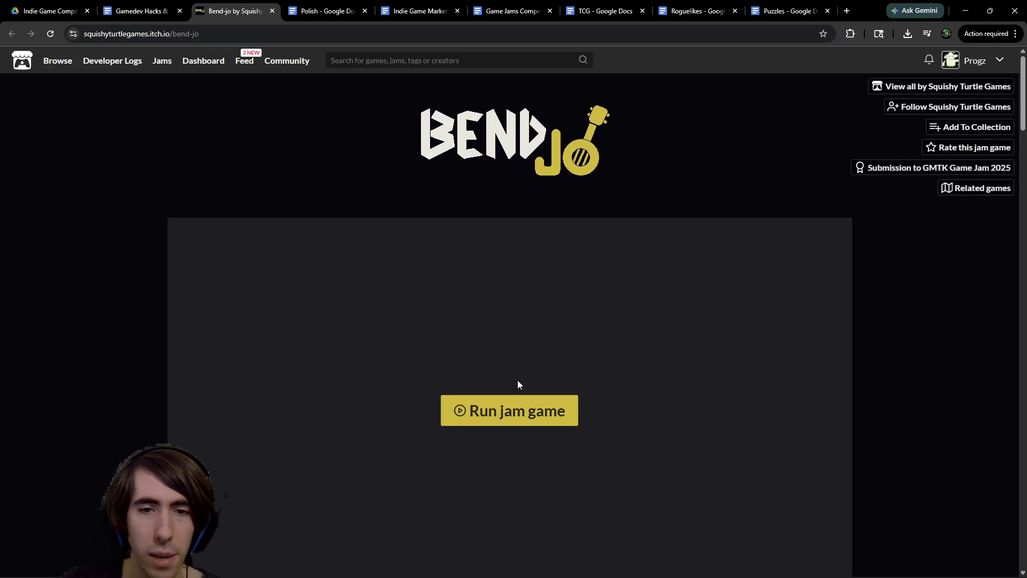
pyautogui.click(168, 3)
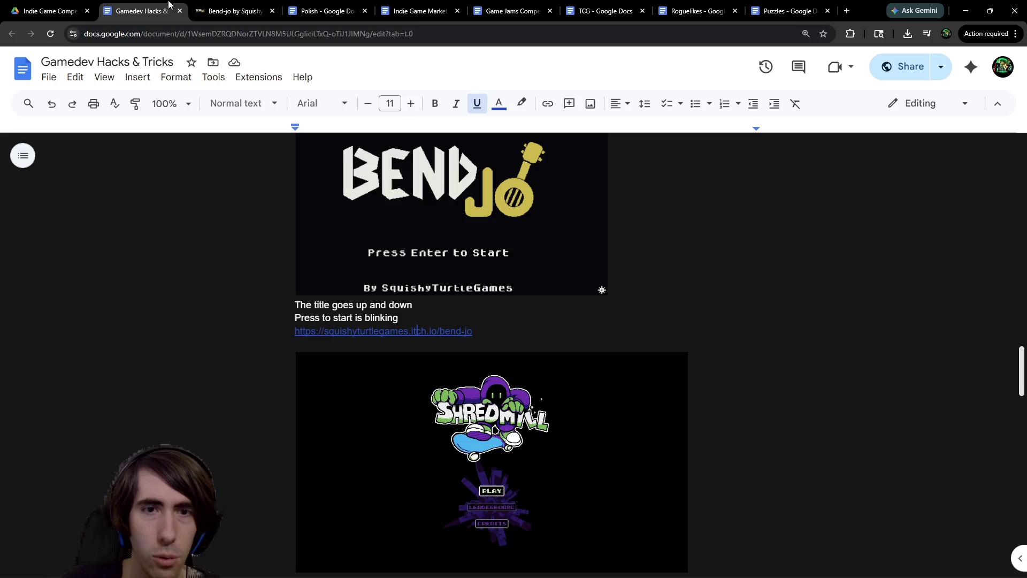
pyautogui.scroll(2, 480, 276)
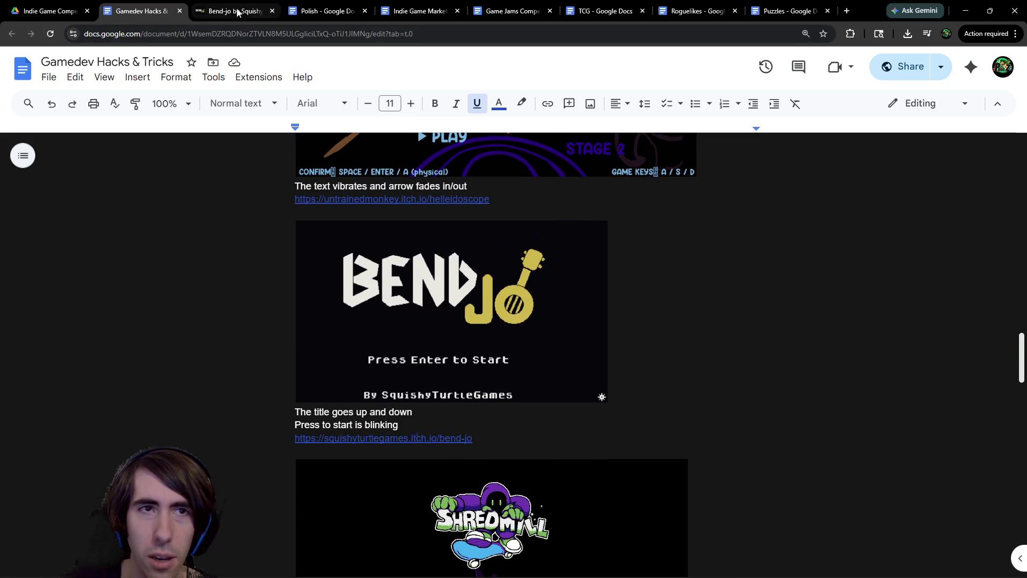
pyautogui.click(235, 10)
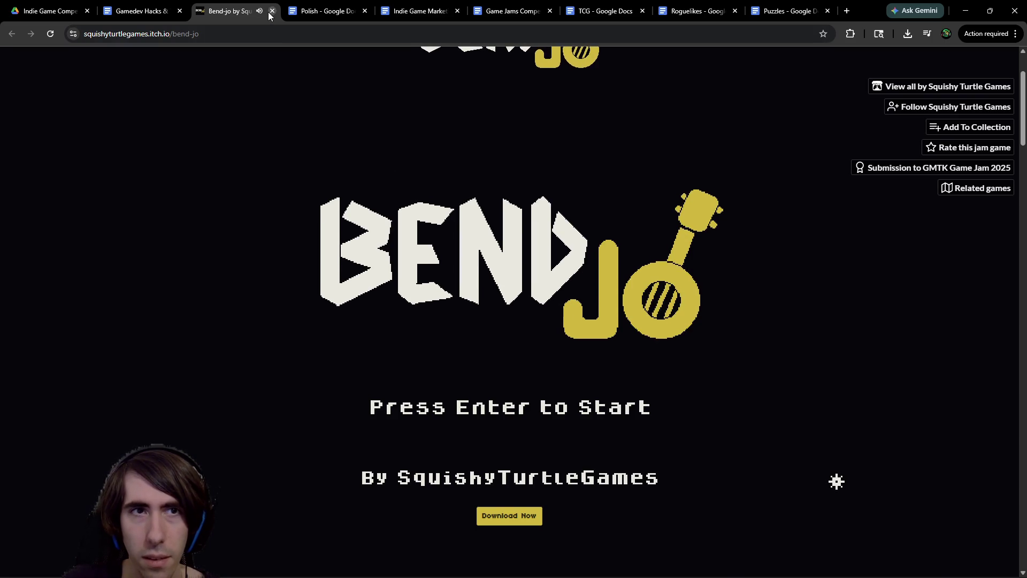
pyautogui.rightClick(258, 12)
pyautogui.click(310, 132)
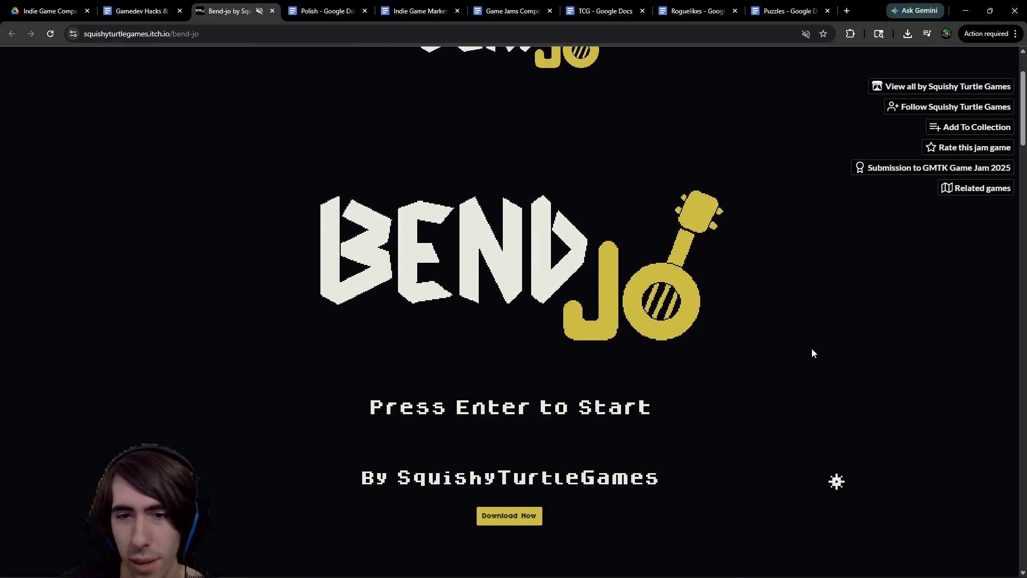
pyautogui.scroll(1, 505, 466)
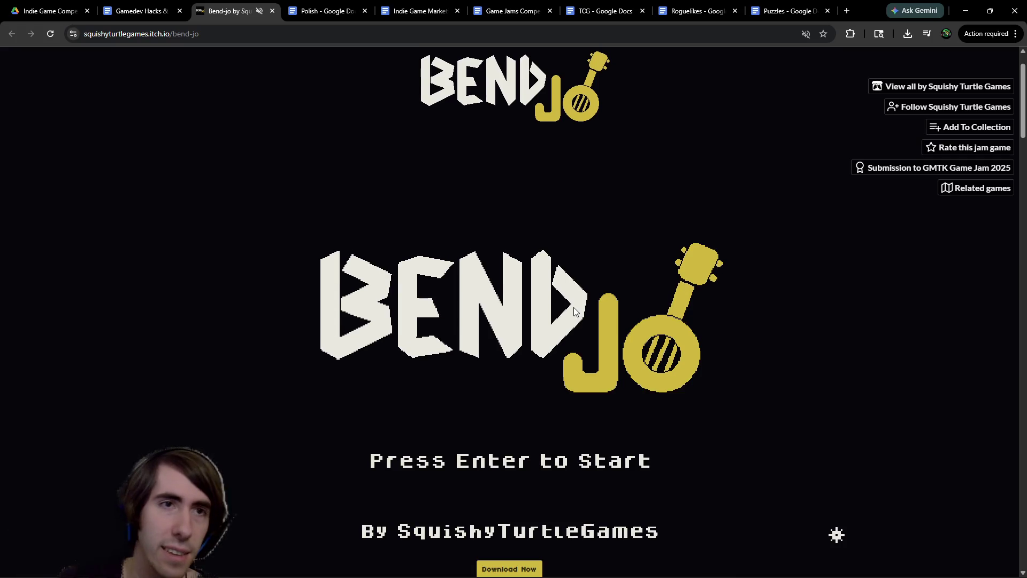
# Back in the document, scroll to the Bootloop example and close the Bend-jo tab
pyautogui.click(120, 5)
pyautogui.scroll(-5, 312, 223)
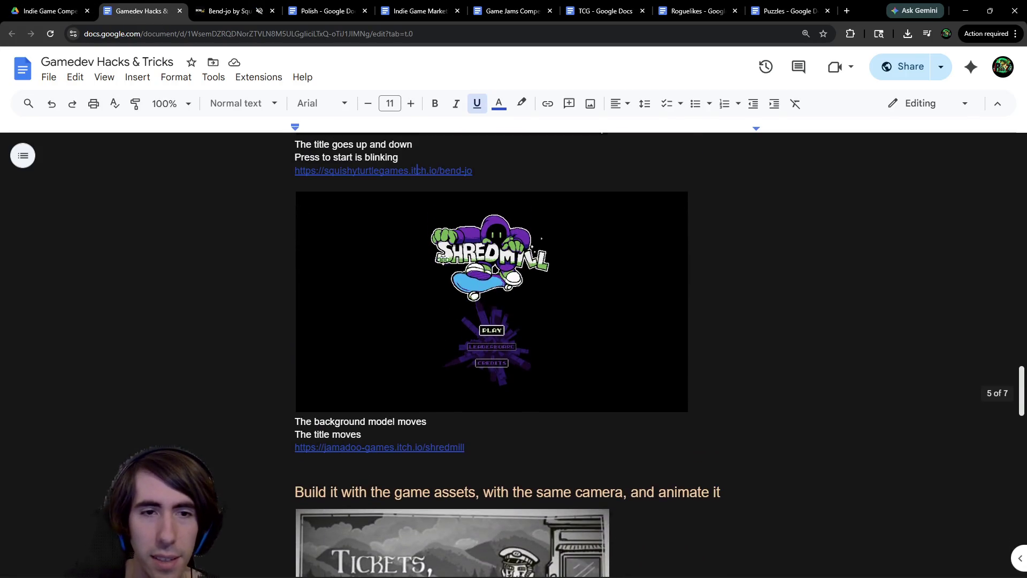
pyautogui.scroll(-5, 499, 312)
pyautogui.scroll(-10, 450, 298)
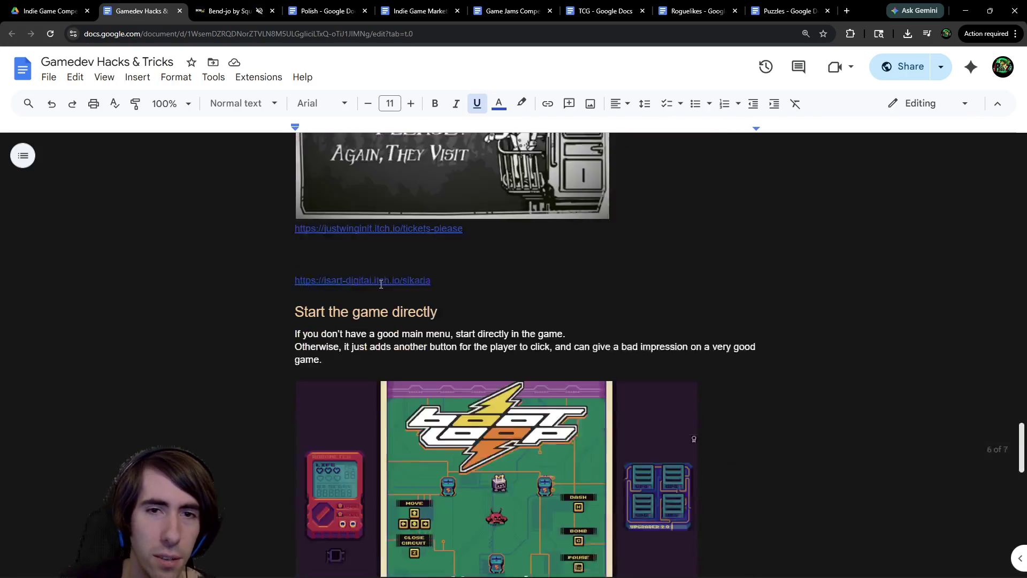
pyautogui.scroll(-6, 450, 298)
pyautogui.scroll(7, 451, 298)
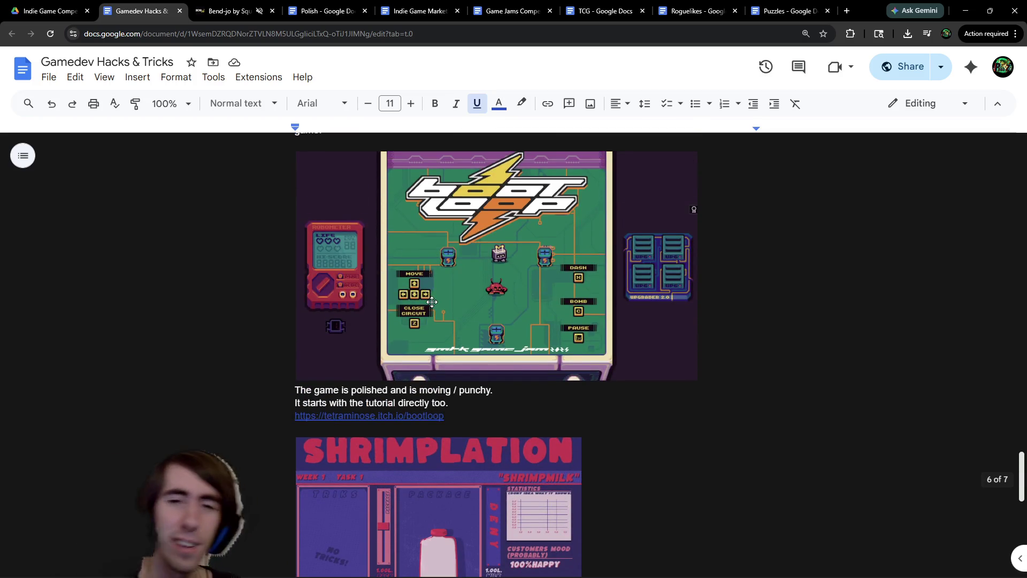
pyautogui.click(271, 11)
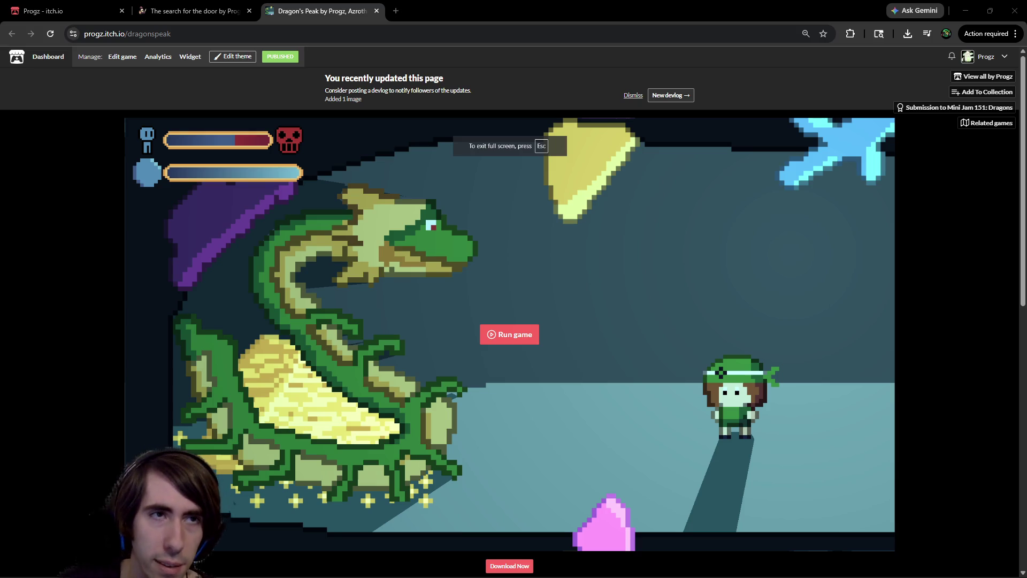
# Re-maximize the browser and close the Dragon's Peak window to reveal Necrotype Cafe
pyautogui.moveTo(692, 4)
pyautogui.mouseDown()
pyautogui.moveTo(708, 202)
pyautogui.moveTo(706, 1)
pyautogui.mouseUp()
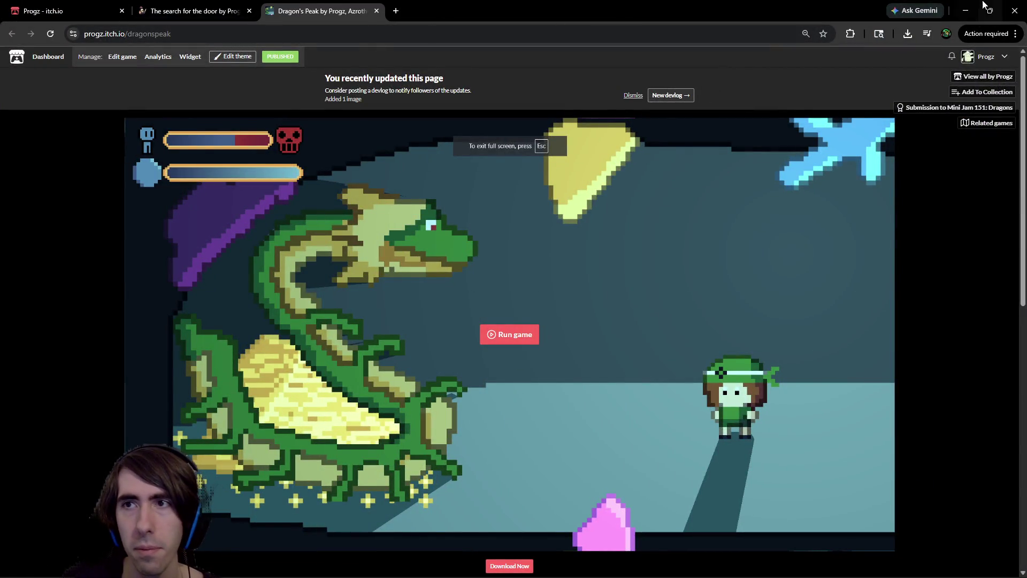
pyautogui.click(1014, 11)
pyautogui.scroll(-8, 764, 339)
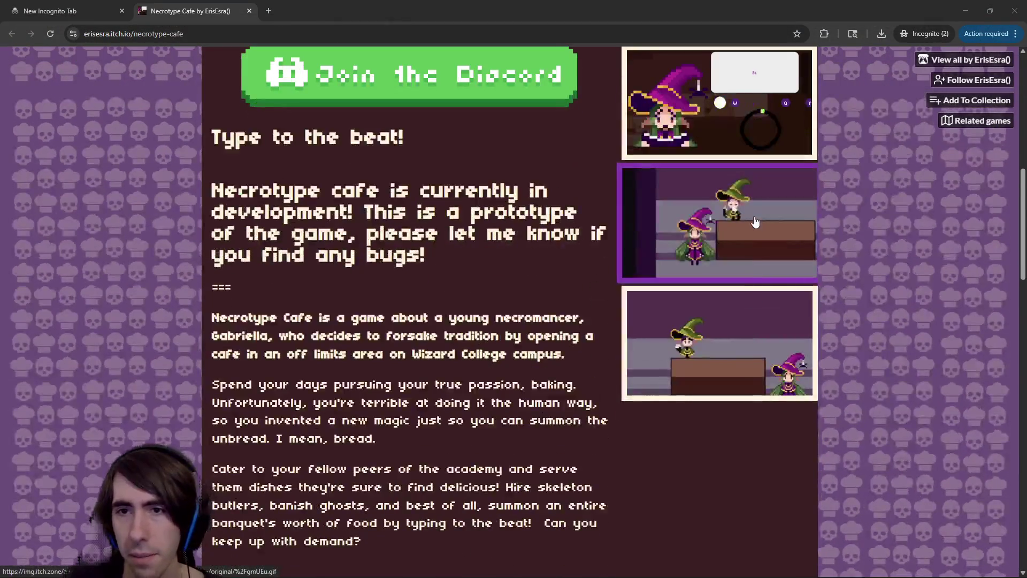
# View the second and top Necrotype Cafe screenshots enlarged, closing each lightbox afterwards
pyautogui.click(751, 222)
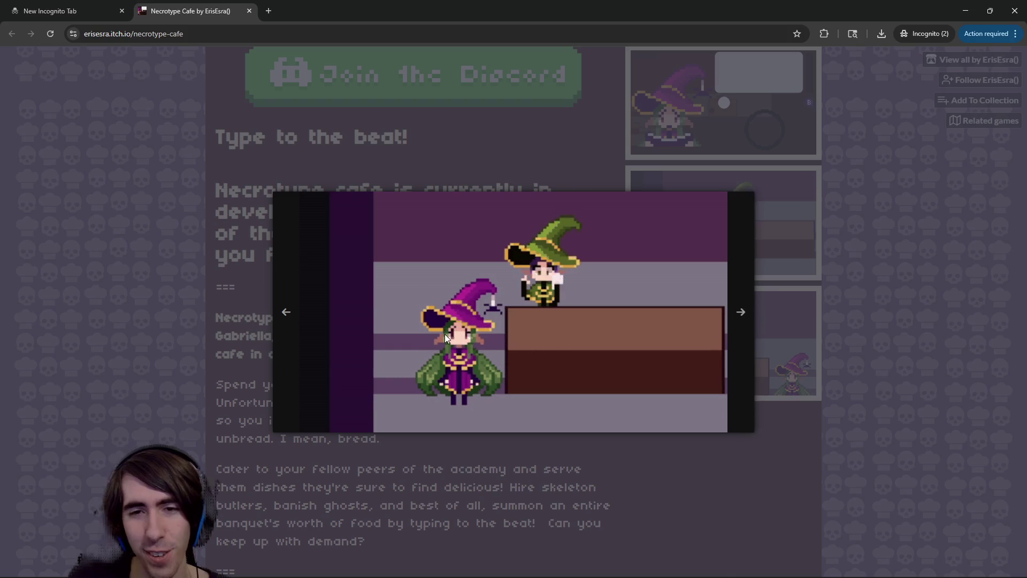
pyautogui.click(868, 236)
pyautogui.scroll(-1, 559, 321)
pyautogui.scroll(-3, 559, 316)
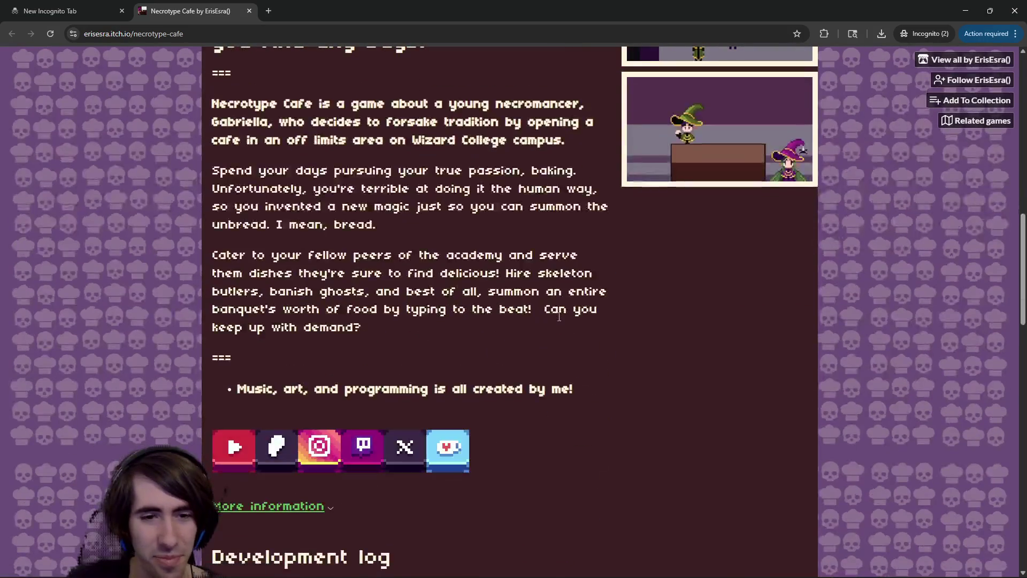
pyautogui.scroll(4, 558, 317)
pyautogui.scroll(-3, 558, 316)
pyautogui.scroll(1, 558, 318)
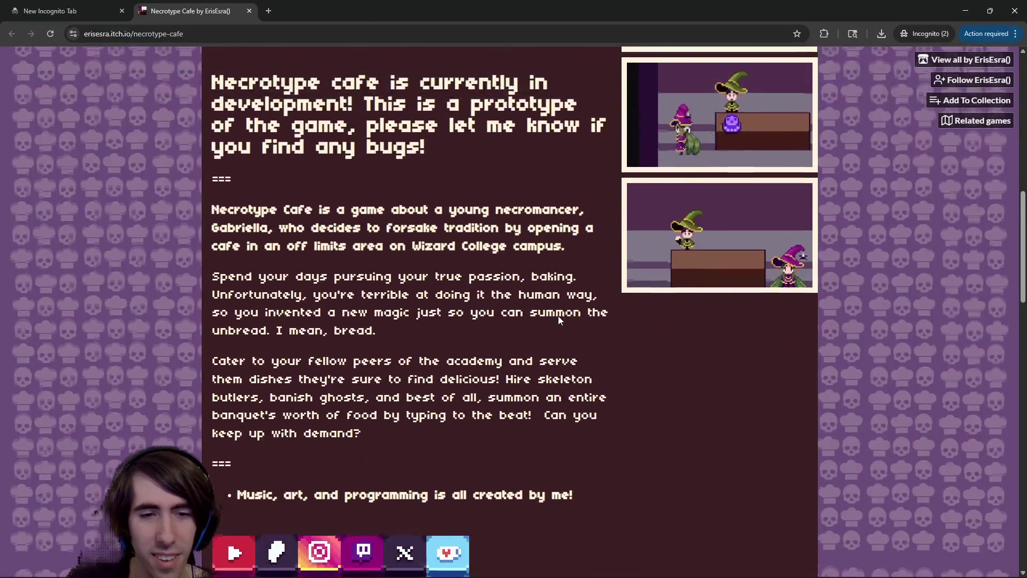
pyautogui.scroll(3, 679, 307)
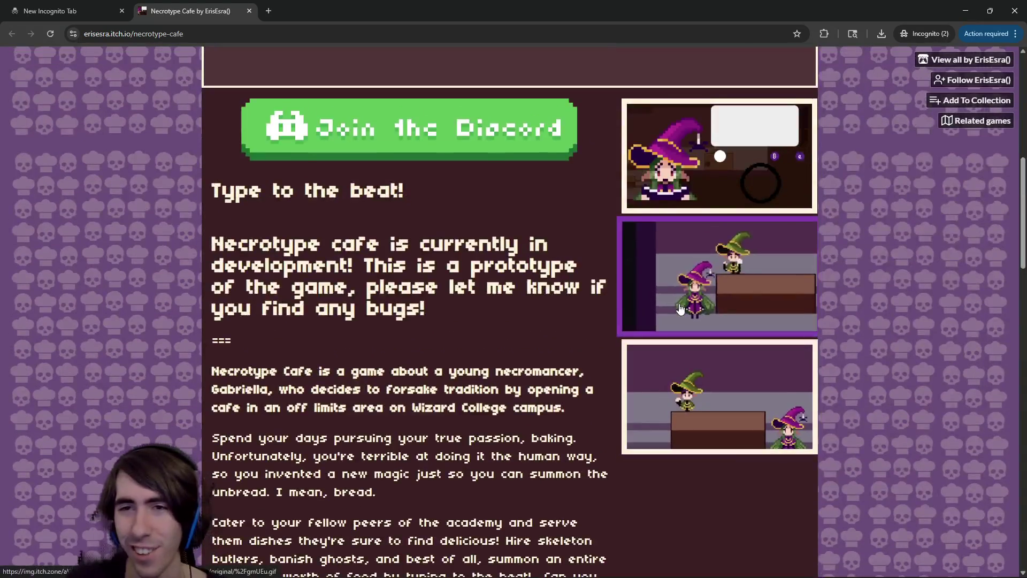
pyautogui.click(709, 246)
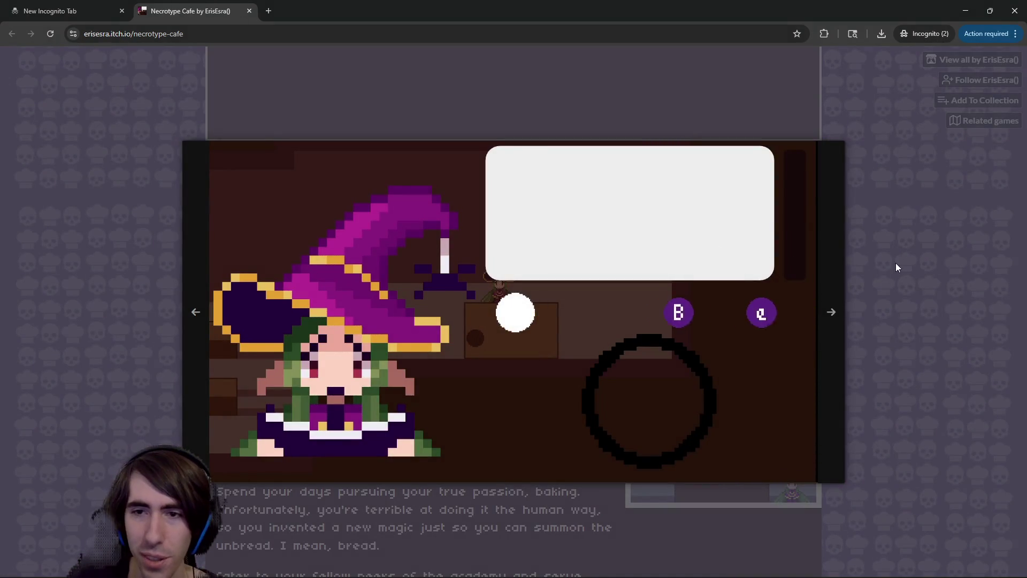
pyautogui.click(920, 249)
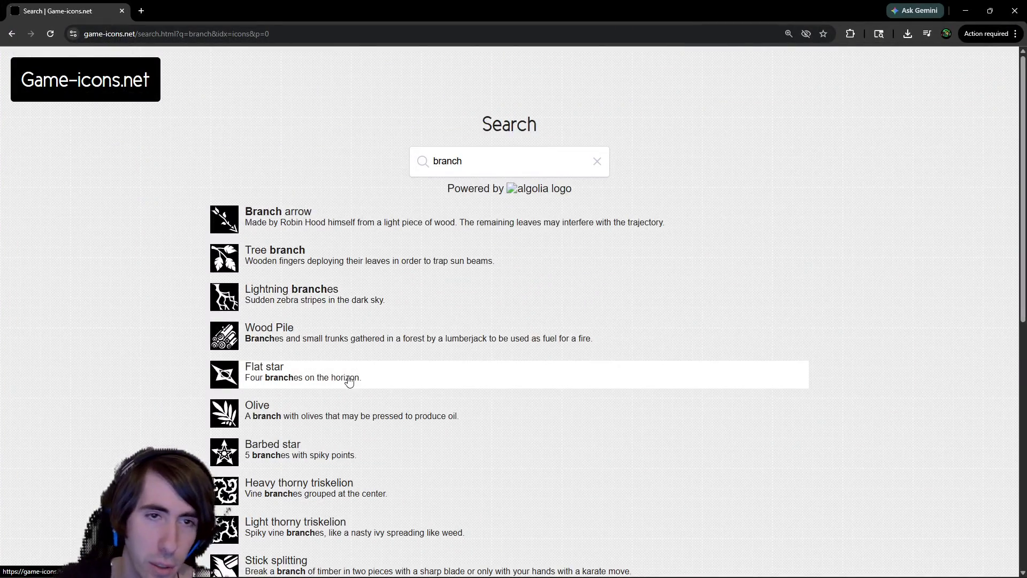
# Zoom the branch icon results to 150%, move the browser aside, and return to Godot
pyautogui.hotkey('ctrl', '+')
pyautogui.hotkey('ctrl', '+')
pyautogui.hotkey('ctrl', '+')
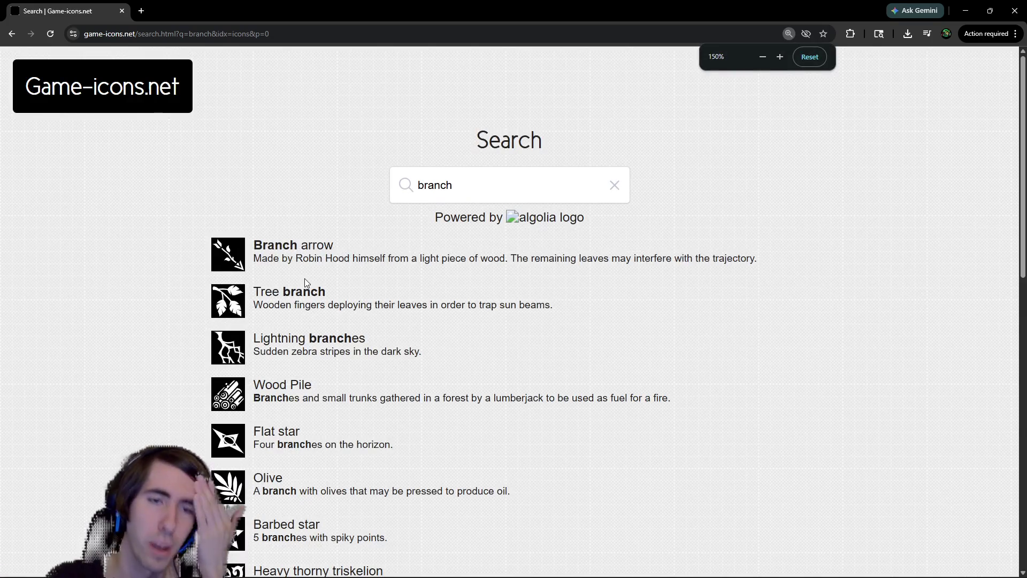
pyautogui.scroll(-6, 322, 256)
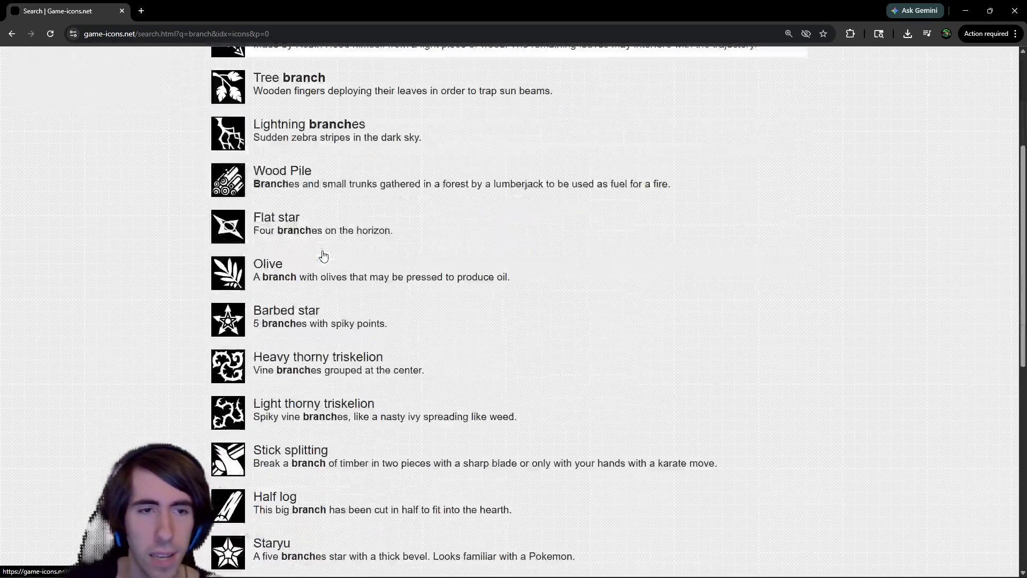
pyautogui.moveTo(535, 11)
pyautogui.mouseDown()
pyautogui.moveTo(949, 337)
pyautogui.moveTo(1026, 342)
pyautogui.mouseUp()
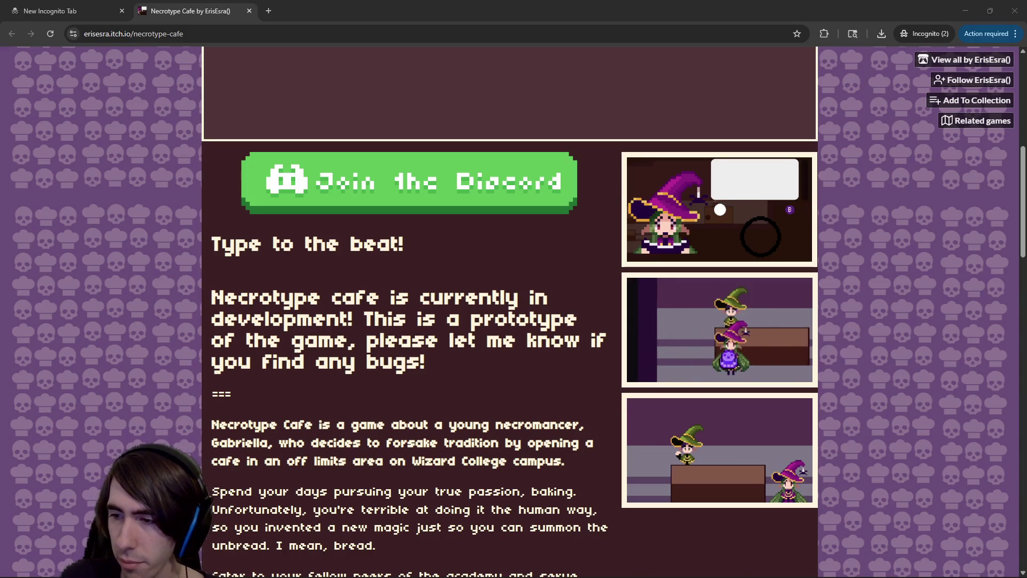
pyautogui.hotkey('alt', 'Tab')
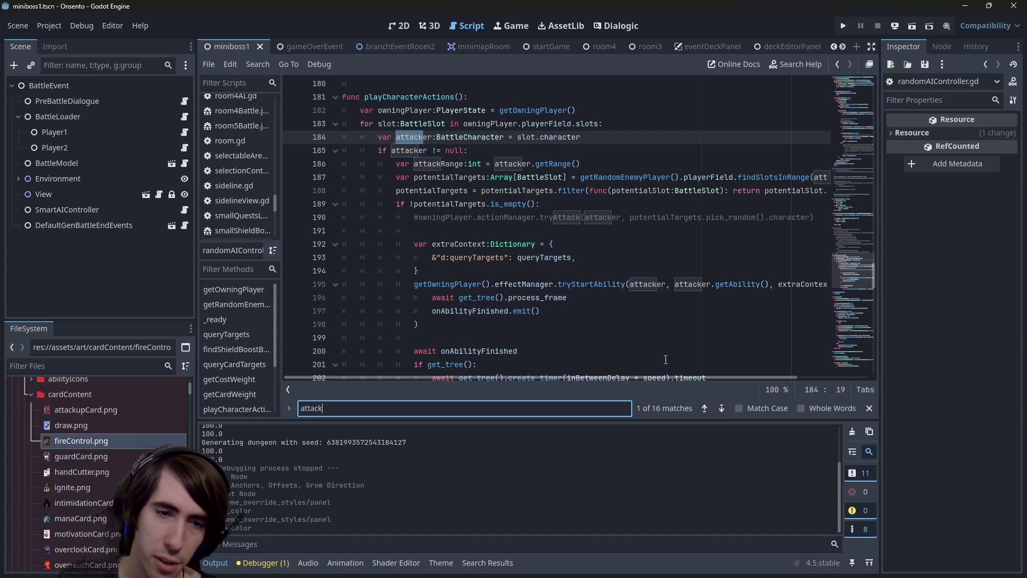
pyautogui.click(572, 235)
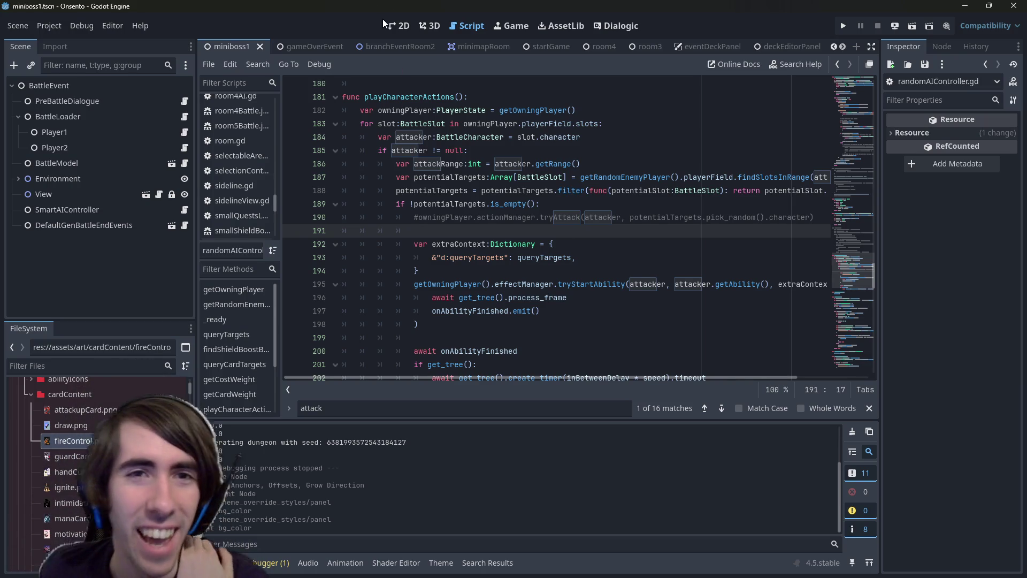
pyautogui.click(400, 26)
pyautogui.click(470, 26)
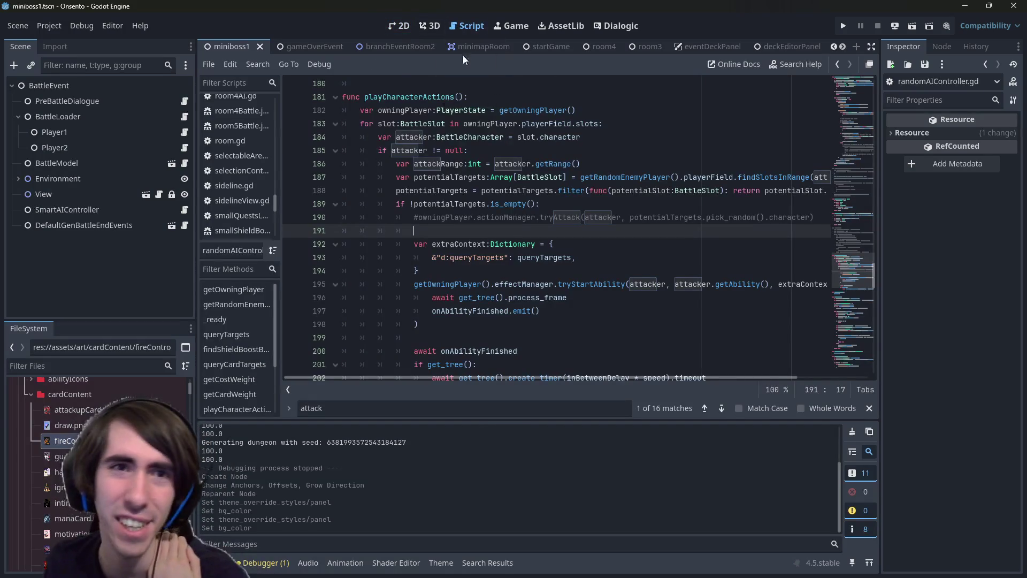
pyautogui.click(402, 25)
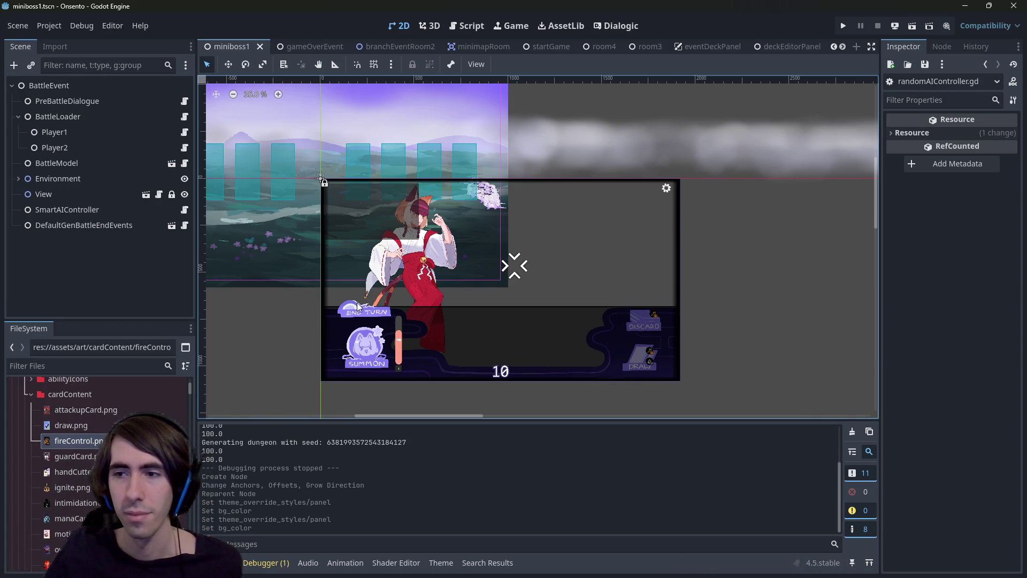
# Look at the script, go back to the 2D battle scene, then switch to onsento todo.md
pyautogui.click(478, 29)
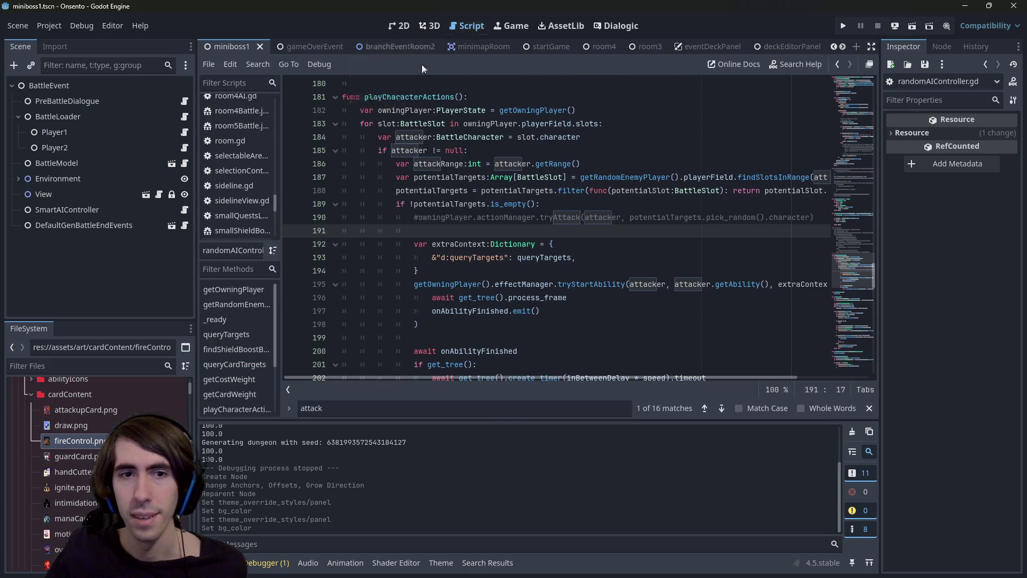
pyautogui.click(399, 28)
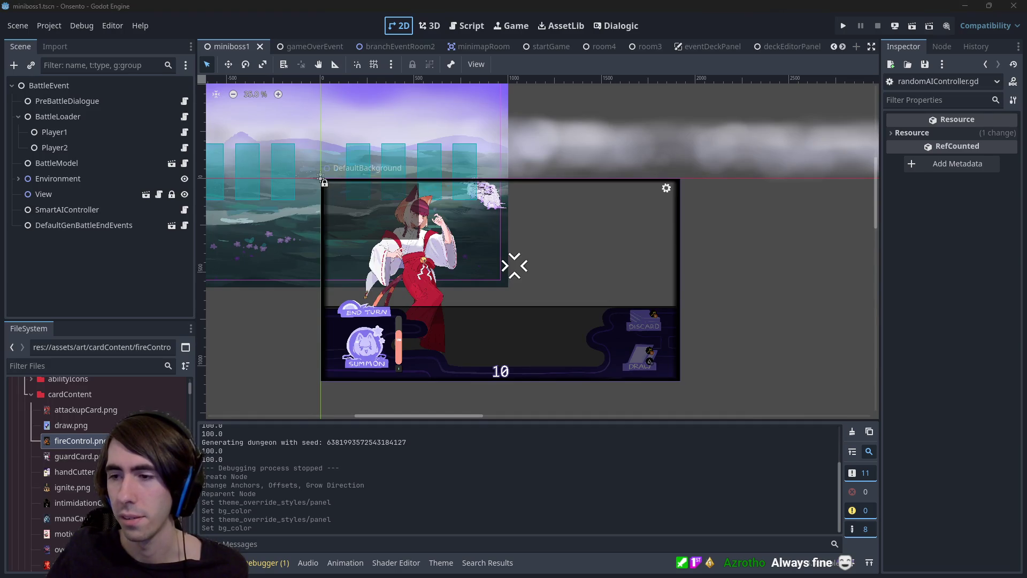
pyautogui.hotkey('alt', 'Tab')
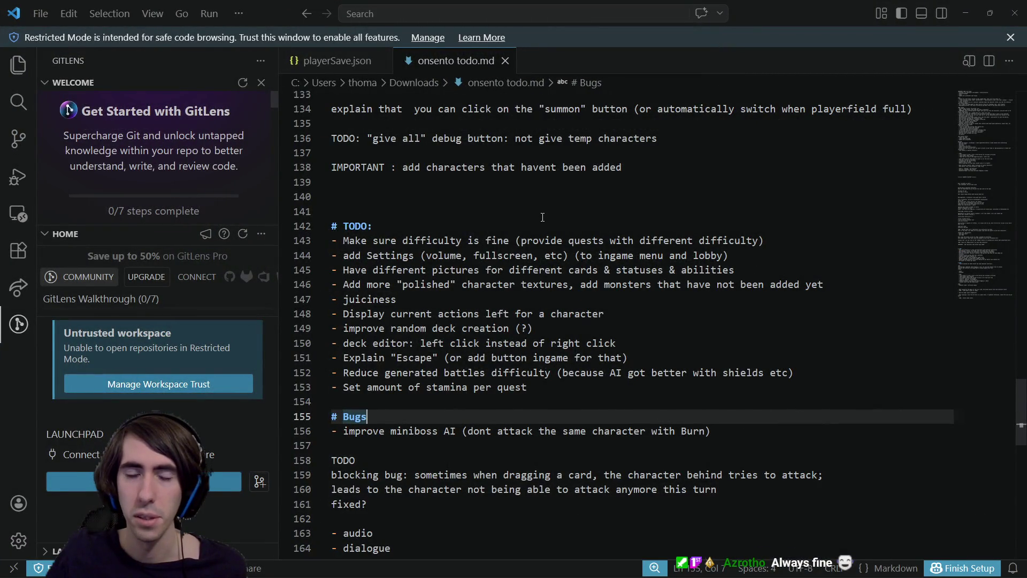
# Review the onsento todo notes around line 140, then minimize VS Code to return to Godot
pyautogui.click(548, 202)
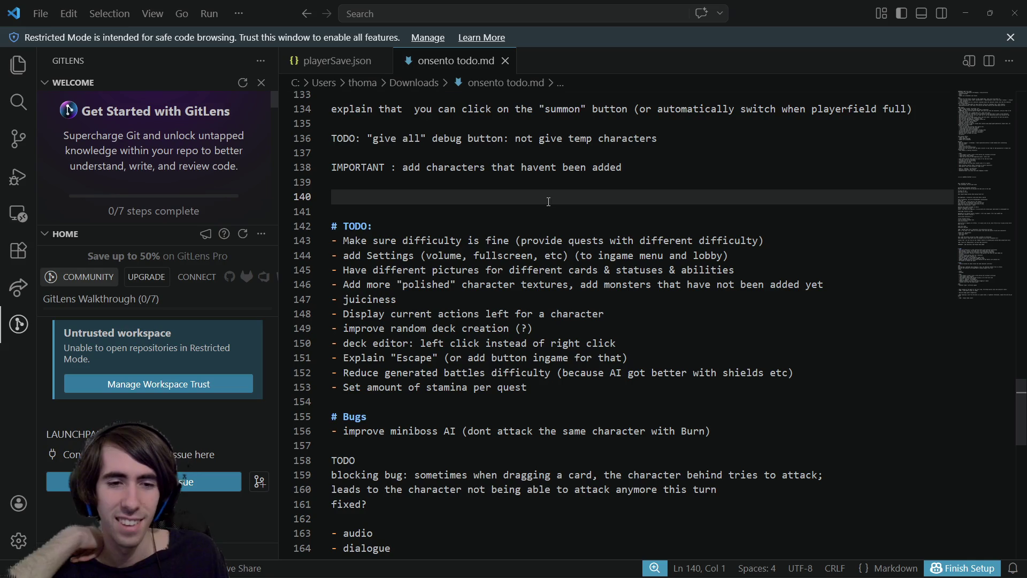
pyautogui.click(965, 13)
pyautogui.hotkey('shift', 'alt', 'o')
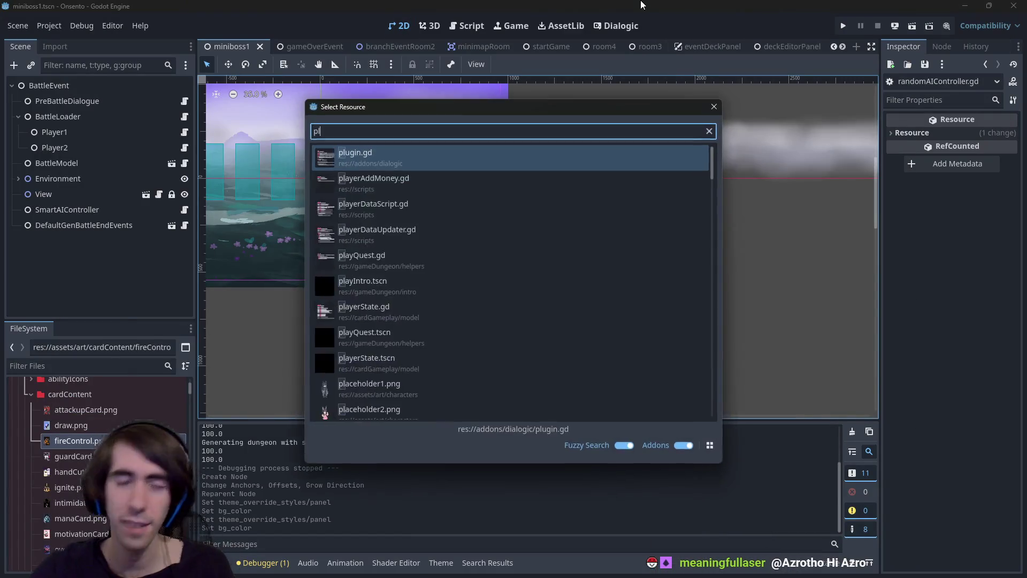
# Quick-open Lobby.tscn by searching 'lobby', then run the project
pyautogui.write('play')
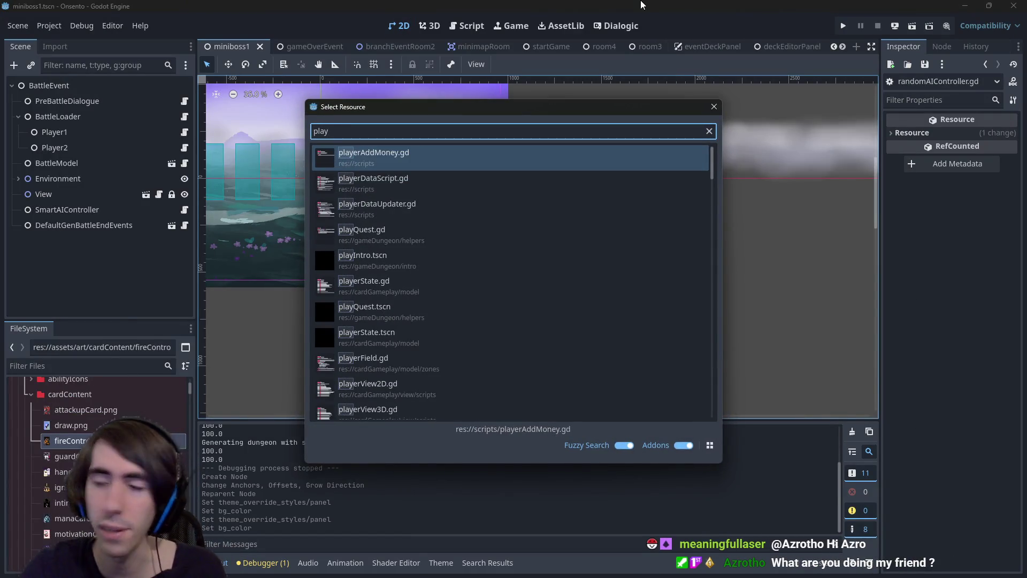
pyautogui.hotkey('ctrl', 'a')
pyautogui.write('lobby')
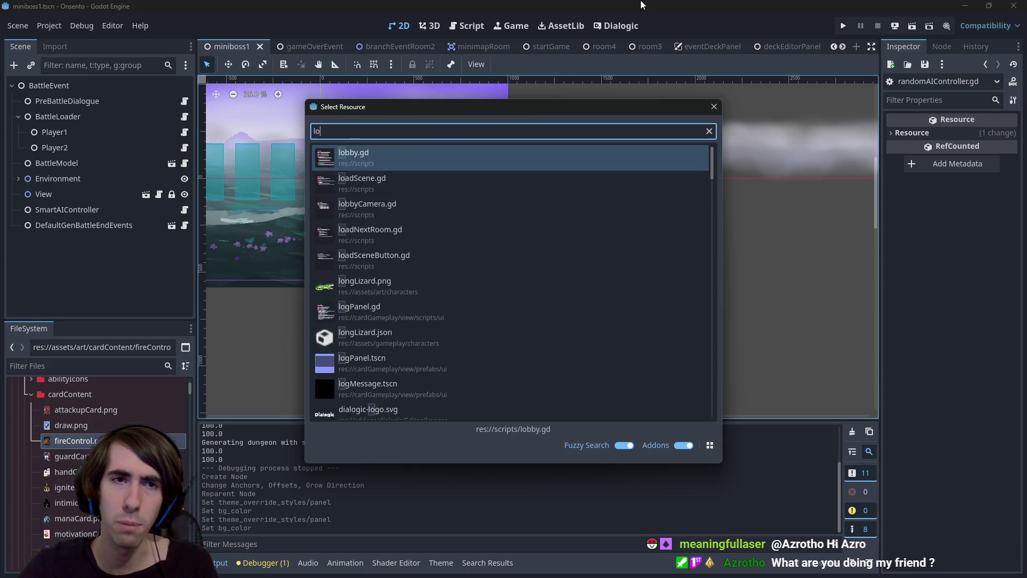
pyautogui.press('Down')
pyautogui.press('Down')
pyautogui.press('Return')
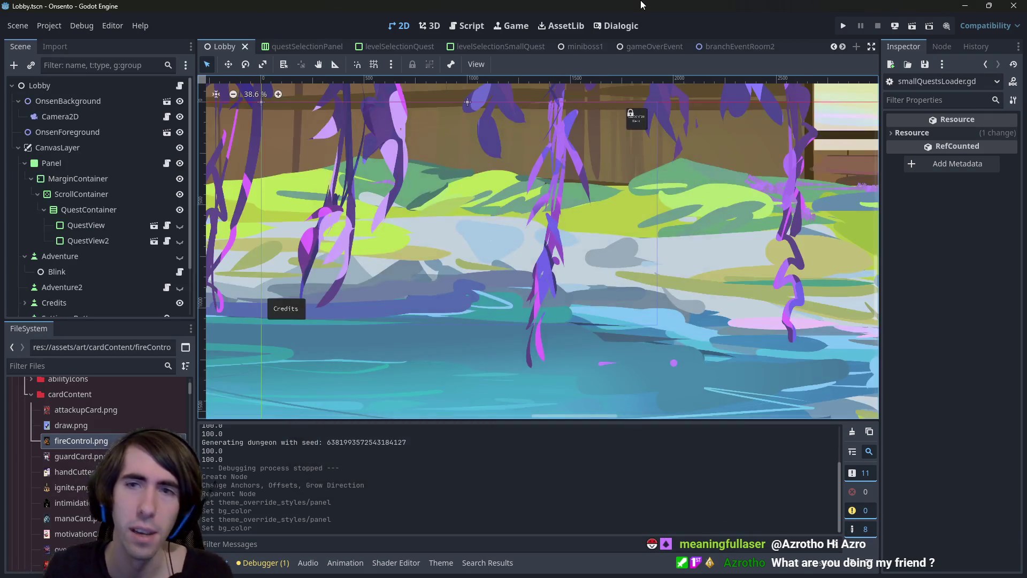
pyautogui.click(844, 24)
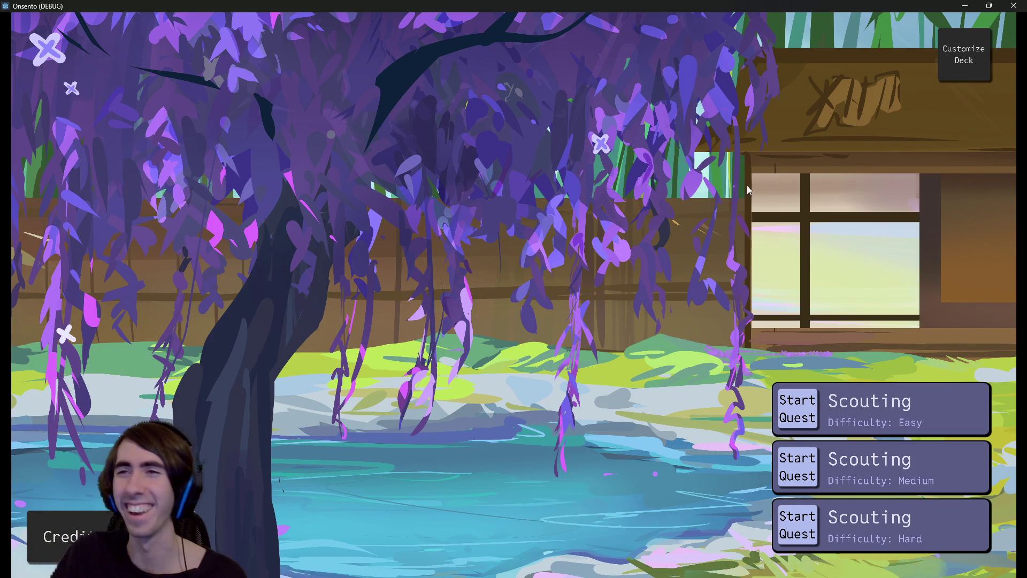
# Close the Onsento (DEBUG) game window
pyautogui.click(1012, 6)
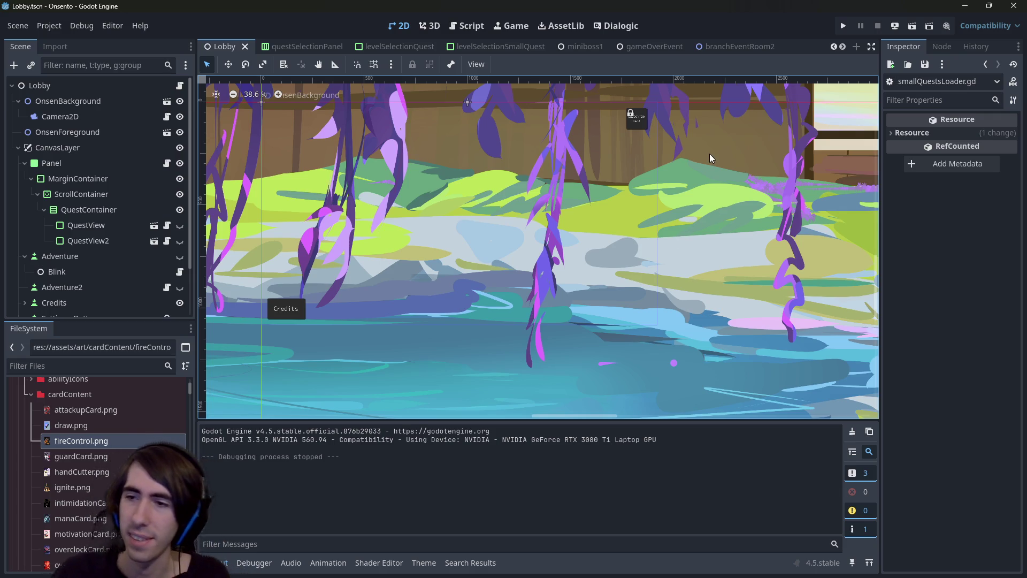
pyautogui.moveTo(1025, 560)
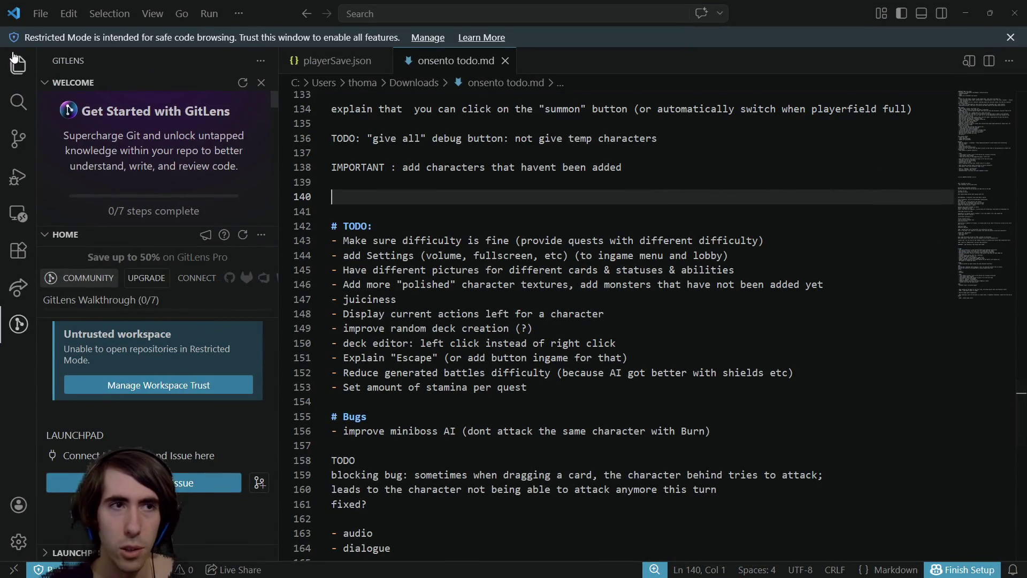
# Look over the FTUE items in onsento todo.md, from HandCutterToken to the stamina item
pyautogui.click(17, 63)
pyautogui.click(16, 64)
pyautogui.scroll(-7, 471, 311)
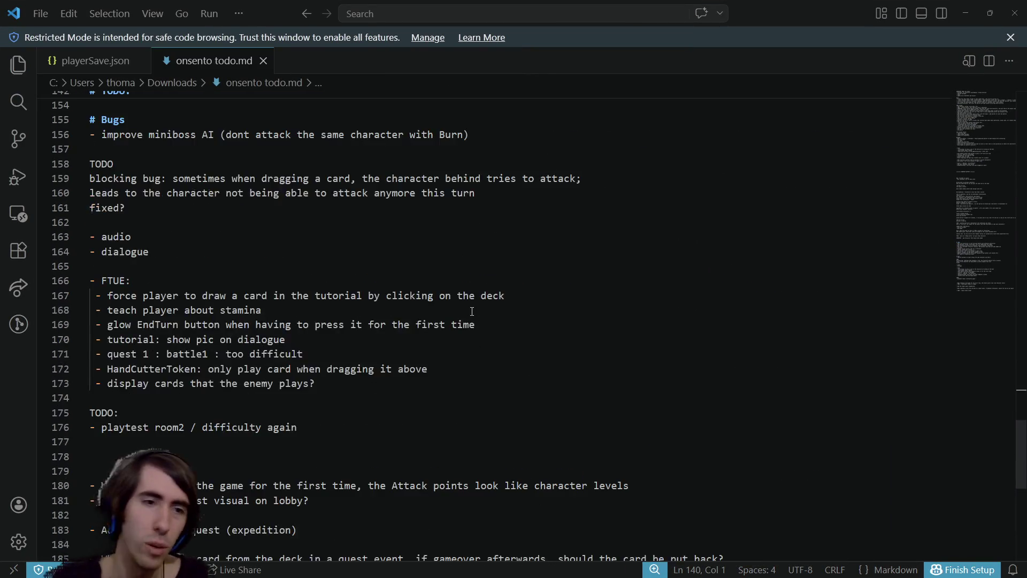
pyautogui.scroll(1, 465, 321)
pyautogui.click(493, 370)
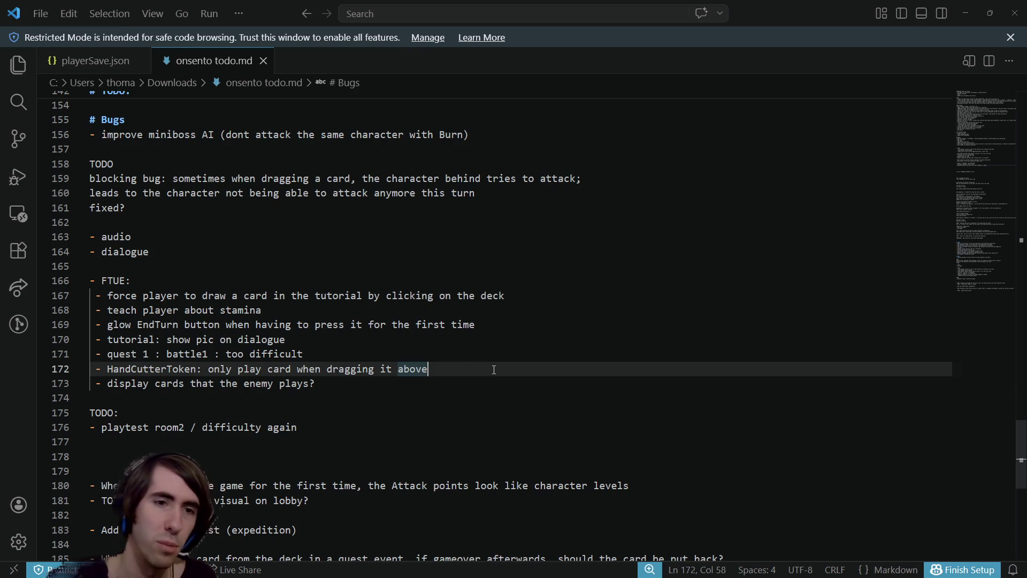
pyautogui.moveTo(185, 295); pyautogui.dragTo(383, 295)
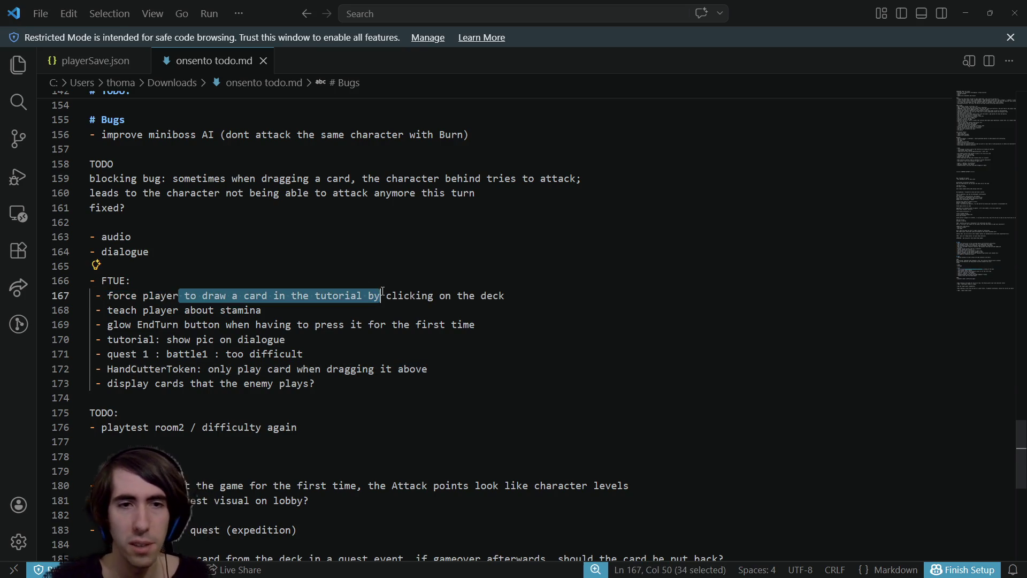
pyautogui.click(382, 295)
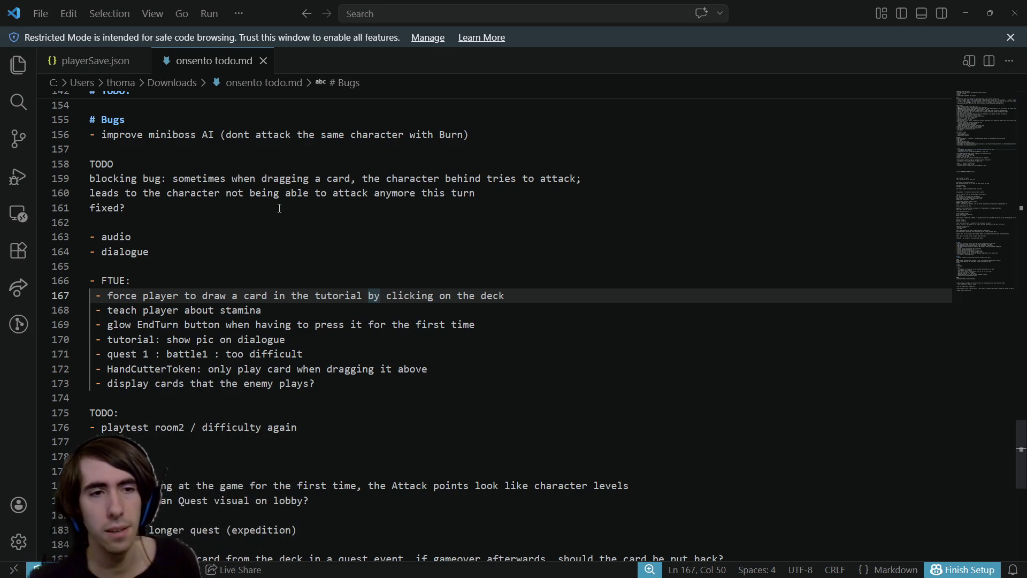
pyautogui.click(269, 308)
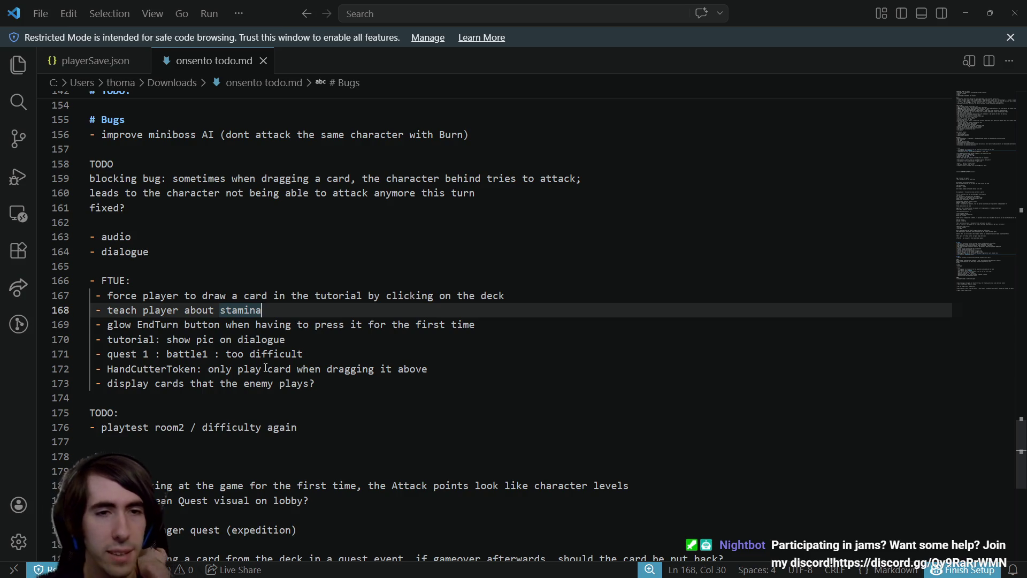
# Delete the 'tutorial: show pic on dialogue' line, review the remaining FTUE items, and return to Godot
pyautogui.click(304, 333)
pyautogui.moveTo(304, 334); pyautogui.dragTo(79, 336)
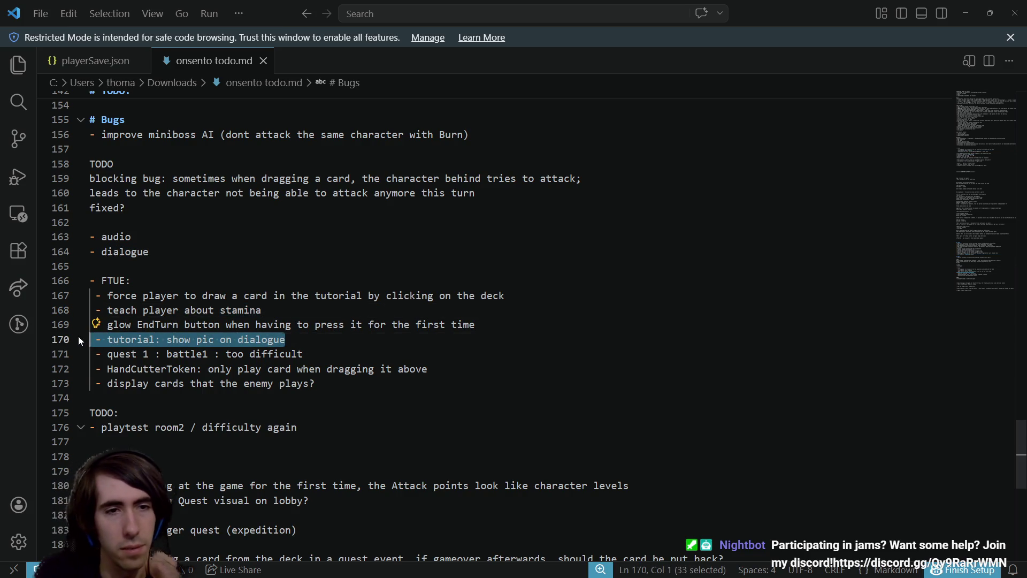
pyautogui.press('BackSpace')
pyautogui.press('BackSpace')
pyautogui.moveTo(305, 342); pyautogui.dragTo(66, 343)
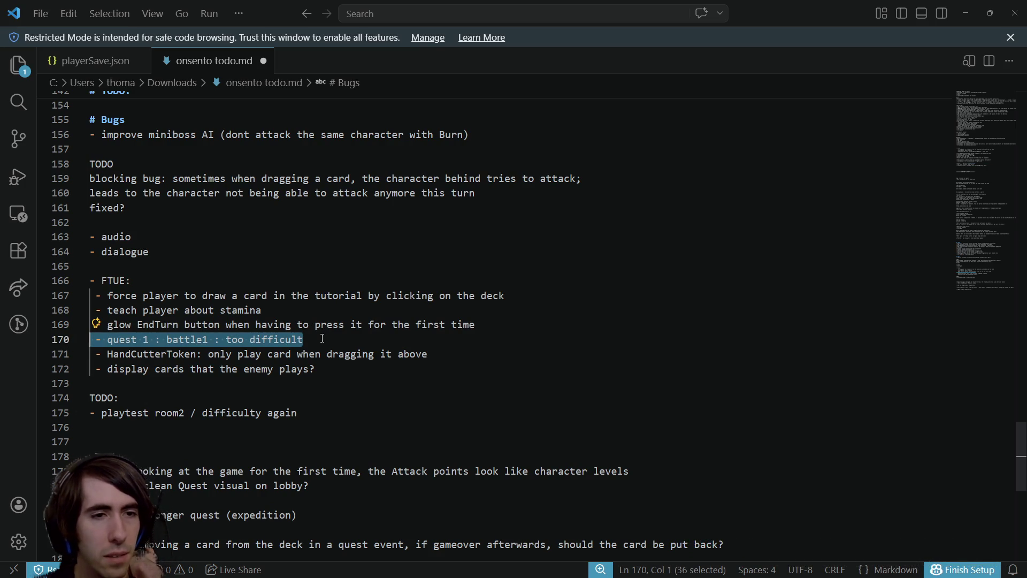
pyautogui.click(335, 354)
pyautogui.moveTo(318, 369); pyautogui.dragTo(76, 360)
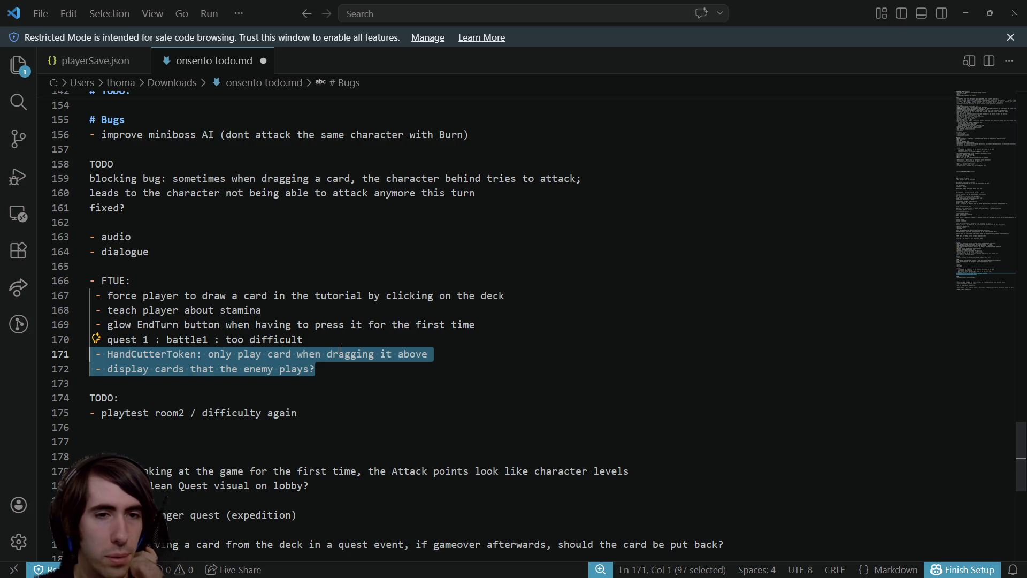
pyautogui.click(334, 369)
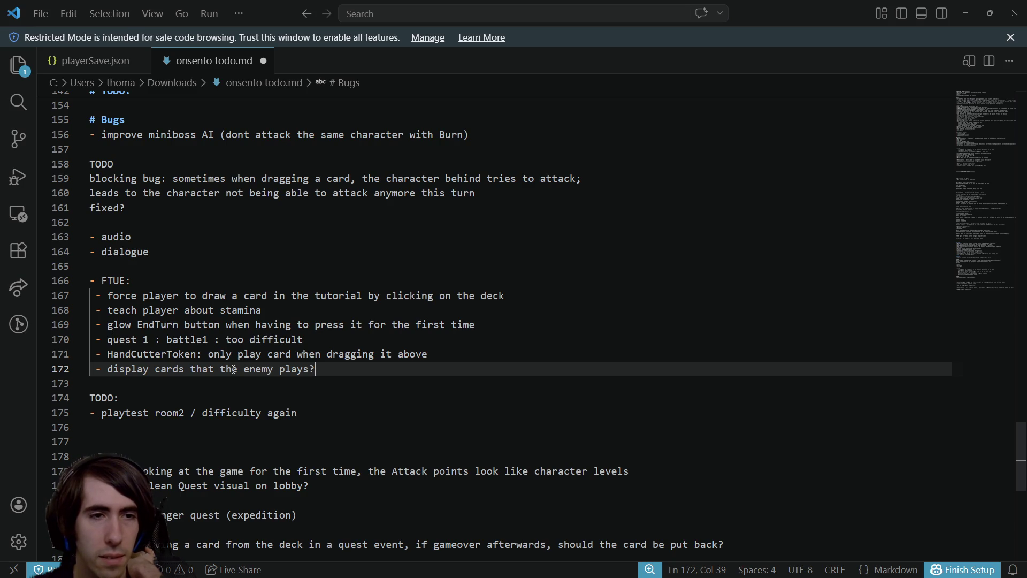
pyautogui.hotkey('shift', 'Home')
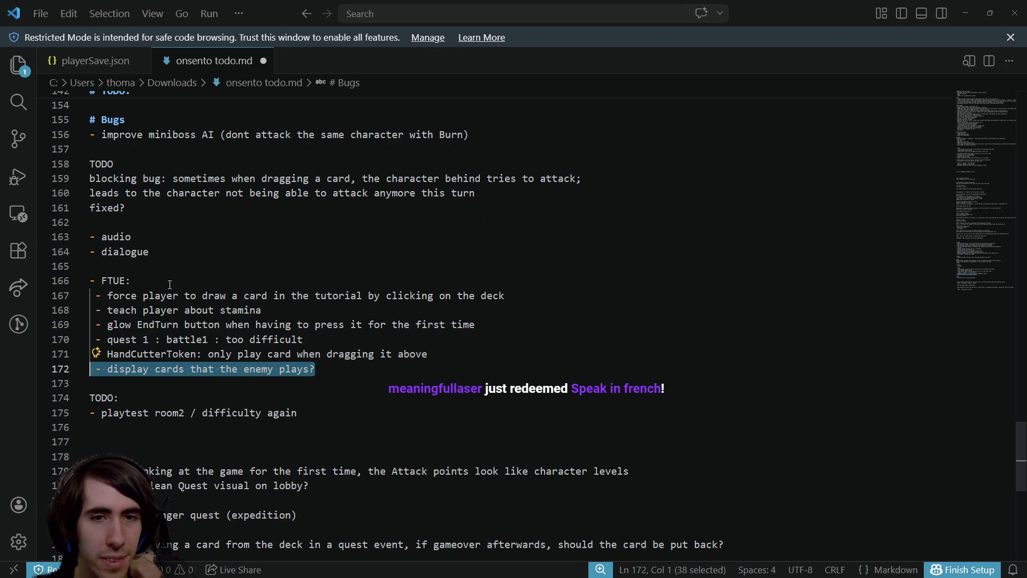
pyautogui.hotkey('alt', 'Tab')
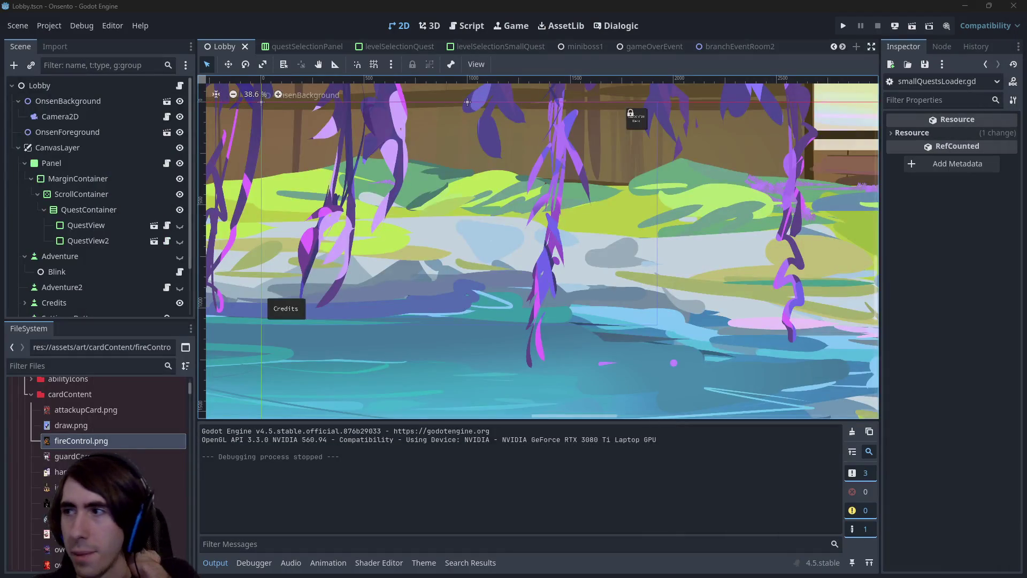
# Open tutorial2.tscn through the quick file search
pyautogui.hotkey('shift', 'alt', 'o')
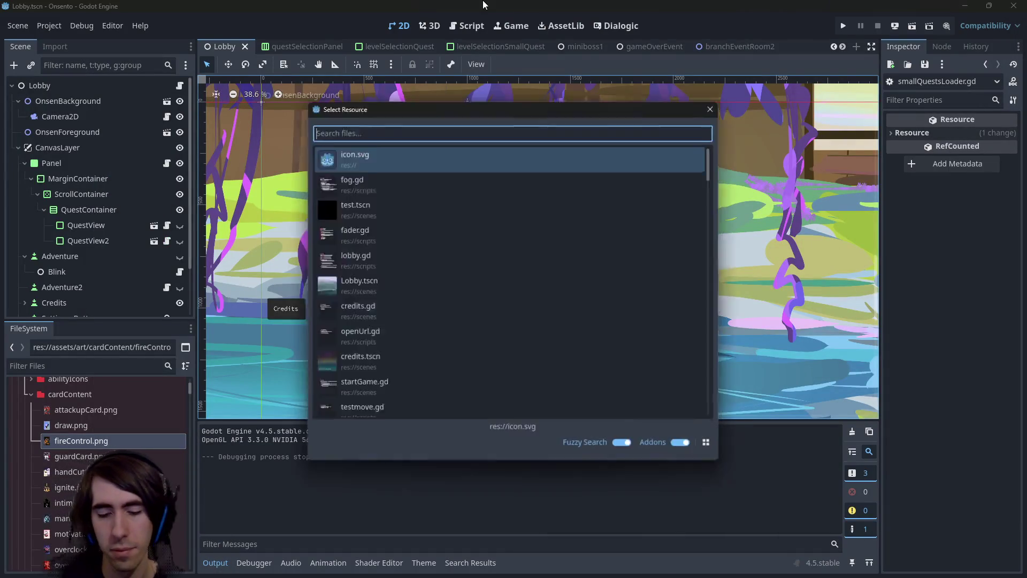
pyautogui.write('tutop')
pyautogui.press('BackSpace')
pyautogui.write('2')
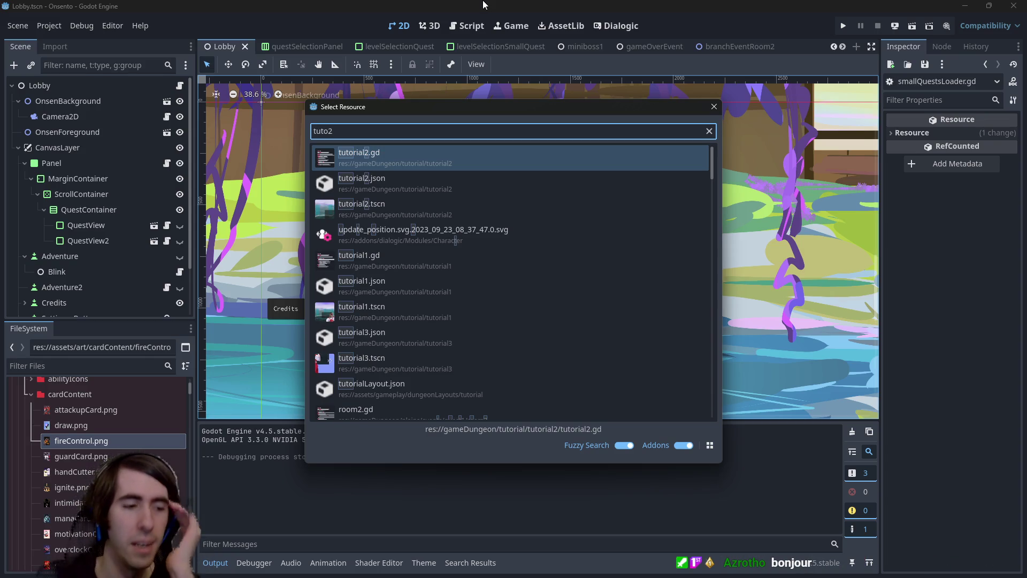
pyautogui.press('Down')
pyautogui.press('Down')
pyautogui.press('Return')
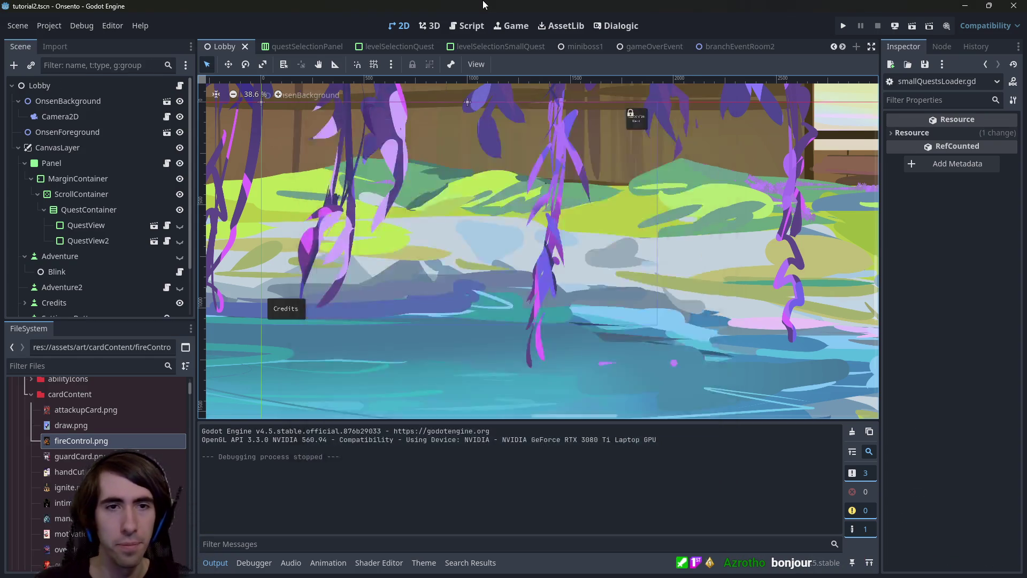
# Open intro4.tscn and bring up the Intro4 node's intro4.gd script
pyautogui.hotkey('alt', 'shift', 'o')
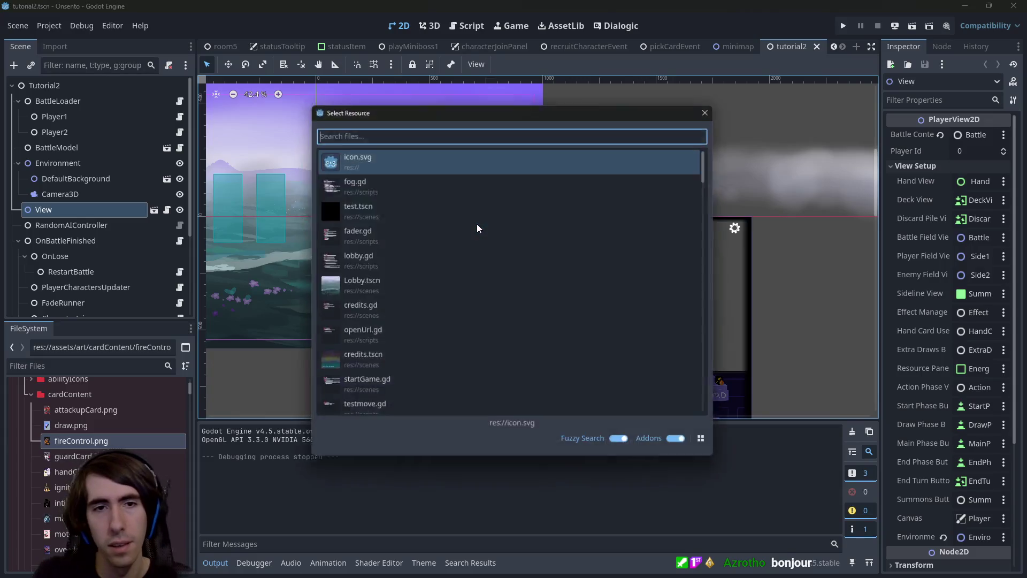
pyautogui.write('tutori')
pyautogui.press('BackSpace')
pyautogui.press('BackSpace')
pyautogui.press('BackSpace')
pyautogui.write('intro4')
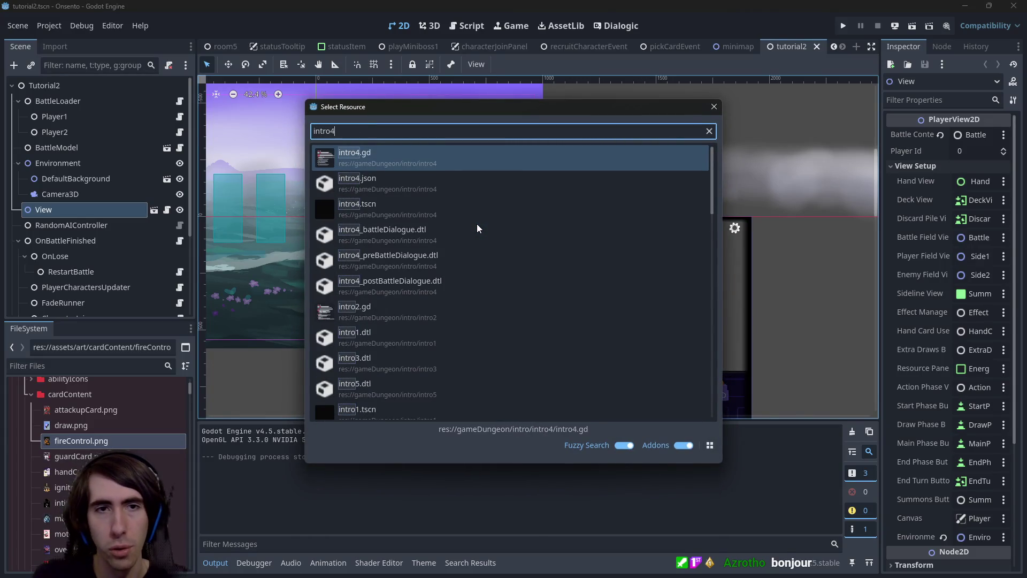
pyautogui.press('Down')
pyautogui.press('Down')
pyautogui.press('Return')
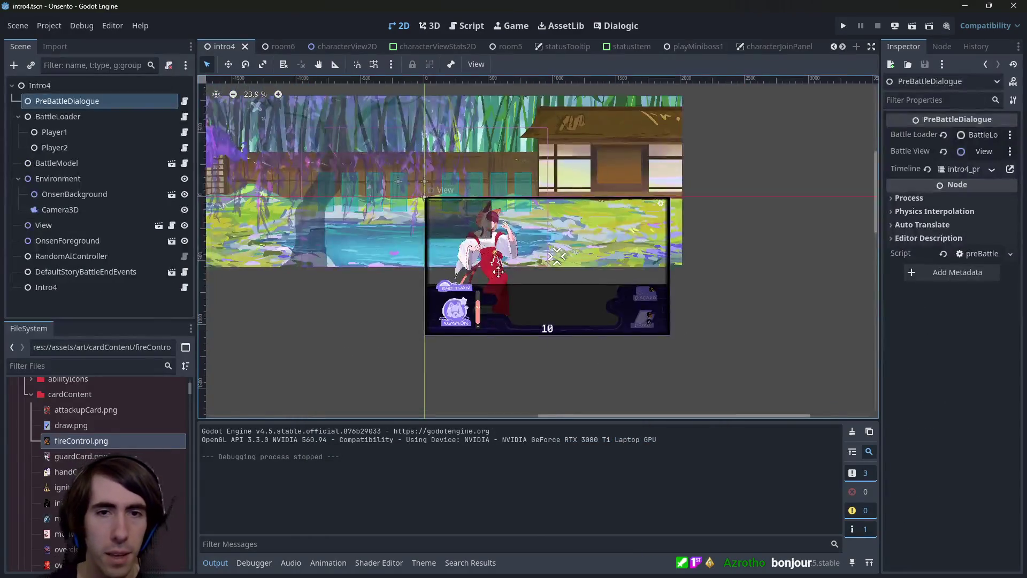
pyautogui.scroll(1, 531, 256)
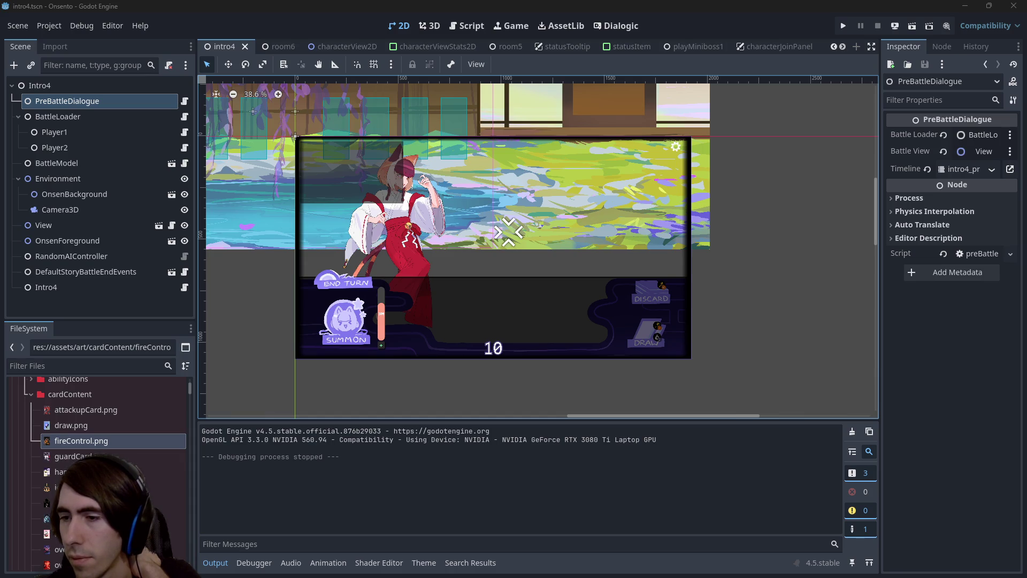
pyautogui.scroll(1, 588, 252)
pyautogui.hscroll(1, 589, 251)
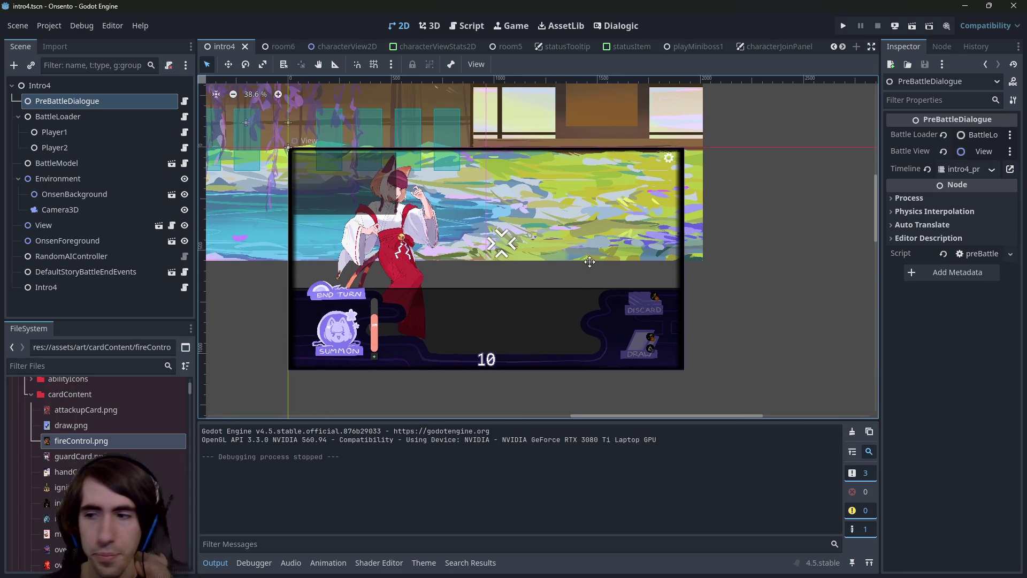
pyautogui.hscroll(-1, 564, 252)
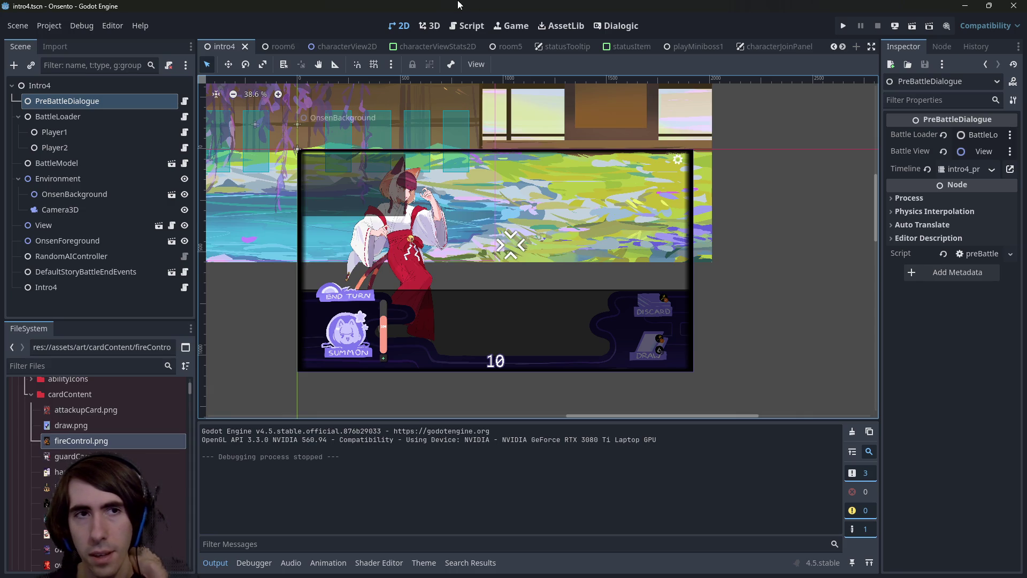
pyautogui.click(182, 287)
pyautogui.scroll(10, 461, 245)
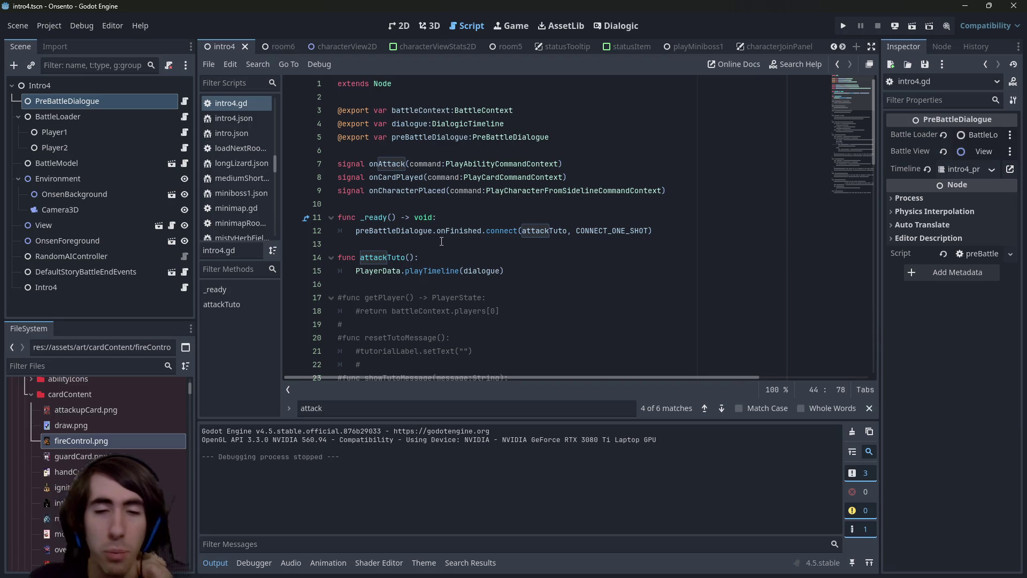
# Review the preBattleDialogue lines in intro4.gd and check the intro4 scene layout
pyautogui.click(524, 266)
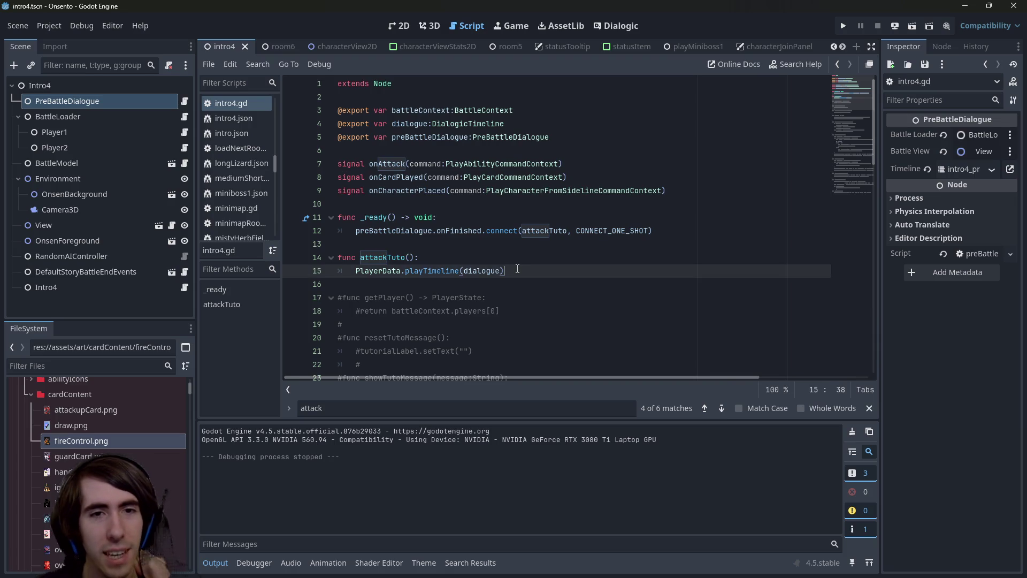
pyautogui.doubleClick(415, 234)
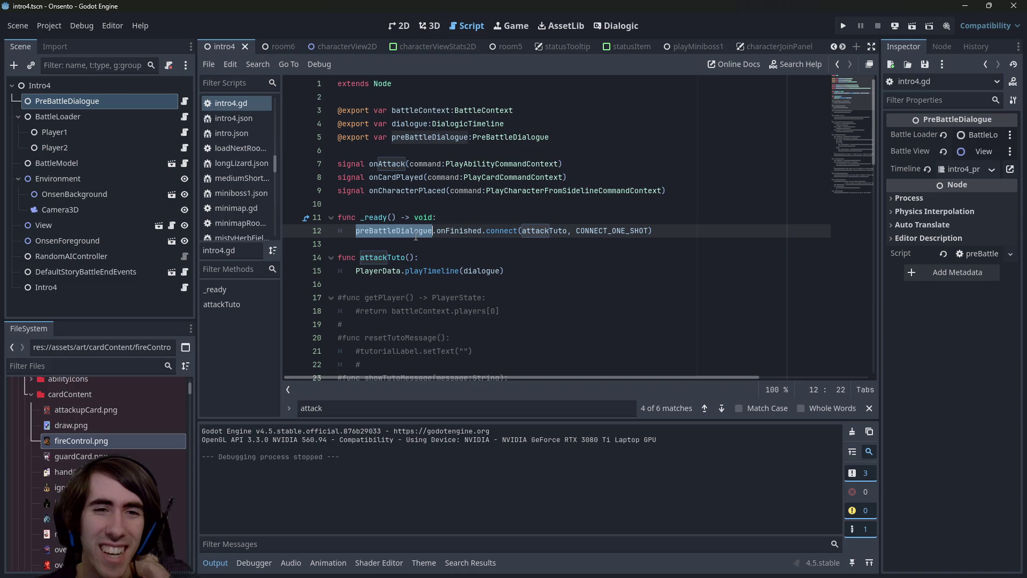
pyautogui.click(529, 271)
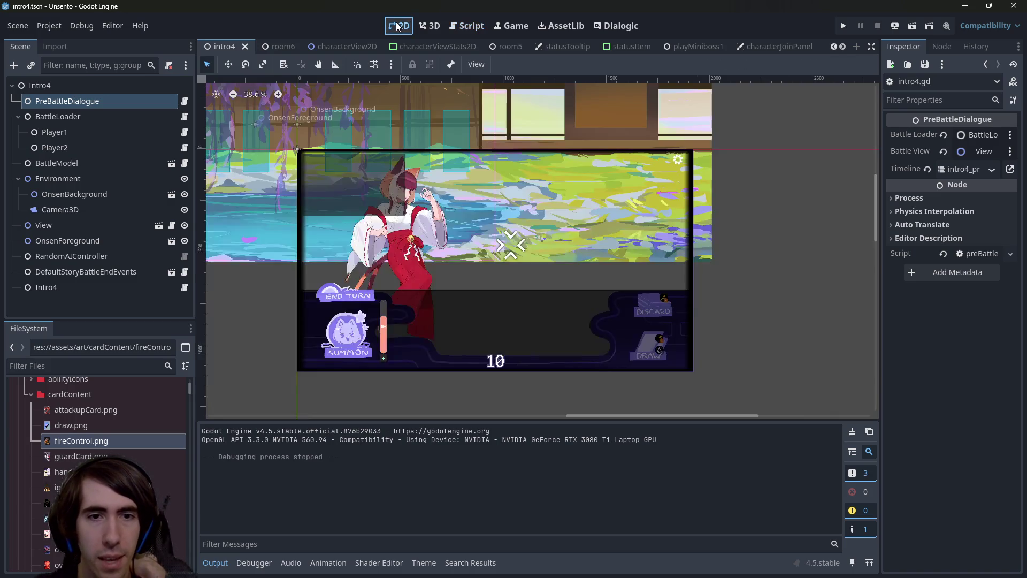
pyautogui.click(398, 26)
pyautogui.scroll(3, 458, 325)
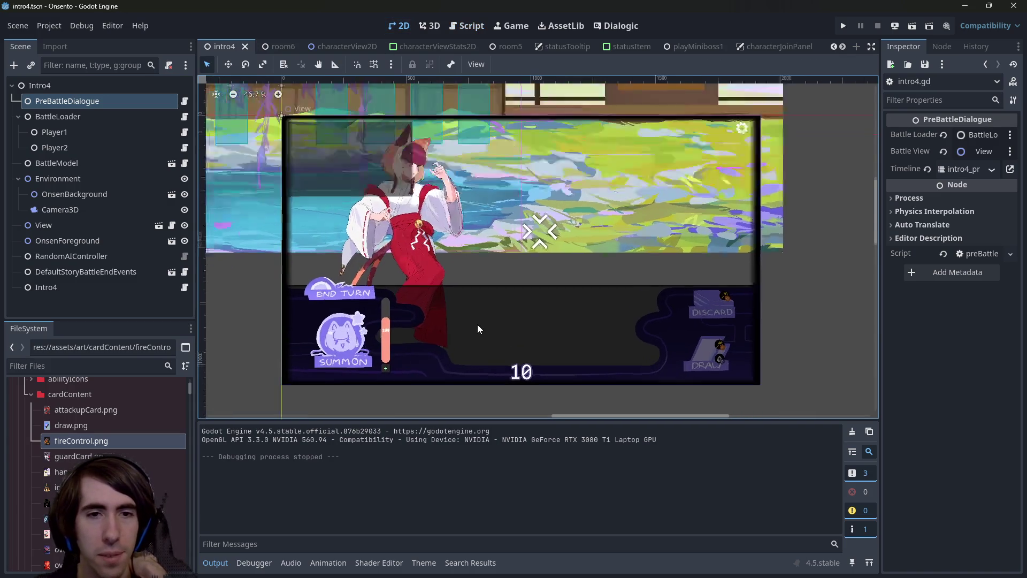
pyautogui.click(461, 30)
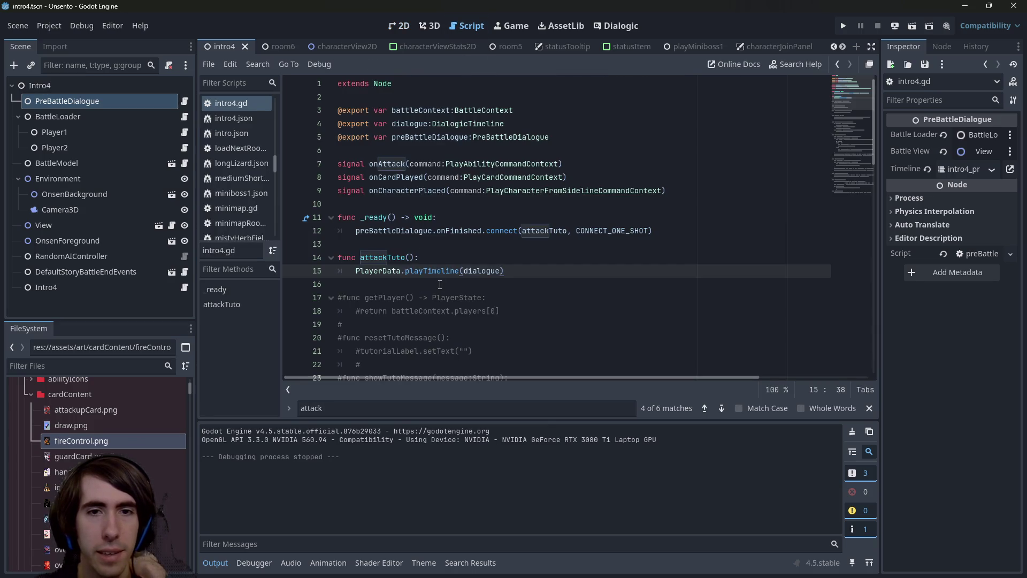
# Inspect the BattleLoader, BattleModel, PreBattleDialogue and Intro4 node properties against the script's playTimeline call
pyautogui.doubleClick(434, 136)
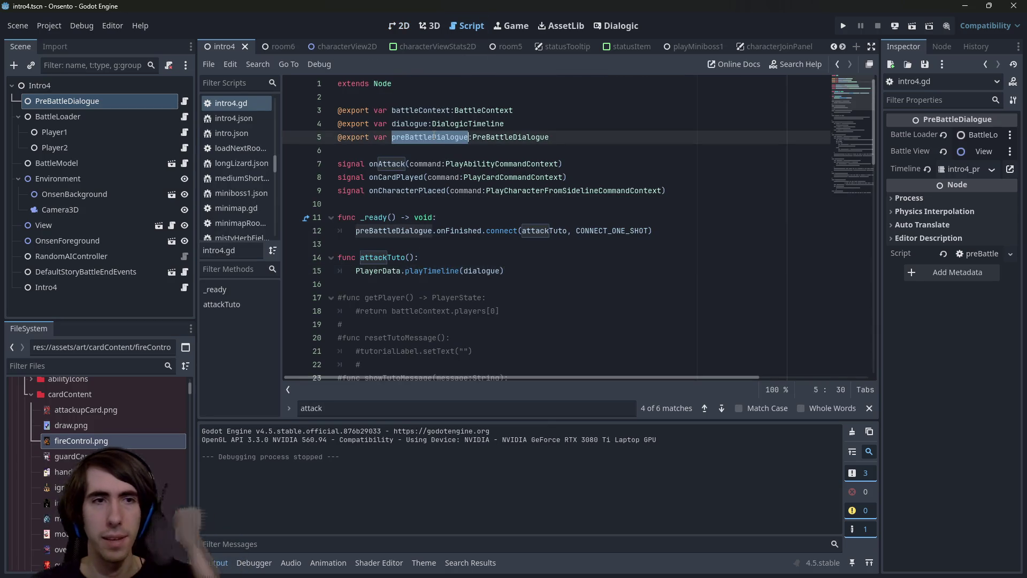
pyautogui.click(61, 113)
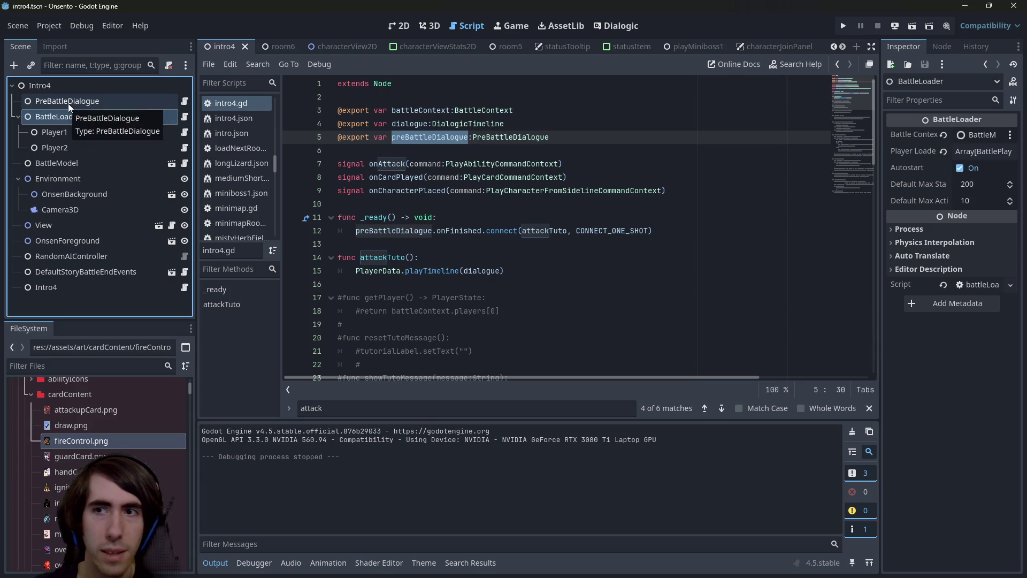
pyautogui.click(91, 166)
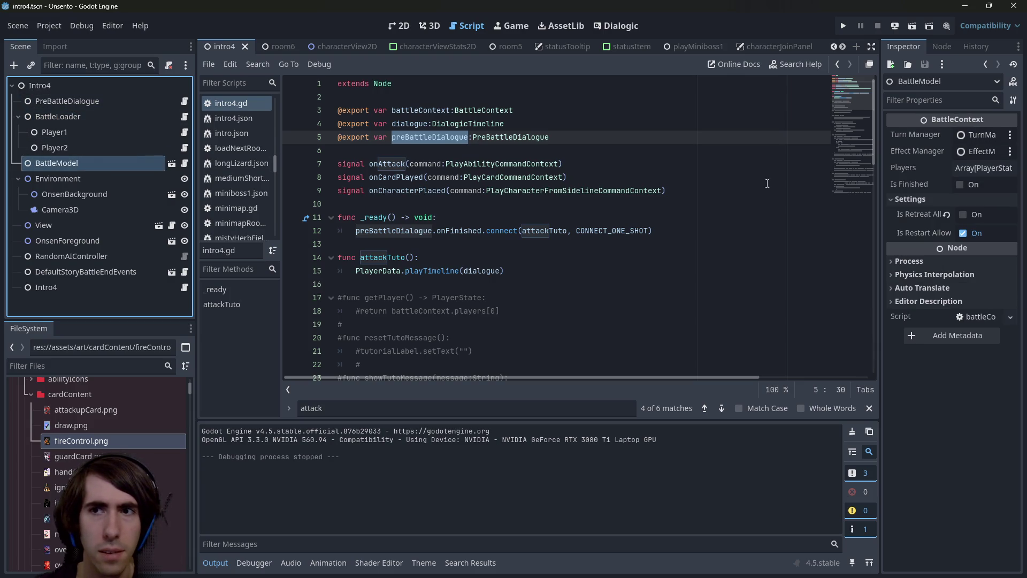
pyautogui.moveTo(882, 178)
pyautogui.mouseDown()
pyautogui.moveTo(781, 178)
pyautogui.moveTo(803, 178)
pyautogui.mouseUp()
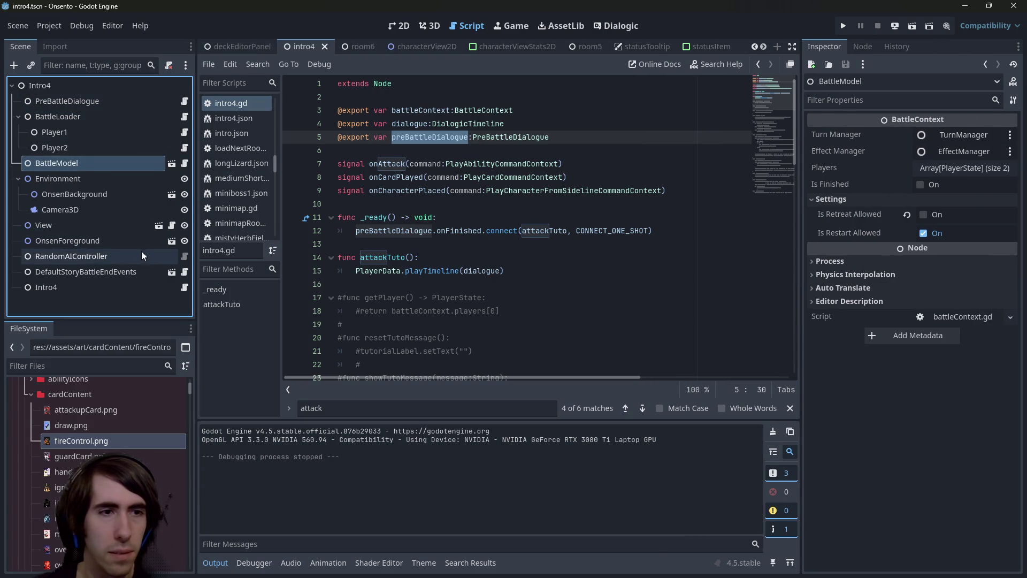
pyautogui.click(82, 104)
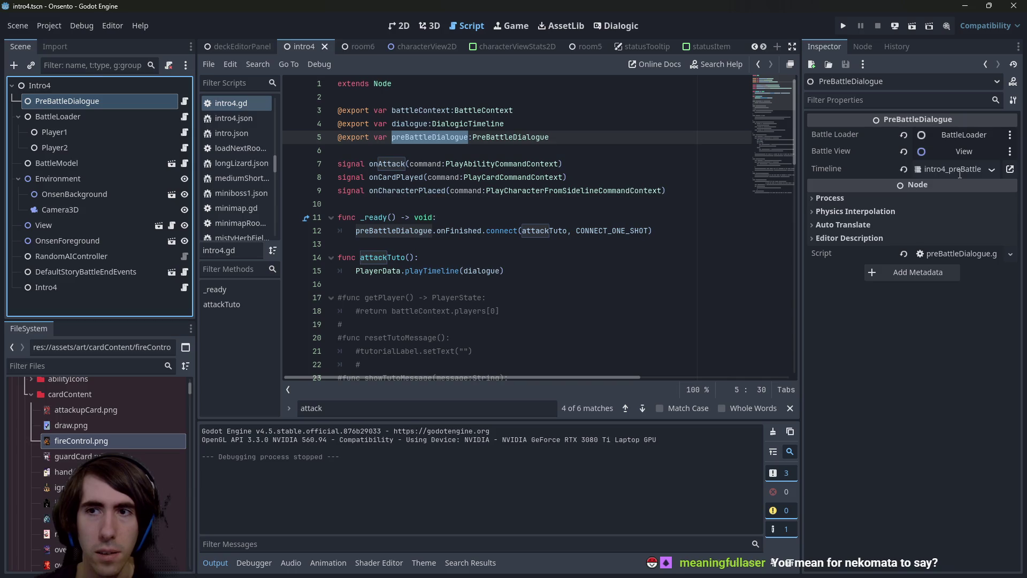
pyautogui.click(98, 288)
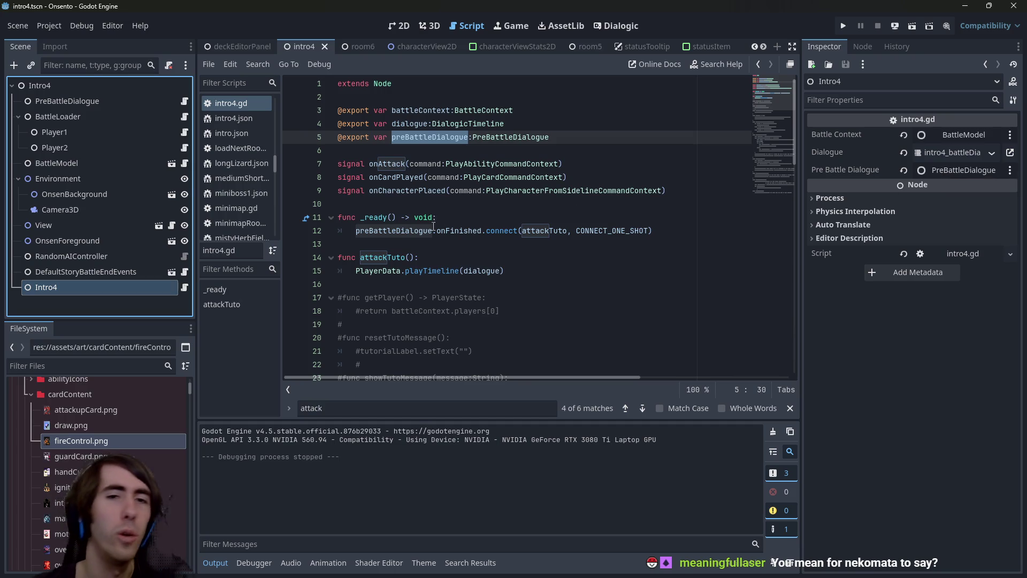
pyautogui.doubleClick(393, 231)
pyautogui.doubleClick(491, 270)
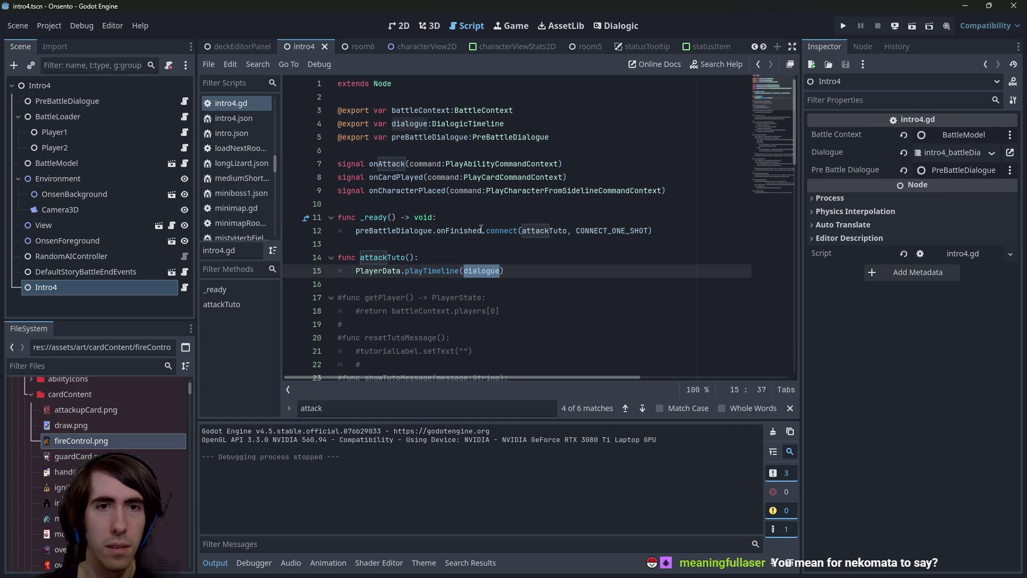
pyautogui.click(85, 271)
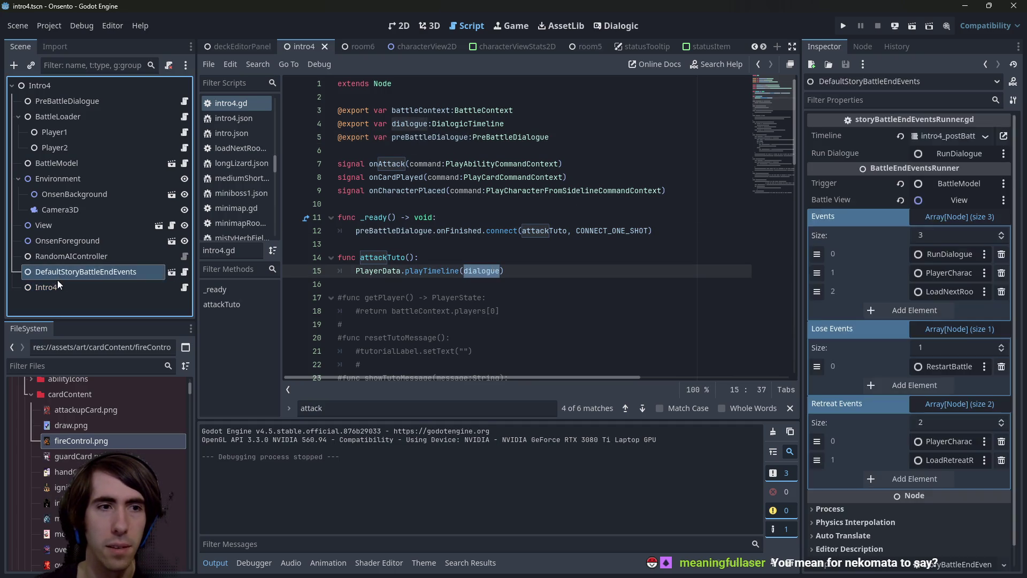
pyautogui.click(46, 287)
pyautogui.moveTo(803, 178); pyautogui.dragTo(775, 178)
pyautogui.doubleClick(434, 270)
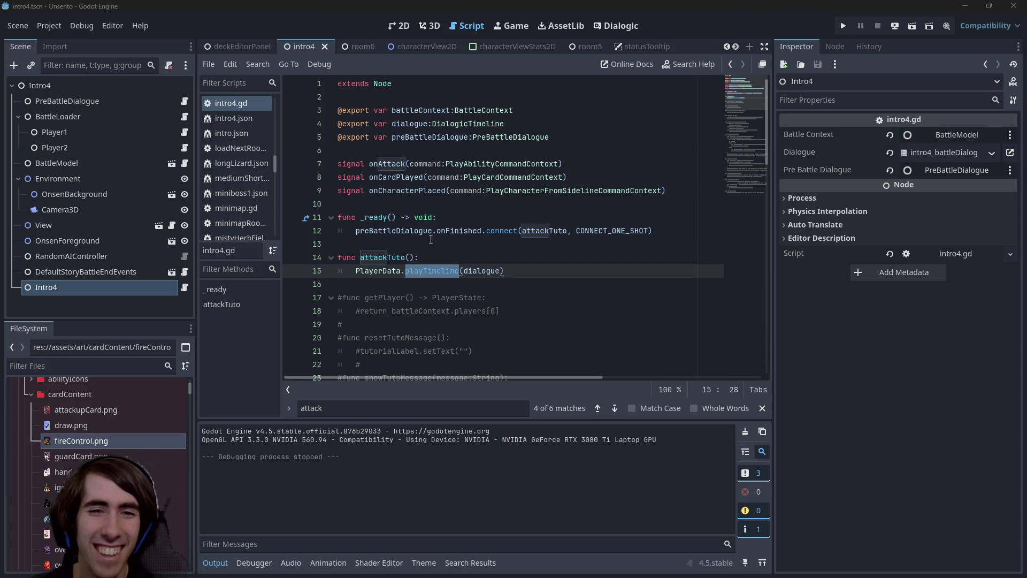
# Return to line 15 of intro4.gd and run the current intro4 scene with F6
pyautogui.click(515, 267)
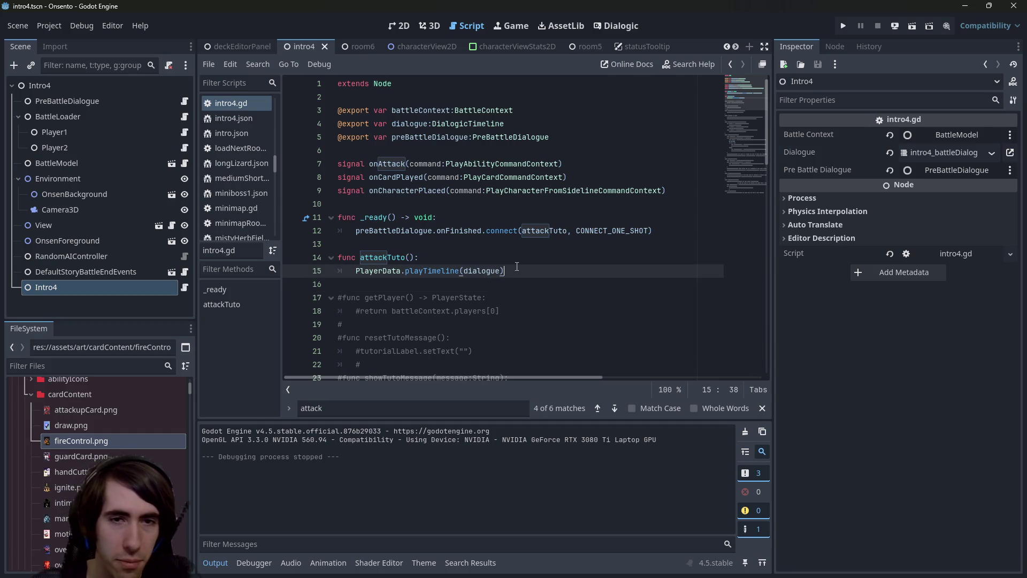
pyautogui.press('Up')
pyautogui.press('Up')
pyautogui.press('Down')
pyautogui.press('Down')
pyautogui.press('Down')
pyautogui.press('Up')
pyautogui.press('Up')
pyautogui.press('Up')
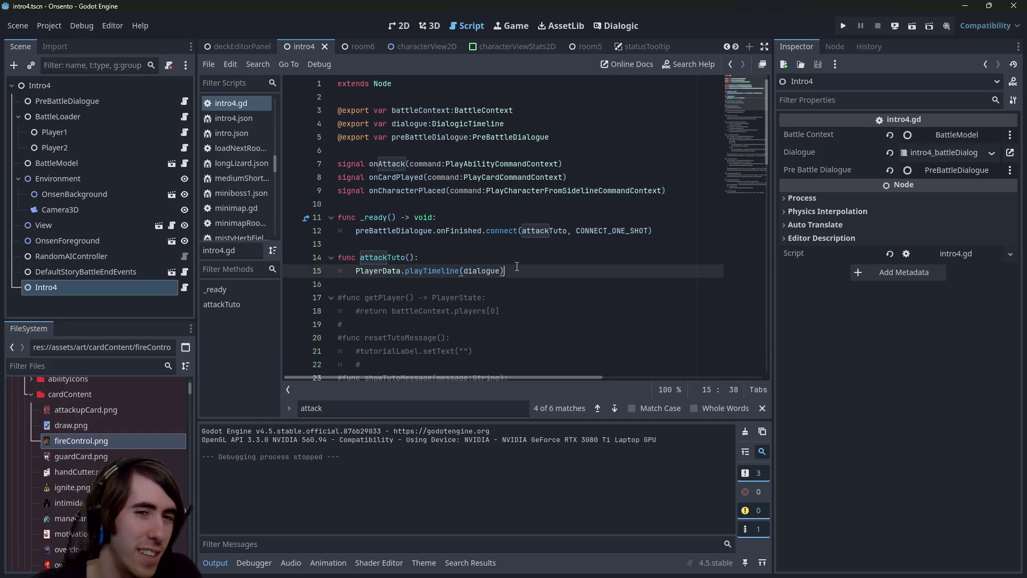
pyautogui.press('Down')
pyautogui.press('Down')
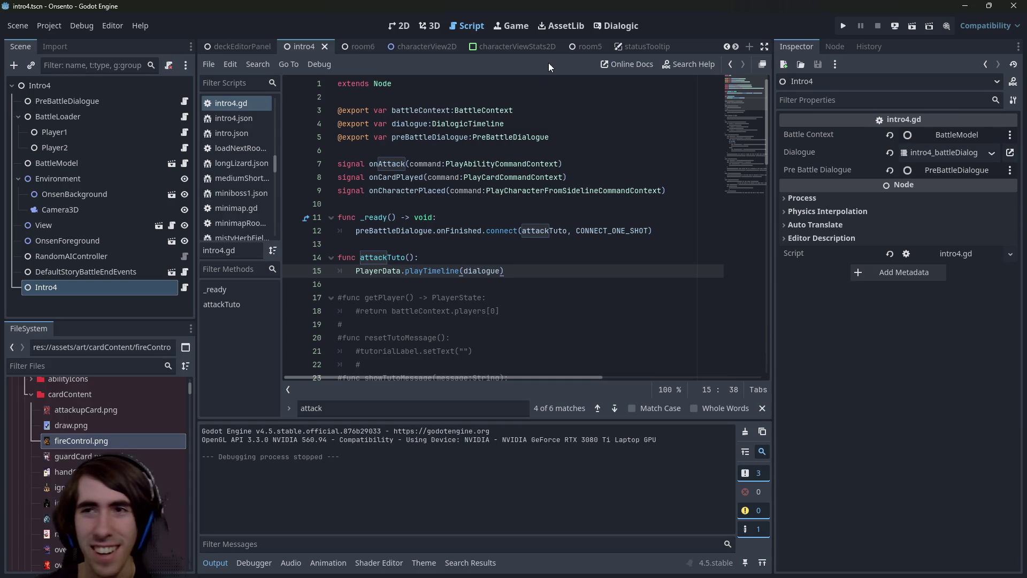
pyautogui.press('F6')
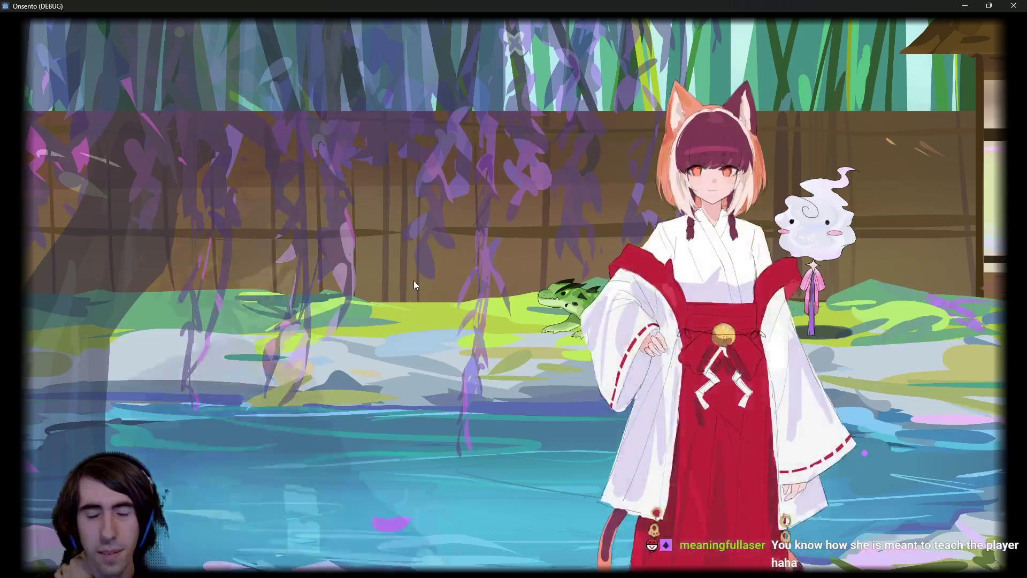
# Advance the intro4 dialogue to 'Ok!', close the game, and switch to the Dialogic editor
pyautogui.click(415, 275)
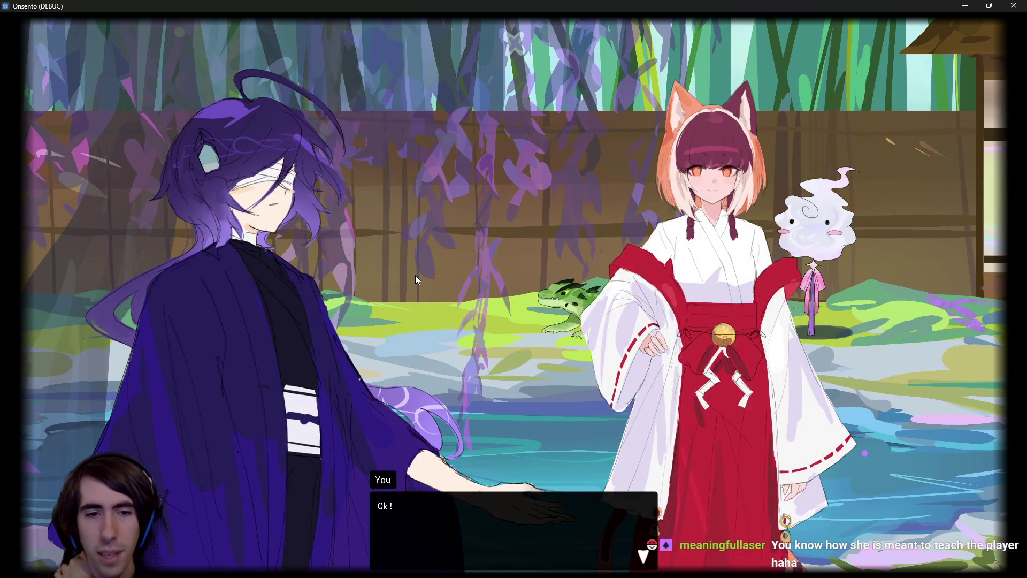
pyautogui.click(1013, 6)
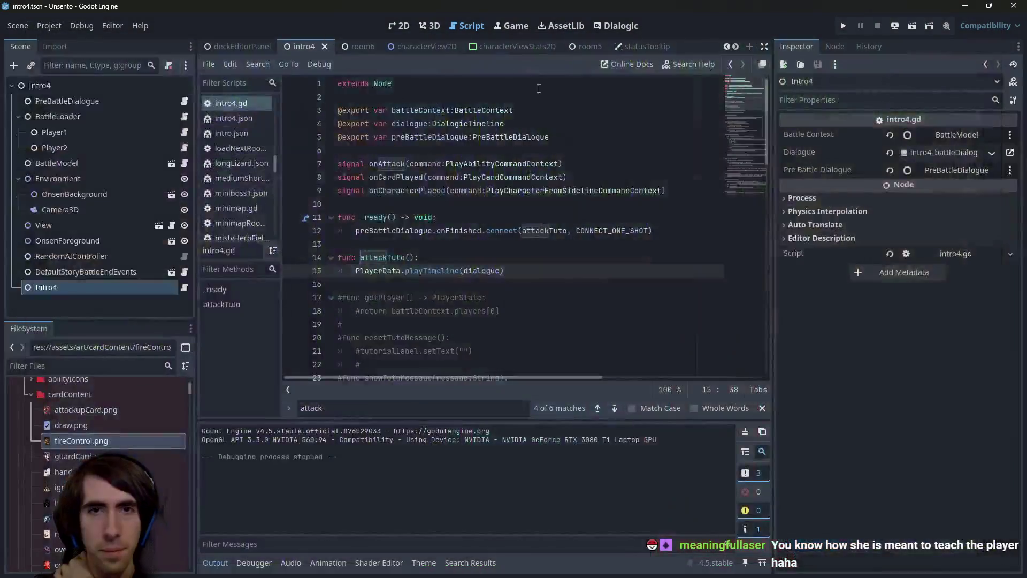
pyautogui.click(622, 27)
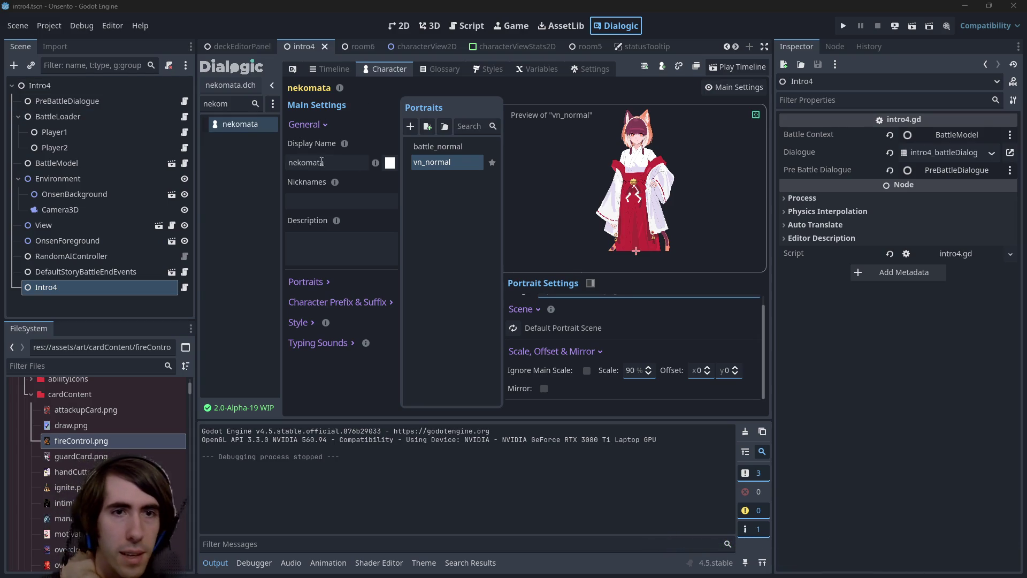
# Change the nekomata display name to 'Nekomata' and save with Ctrl+S
pyautogui.click(296, 164)
pyautogui.press('End')
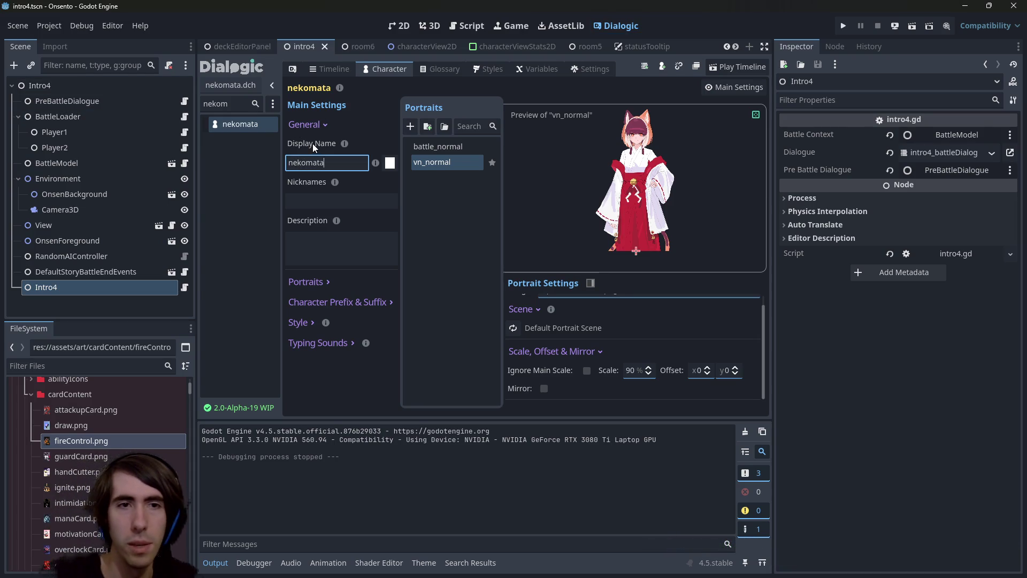
pyautogui.press('Home')
pyautogui.press('Delete')
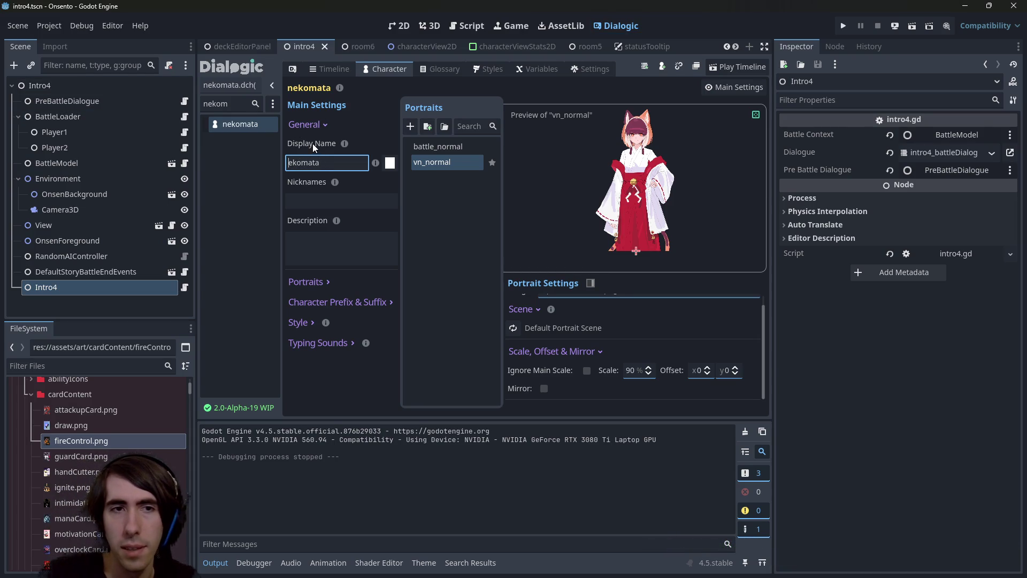
pyautogui.write('N')
pyautogui.hotkey('ctrl', 's')
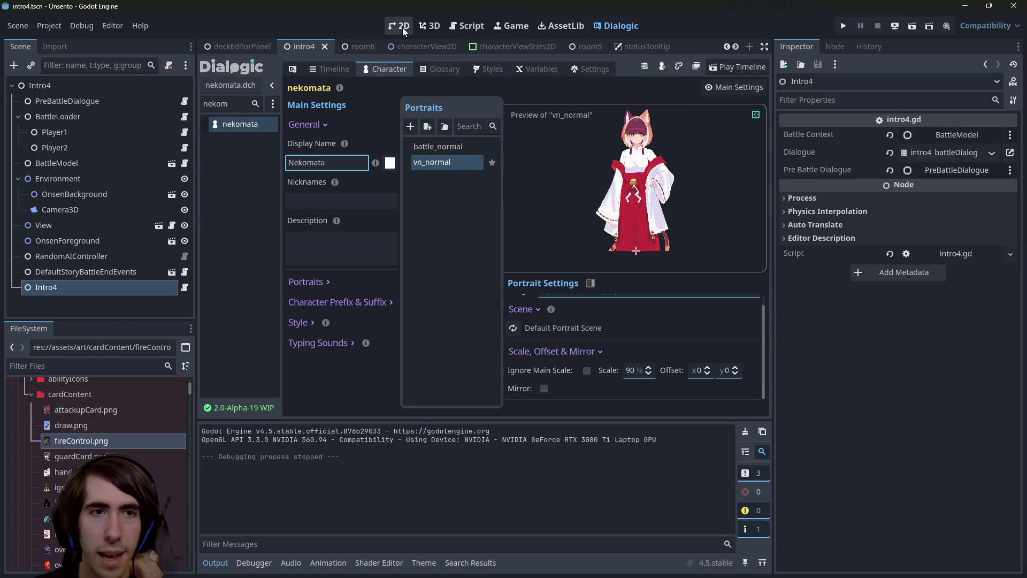
pyautogui.doubleClick(224, 104)
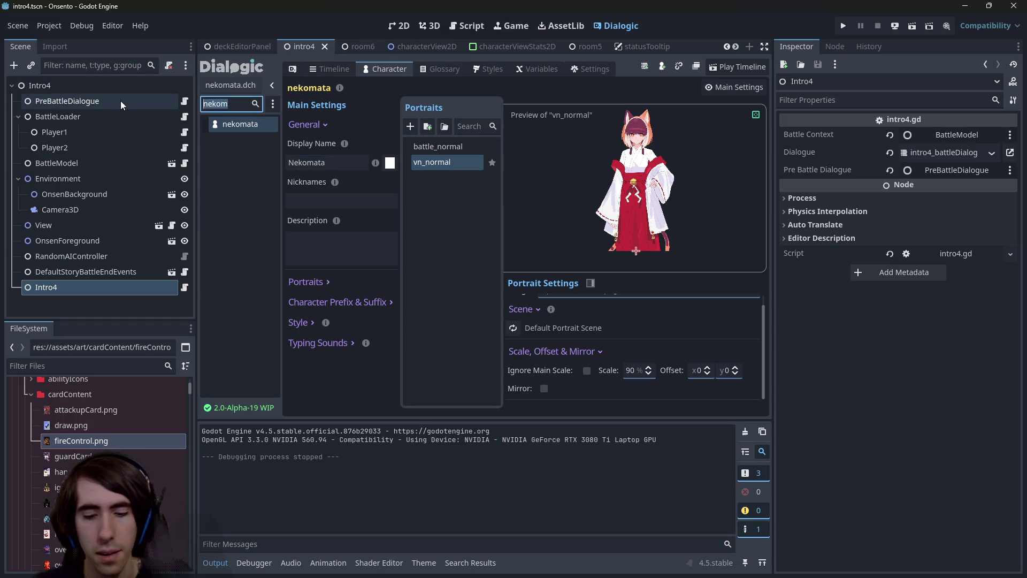
# Filter characters by 'bun', open bunnyChild, and replace 'child' with 'stranger' in its display name
pyautogui.write('bun')
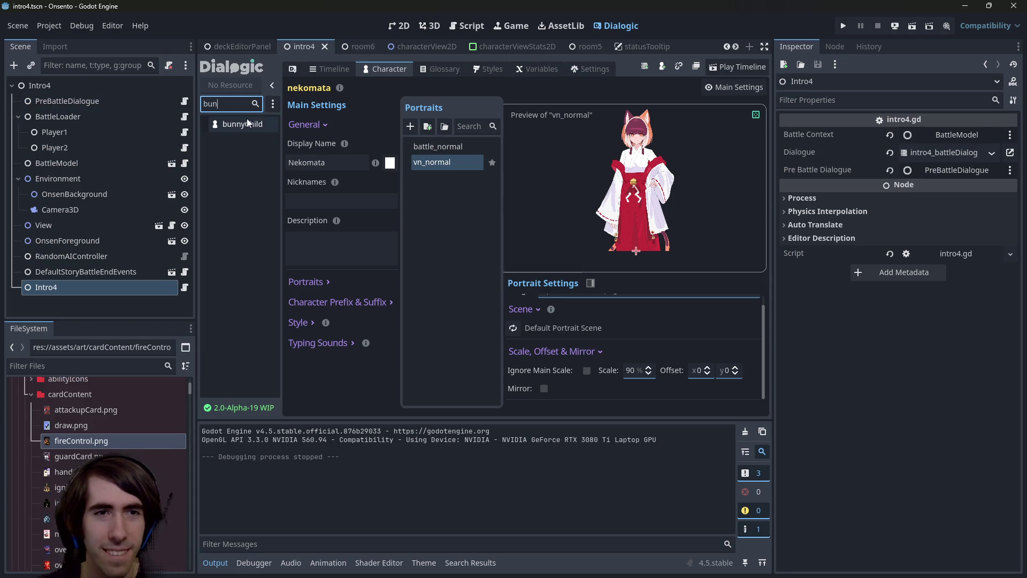
pyautogui.click(242, 125)
pyautogui.tripleClick(356, 169)
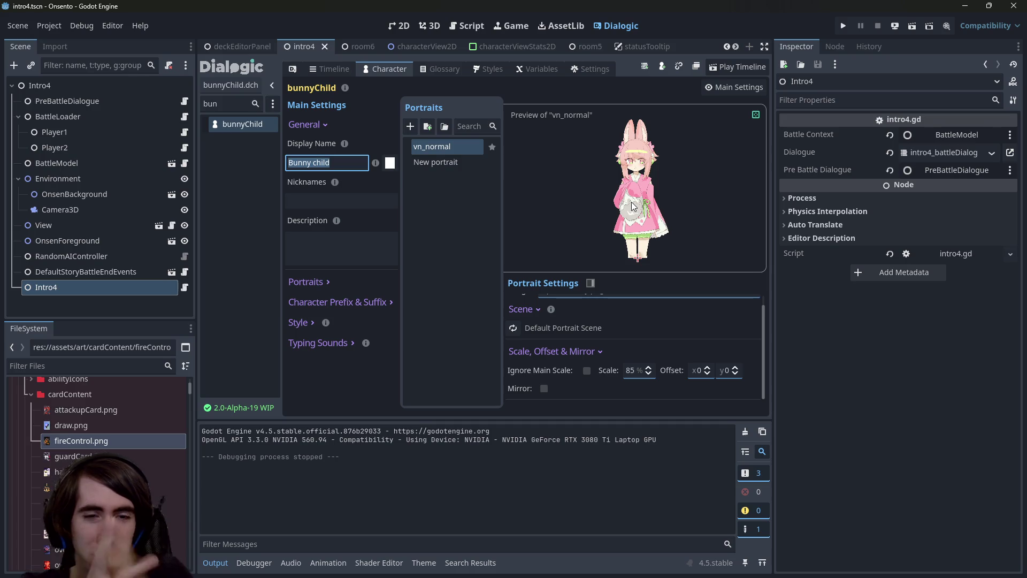
pyautogui.press('End')
pyautogui.hotkey('ctrl', 'BackSpace')
pyautogui.write('stranger')
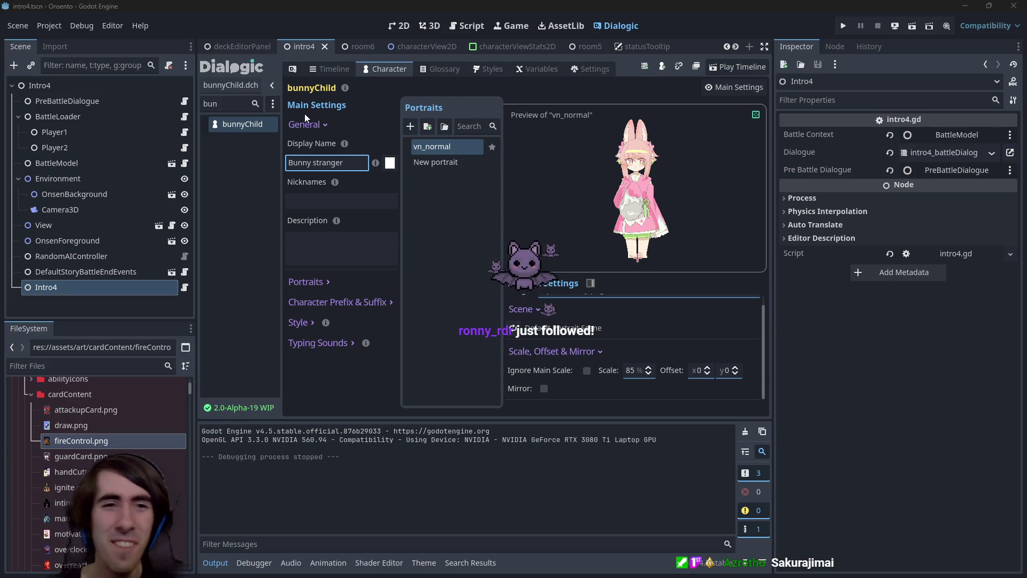
pyautogui.doubleClick(347, 162)
pyautogui.click(351, 161)
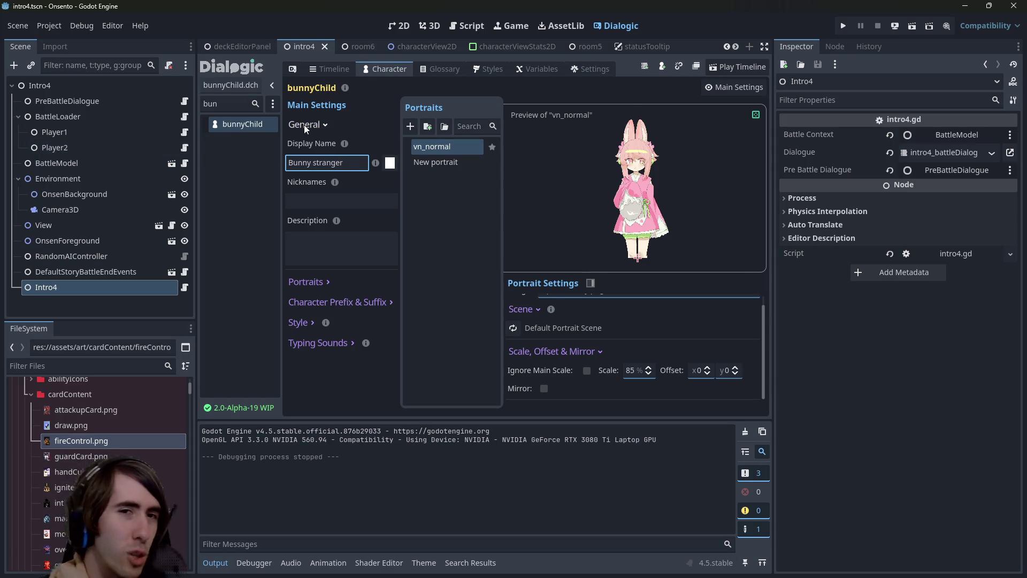
pyautogui.doubleClick(342, 162)
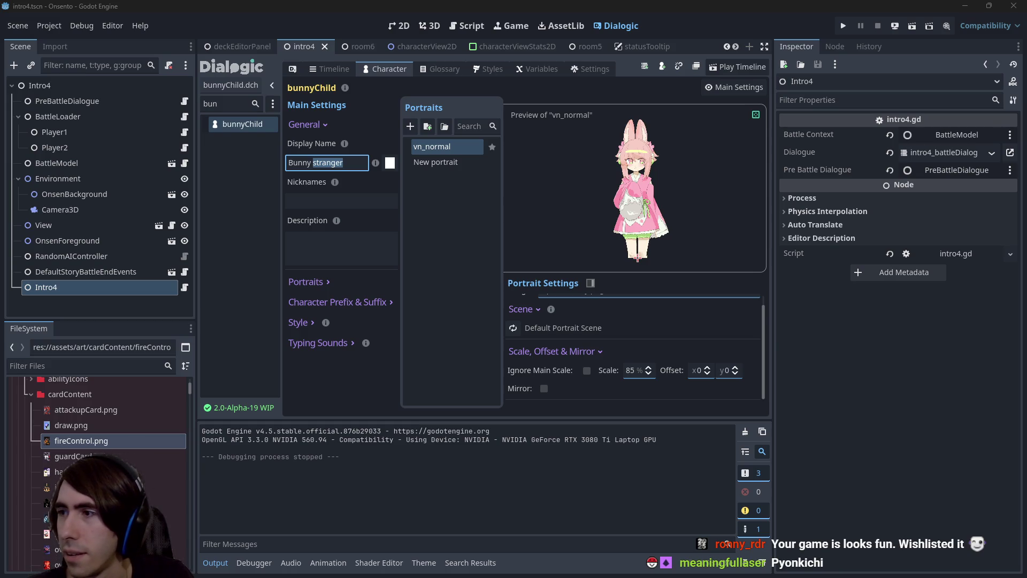
pyautogui.hotkey('alt', 'Tab')
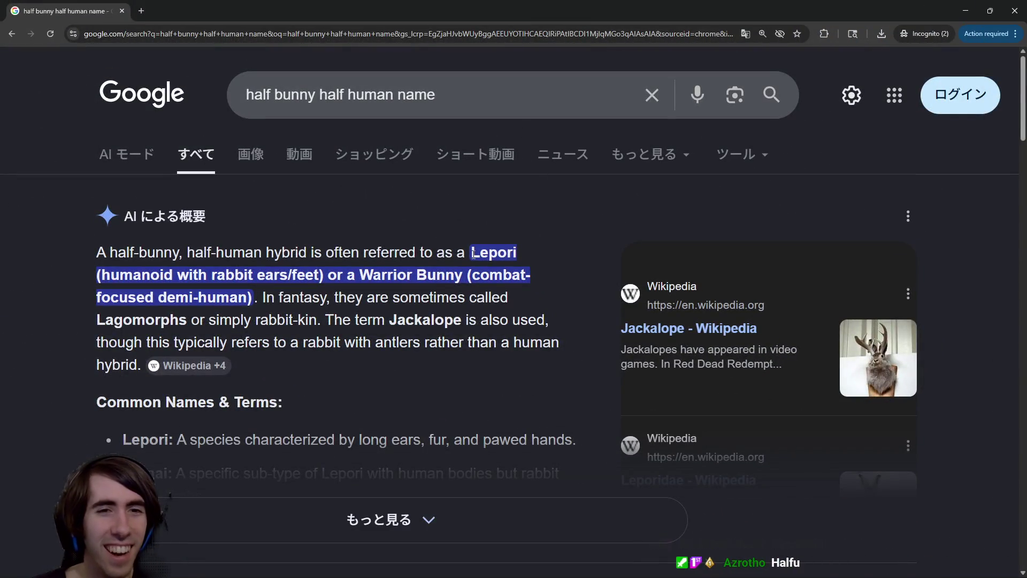
# Run a Google image search for the highlighted word 'Lepori'
pyautogui.rightClick(484, 258)
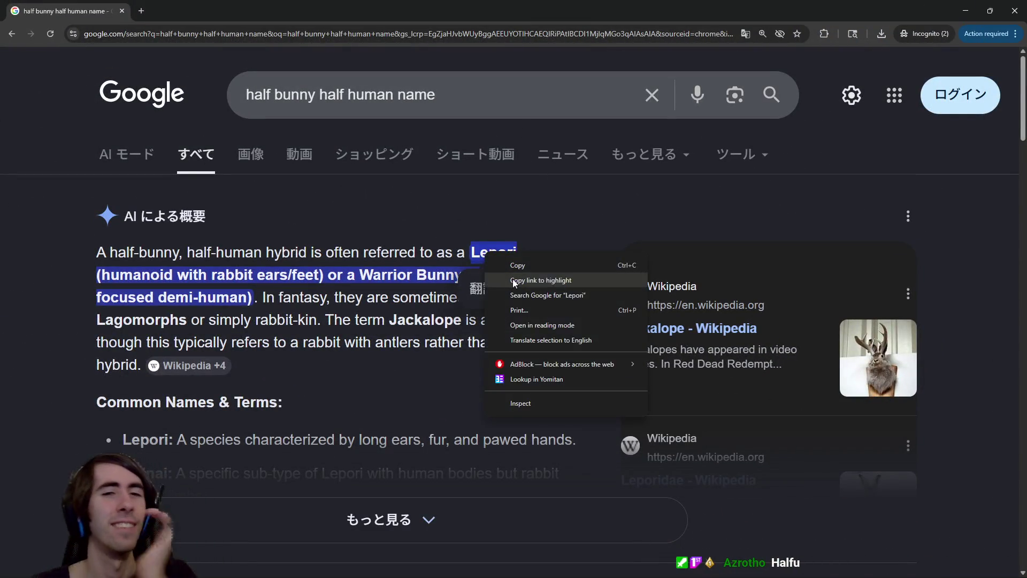
pyautogui.press('Escape')
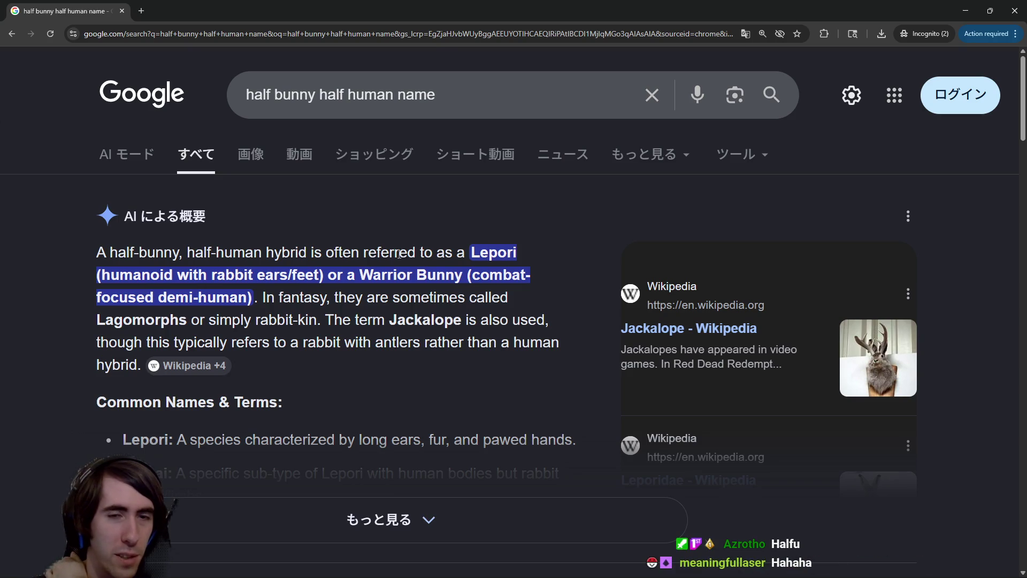
pyautogui.rightClick(493, 246)
pyautogui.click(554, 289)
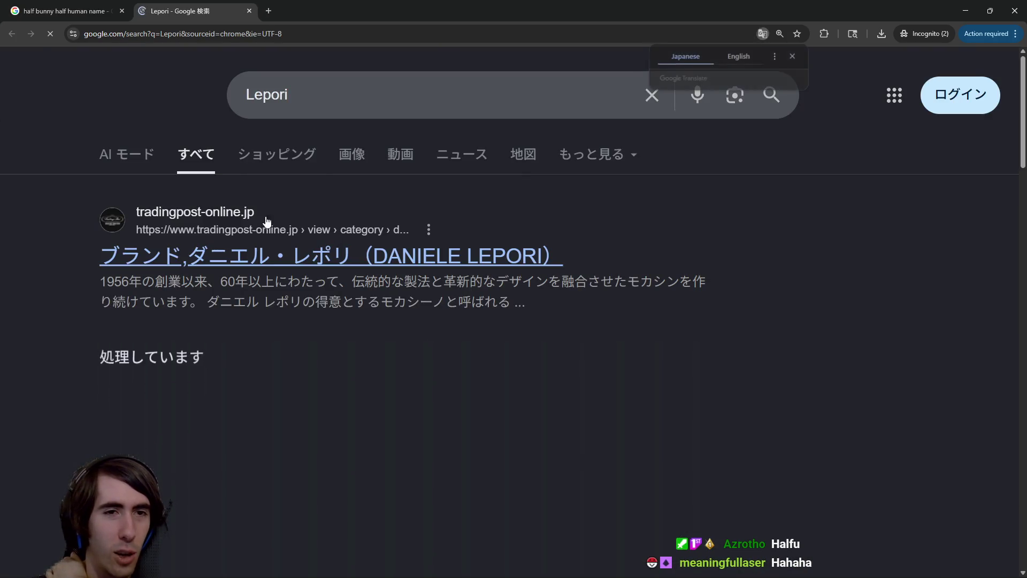
pyautogui.click(357, 155)
pyautogui.scroll(-2, 382, 278)
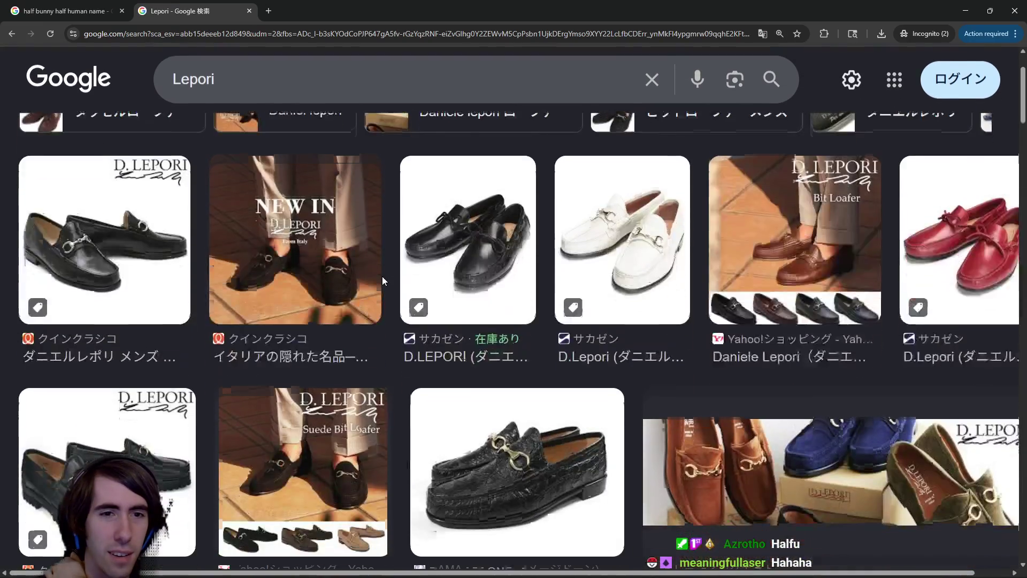
pyautogui.scroll(2, 382, 278)
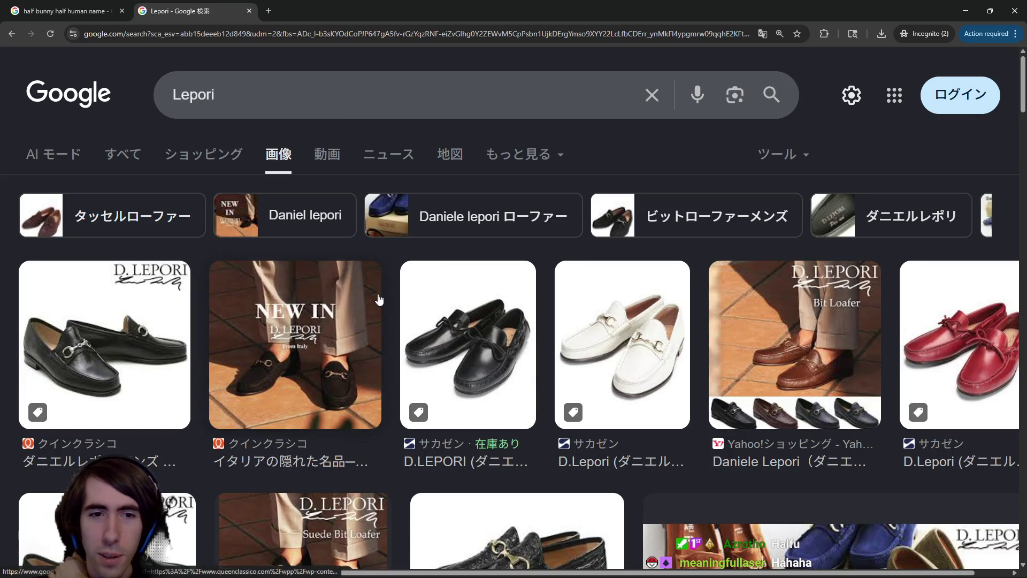
pyautogui.scroll(-5, 381, 398)
pyautogui.scroll(-6, 380, 399)
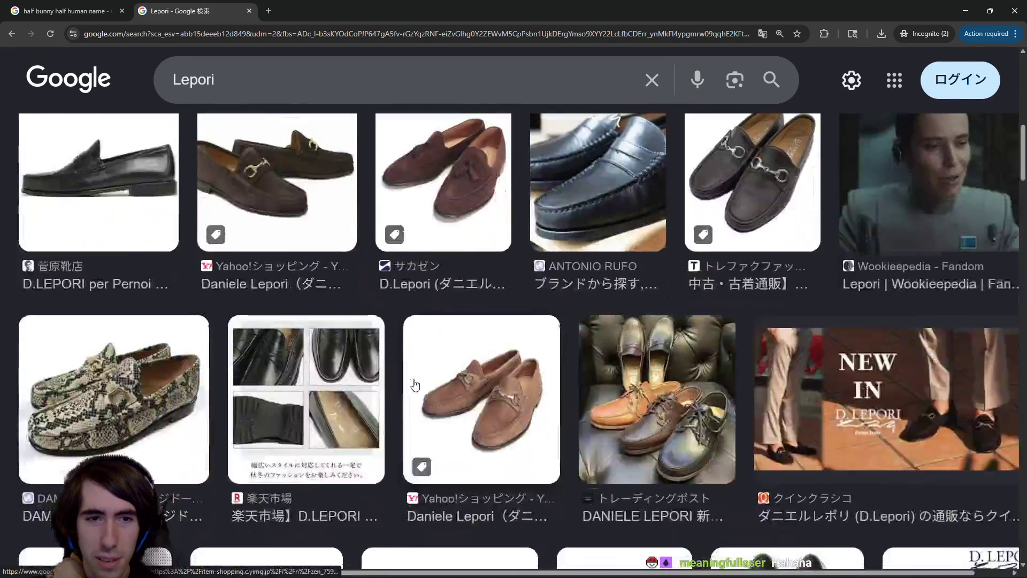
# Refine the image search to 'Lepori game', then to 'Lepori dnd'
pyautogui.click(292, 80)
pyautogui.write('game')
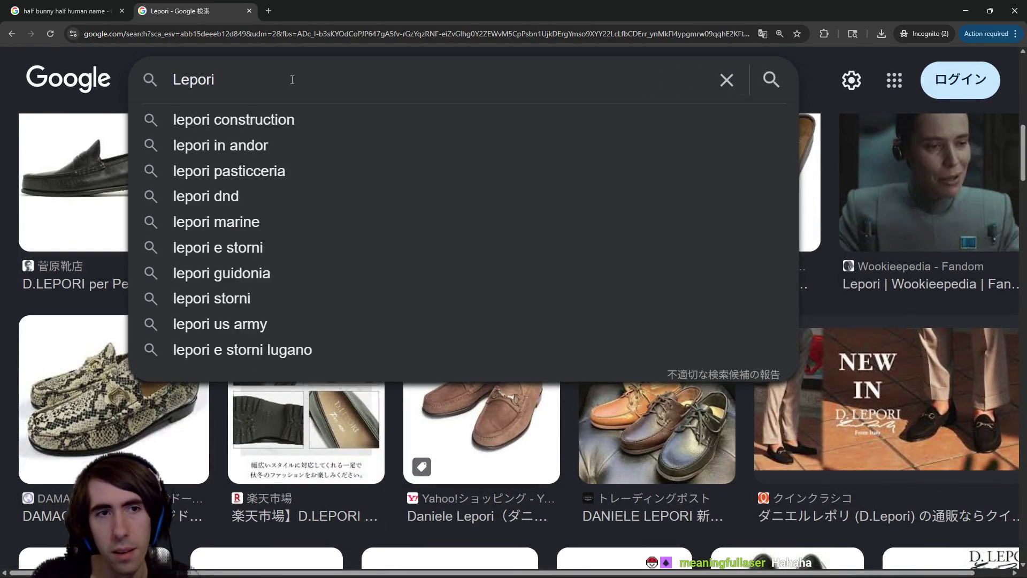
pyautogui.press('Return')
pyautogui.scroll(-6, 308, 313)
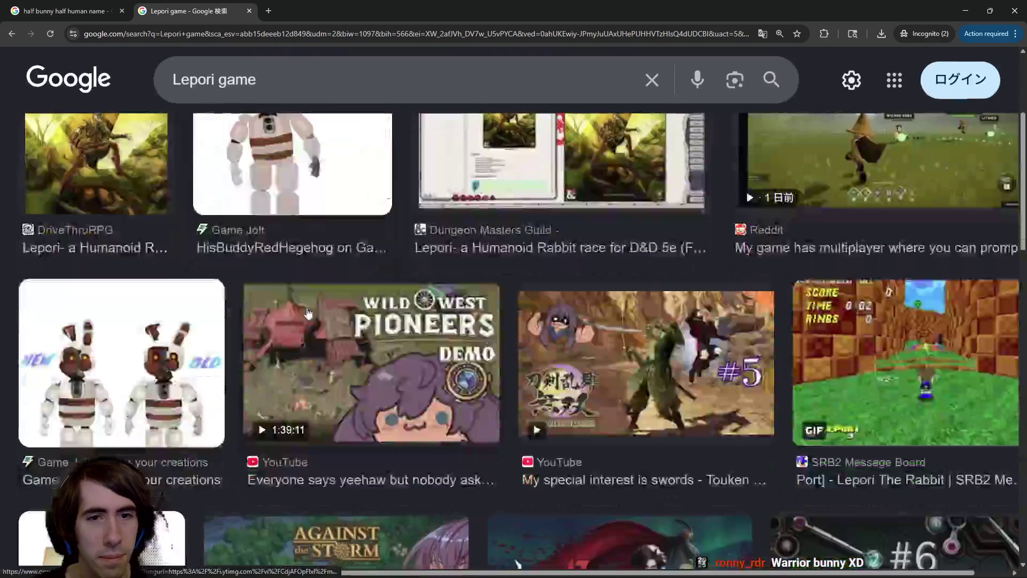
pyautogui.scroll(-7, 321, 268)
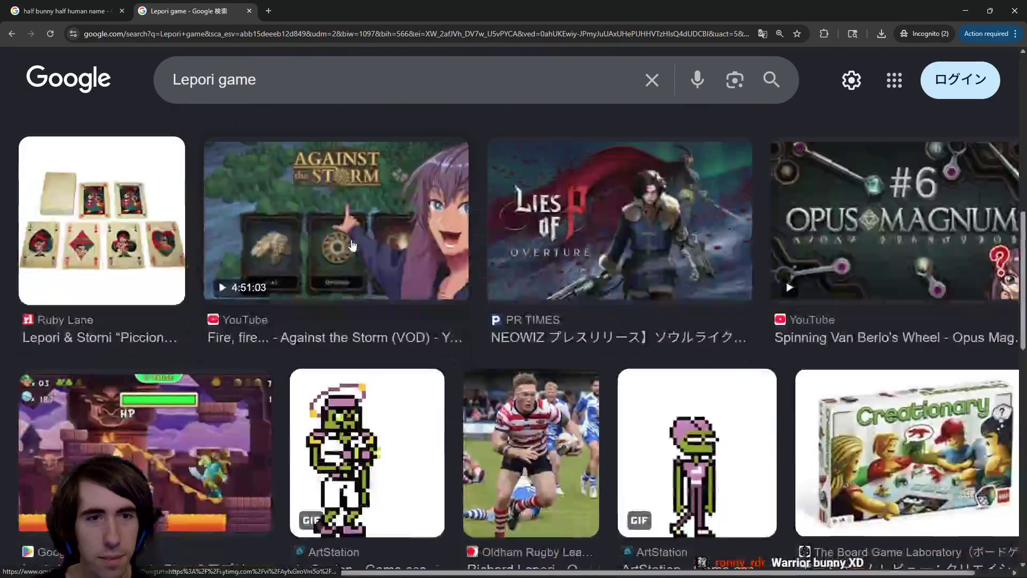
pyautogui.click(301, 89)
pyautogui.press('BackSpace')
pyautogui.press('BackSpace')
pyautogui.press('BackSpace')
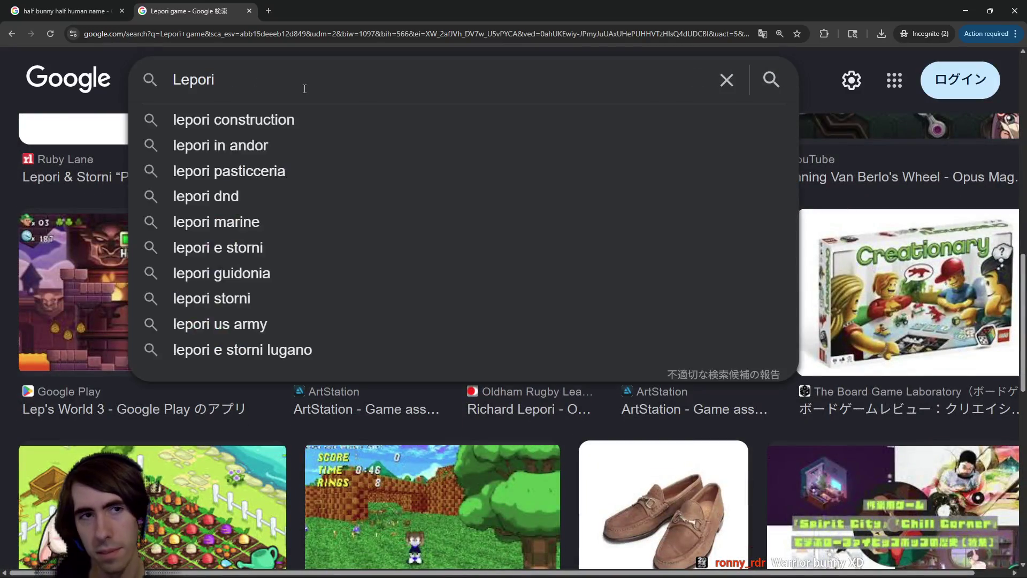
pyautogui.write(' dnd')
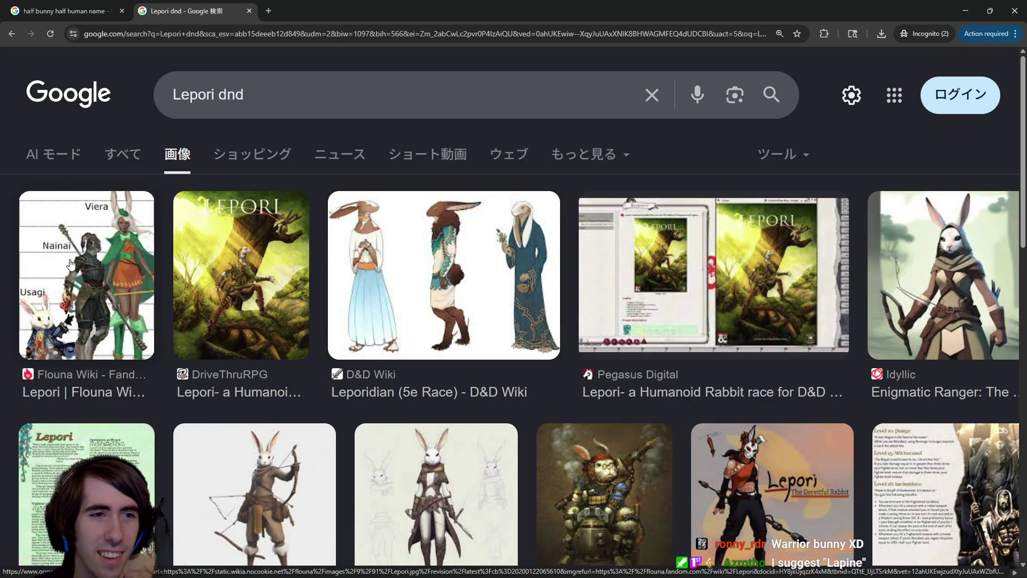
# Open the Flouna Wiki Lepori image result as a page in a new tab
pyautogui.click(89, 247)
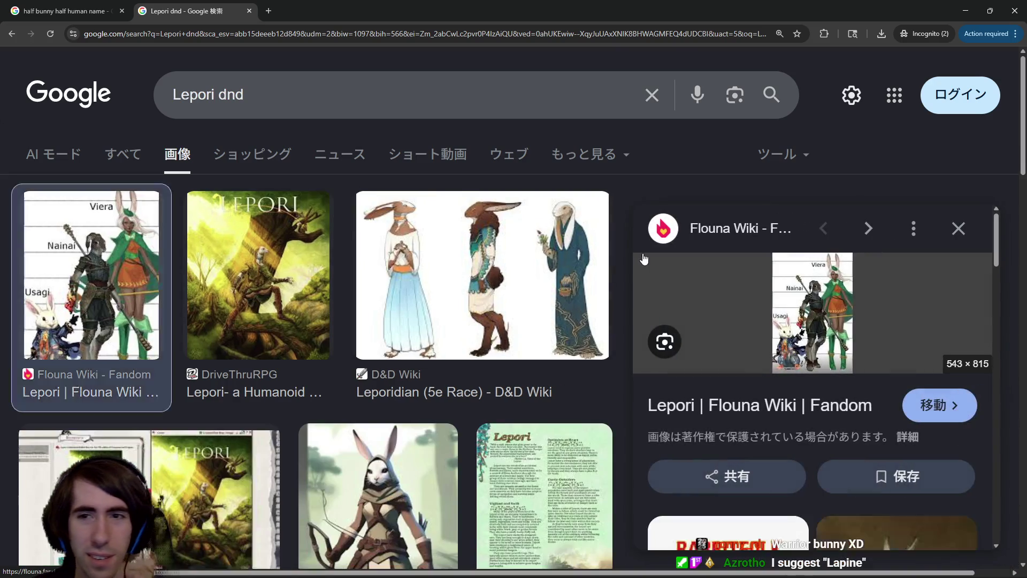
pyautogui.click(798, 298)
pyautogui.click(336, 15)
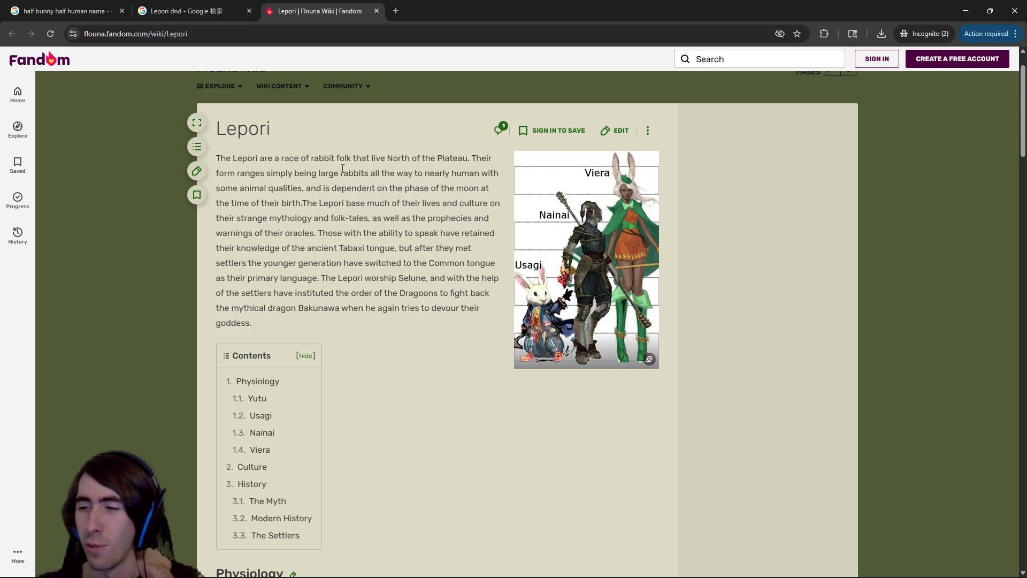
# Scroll through the Flouna Wiki Lepori article's intro and contents on the rabbit-folk varieties
pyautogui.scroll(-2, 275, 210)
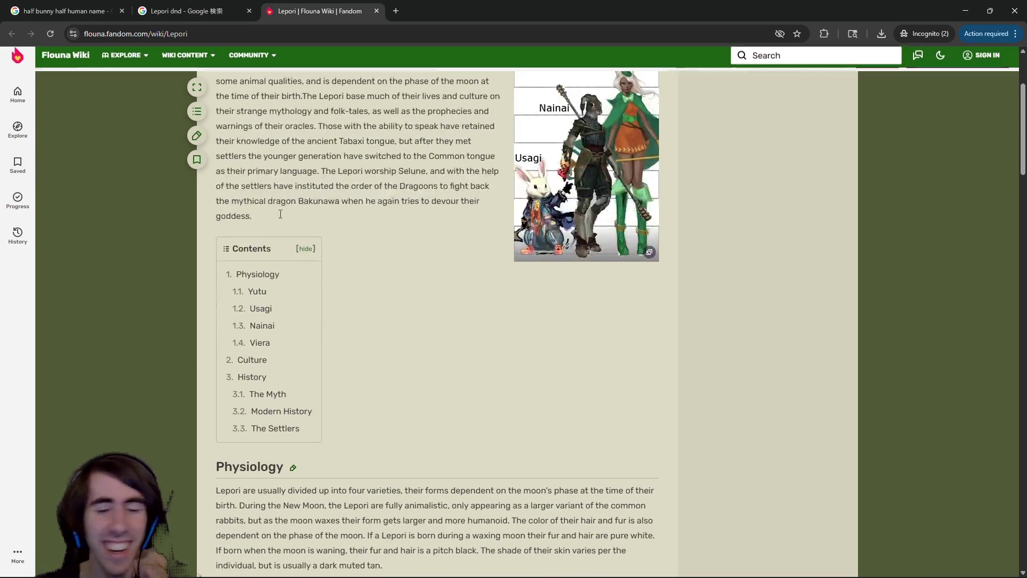
pyautogui.scroll(1, 286, 206)
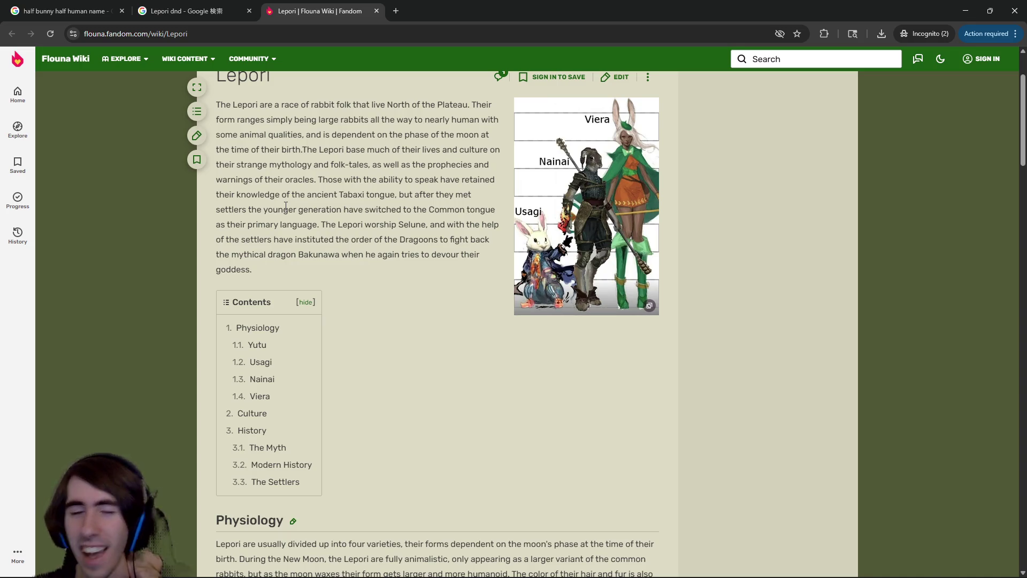
pyautogui.scroll(-6, 284, 203)
pyautogui.scroll(5, 270, 268)
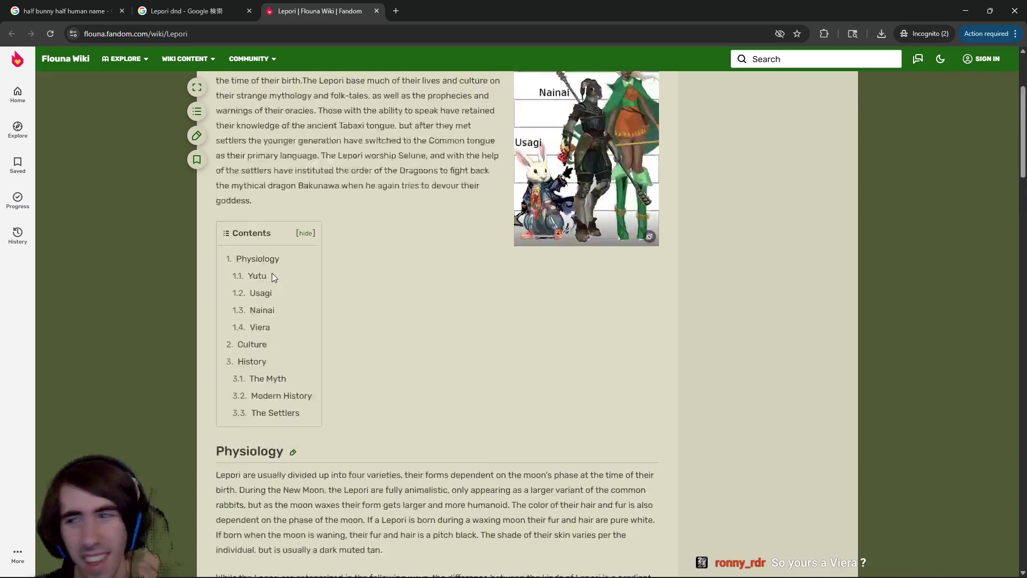
pyautogui.scroll(-1, 272, 275)
pyautogui.scroll(1, 273, 277)
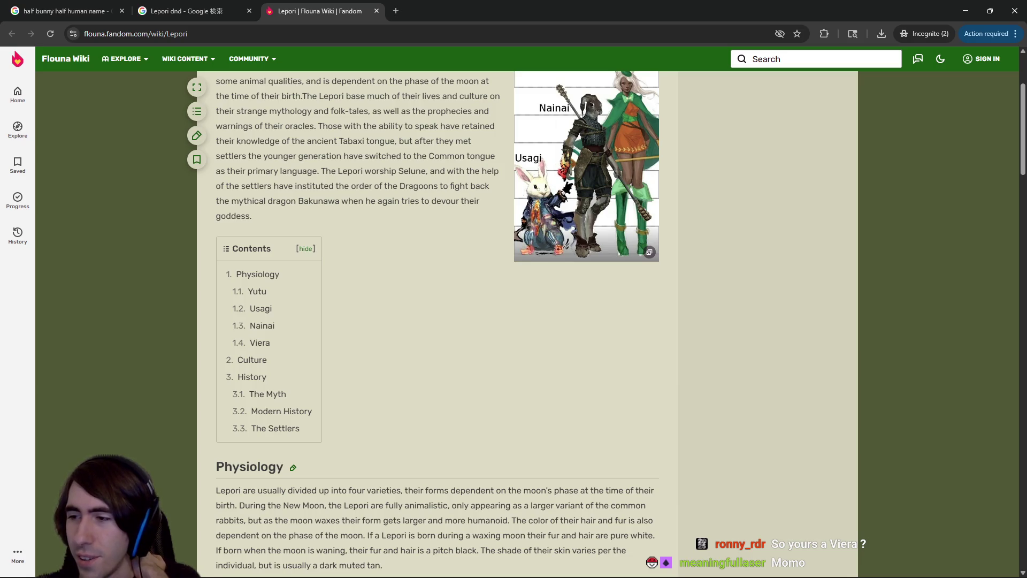
pyautogui.scroll(2, 721, 307)
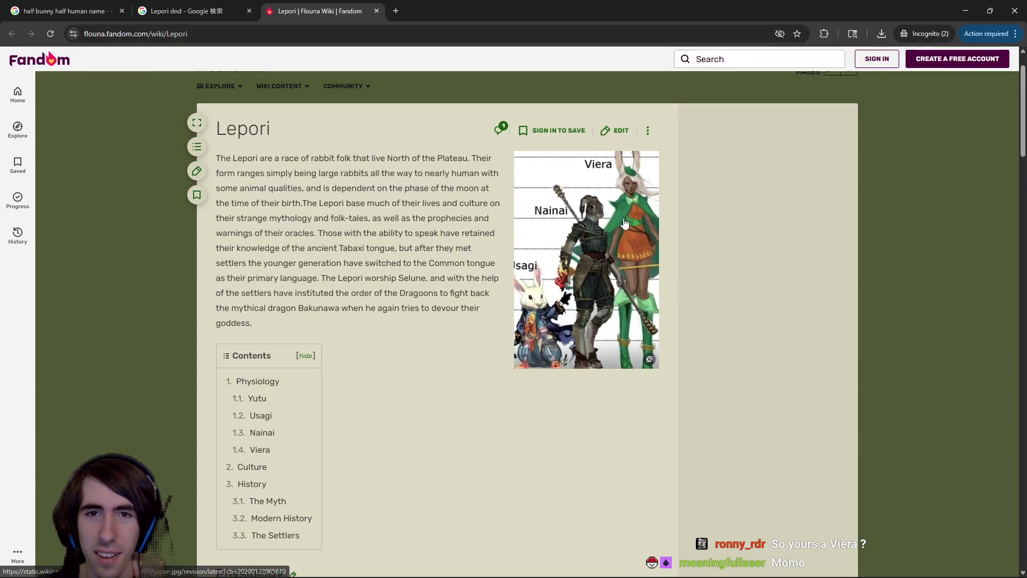
pyautogui.scroll(-1, 393, 271)
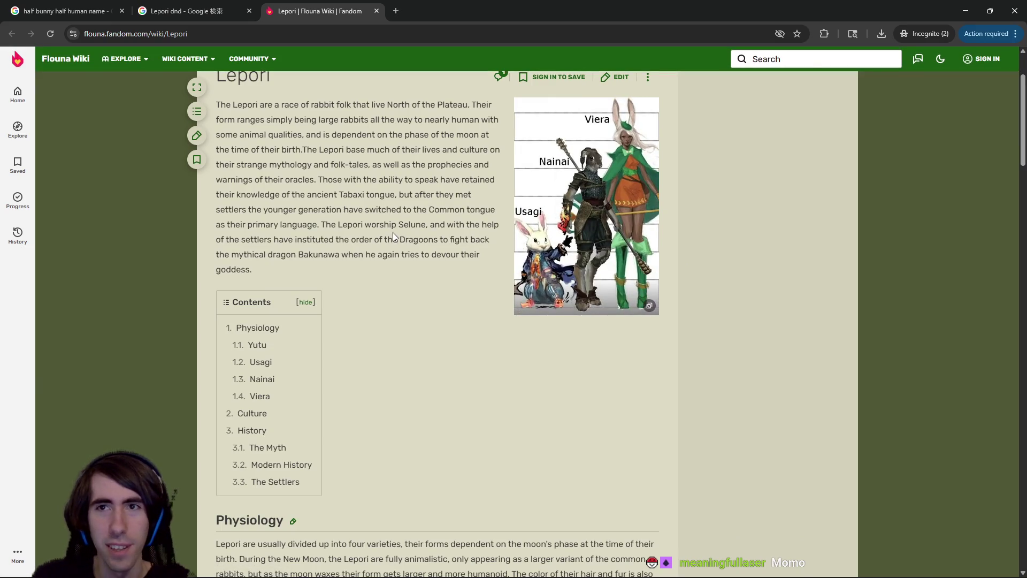
# Find 'viera' on the page and jump to the Viera section to read it
pyautogui.hotkey('ctrl', 'f')
pyautogui.write('viena')
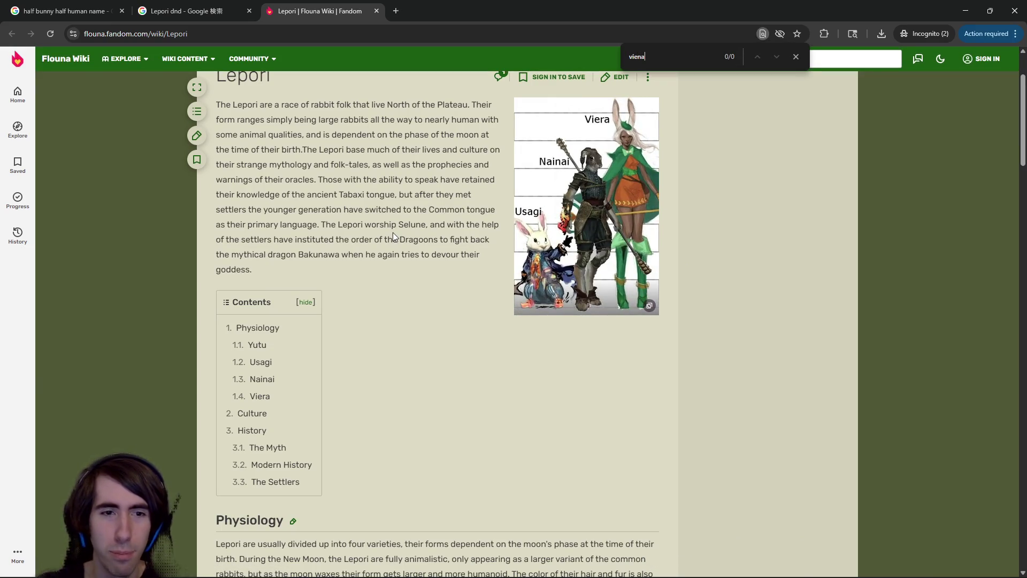
pyautogui.press('BackSpace')
pyautogui.press('BackSpace')
pyautogui.write('ra')
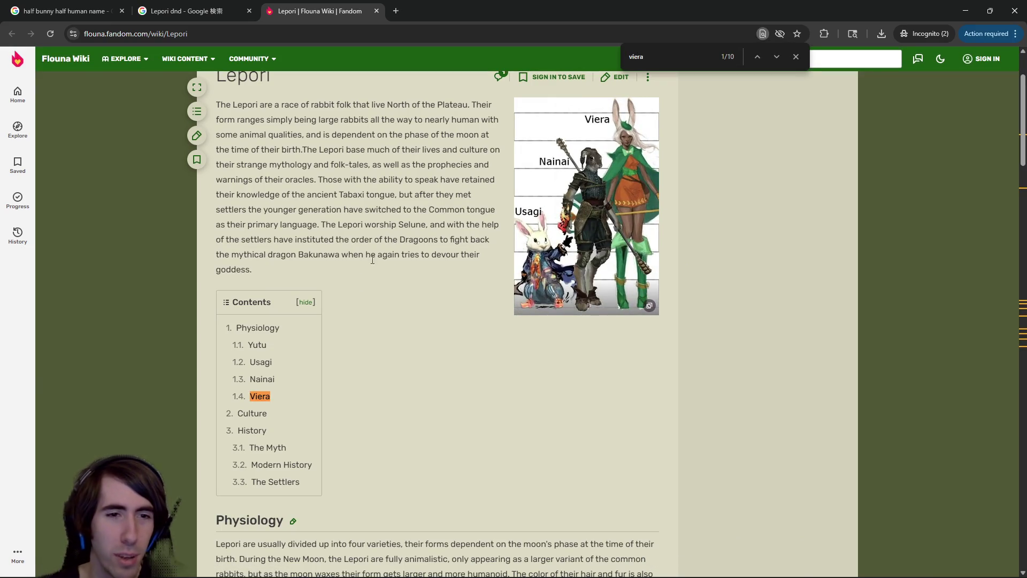
pyautogui.click(260, 396)
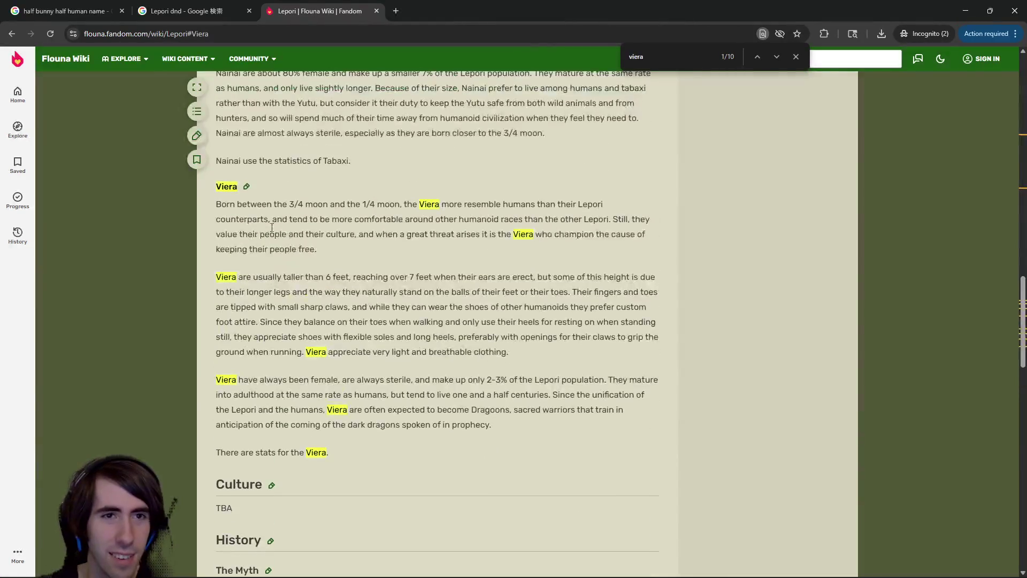
pyautogui.moveTo(267, 205)
pyautogui.mouseDown()
pyautogui.moveTo(446, 196)
pyautogui.moveTo(585, 205)
pyautogui.moveTo(543, 217)
pyautogui.mouseUp()
pyautogui.click(445, 196)
pyautogui.click(542, 215)
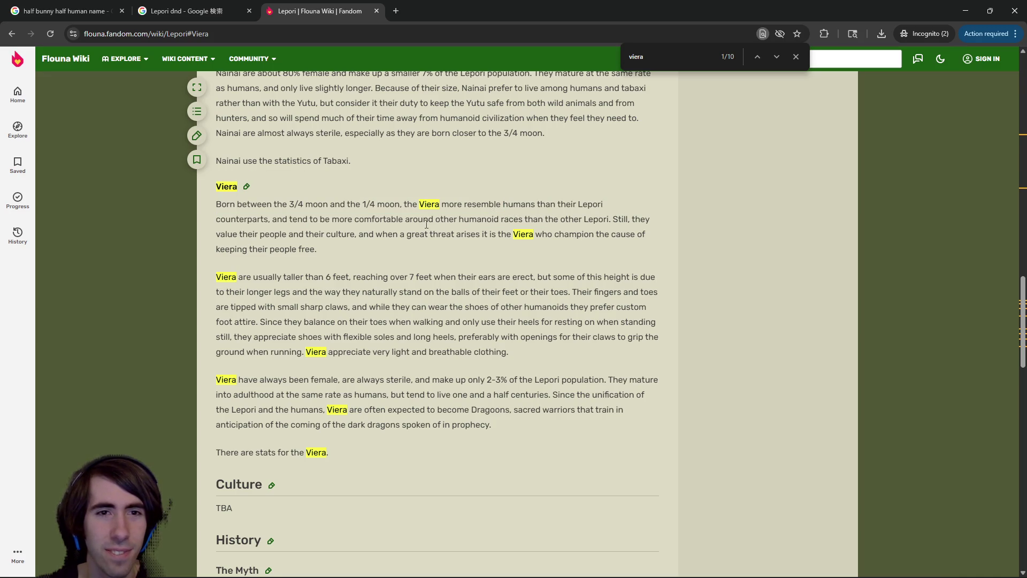
pyautogui.moveTo(323, 219); pyautogui.dragTo(400, 249)
pyautogui.click(400, 249)
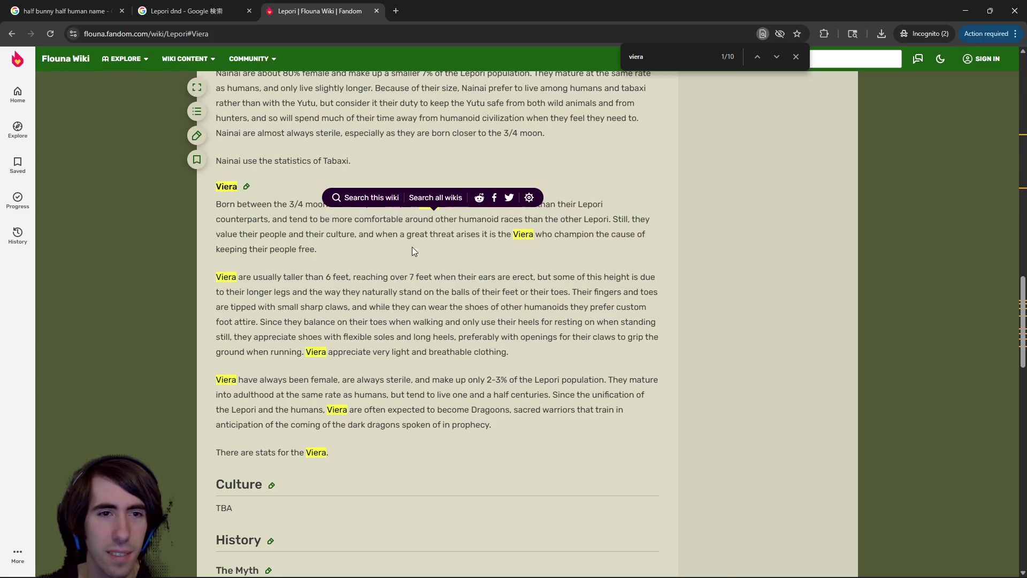
pyautogui.scroll(4, 400, 249)
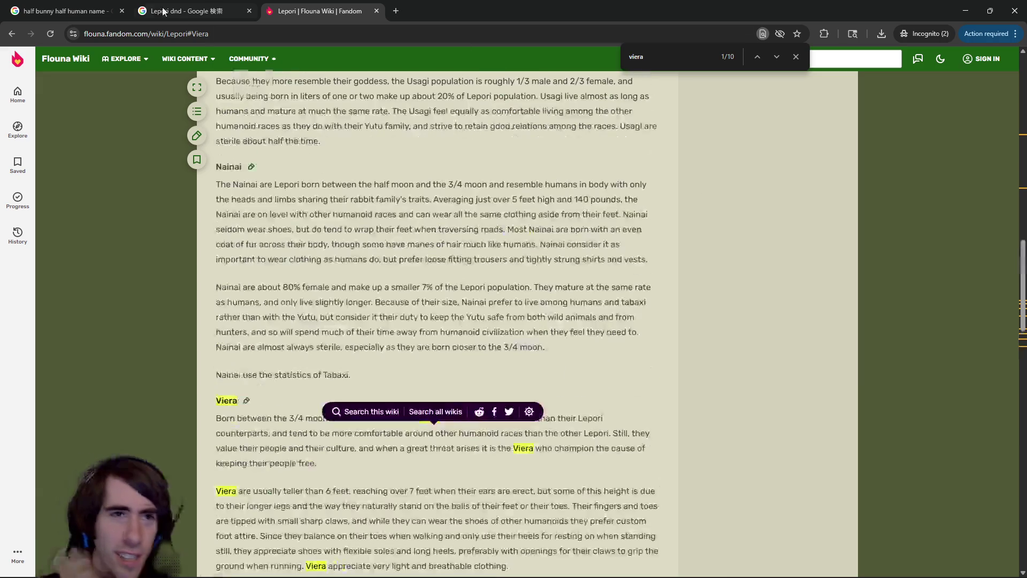
# Glance back at the Lepori dnd image results, then reread the 'rabbit folk' description
pyautogui.click(216, 7)
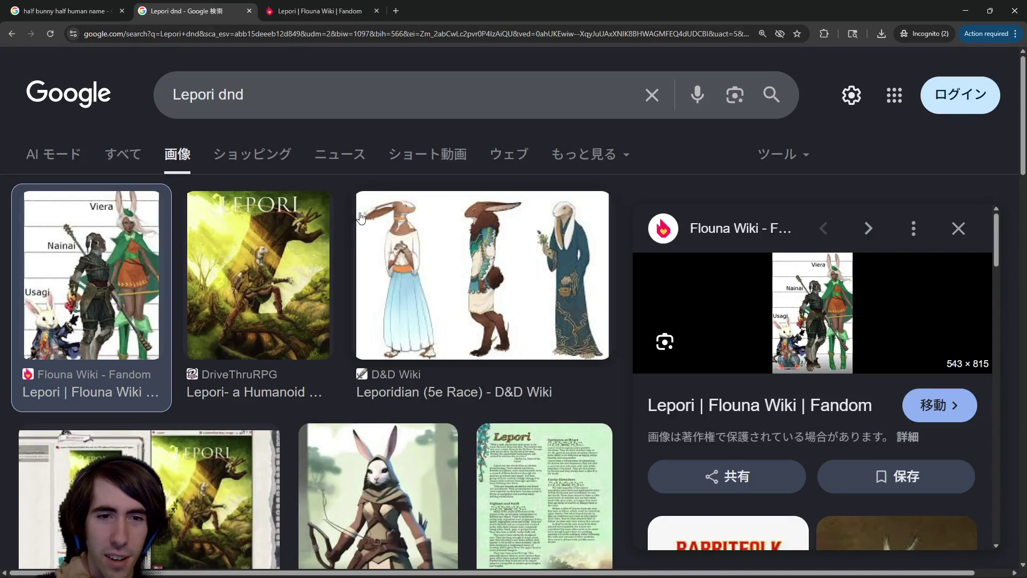
pyautogui.scroll(-4, 679, 364)
pyautogui.scroll(4, 679, 364)
pyautogui.hotkey('ctrl', 'Tab')
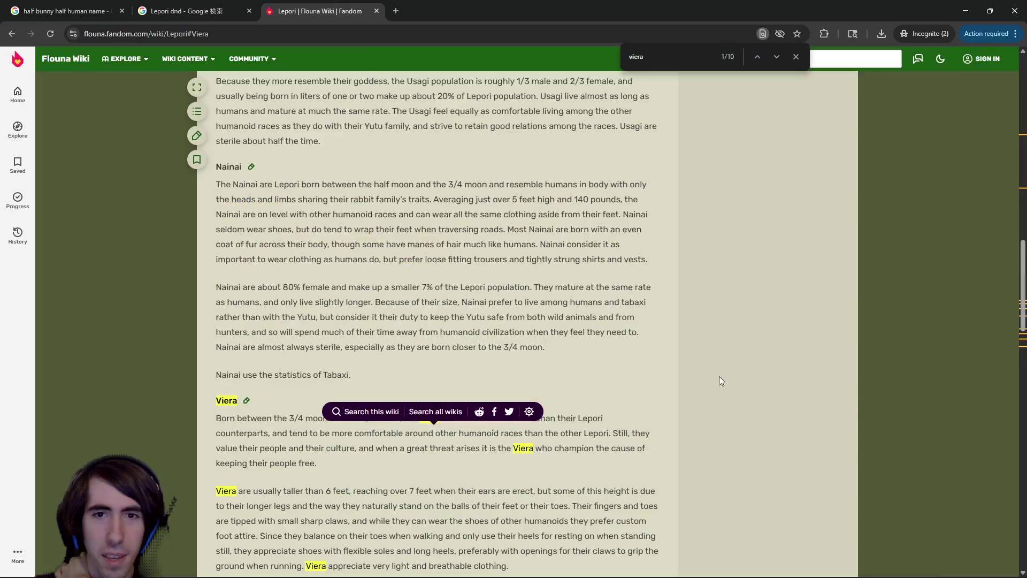
pyautogui.scroll(10, 690, 261)
pyautogui.scroll(-1, 467, 474)
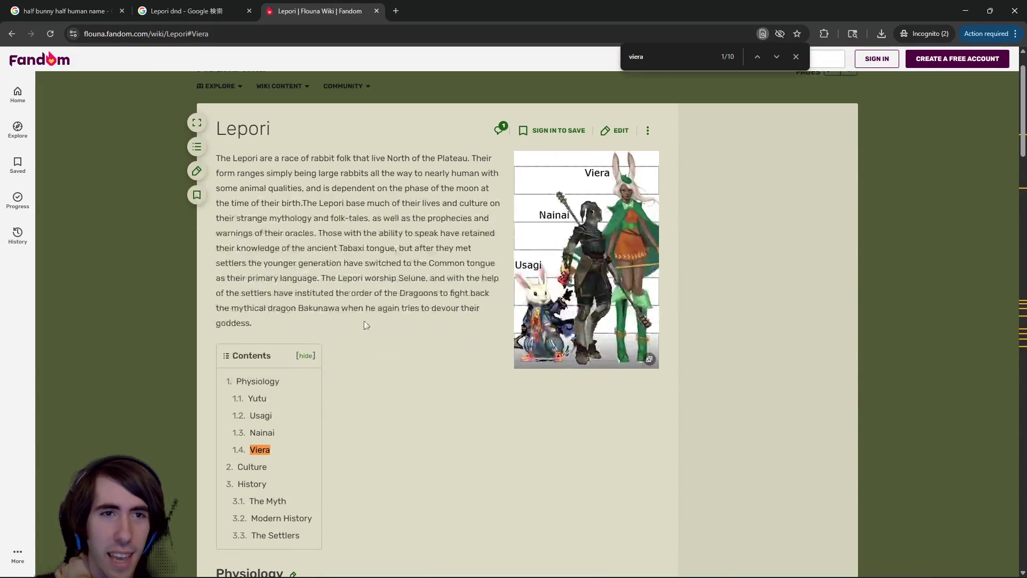
pyautogui.moveTo(311, 159); pyautogui.dragTo(352, 161)
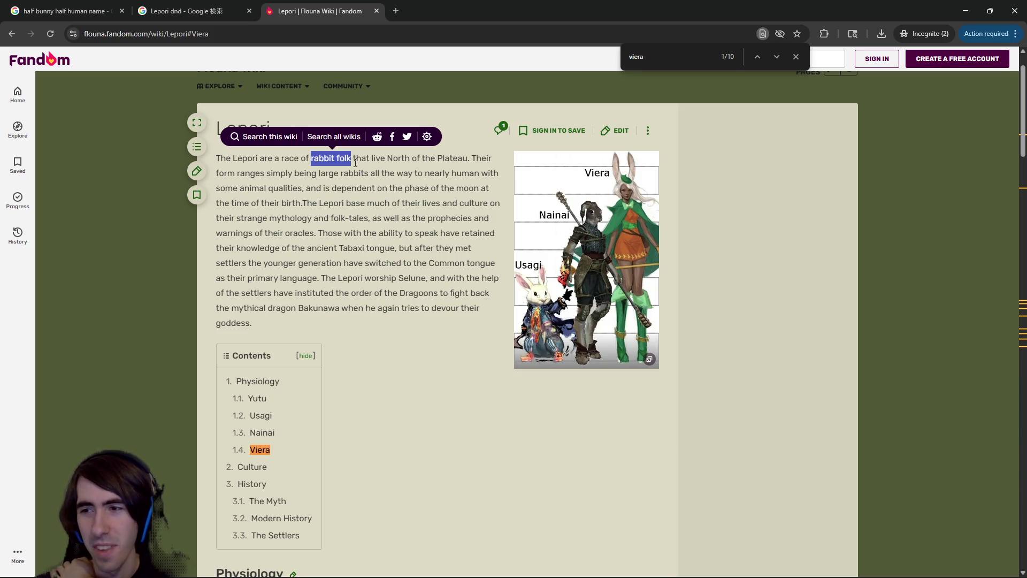
pyautogui.click(355, 163)
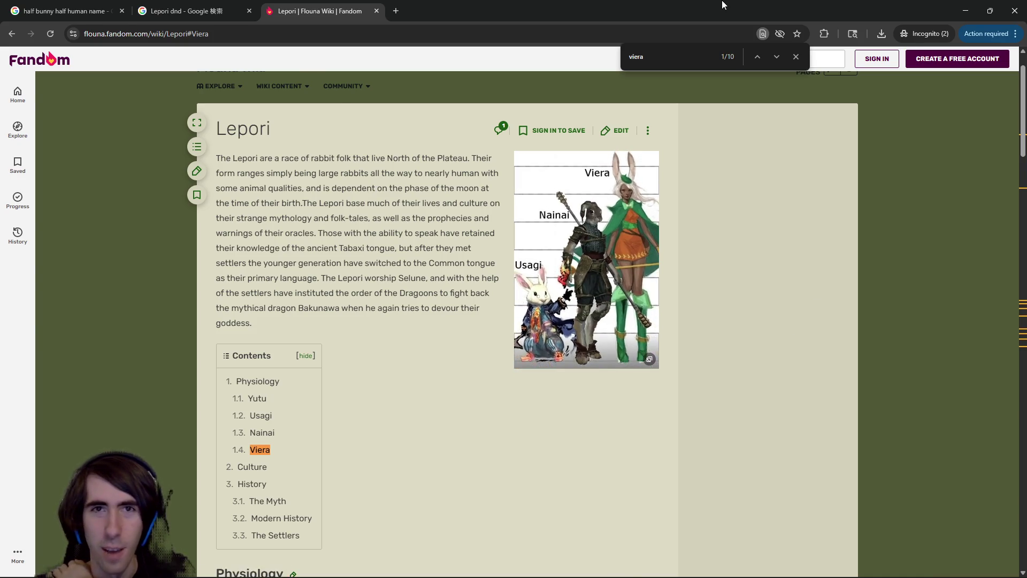
pyautogui.hotkey('alt', 'Tab')
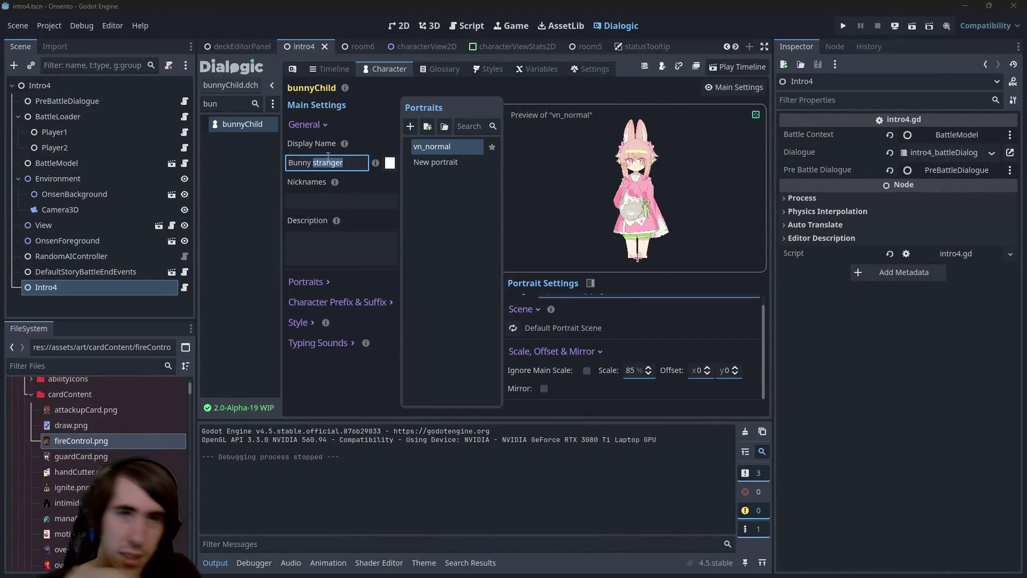
# Change bunnyChild's display name to 'Rabbit Folk' and save the character
pyautogui.click(330, 162)
pyautogui.hotkey('ctrl', 'a')
pyautogui.write('Rabbit Folk')
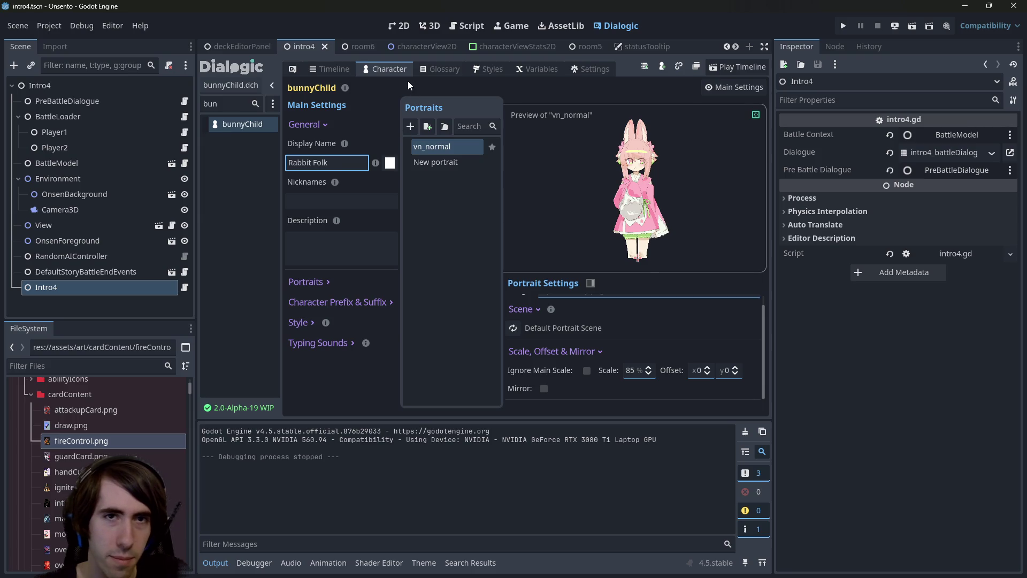
pyautogui.hotkey('ctrl', 's')
pyautogui.click(230, 179)
pyautogui.hotkey('ctrl', 's')
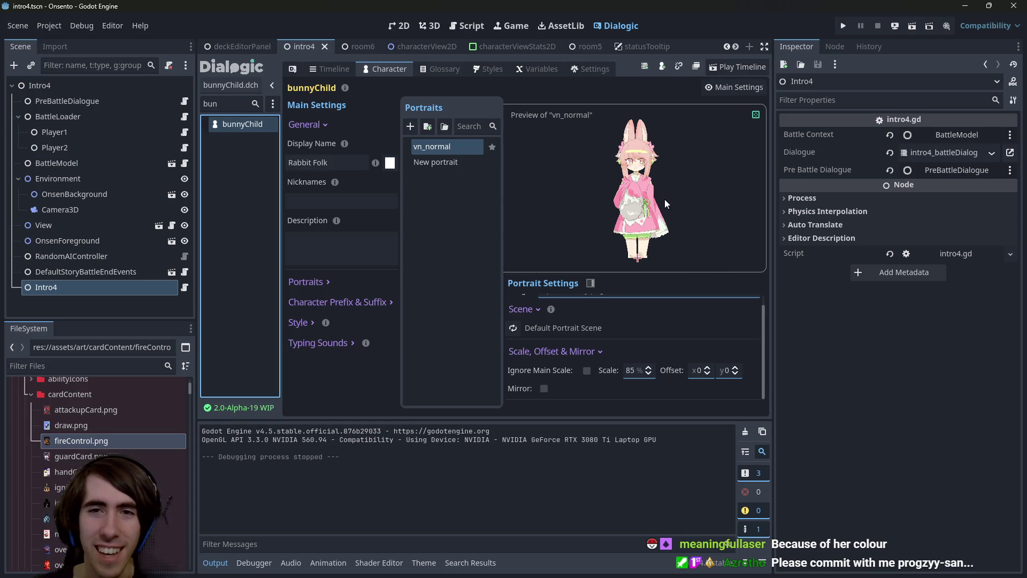
# Enlarge the vn_normal portrait preview, then inspect the attackupCard.png texture
pyautogui.moveTo(649, 272)
pyautogui.mouseDown()
pyautogui.moveTo(633, 380)
pyautogui.moveTo(633, 275)
pyautogui.moveTo(633, 294)
pyautogui.mouseUp()
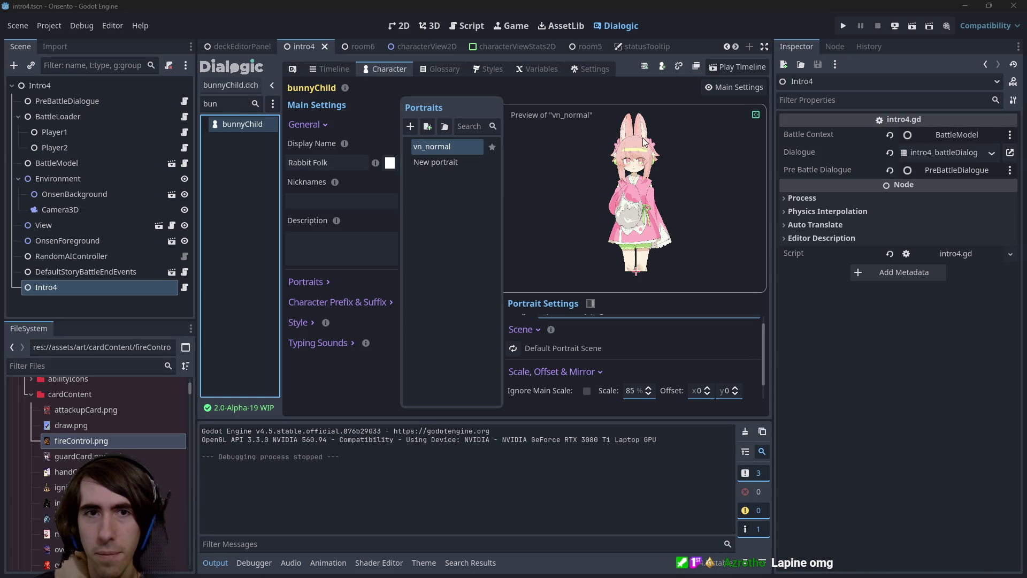
pyautogui.click(87, 410)
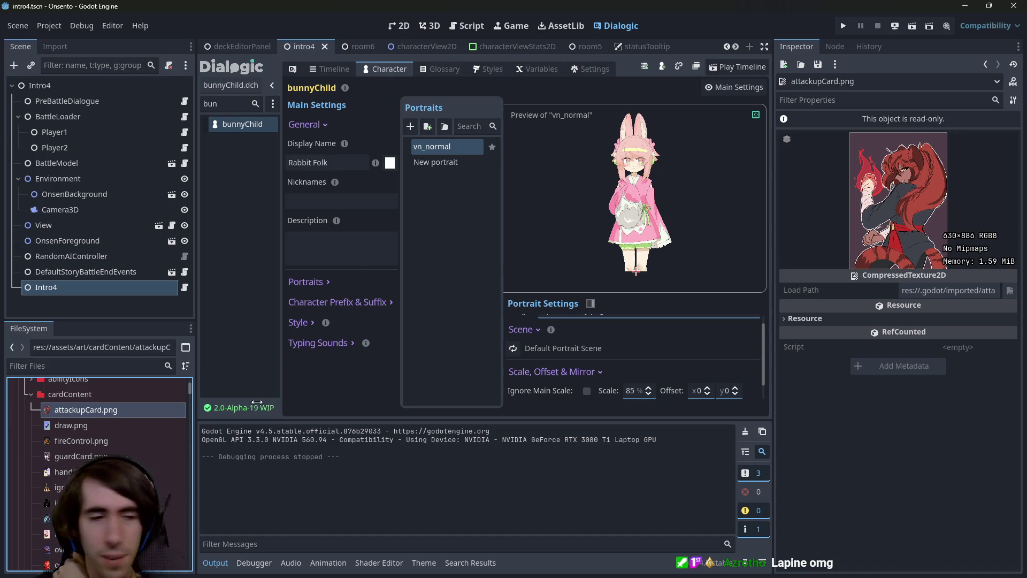
# Filter the Dialogic character list for 'neko' and open nekomata's portraits
pyautogui.doubleClick(228, 103)
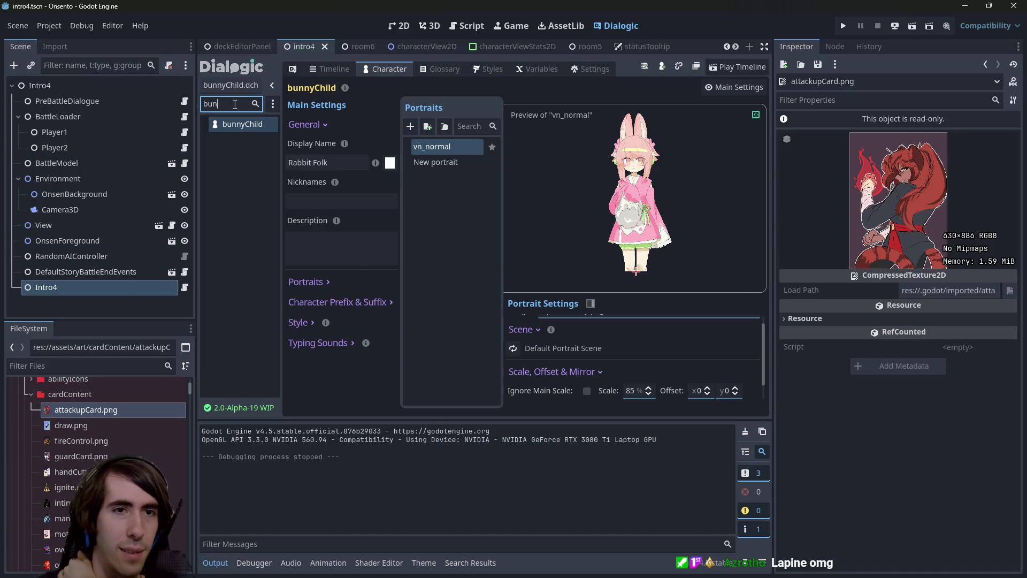
pyautogui.write('neko')
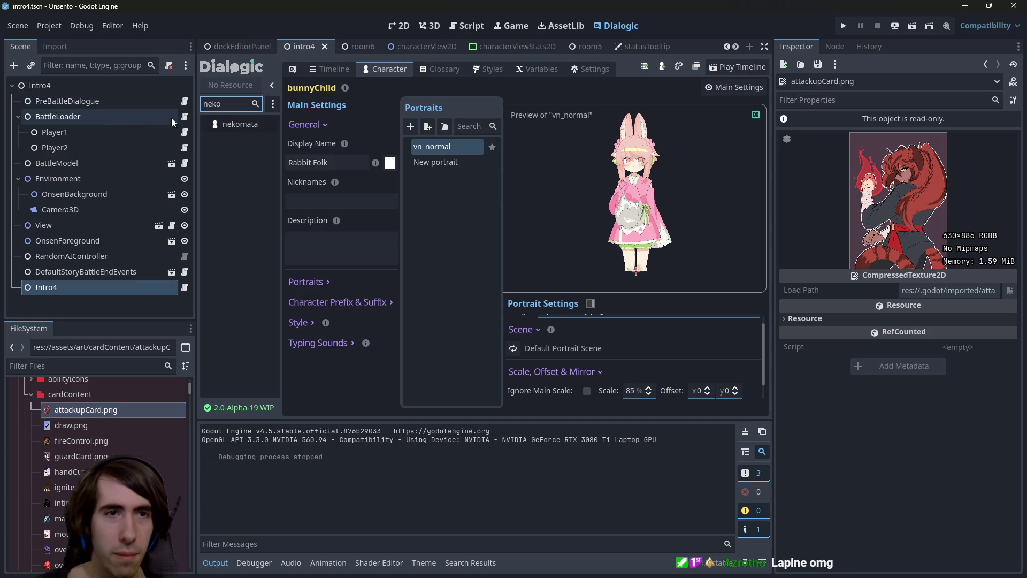
pyautogui.click(216, 125)
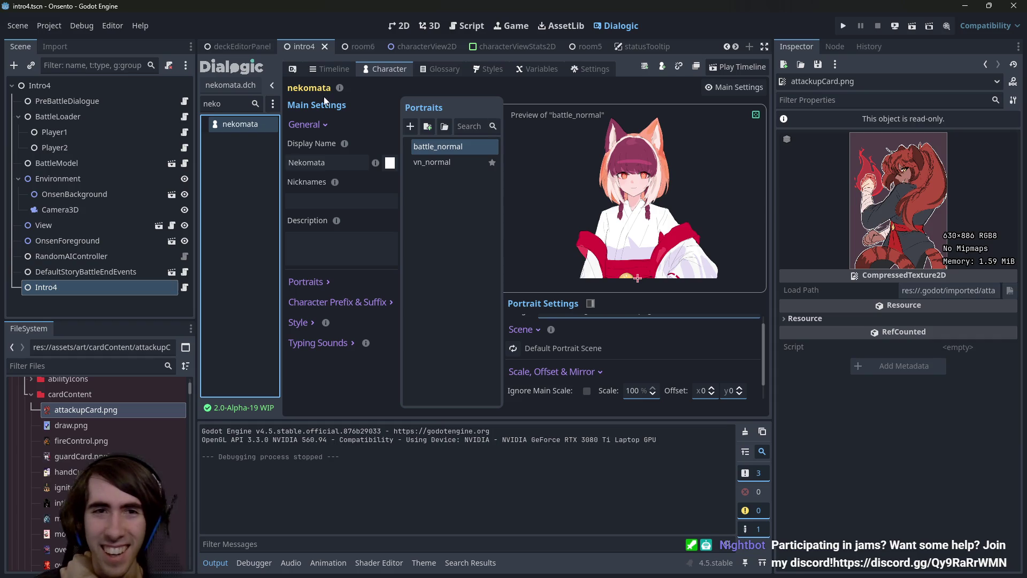
# Filter back to 'bun', reopen bunnyChild, and show the intro4 scene in 2D
pyautogui.doubleClick(244, 105)
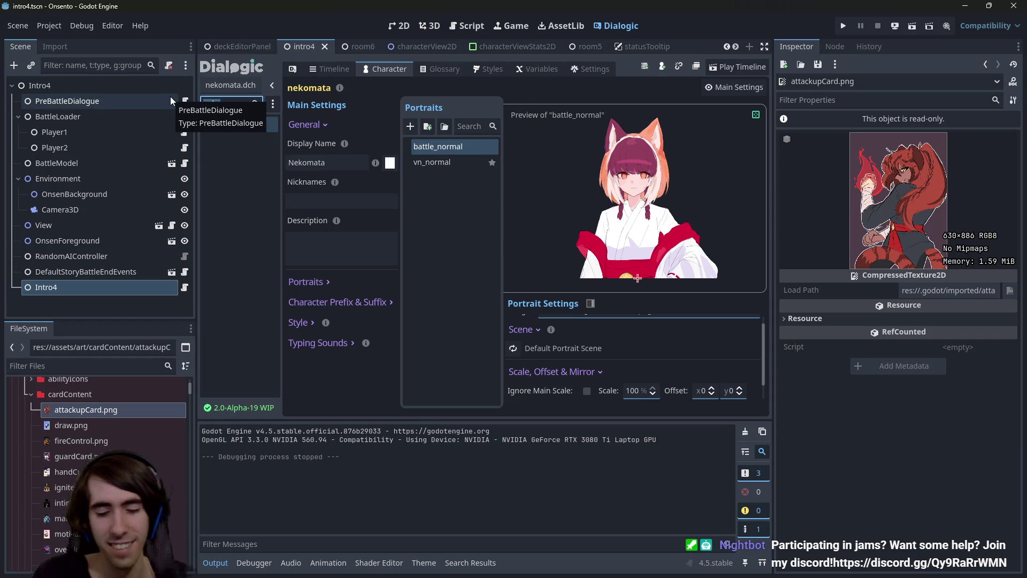
pyautogui.write('bun')
pyautogui.click(243, 129)
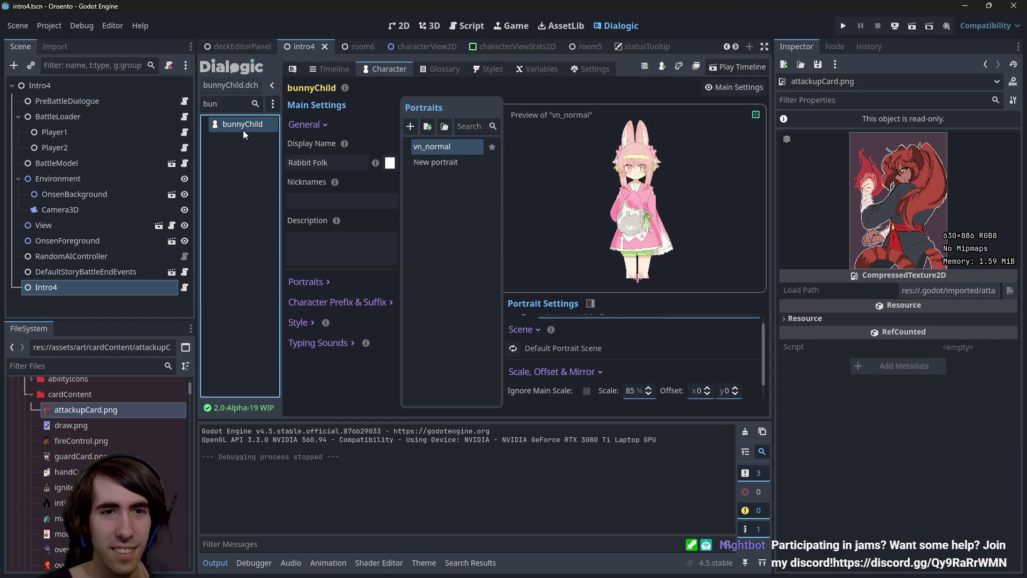
pyautogui.click(398, 25)
pyautogui.hscroll(2, 429, 220)
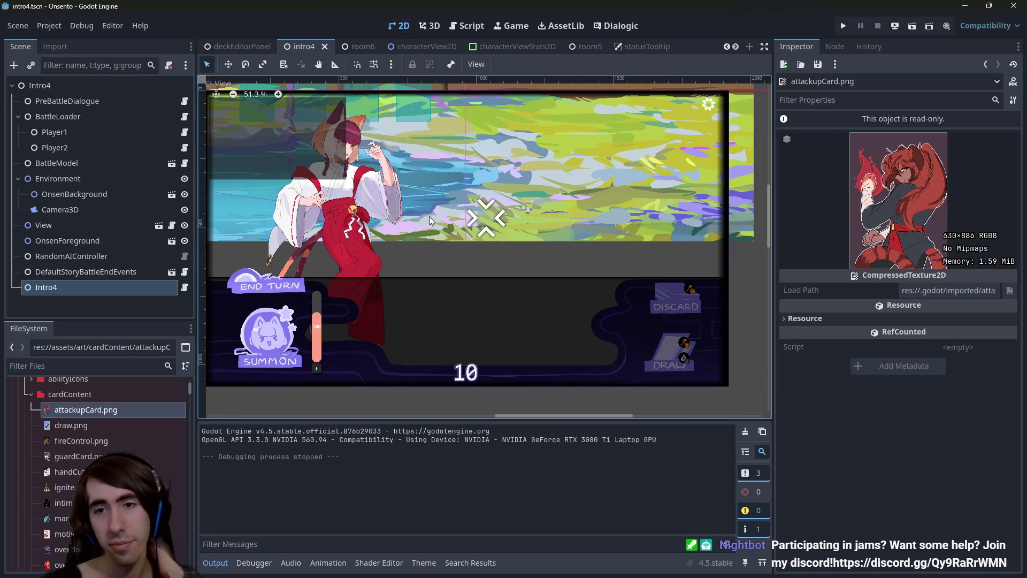
# Quick-open room2.tscn and select the resumeDialogue function in its room2.gd script
pyautogui.hscroll(-1, 451, 223)
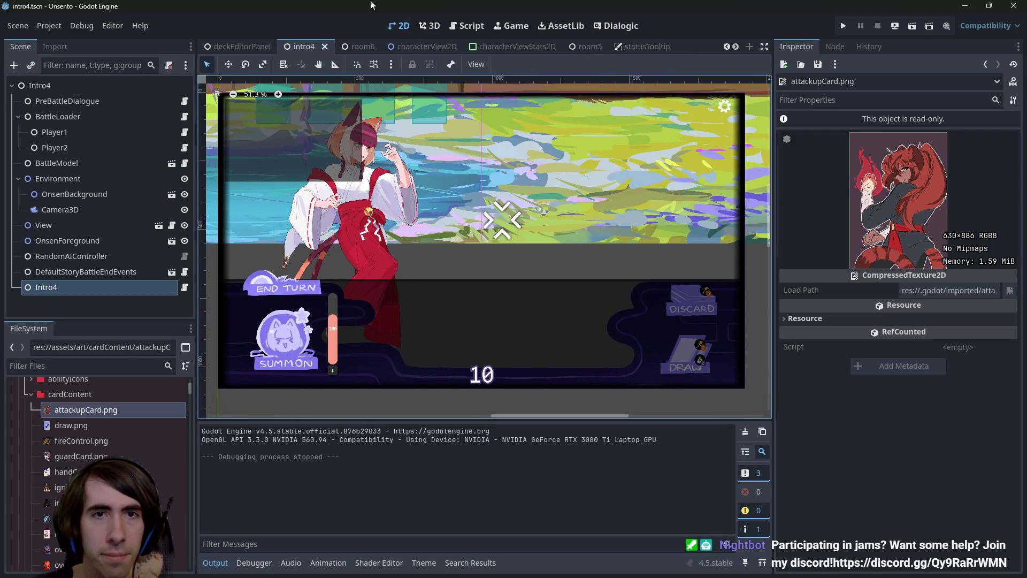
pyautogui.click(182, 287)
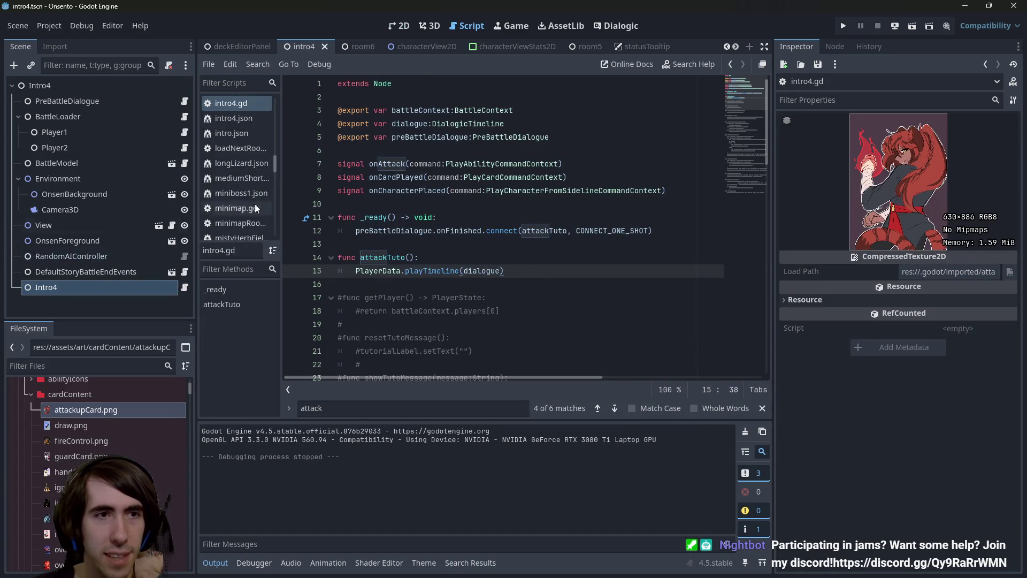
pyautogui.hotkey('shift', 'alt', 'o')
pyautogui.write('room2')
pyautogui.press('Down')
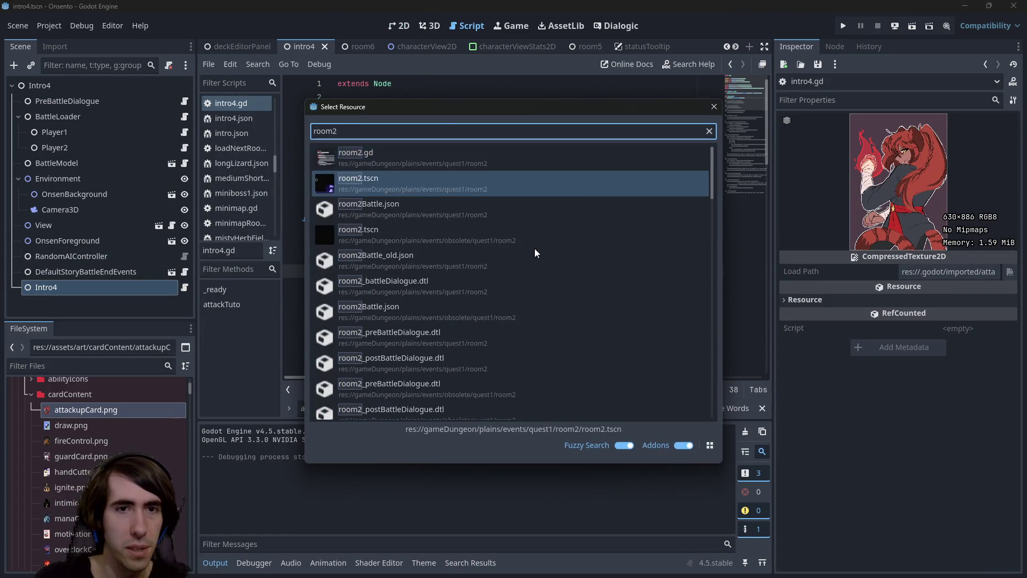
pyautogui.press('Return')
pyautogui.click(185, 271)
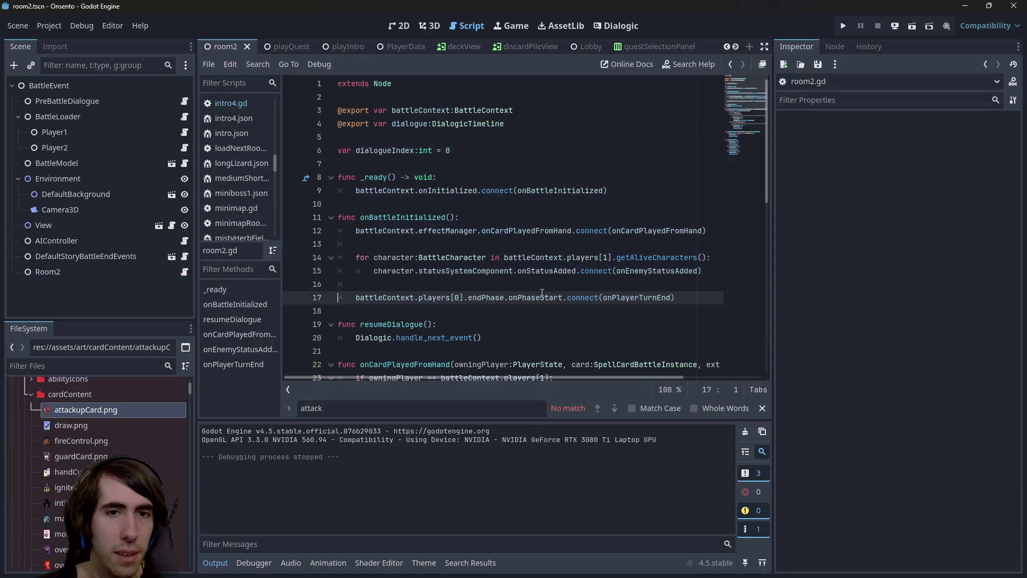
pyautogui.scroll(-3, 466, 242)
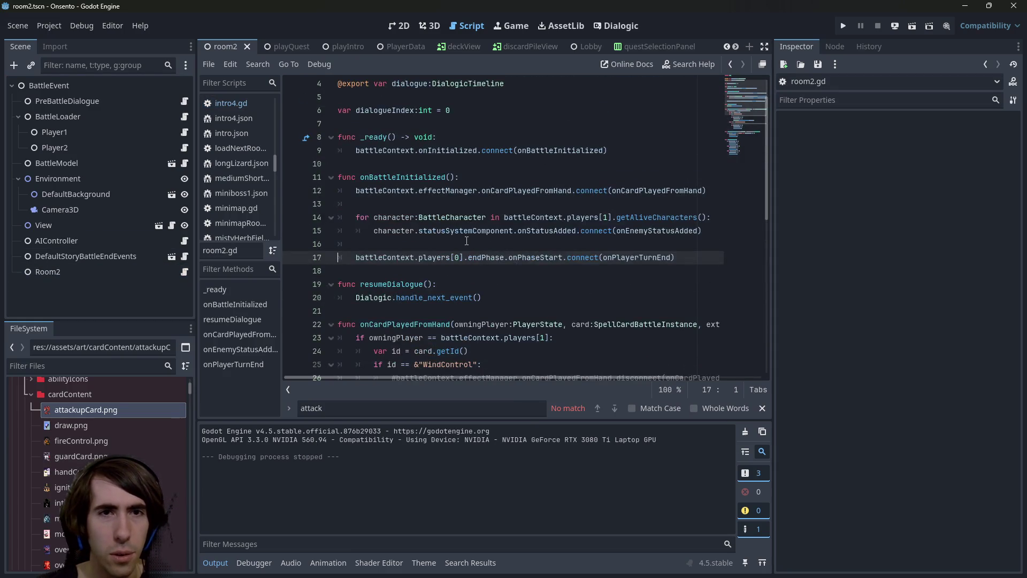
pyautogui.scroll(-5, 467, 241)
pyautogui.scroll(4, 467, 242)
pyautogui.moveTo(499, 263); pyautogui.dragTo(295, 244)
pyautogui.hotkey('ctrl', 'c')
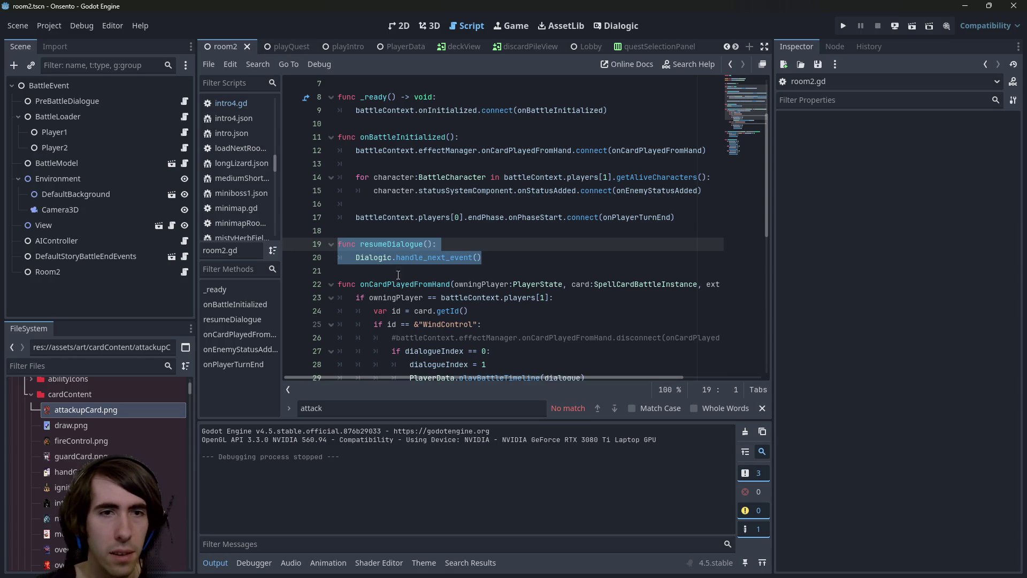
# Paste the resumeDialogue function above attackTuto in intro4.gd
pyautogui.click(231, 104)
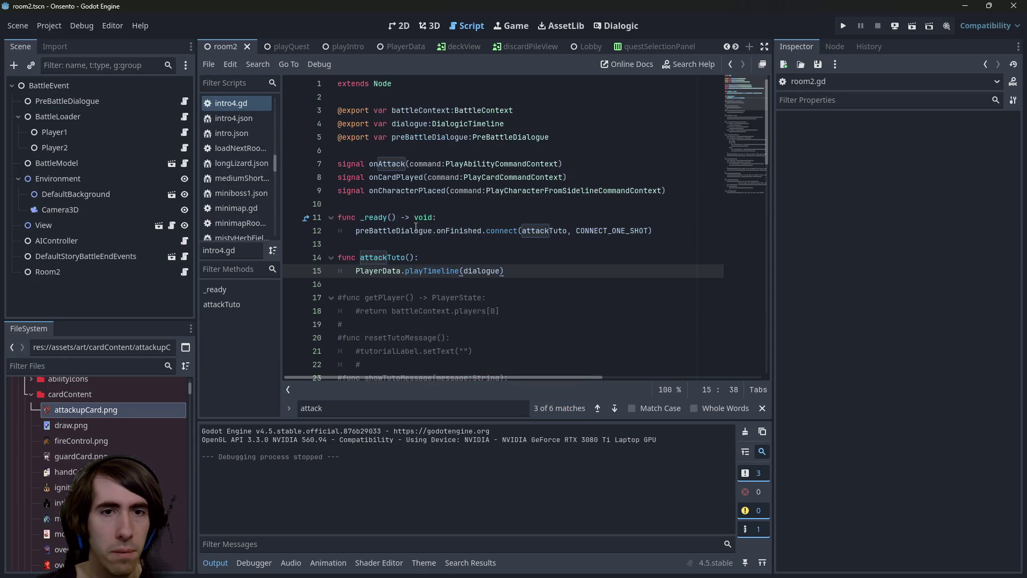
pyautogui.press('Up')
pyautogui.press('Up')
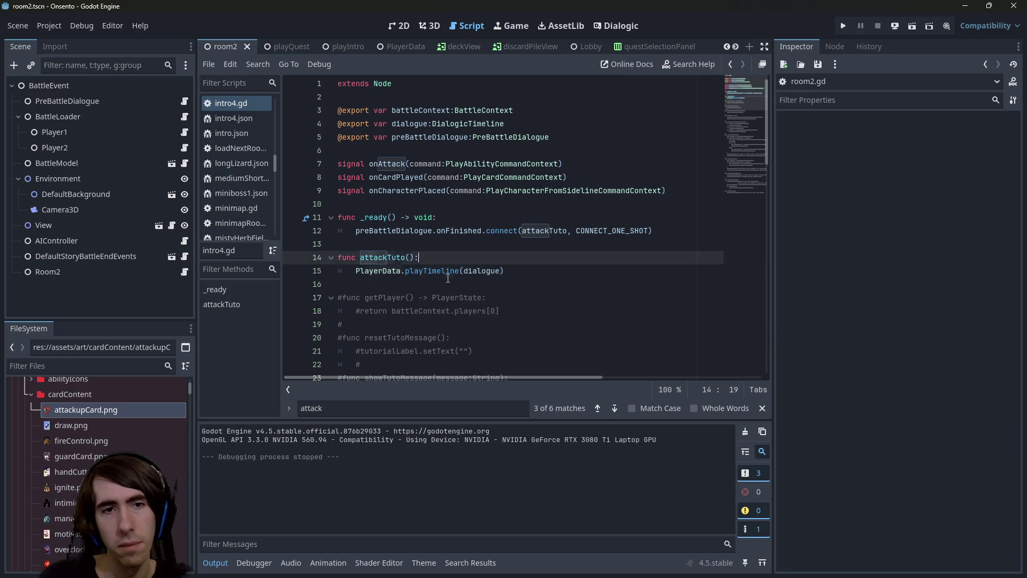
pyautogui.press('Return')
pyautogui.press('Return')
pyautogui.press('Up')
pyautogui.hotkey('ctrl', 'v')
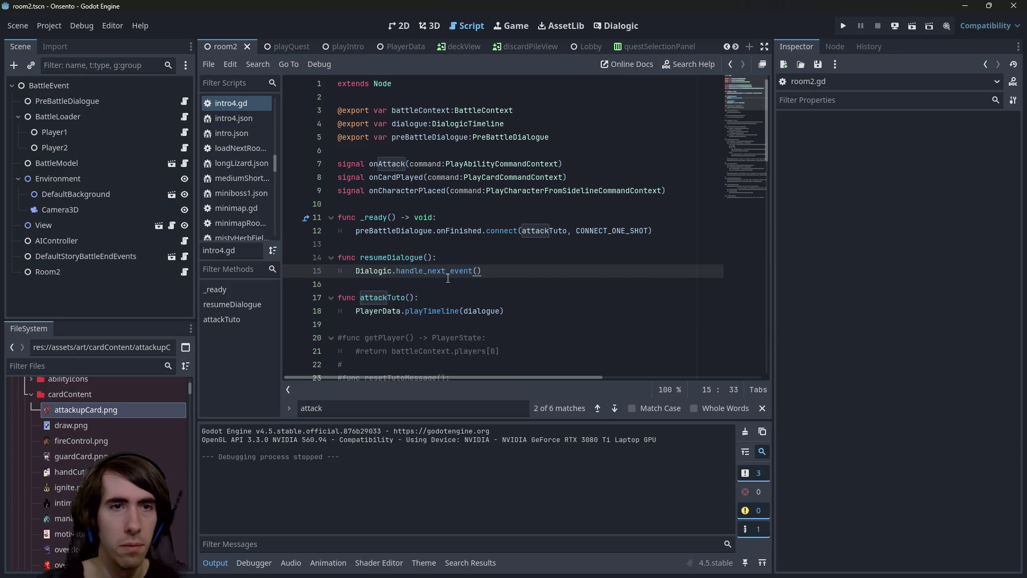
pyautogui.rightClick(239, 102)
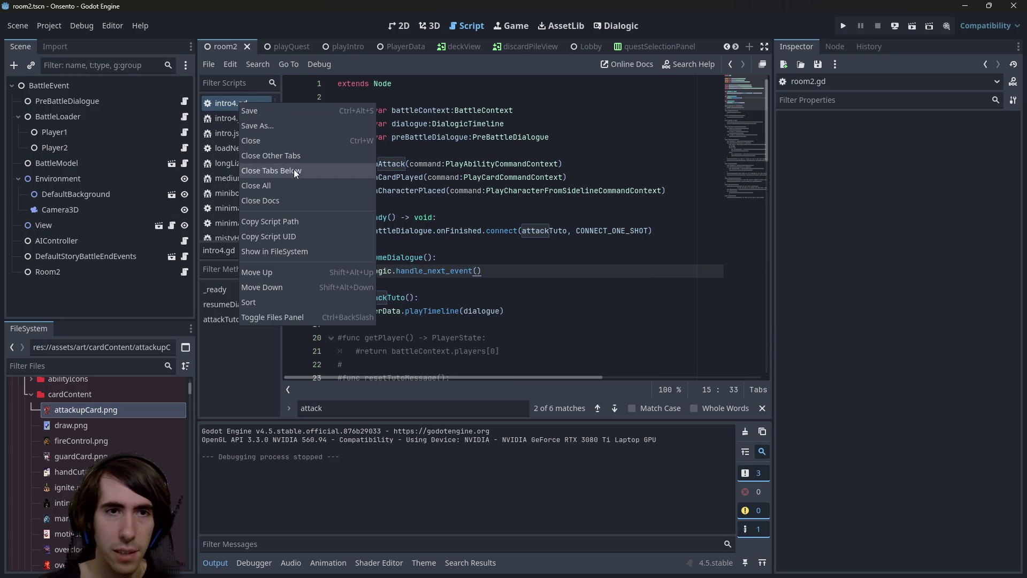
pyautogui.press('Escape')
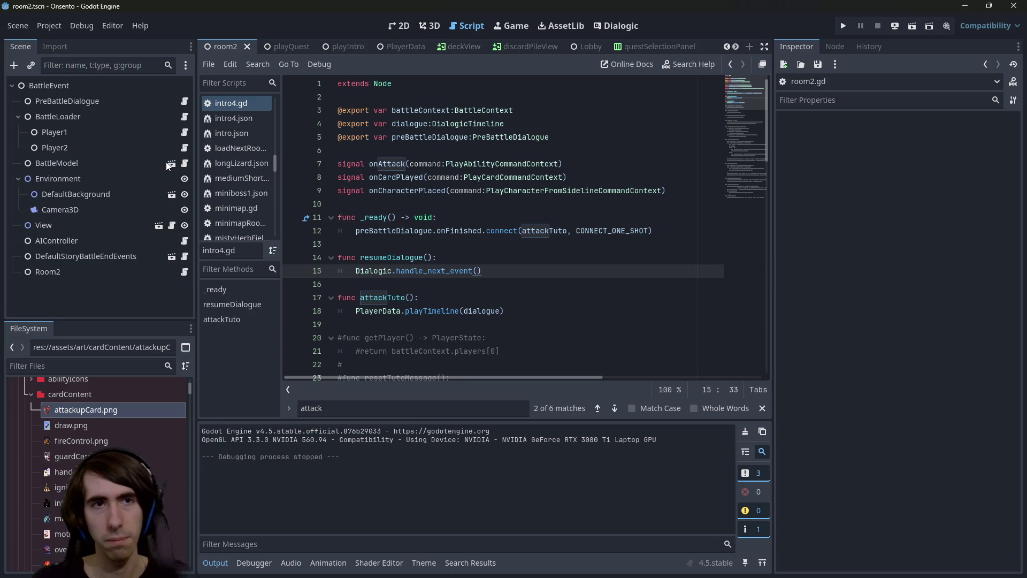
pyautogui.press('Escape')
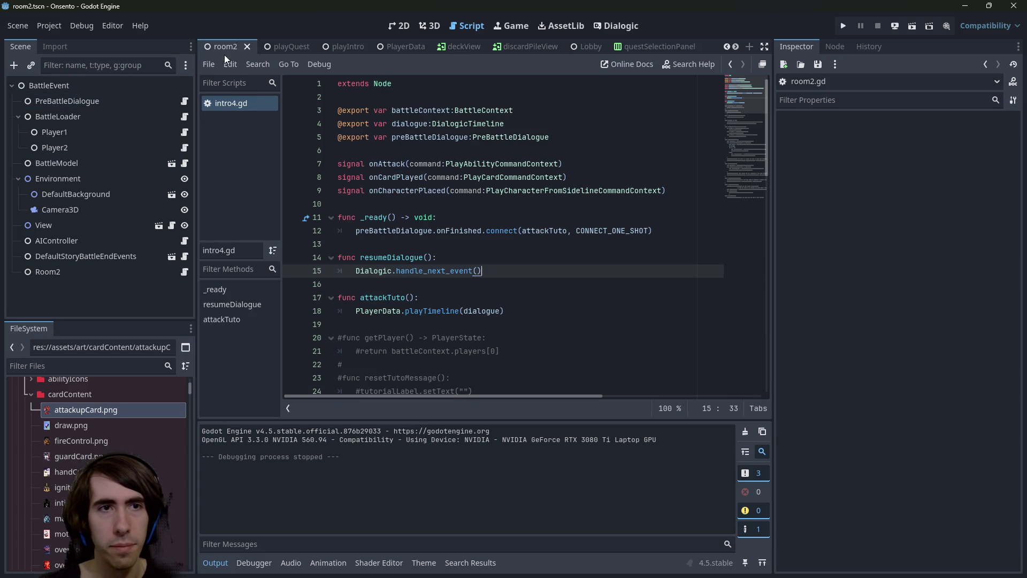
# Select the playBattleTimeline call lines in room2.gd to copy them
pyautogui.click(183, 272)
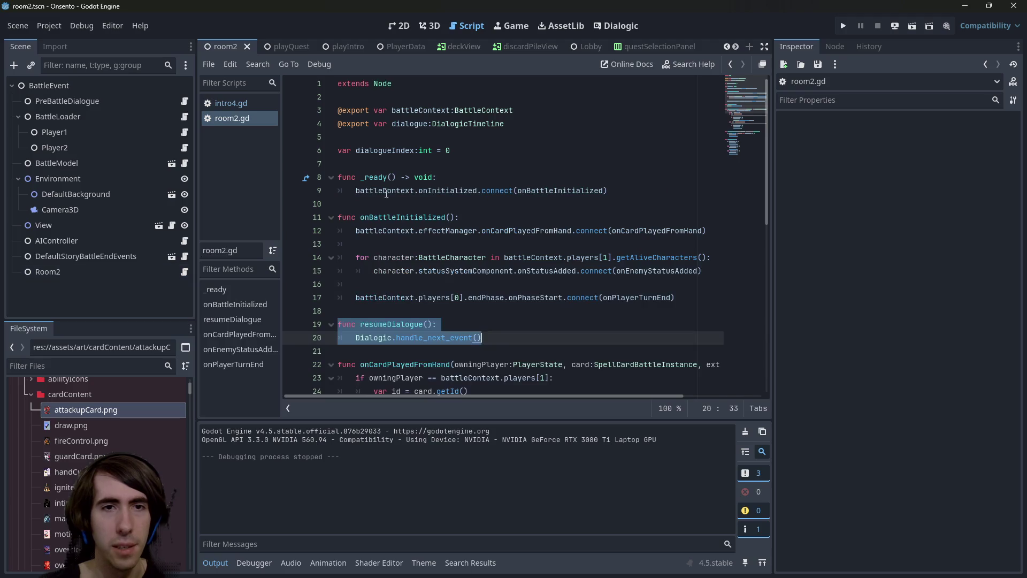
pyautogui.scroll(-2, 468, 259)
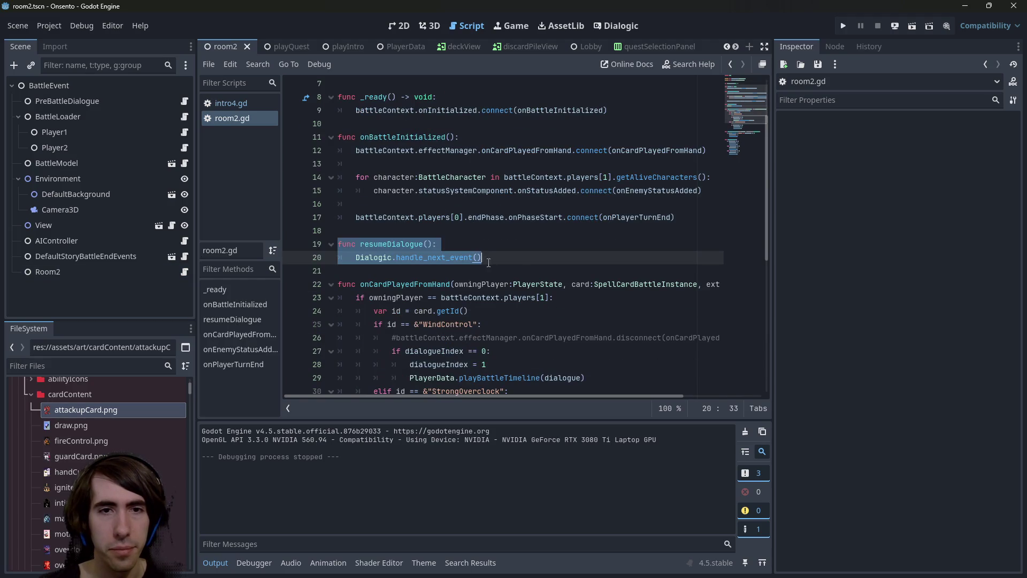
pyautogui.scroll(-7, 507, 258)
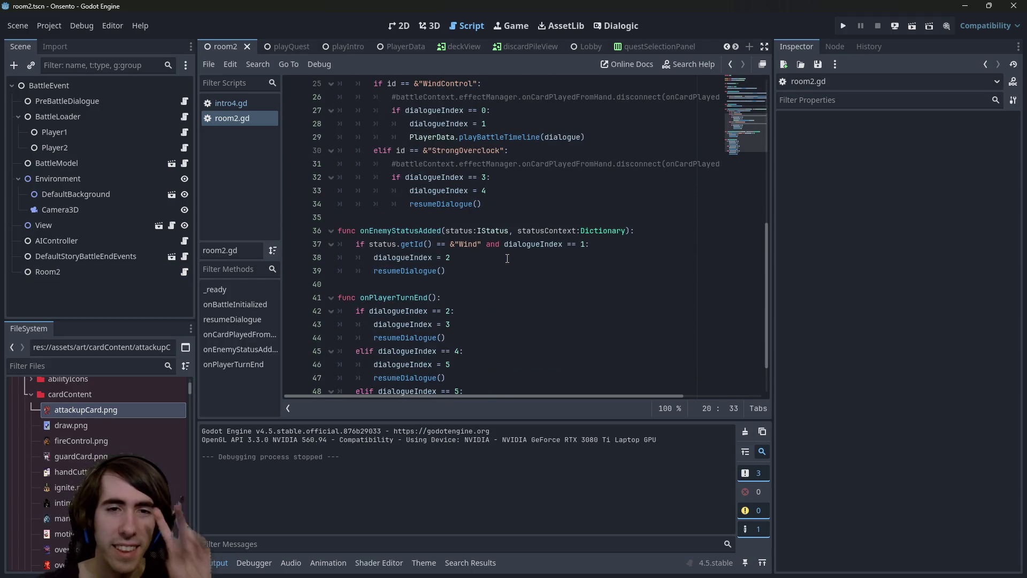
pyautogui.scroll(5, 508, 265)
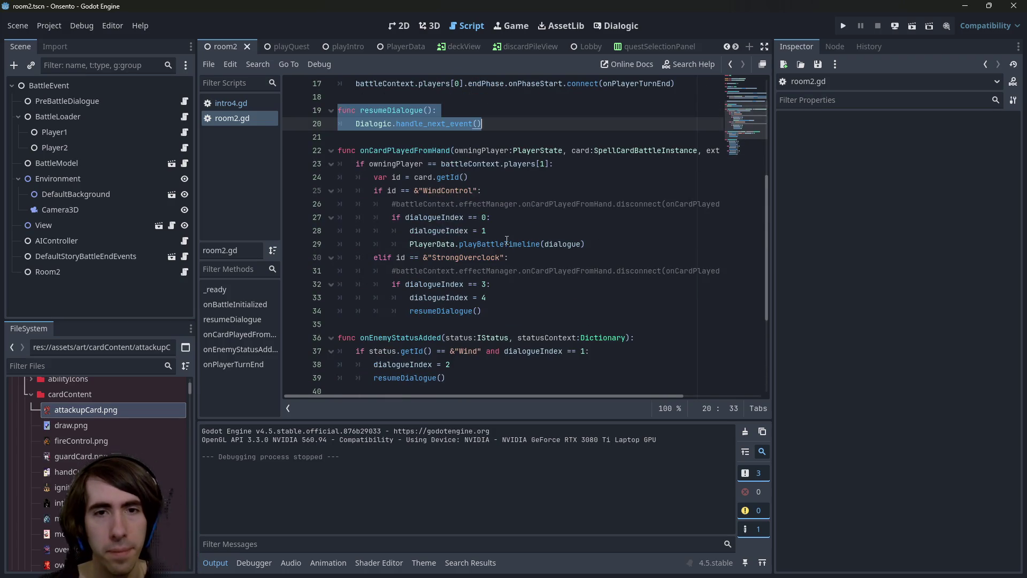
pyautogui.moveTo(586, 284); pyautogui.dragTo(339, 284)
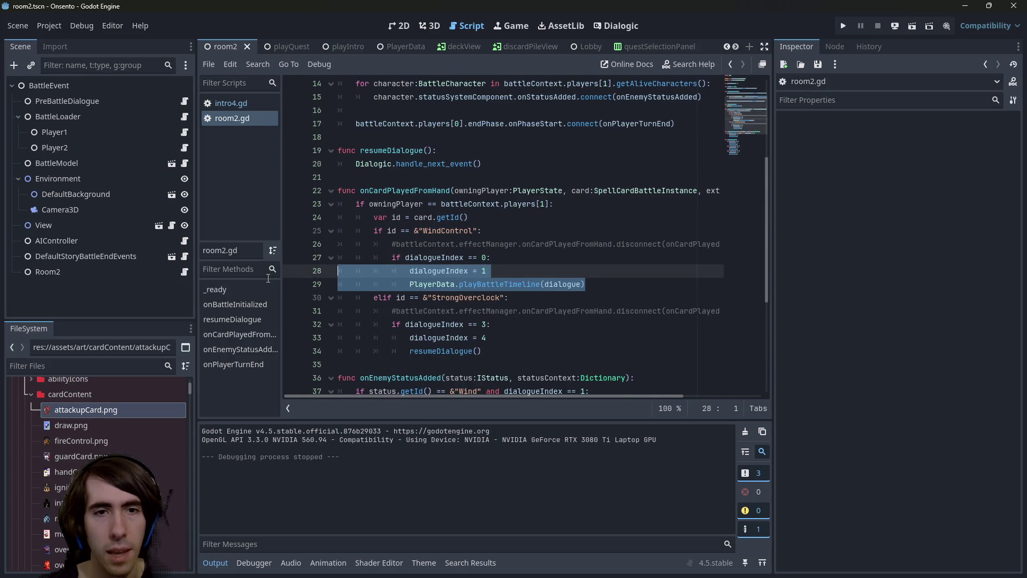
# Replace attackTuto's playTimeline line with PlayerData.playBattleTimeline(dialogue) and save intro4.gd
pyautogui.click(230, 105)
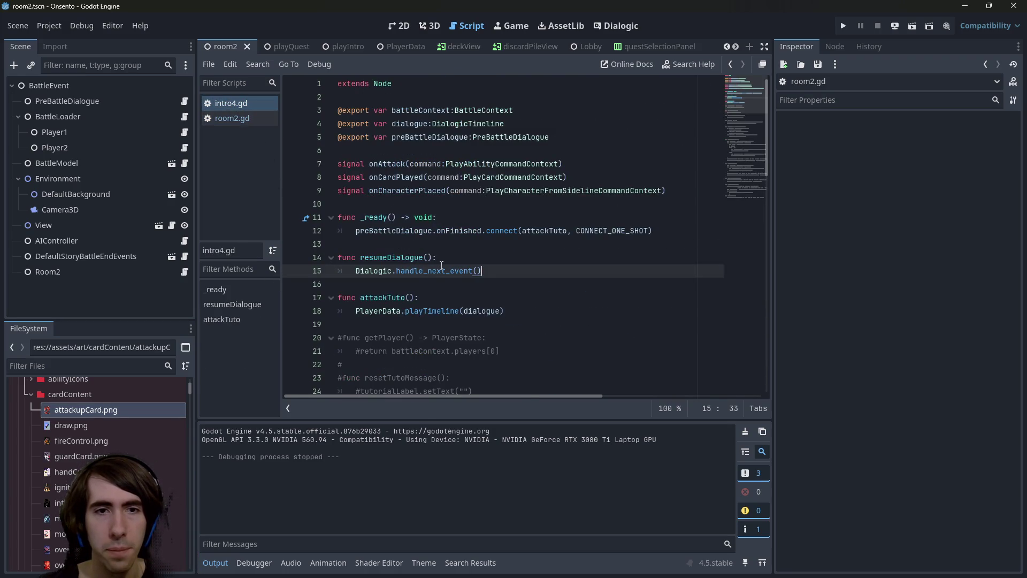
pyautogui.click(553, 311)
pyautogui.press('Return')
pyautogui.press('Return')
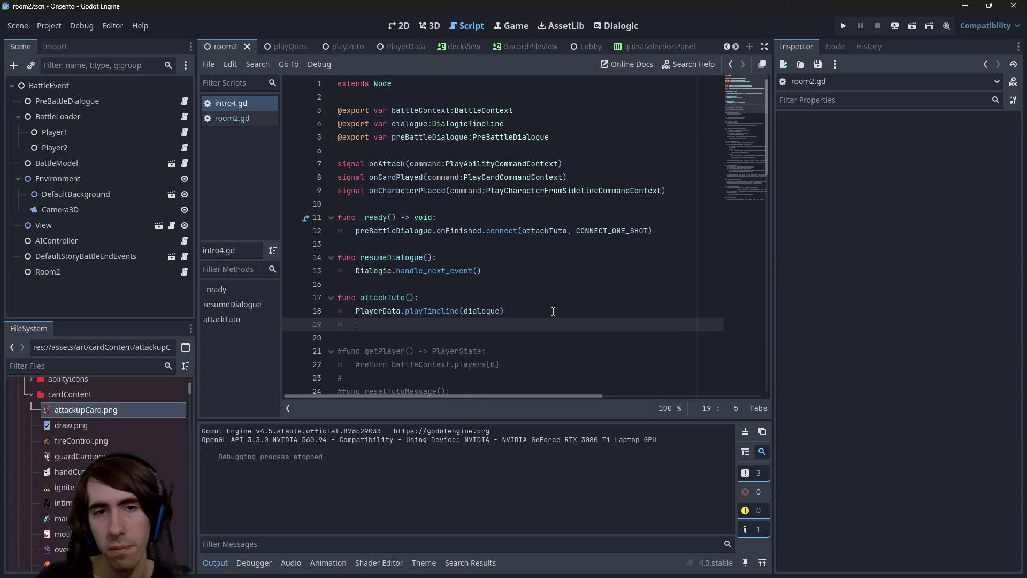
pyautogui.write('PlayerData.playBattleTimeline(dialogue)')
pyautogui.hotkey('shift', 'Tab')
pyautogui.hotkey('shift', 'Tab')
pyautogui.hotkey('shift', 'Tab')
pyautogui.moveTo(506, 323); pyautogui.dragTo(300, 312)
pyautogui.press('BackSpace')
pyautogui.press('BackSpace')
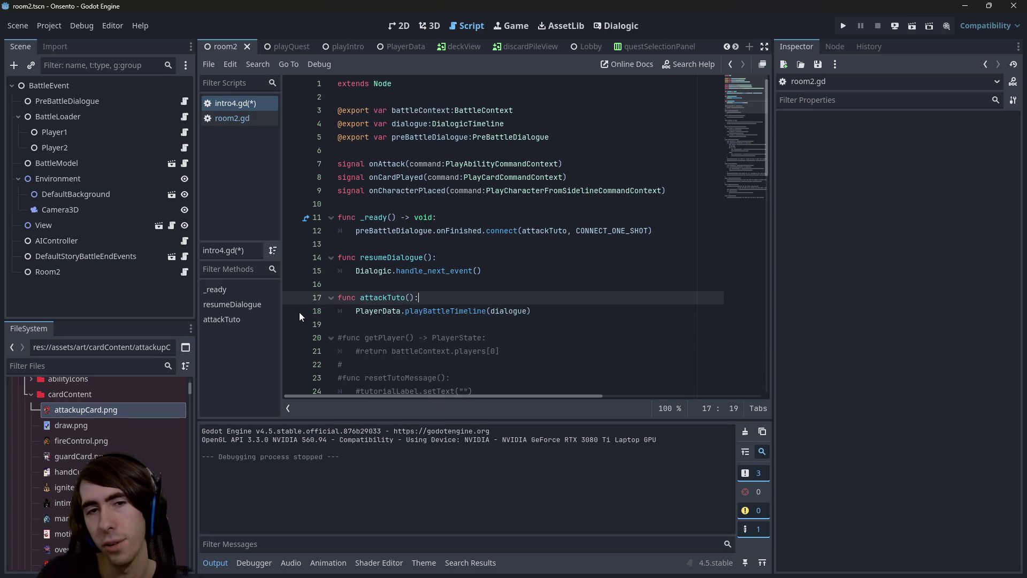
pyautogui.hotkey('ctrl', 's')
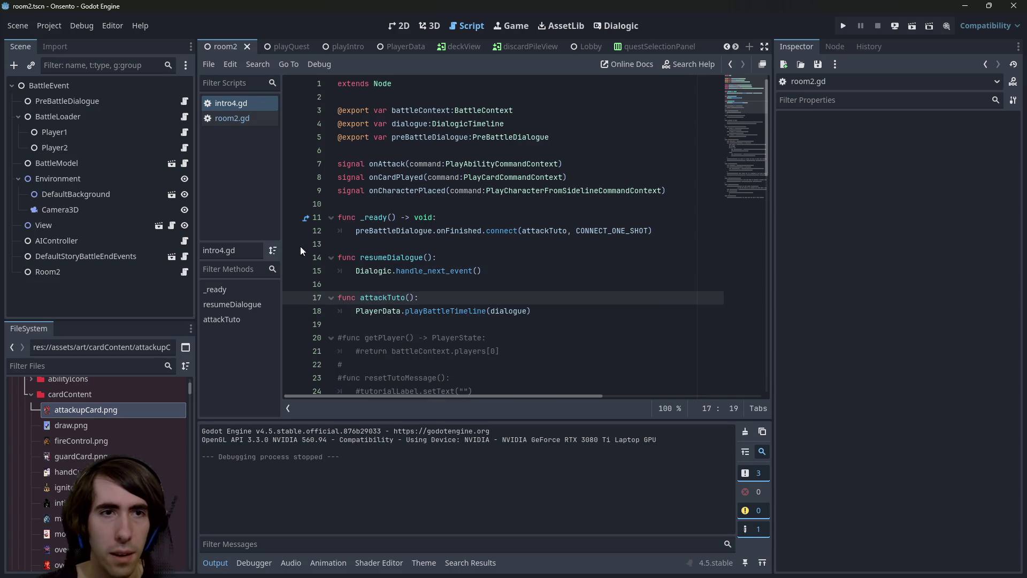
pyautogui.click(101, 363)
# Filter the FileSystem by 'battle' and review the attackTuto code in intro4.gd
pyautogui.write('battle')
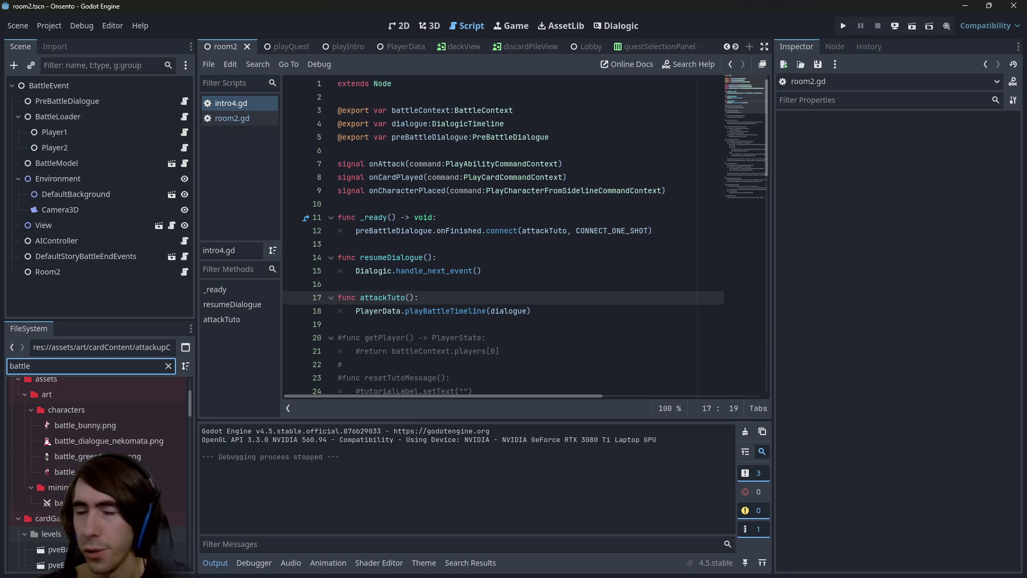
pyautogui.click(499, 303)
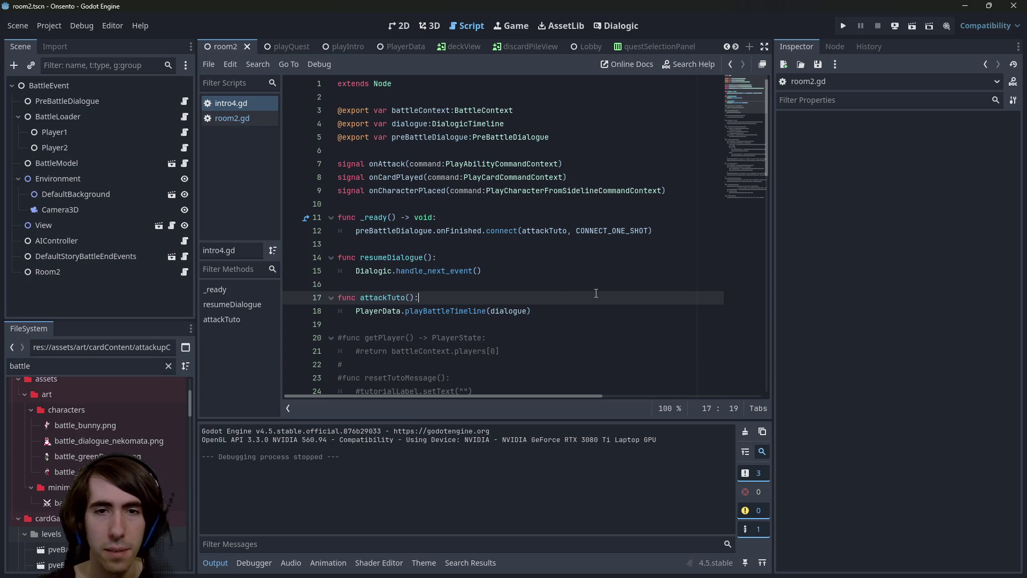
pyautogui.click(406, 297)
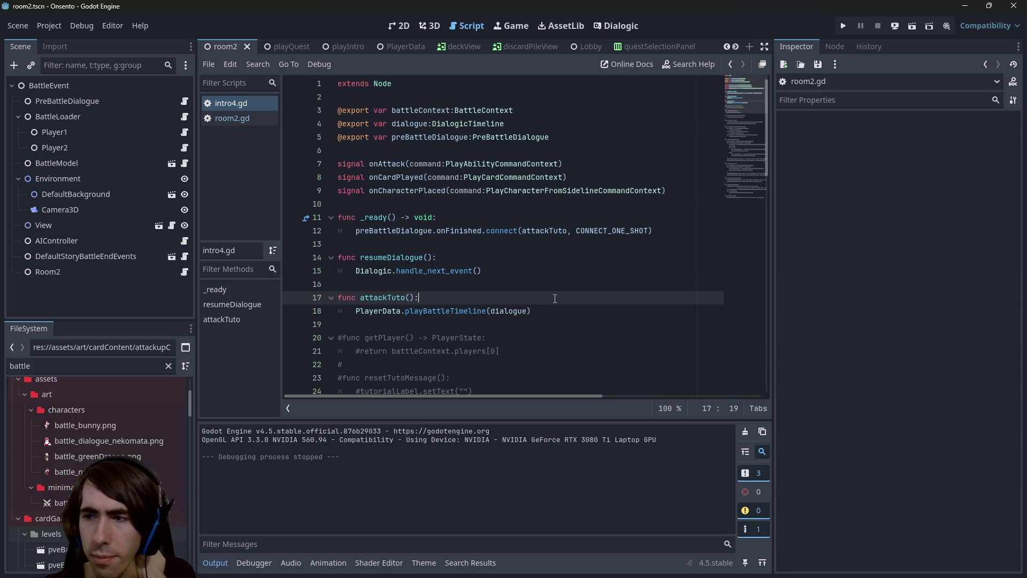
pyautogui.click(584, 321)
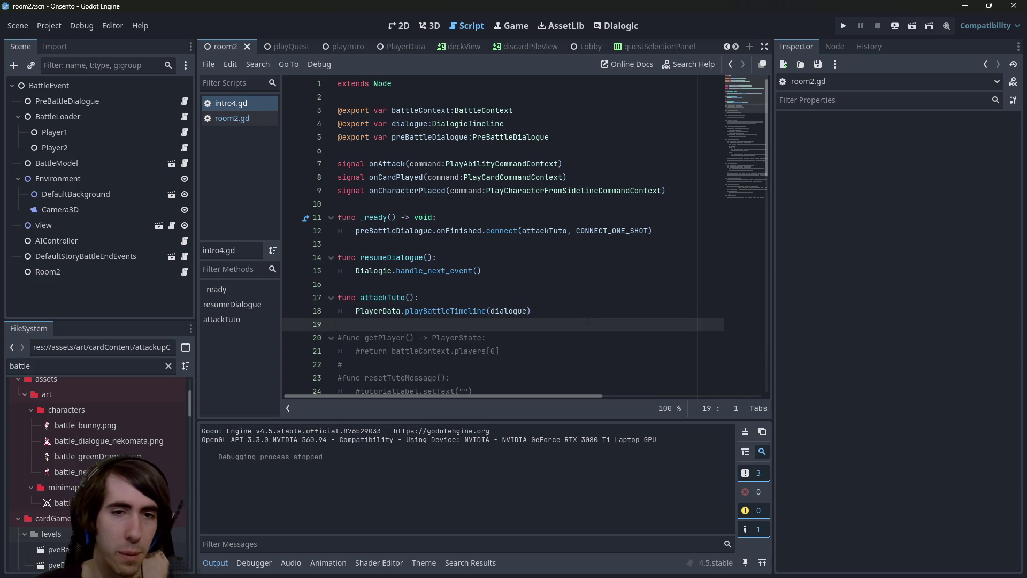
pyautogui.click(571, 297)
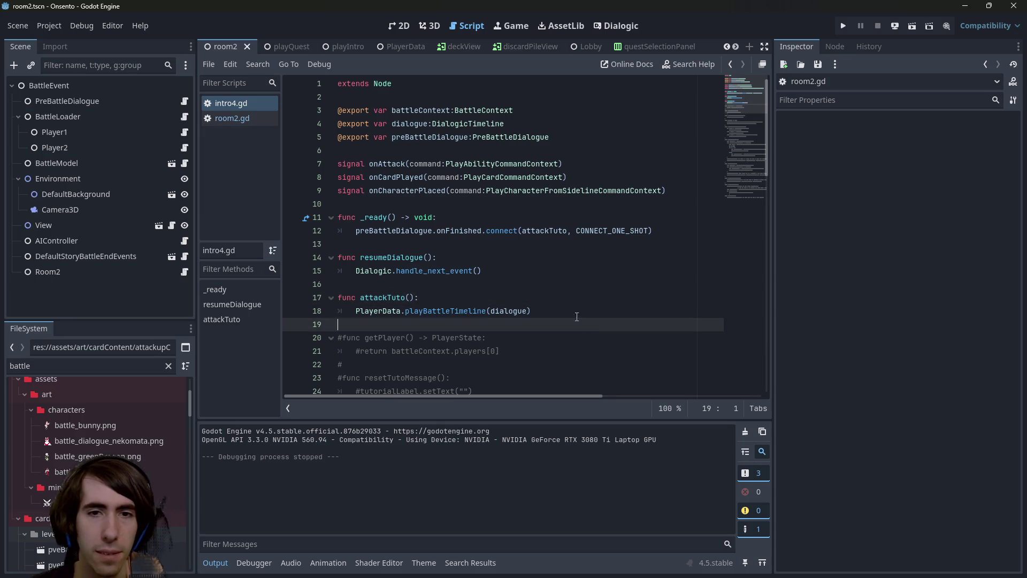
pyautogui.click(569, 307)
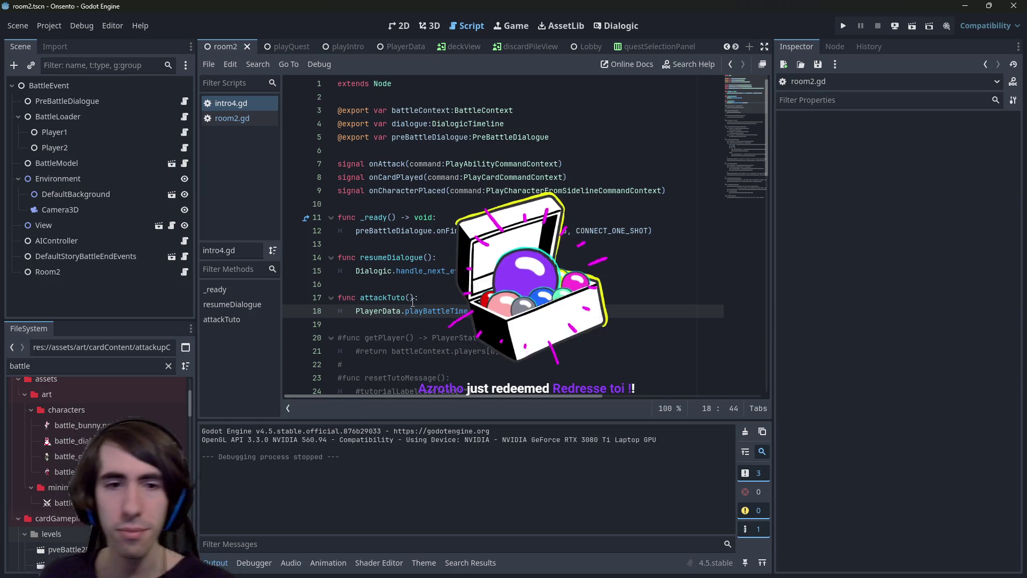
pyautogui.scroll(-1, 451, 309)
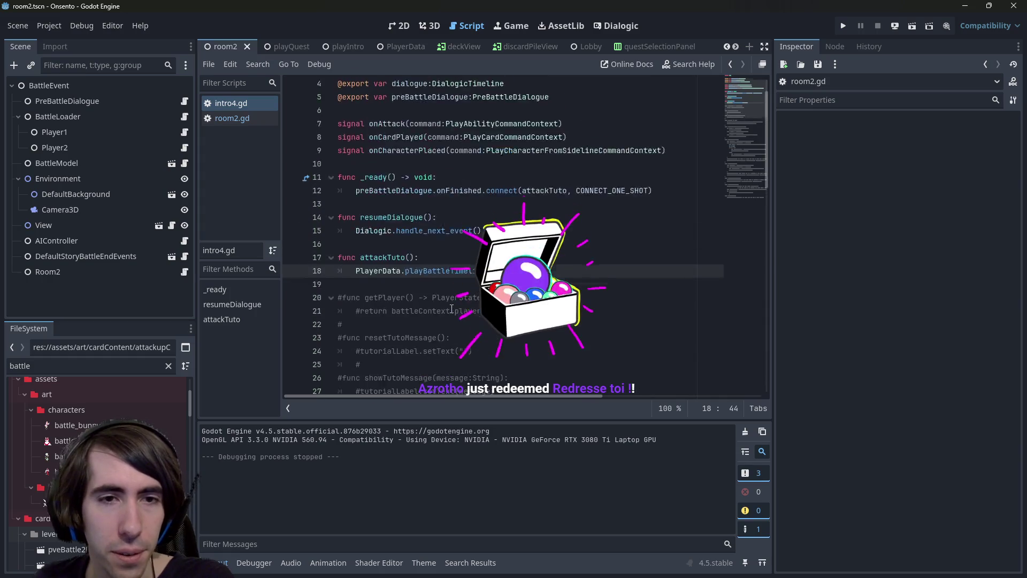
pyautogui.scroll(1, 452, 309)
pyautogui.doubleClick(391, 298)
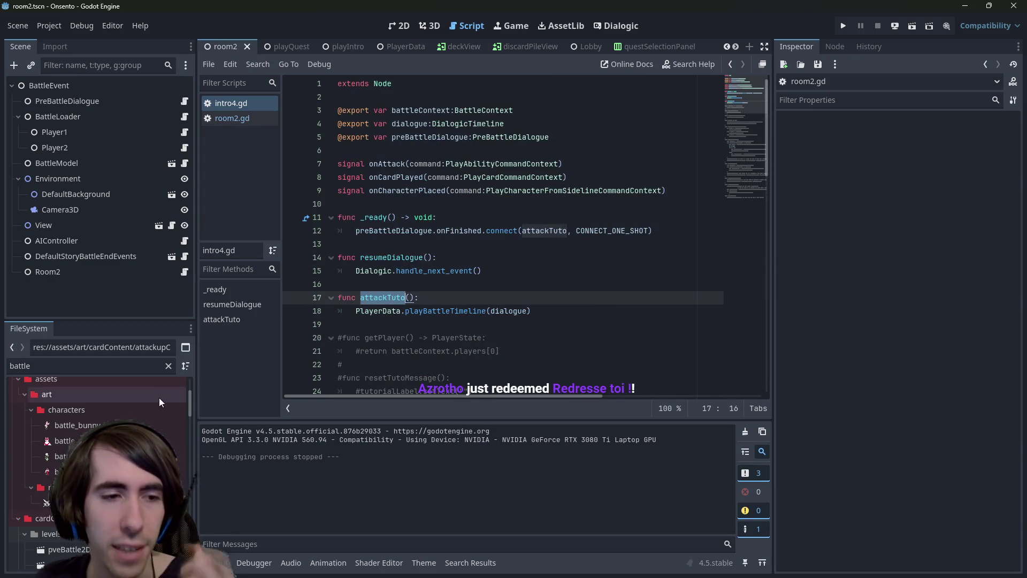
# Change the file filter to 'intro' and open intro4_battleDialogue in Dialogic
pyautogui.doubleClick(20, 366)
pyautogui.write('i')
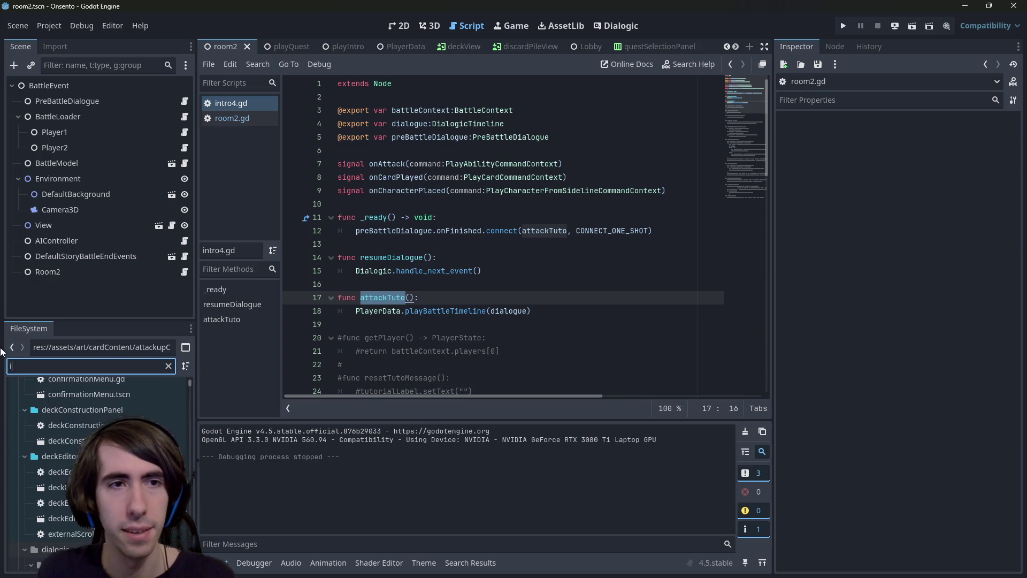
pyautogui.write('ntro')
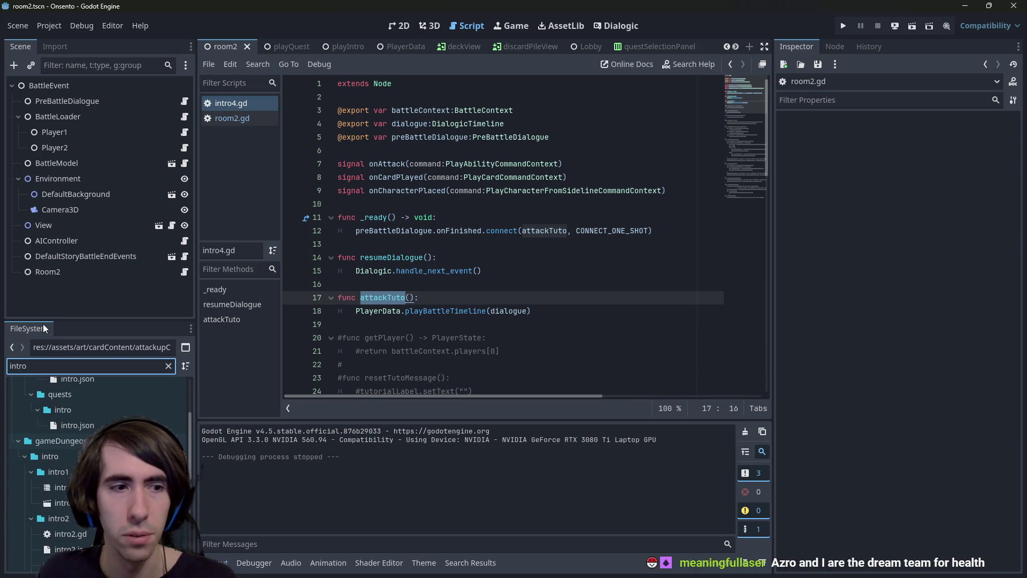
pyautogui.scroll(-2, 59, 485)
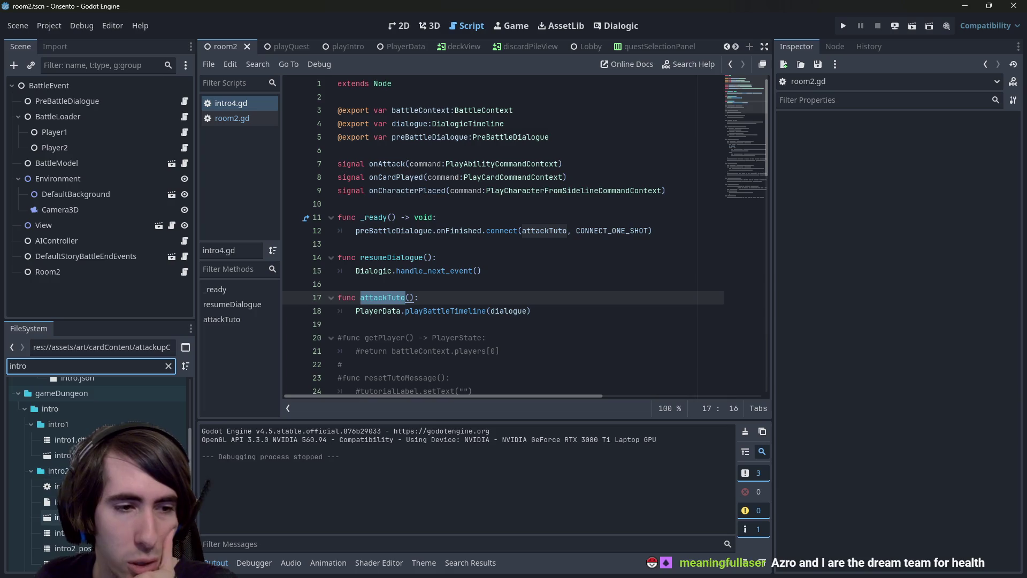
pyautogui.scroll(-4, 97, 471)
pyautogui.doubleClick(69, 513)
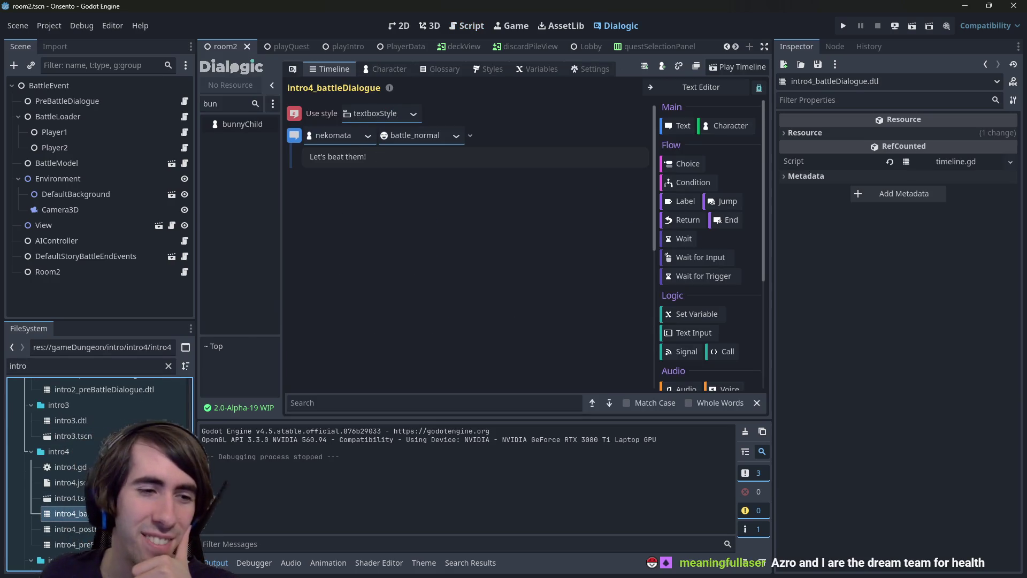
# Open intro4_preBattleDialogue for reference and select its 'I'll give you a combat tutorial!' line
pyautogui.doubleClick(70, 544)
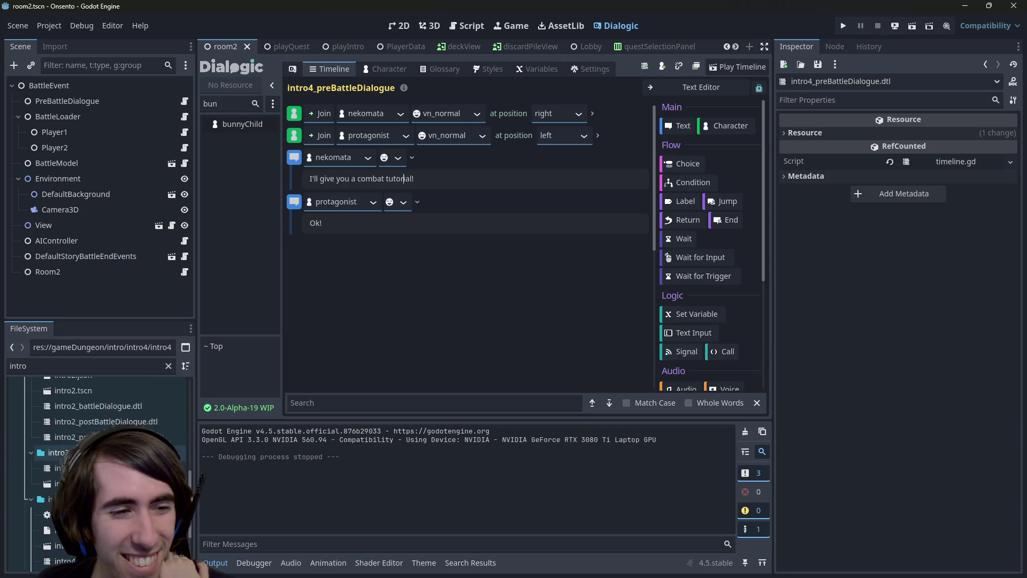
pyautogui.scroll(3, 96, 466)
pyautogui.click(228, 103)
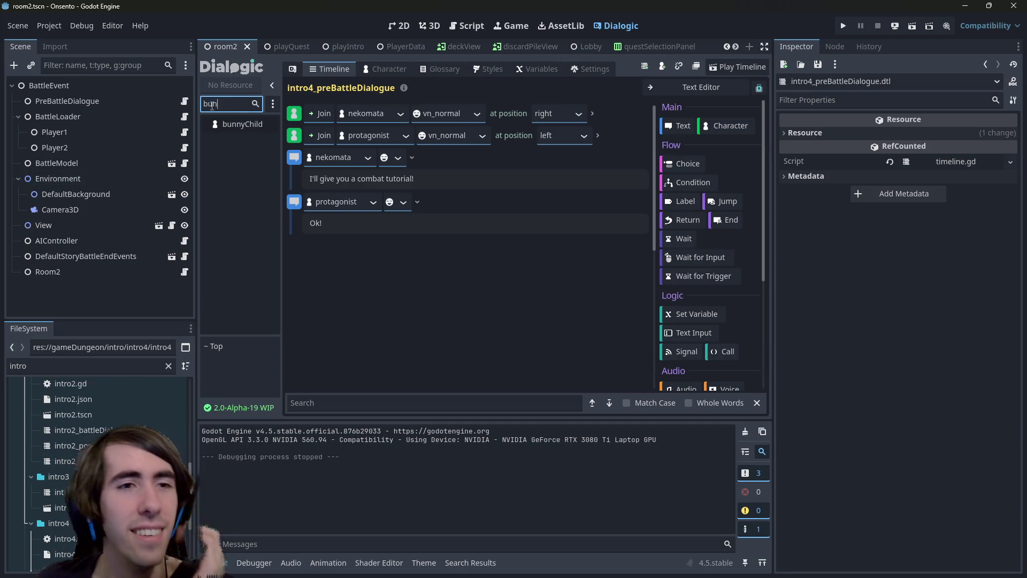
pyautogui.press('BackSpace')
pyautogui.press('BackSpace')
pyautogui.press('BackSpace')
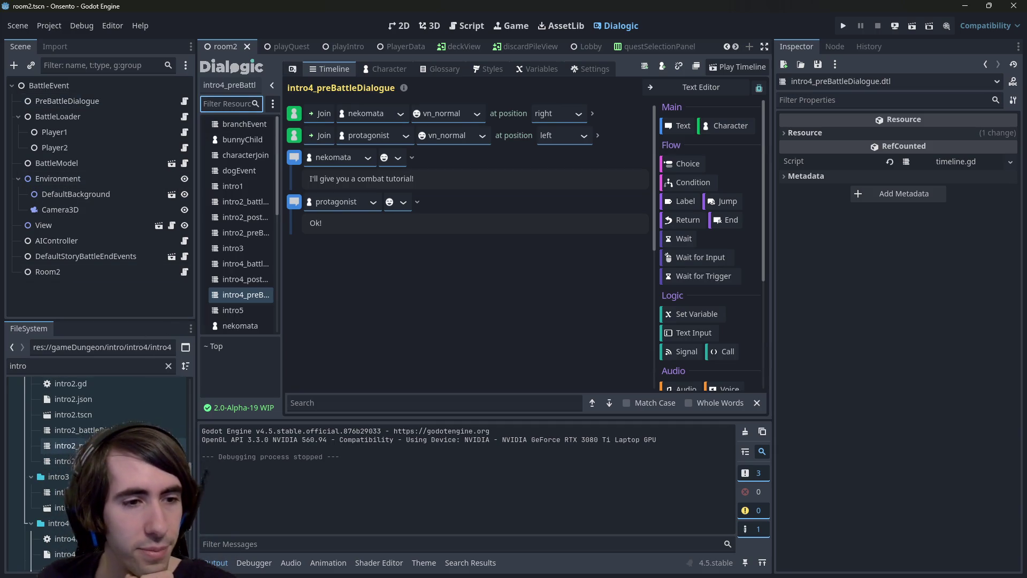
pyautogui.scroll(1, 80, 453)
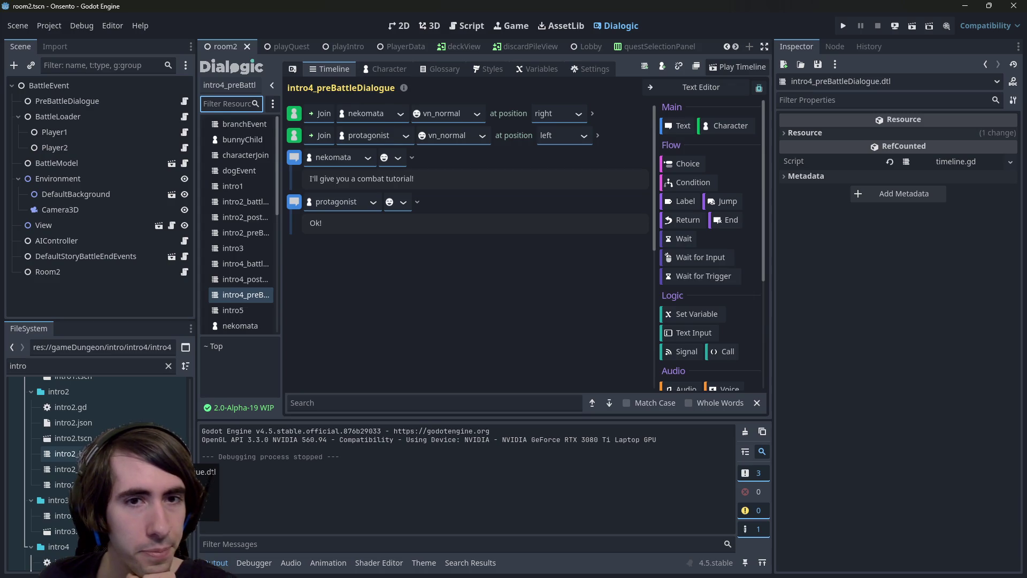
pyautogui.scroll(-5, 80, 453)
pyautogui.click(64, 520)
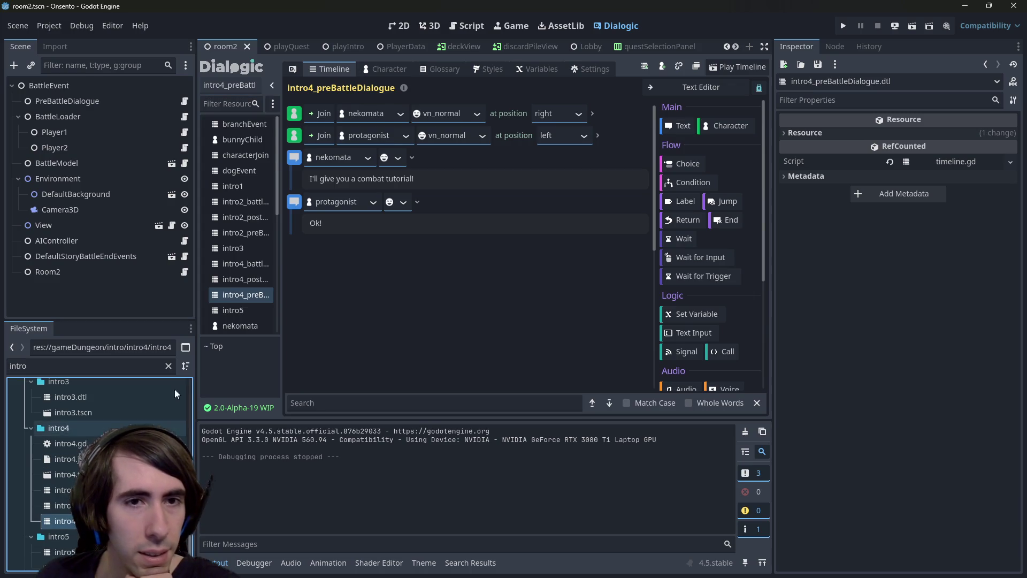
pyautogui.moveTo(414, 179); pyautogui.dragTo(276, 172)
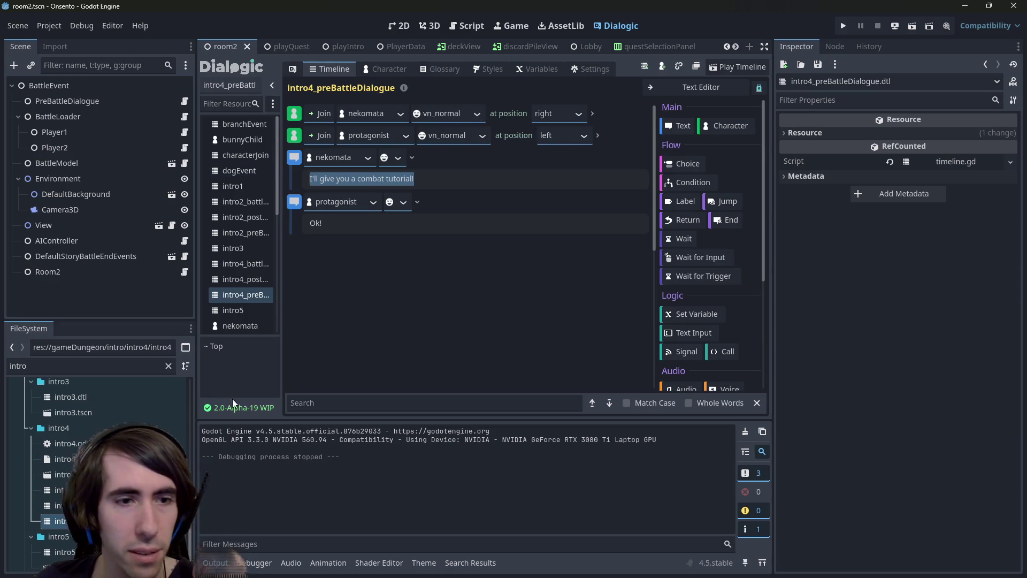
# Return to intro4_battleDialogue, keep nekomata's battle_normal portrait, and select the 'Let's beat them!' line
pyautogui.doubleClick(61, 490)
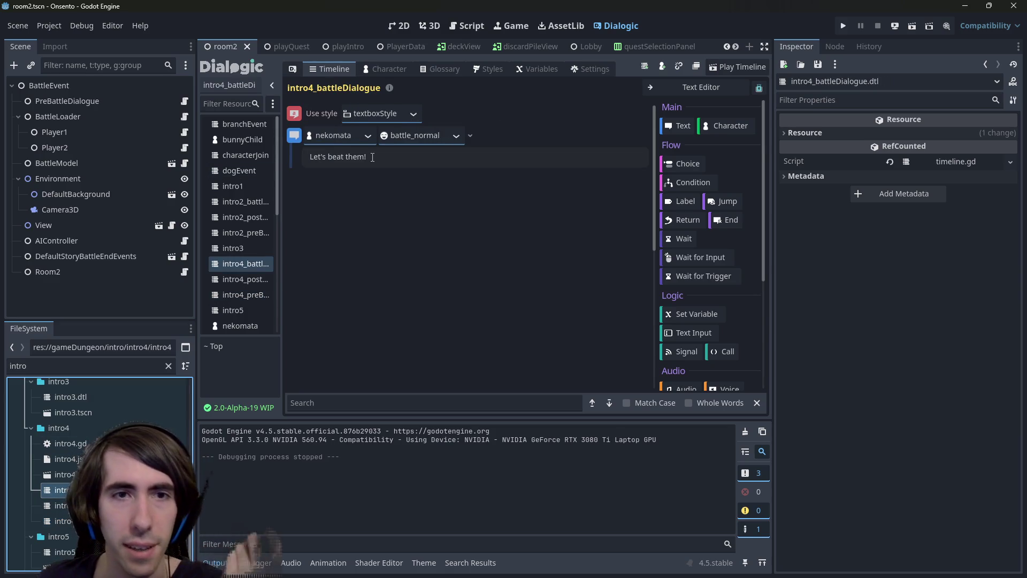
pyautogui.moveTo(386, 160); pyautogui.dragTo(298, 151)
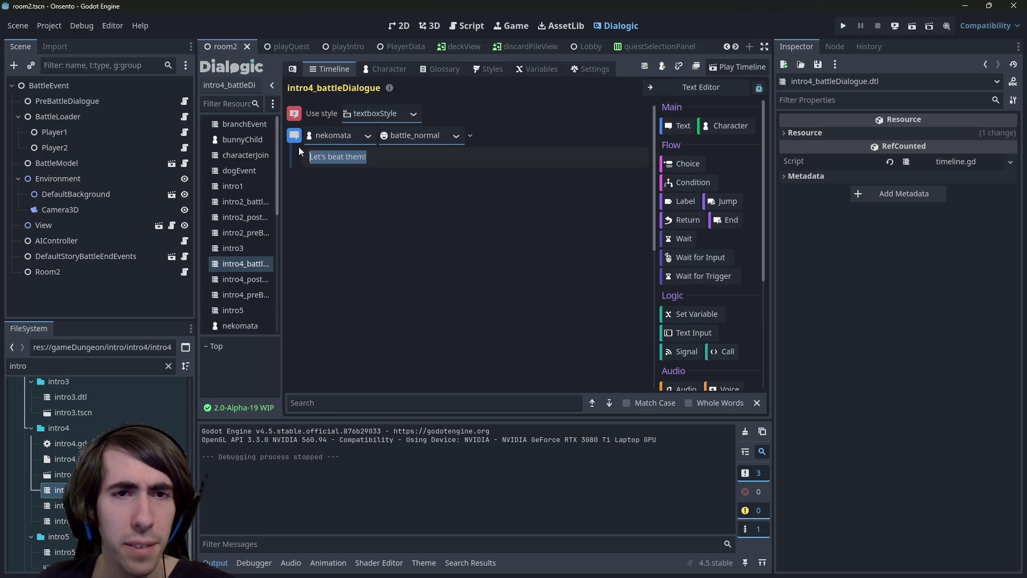
pyautogui.click(453, 140)
pyautogui.click(455, 138)
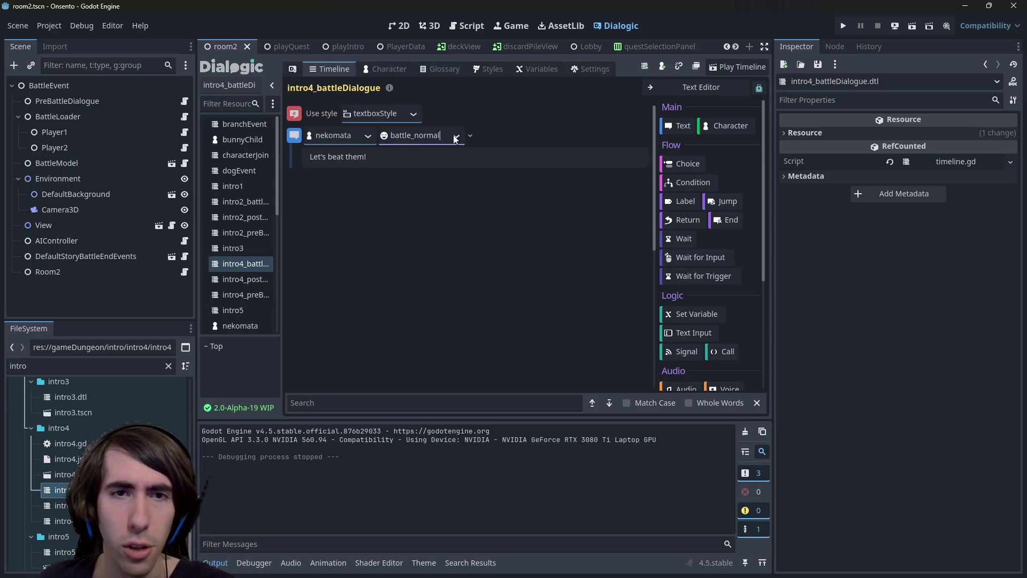
pyautogui.tripleClick(425, 164)
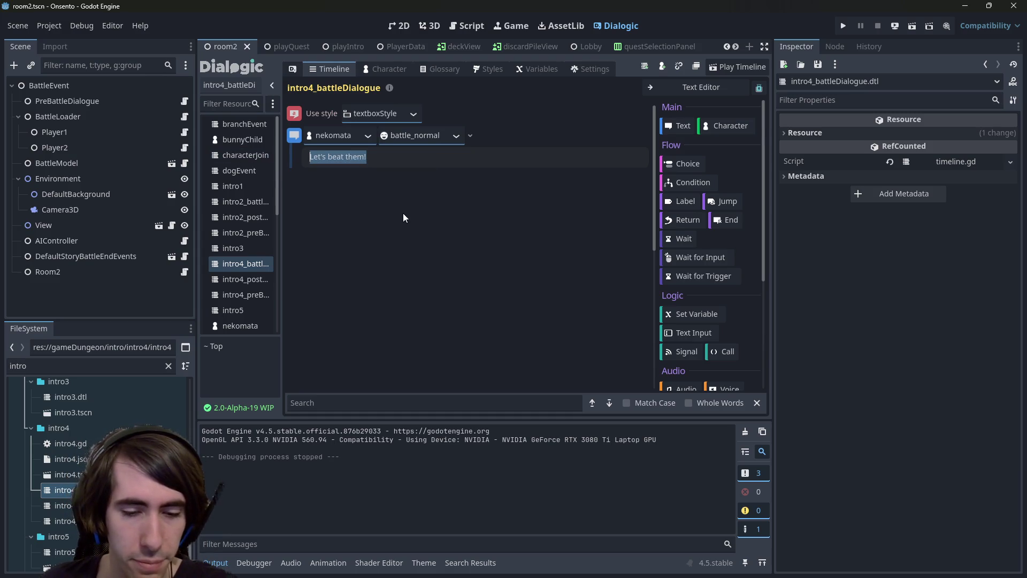
pyautogui.click(398, 26)
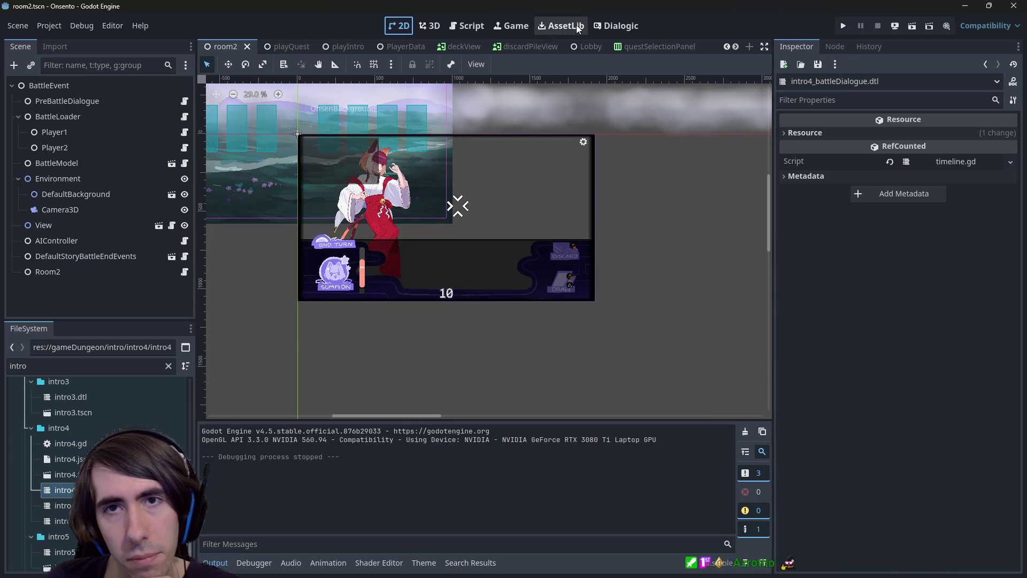
pyautogui.click(617, 26)
pyautogui.tripleClick(418, 161)
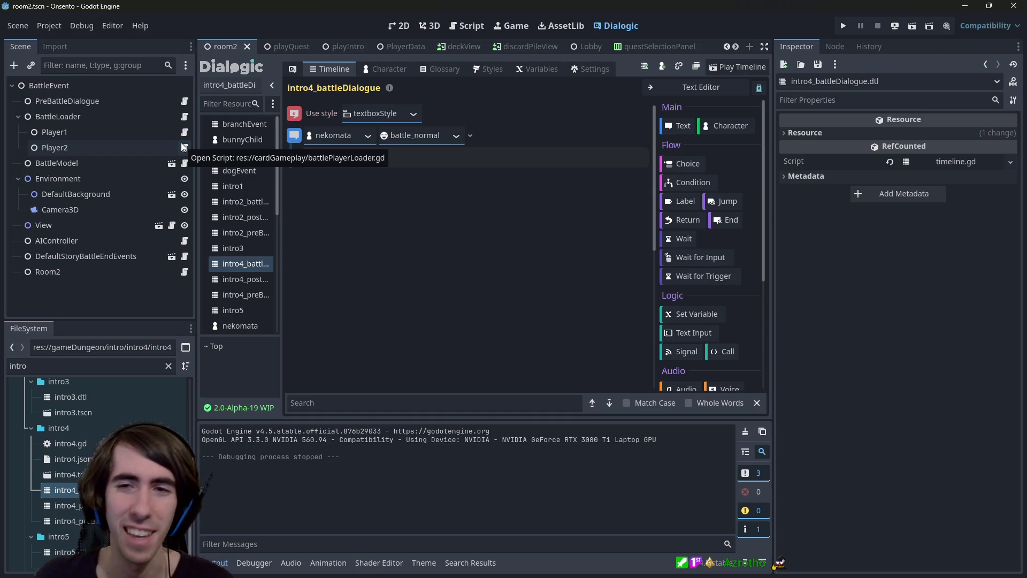
# Replace nekomata's "Let's beat them!" battle line so it now opens with "First, let's"
pyautogui.write("Let's")
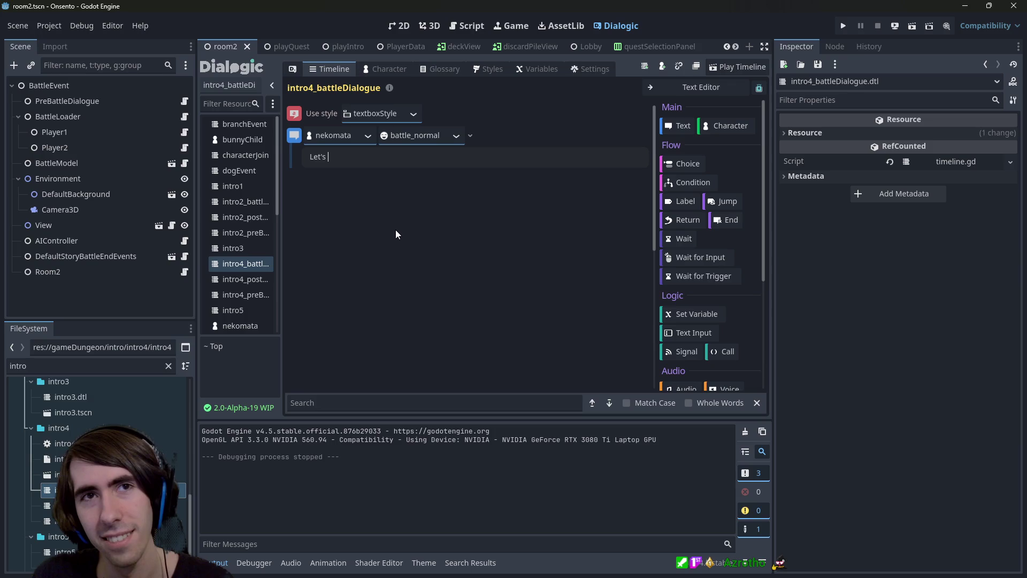
pyautogui.press('BackSpace')
pyautogui.press('BackSpace')
pyautogui.press('BackSpace')
pyautogui.write('First, ')
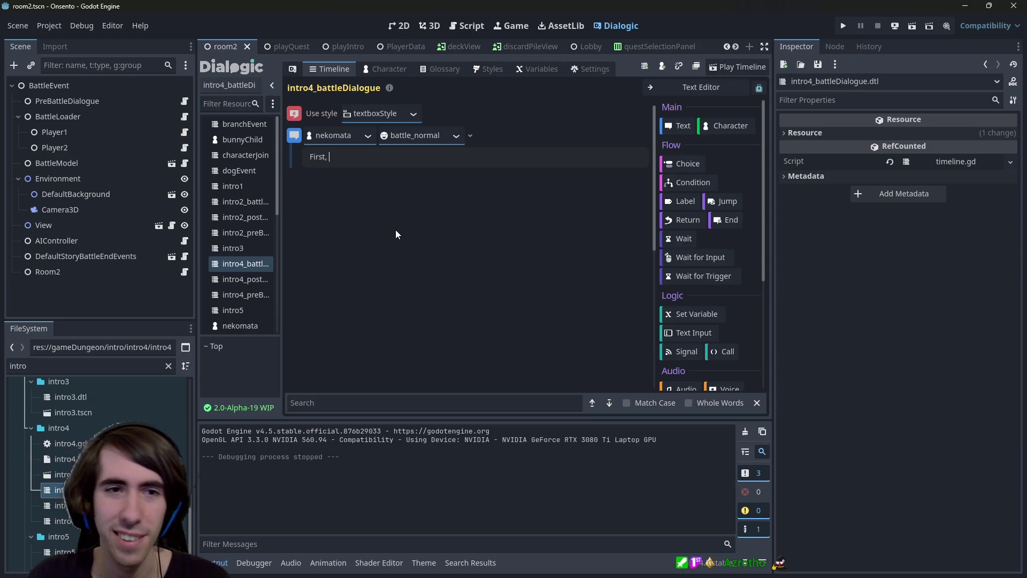
pyautogui.write("let's")
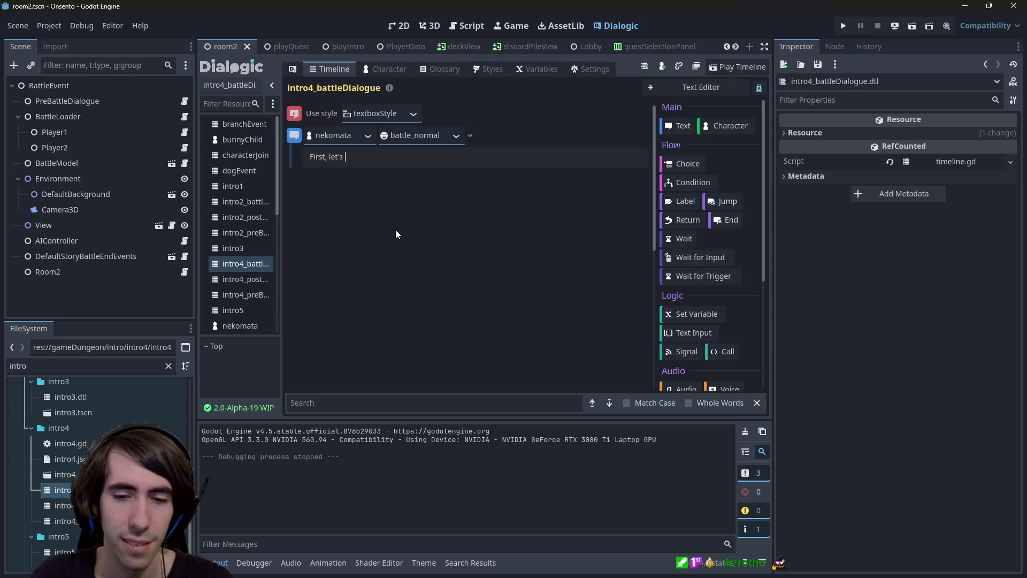
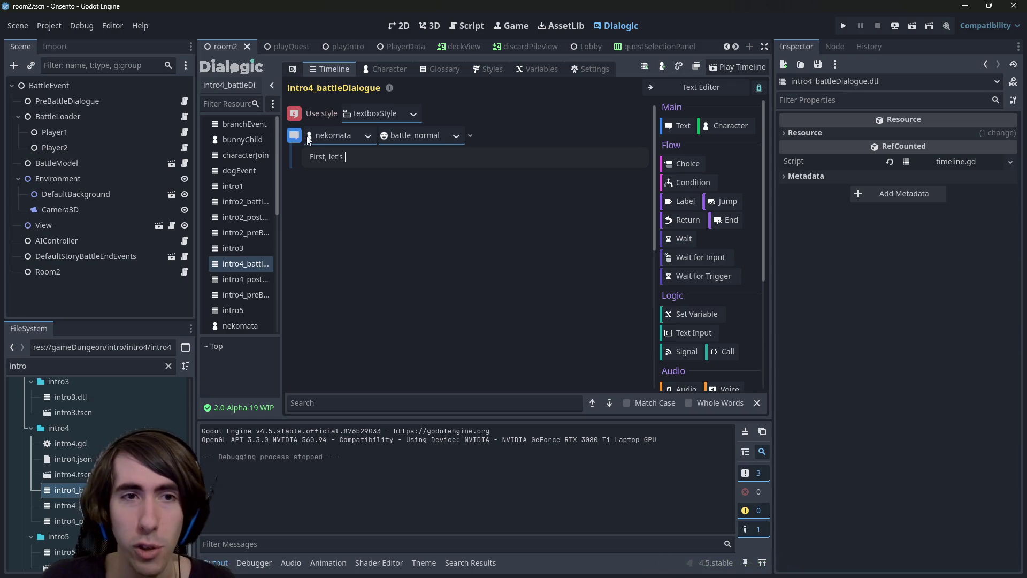
# Edit the timeline in its plain-text view, save it, and return to the visual event blocks
pyautogui.click(692, 89)
pyautogui.hotkey('ctrl', 'a')
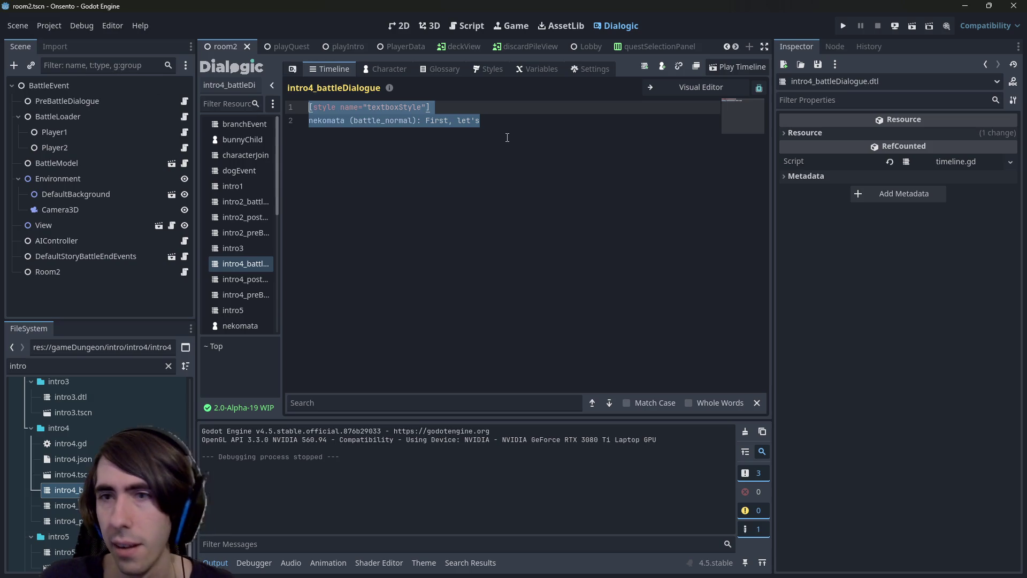
pyautogui.click(520, 131)
pyautogui.write('vrdhbrdhr')
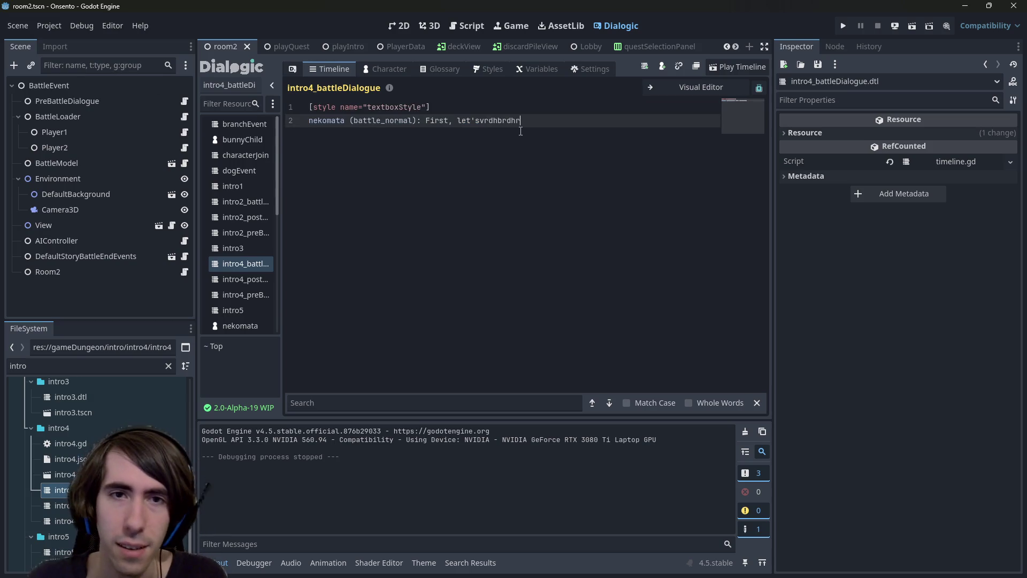
pyautogui.hotkey('ctrl', 's')
pyautogui.click(694, 87)
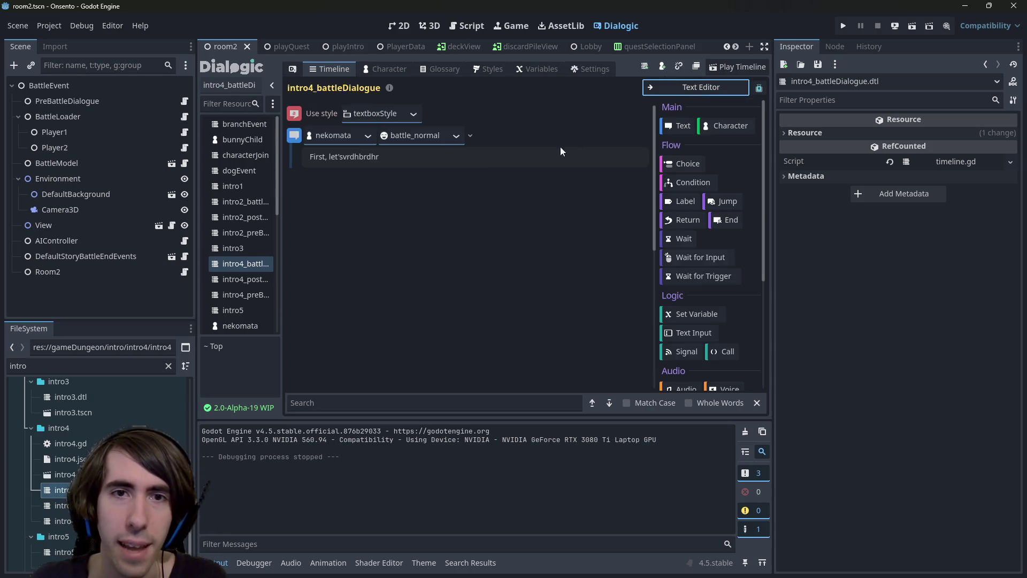
# Delete the stray letters after "let's" in the dialogue line
pyautogui.tripleClick(476, 161)
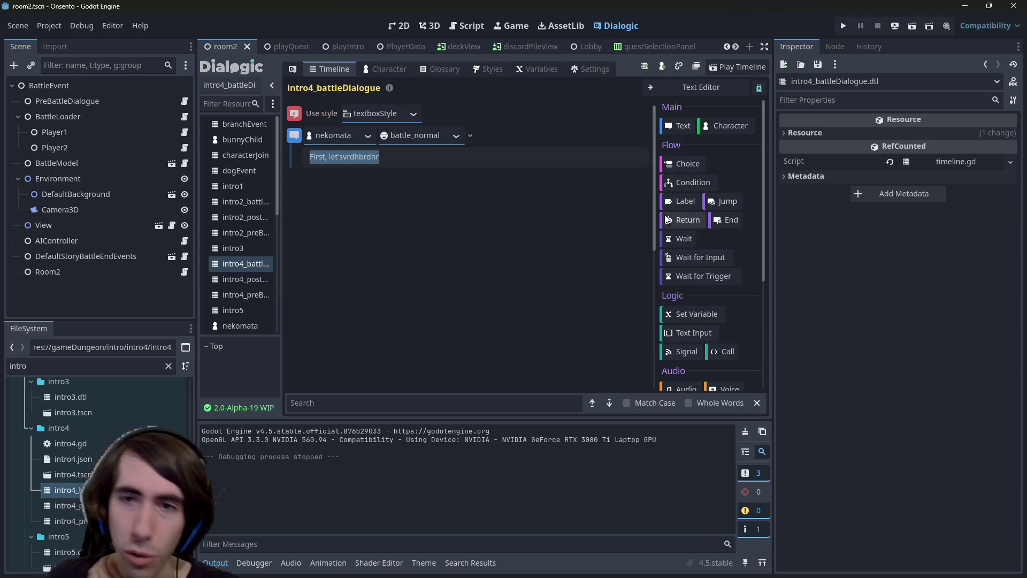
pyautogui.scroll(-3, 688, 251)
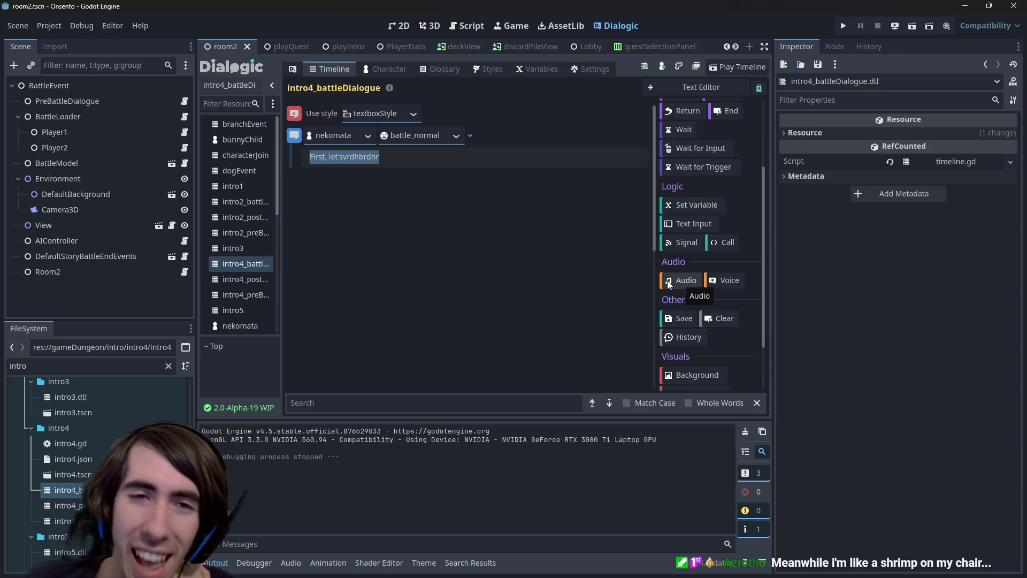
pyautogui.click(357, 161)
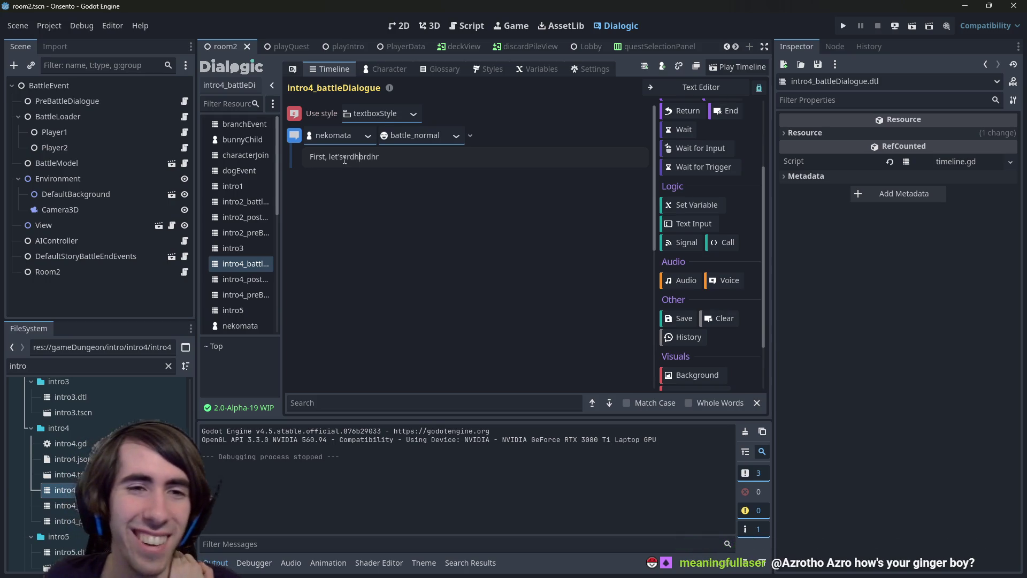
pyautogui.moveTo(344, 159); pyautogui.dragTo(393, 154)
pyautogui.press('BackSpace')
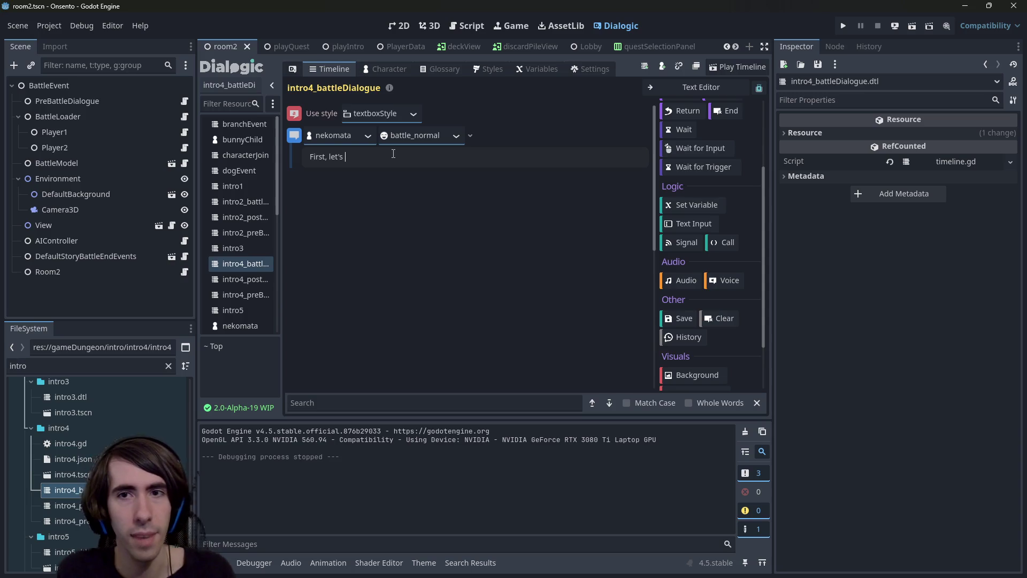
# Rewrite the line as "Before the fight, let's get back some stamina!" and start a "Click on" line
pyautogui.hotkey('ctrl', 'a')
pyautogui.write('Bef')
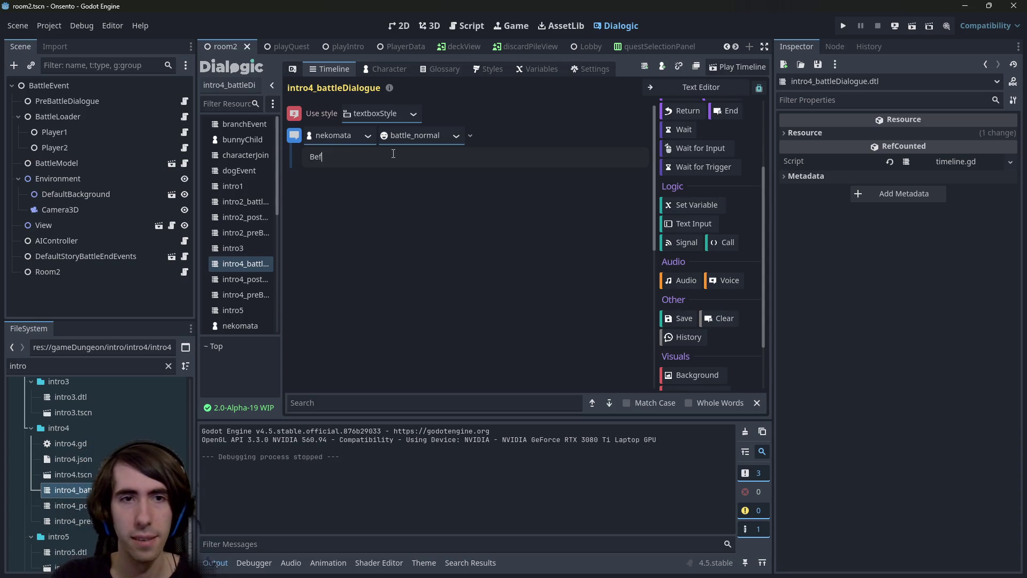
pyautogui.write("ore the fight, let's")
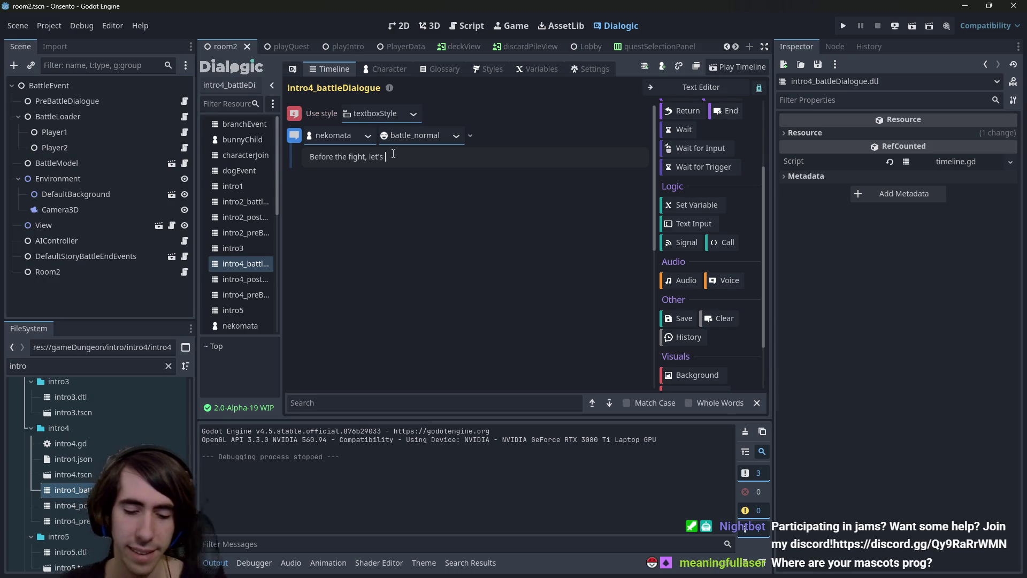
pyautogui.write('get back some sta')
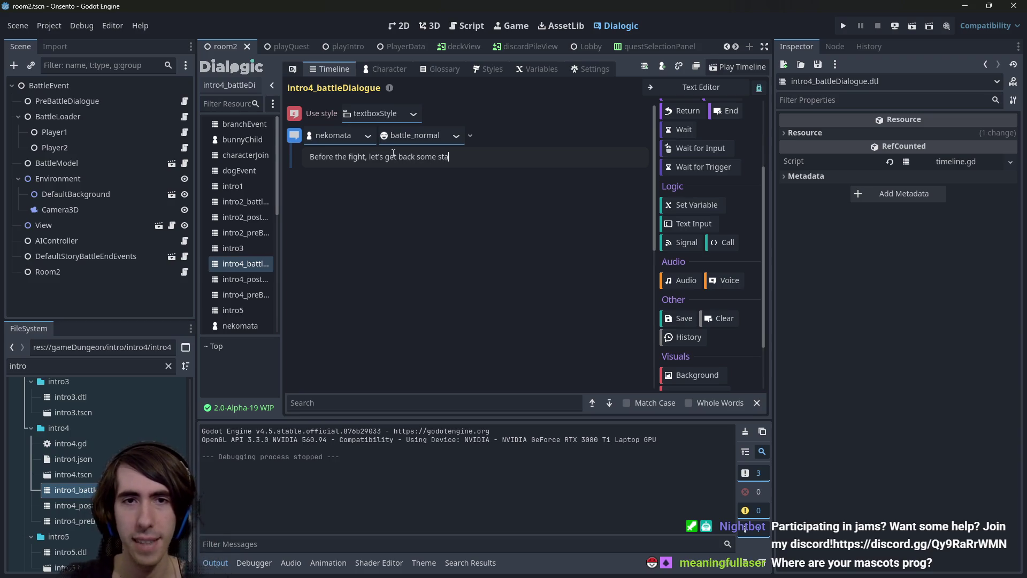
pyautogui.write('mina by ')
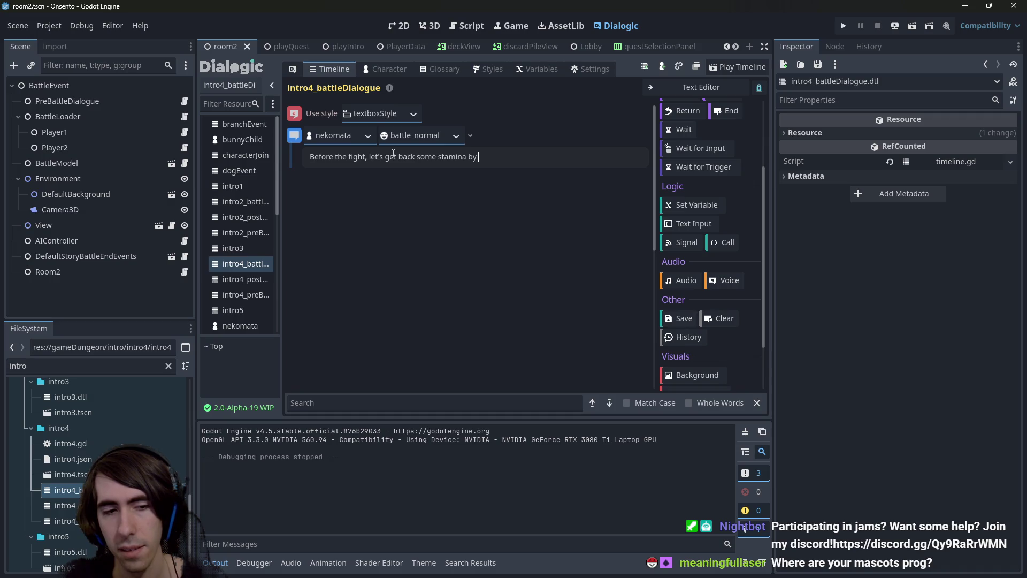
pyautogui.write('clicking on the s')
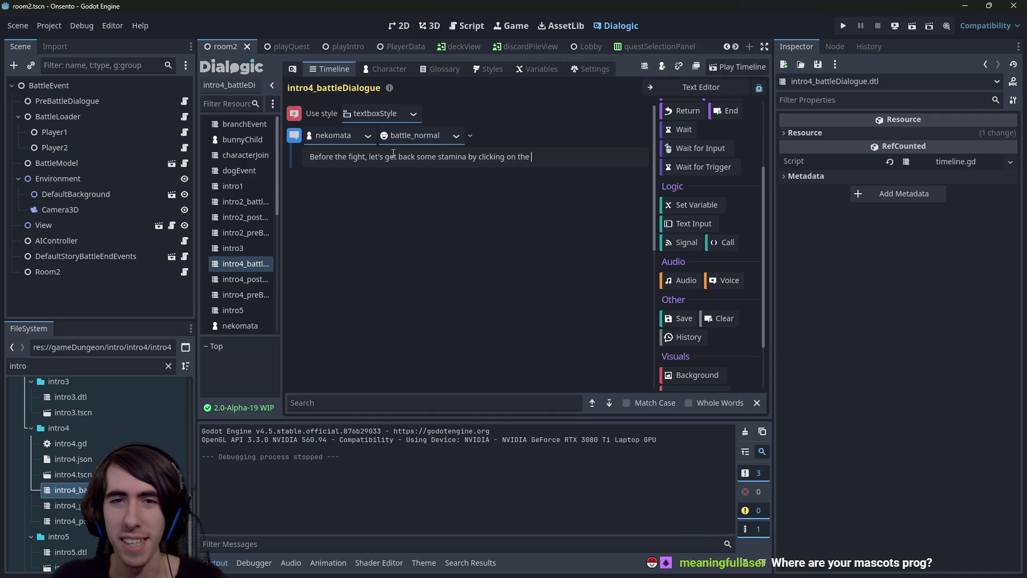
pyautogui.press('BackSpace')
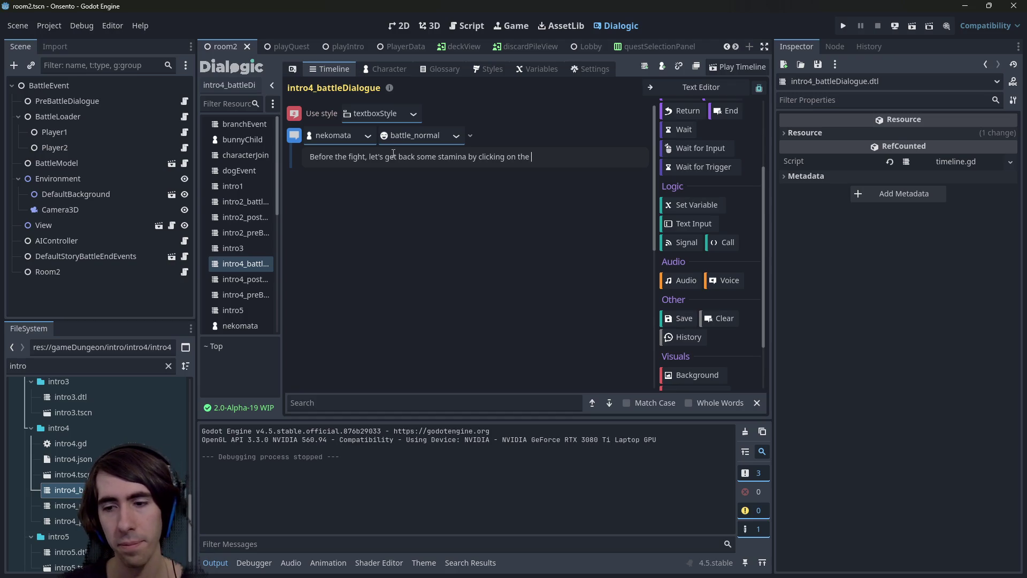
pyautogui.hotkey('ctrl', 'BackSpace')
pyautogui.hotkey('ctrl', 'BackSpace')
pyautogui.hotkey('ctrl', 'BackSpace')
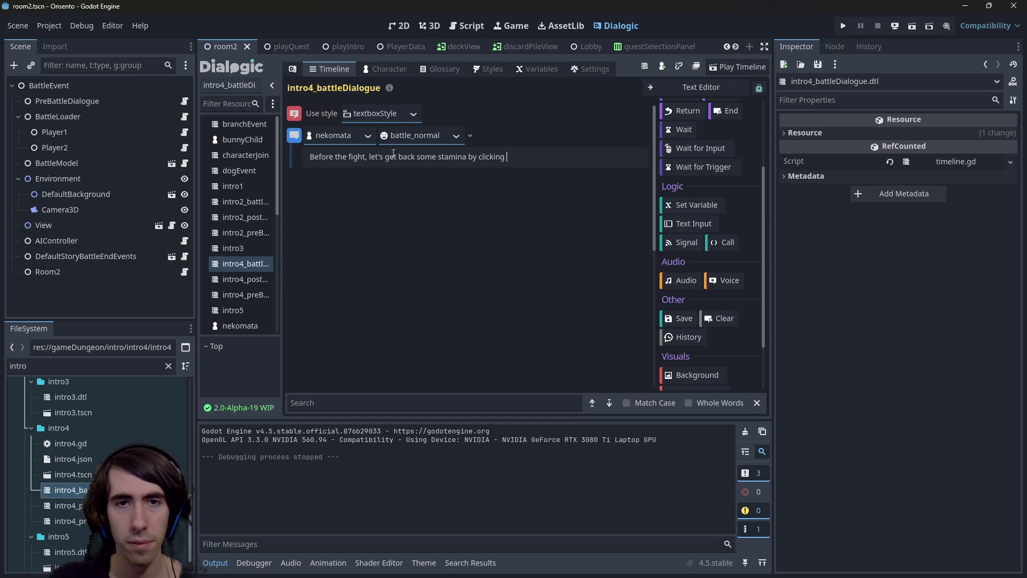
pyautogui.press('BackSpace')
pyautogui.write('!')
pyautogui.press('Return')
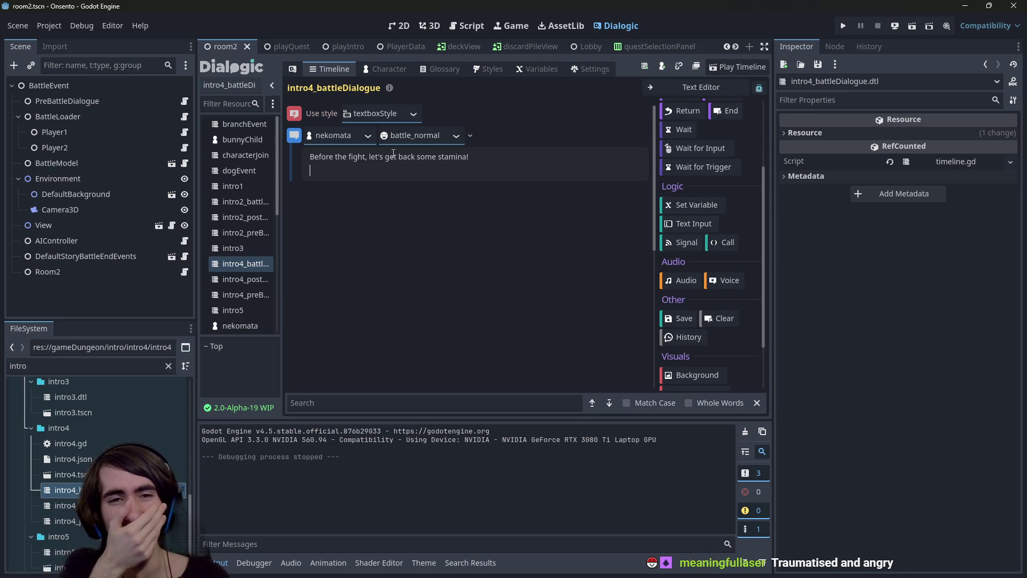
pyautogui.write('Click on')
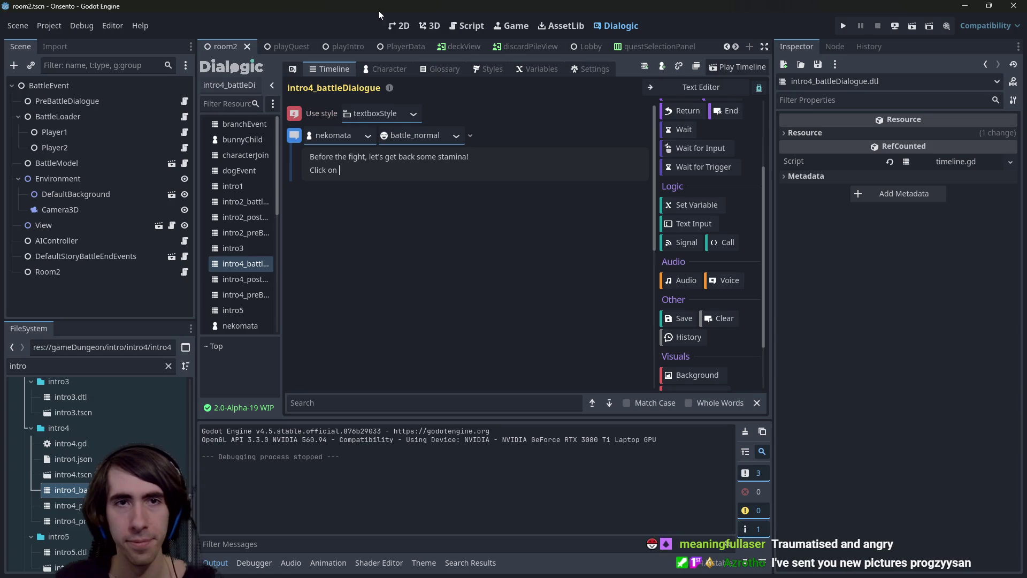
pyautogui.hotkey('alt', 'shift', 'o')
# Open playerView2D.tscn via Quick Open, view it in 2D, and select GiveStaminaAll_Button
pyautogui.write('playerview')
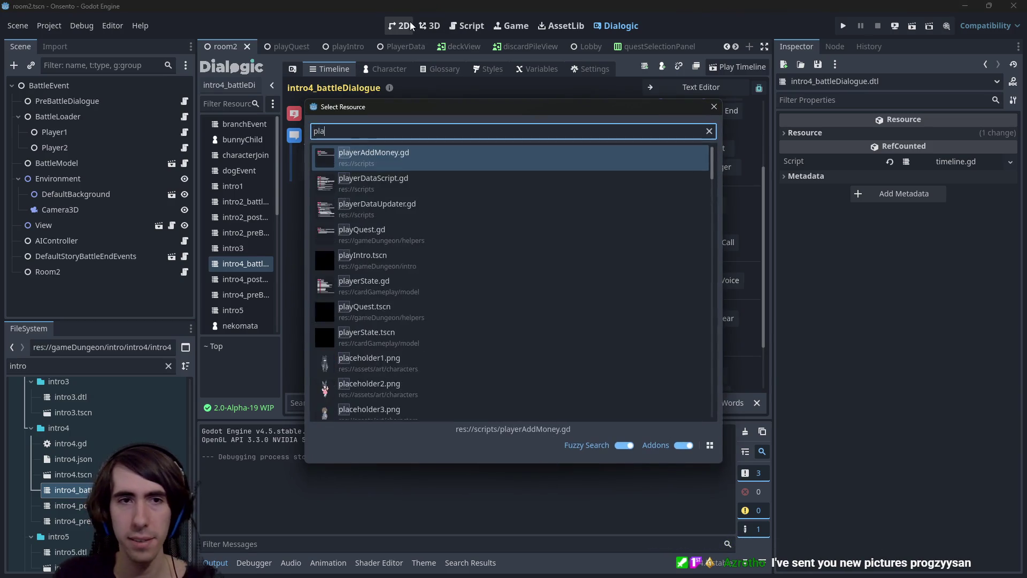
pyautogui.click(234, 263)
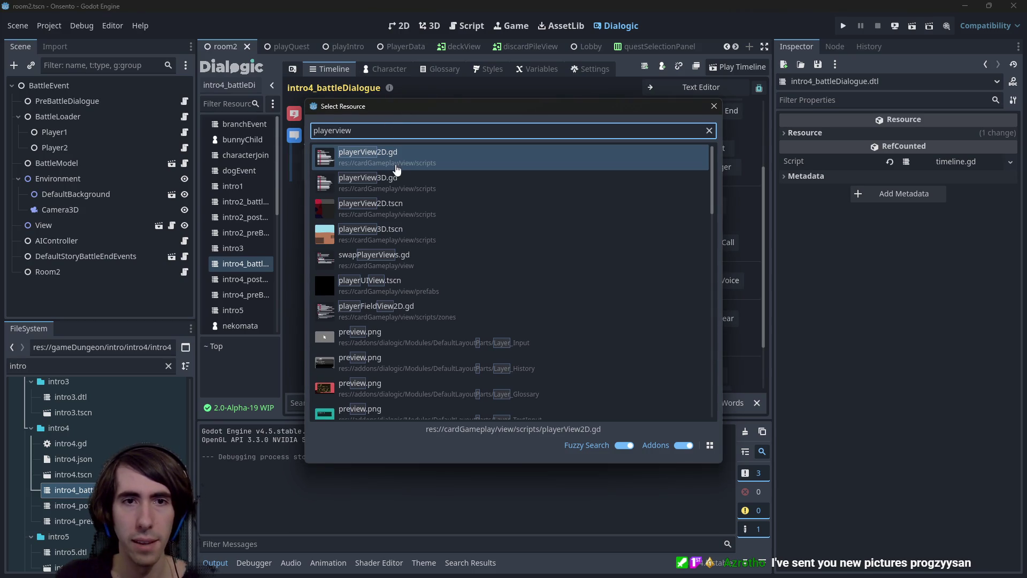
pyautogui.scroll(-3, 412, 324)
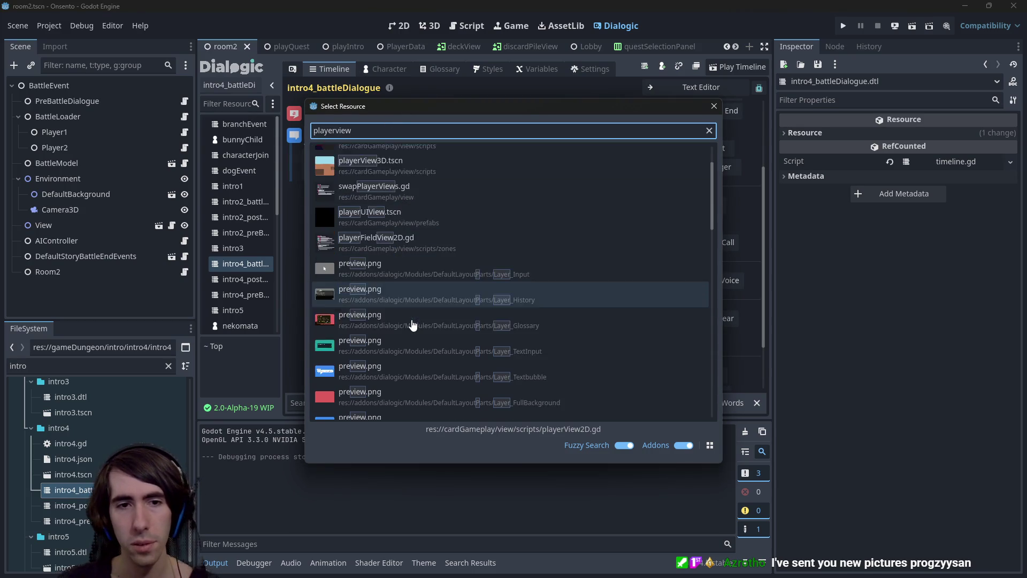
pyautogui.scroll(3, 412, 325)
pyautogui.write('2d')
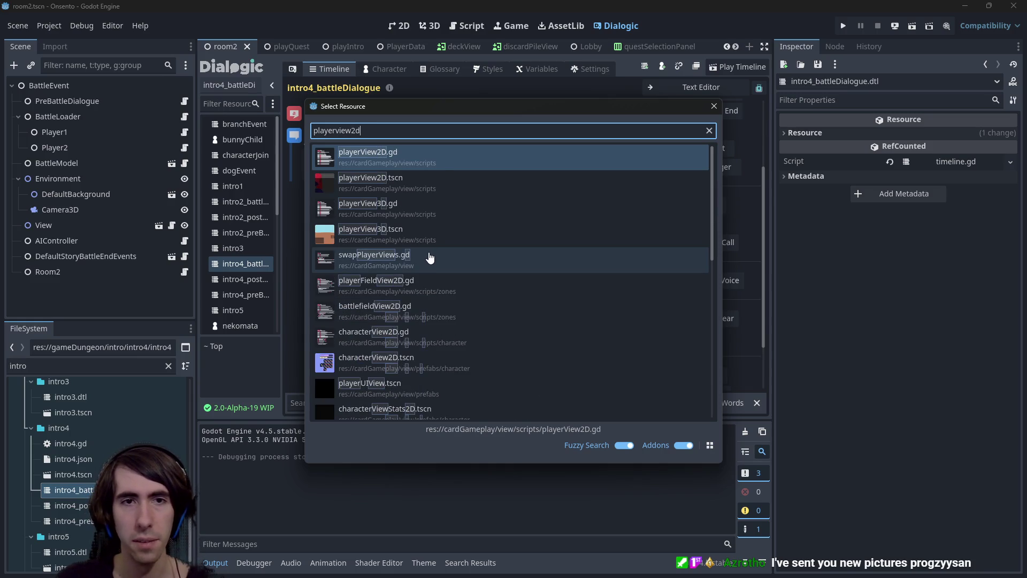
pyautogui.press('Down')
pyautogui.press('Return')
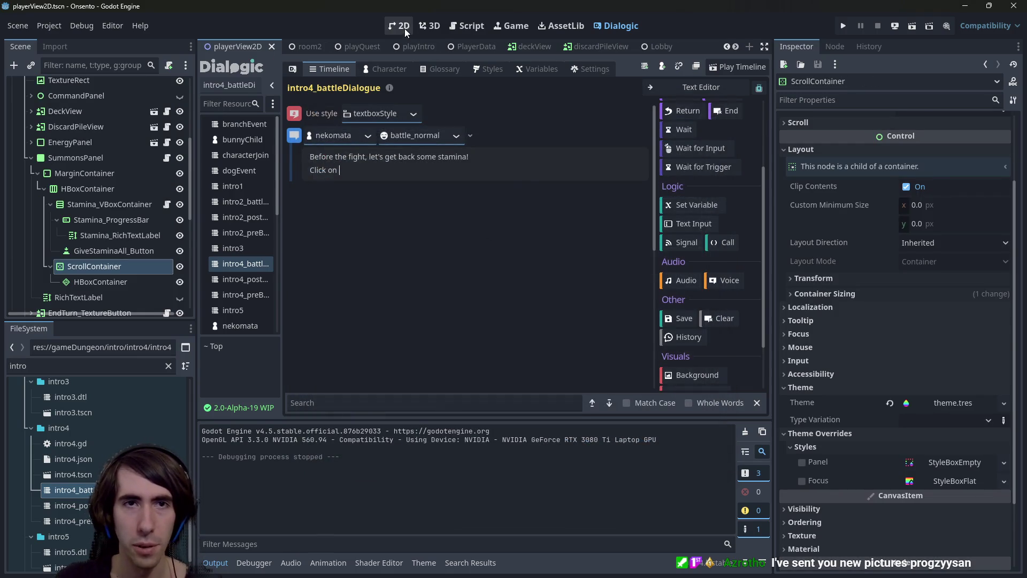
pyautogui.click(404, 28)
pyautogui.scroll(5, 471, 284)
pyautogui.click(295, 355)
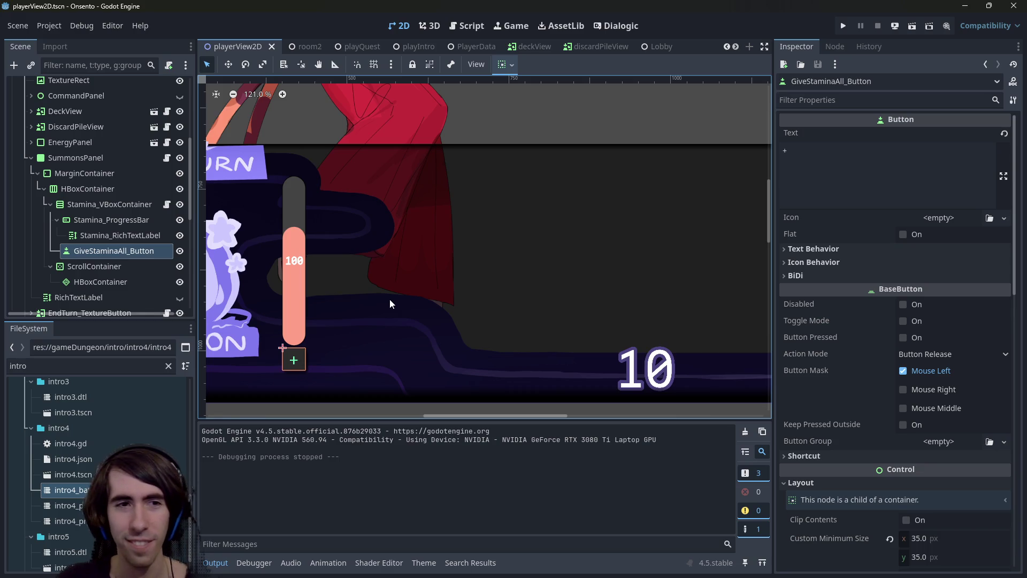
pyautogui.hscroll(-3, 390, 304)
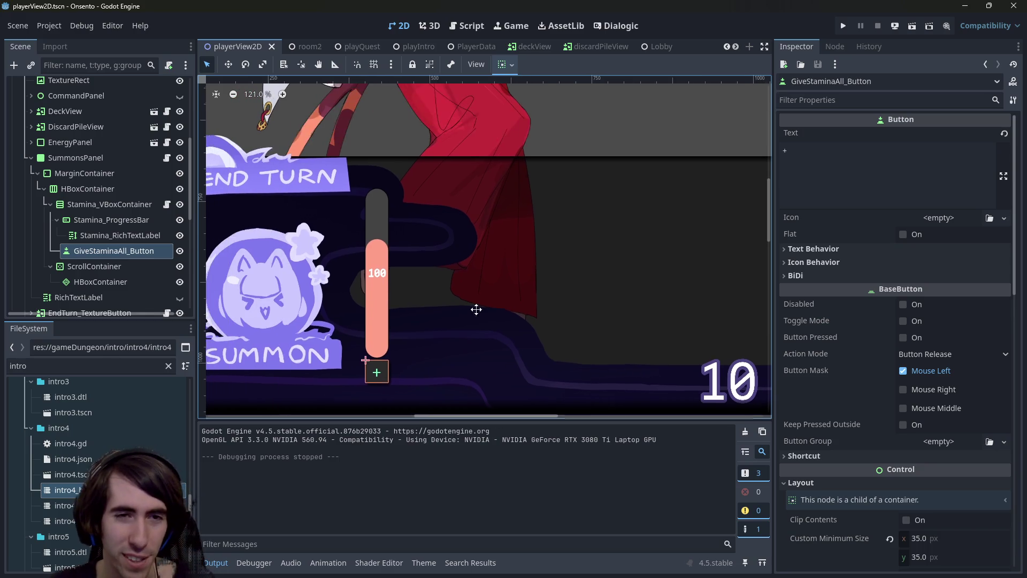
# Sample the stamina bar's salmon ff9f87 and set it as the plus button's font colour
pyautogui.click(412, 378)
pyautogui.click(390, 365)
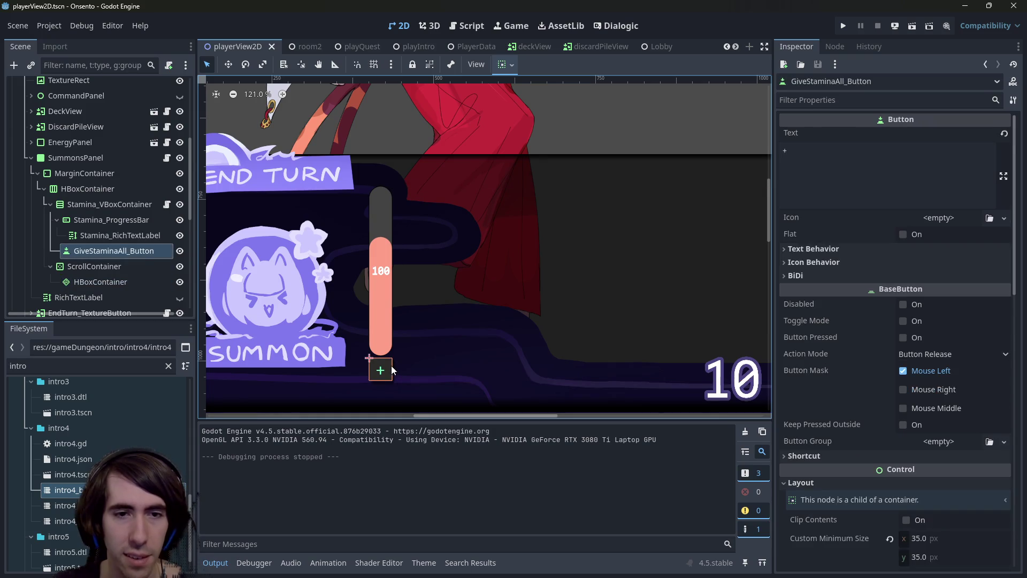
pyautogui.scroll(-3, 500, 310)
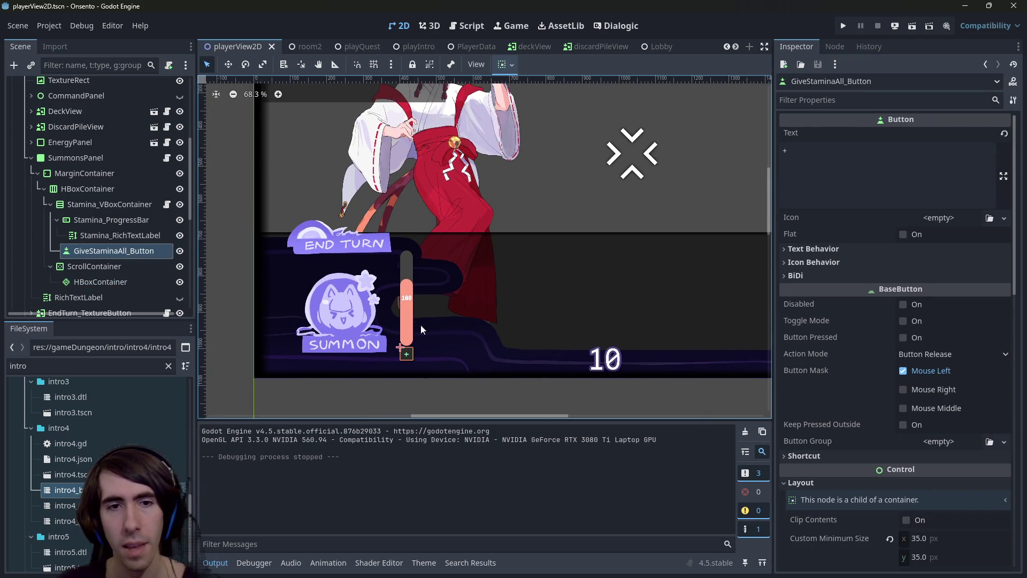
pyautogui.scroll(4, 421, 324)
pyautogui.press('super+shift+c')
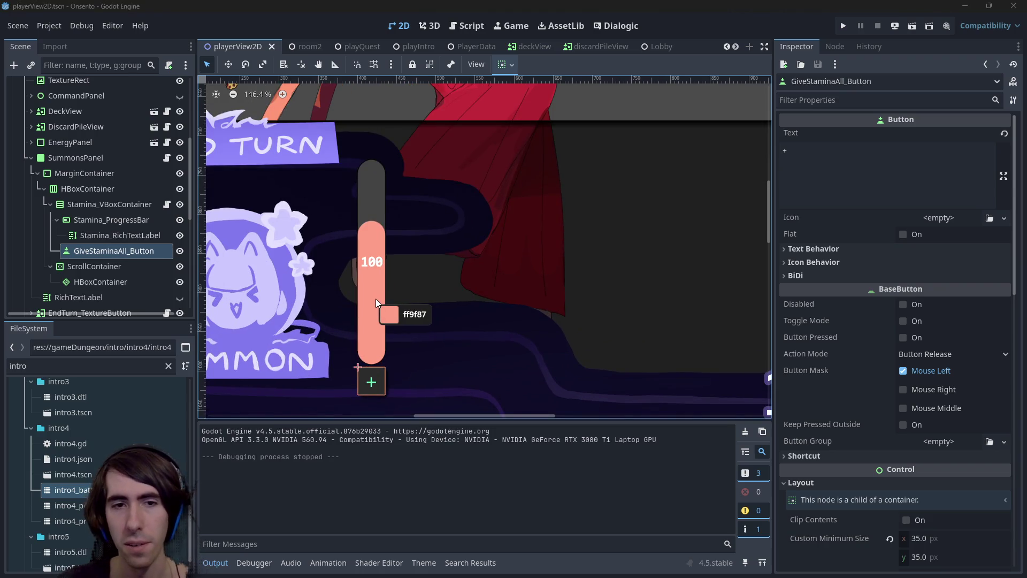
pyautogui.click(376, 298)
pyautogui.click(618, 260)
pyautogui.click(624, 196)
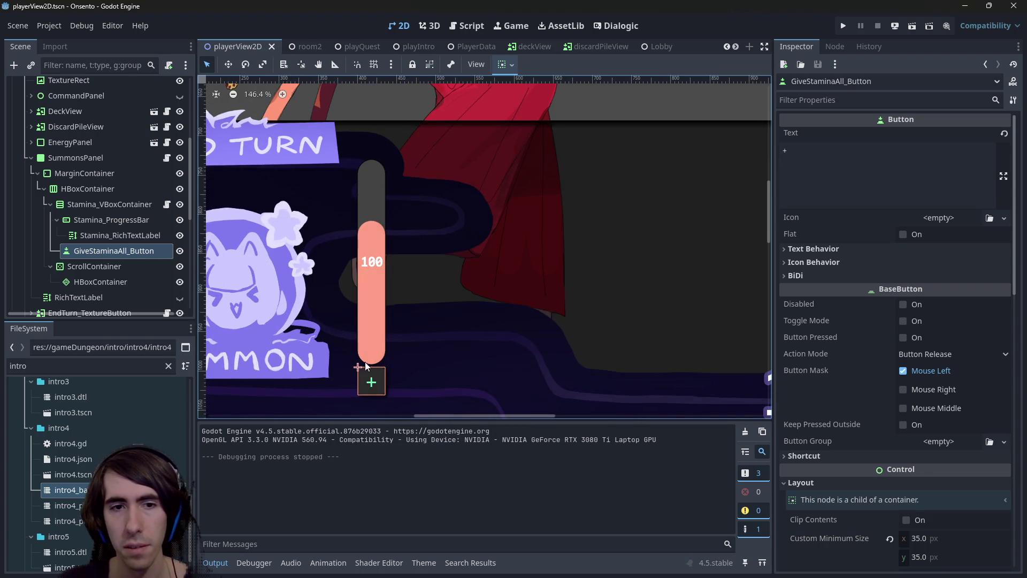
pyautogui.scroll(-10, 832, 381)
pyautogui.click(942, 399)
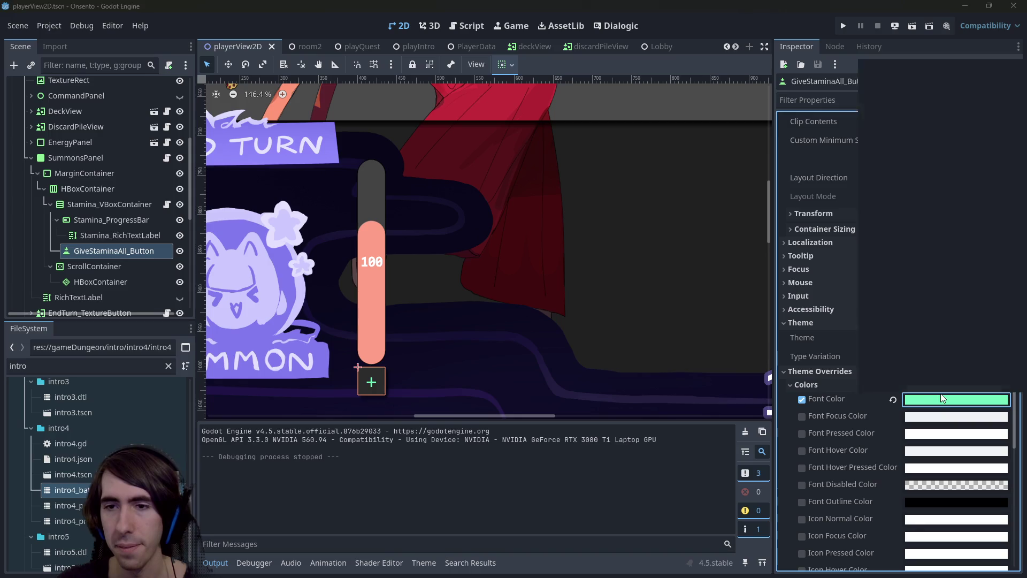
pyautogui.hotkey('ctrl', 'v')
pyautogui.press('Return')
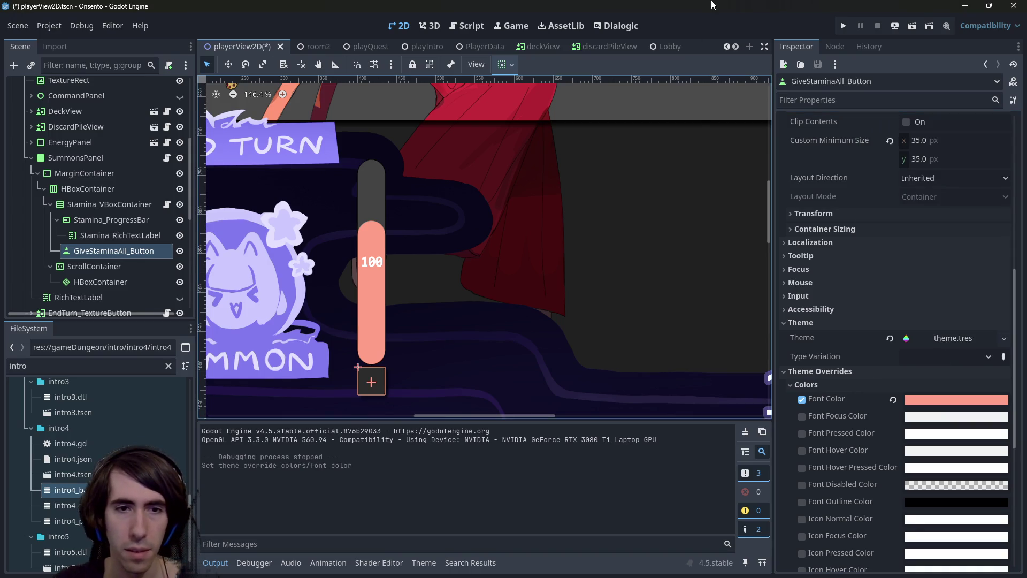
# Clear the node selection and save the playerView2D scene
pyautogui.click(547, 256)
pyautogui.scroll(-5, 540, 262)
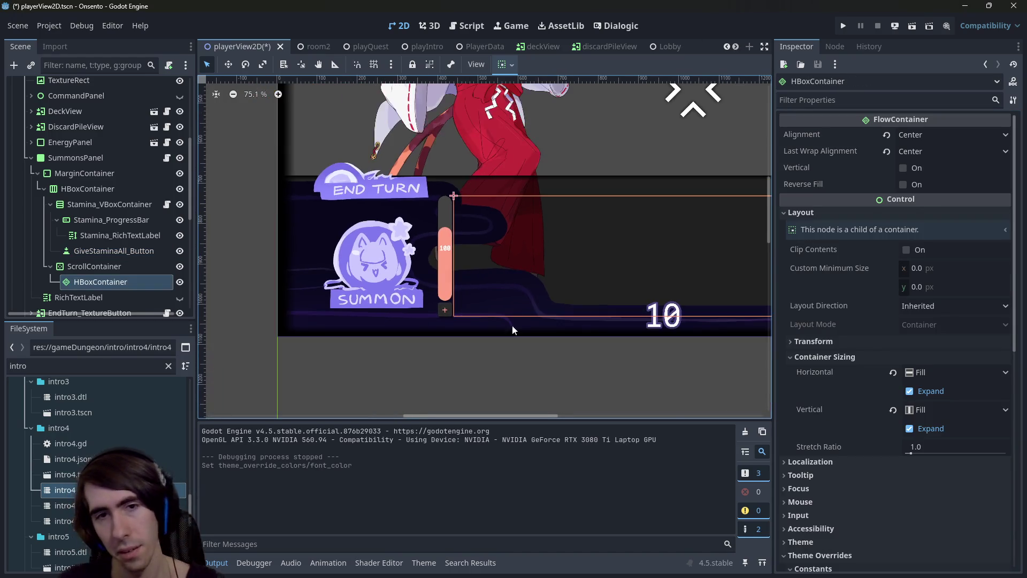
pyautogui.click(554, 336)
pyautogui.hotkey('ctrl', 's')
pyautogui.scroll(1, 469, 321)
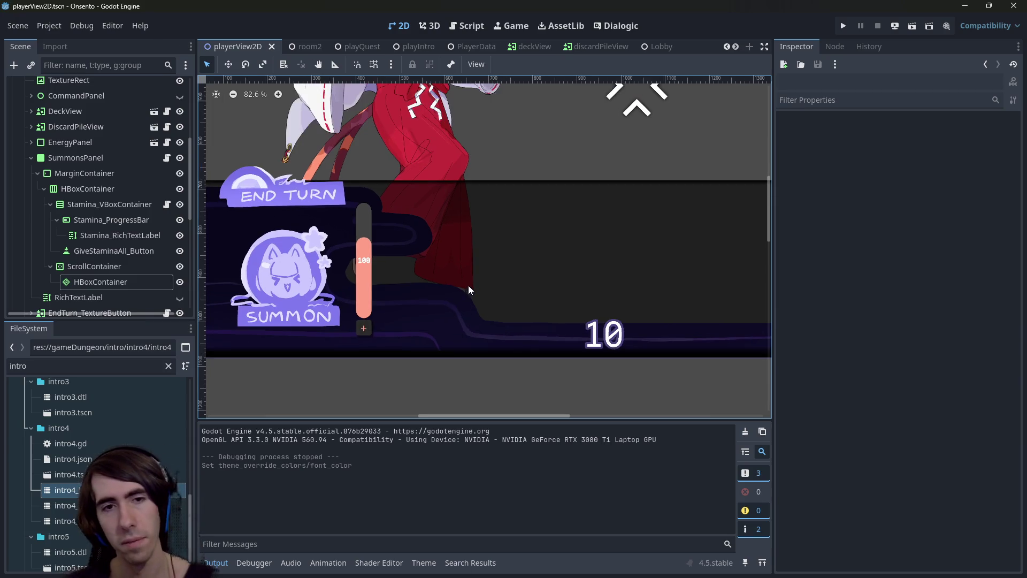
# Compare the font colour change with undo/redo, then keep it and save
pyautogui.hotkey('ctrl', 'z')
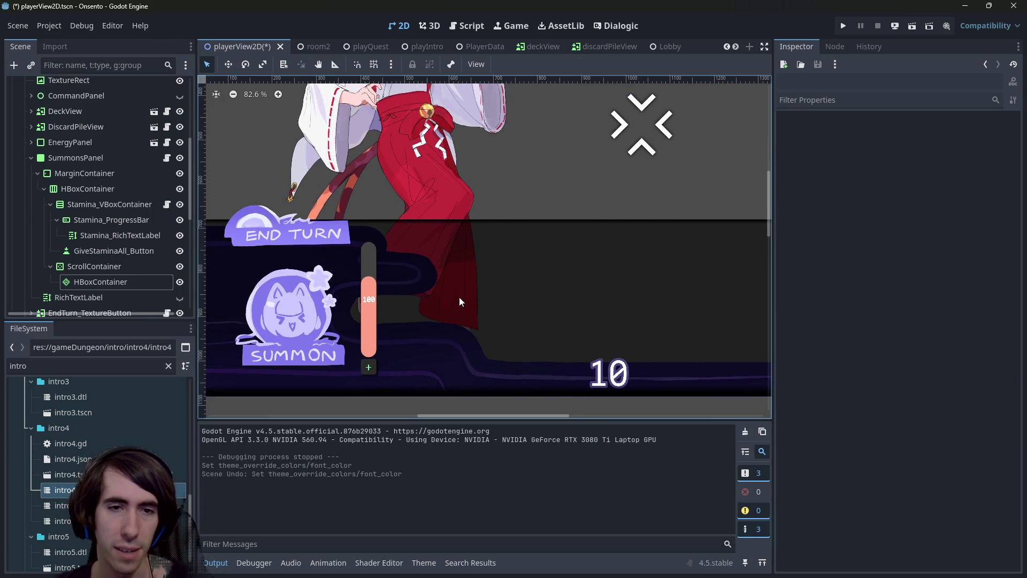
pyautogui.hotkey('ctrl', 'shift', 'z')
pyautogui.hotkey('ctrl', 's')
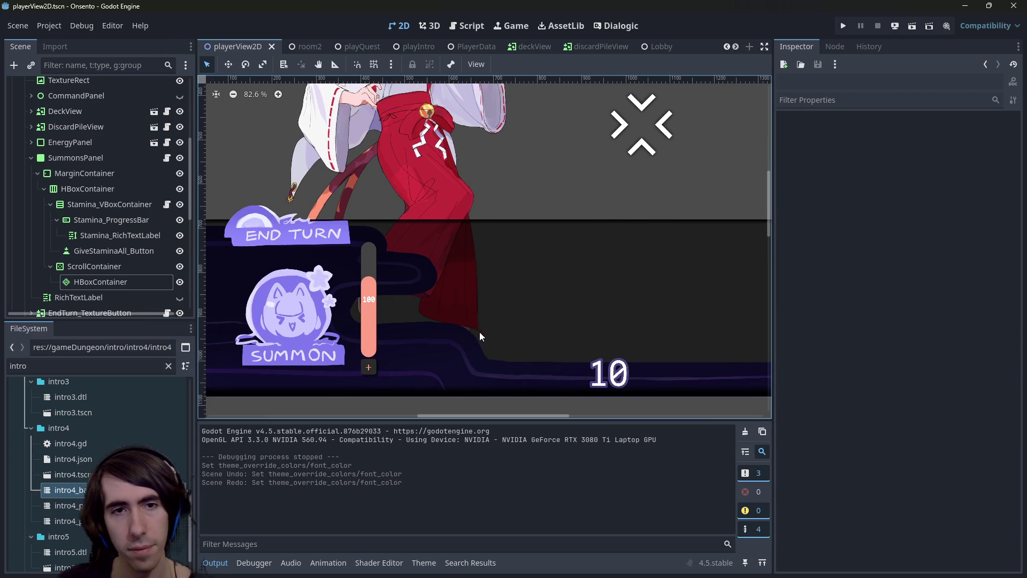
pyautogui.scroll(2, 479, 331)
pyautogui.press('super+shift+c')
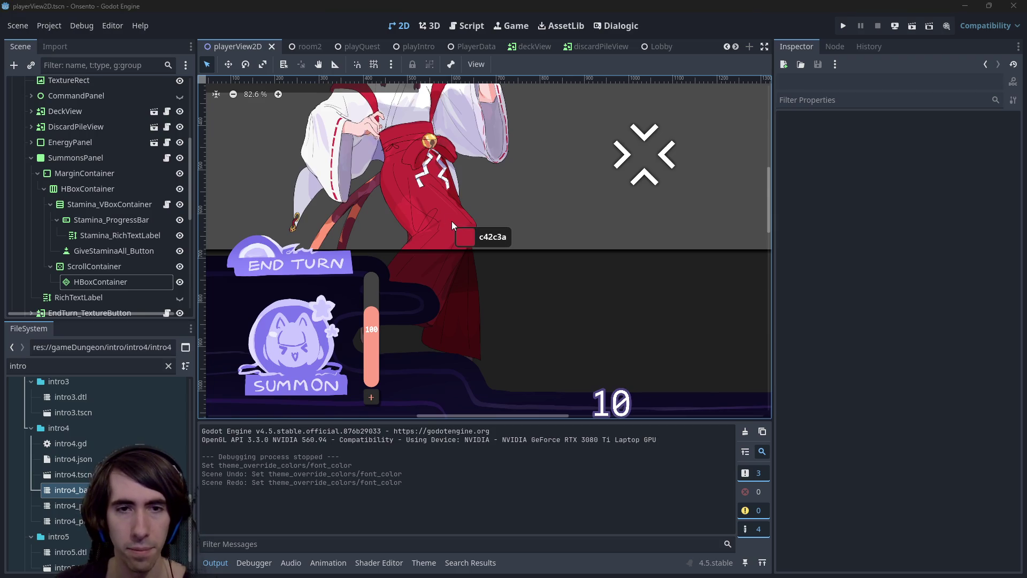
# Sample the outfit's crimson into Stamina_ProgressBar's fill colour and brighten it to e53e4b
pyautogui.click(451, 221)
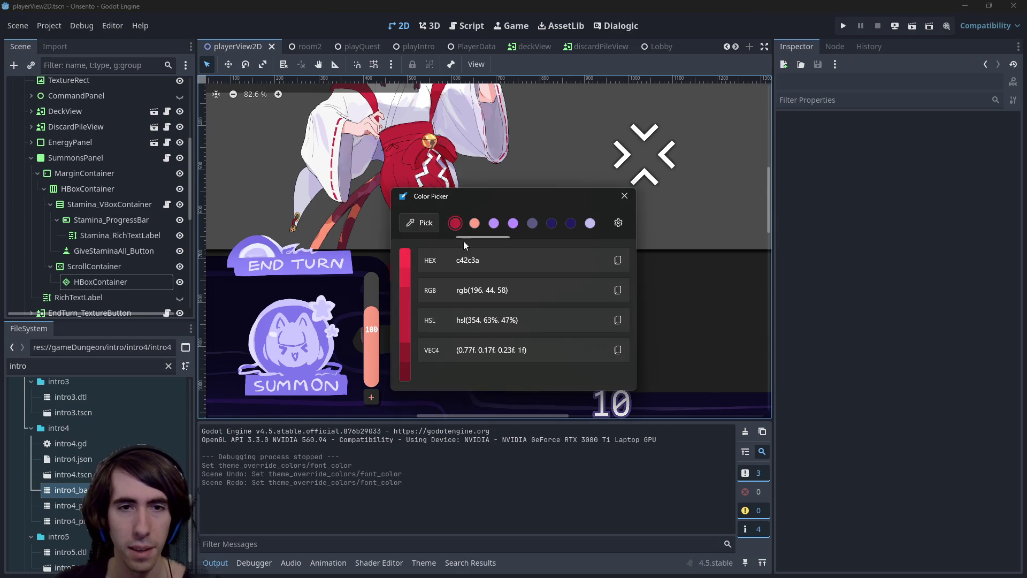
pyautogui.click(617, 260)
pyautogui.click(624, 195)
pyautogui.click(376, 358)
pyautogui.scroll(-5, 876, 460)
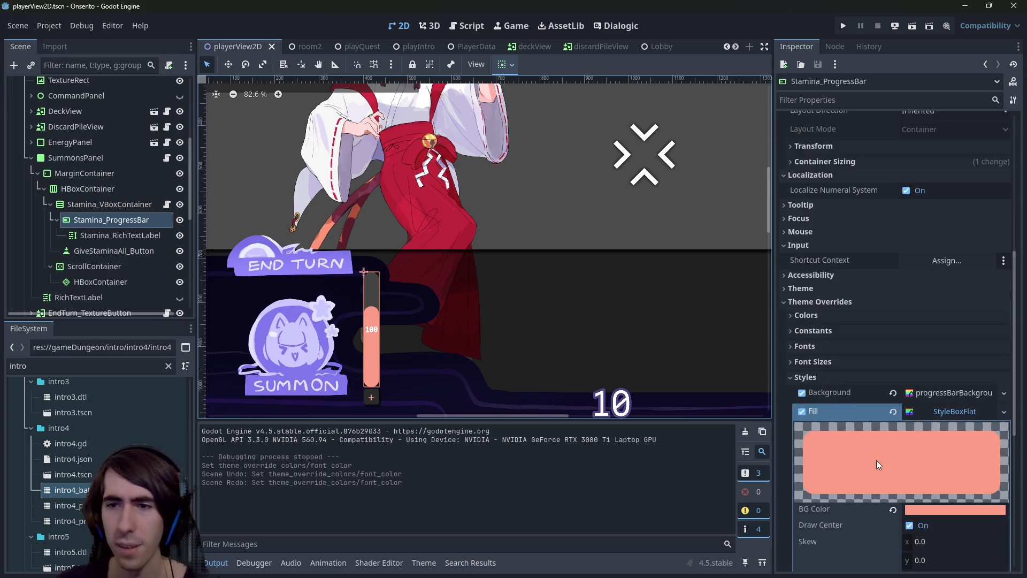
pyautogui.click(922, 509)
pyautogui.hotkey('ctrl', 'v')
pyautogui.press('Return')
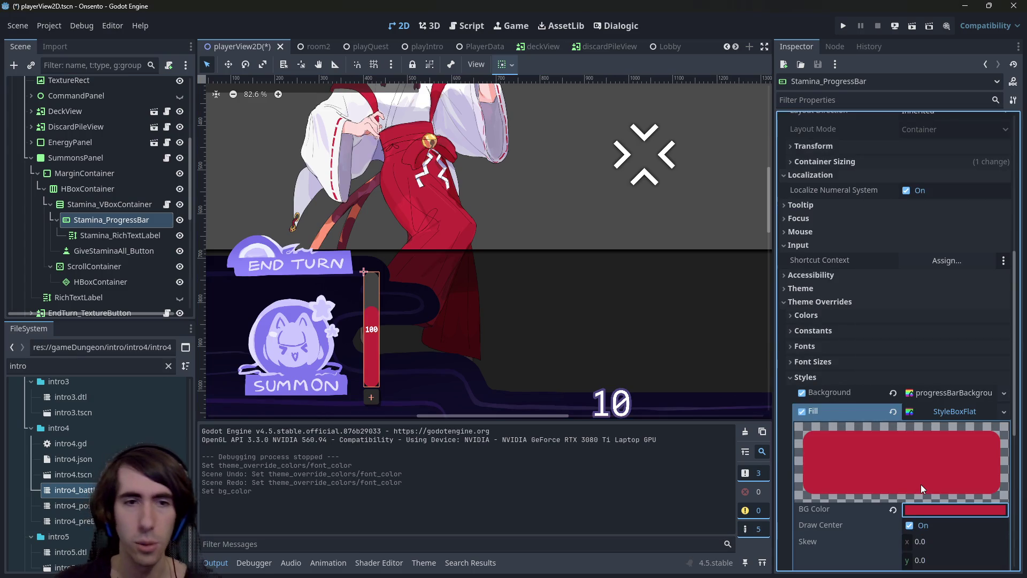
pyautogui.click(929, 511)
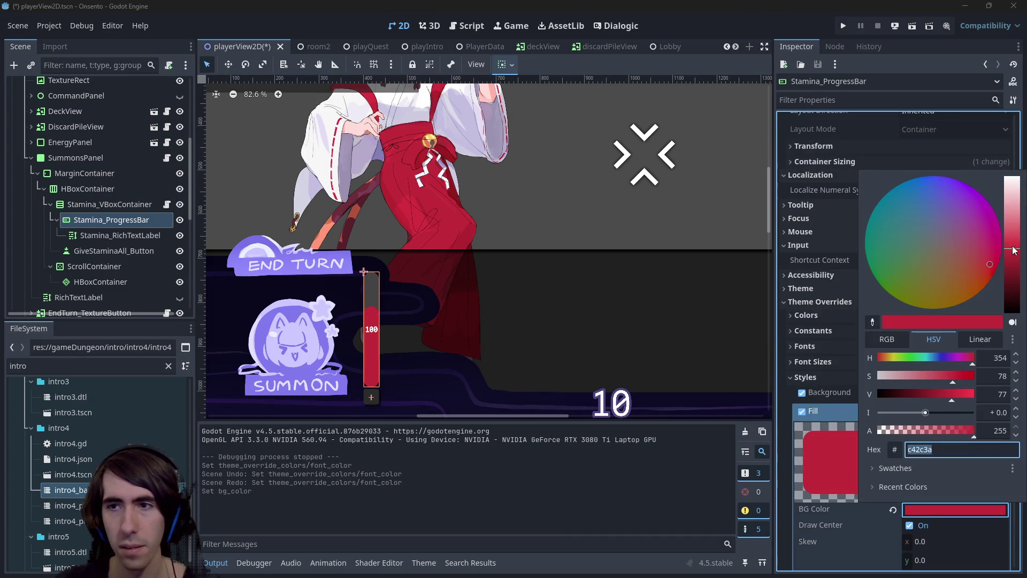
pyautogui.moveTo(1014, 250)
pyautogui.mouseDown()
pyautogui.moveTo(1015, 227)
pyautogui.moveTo(1014, 241)
pyautogui.mouseUp()
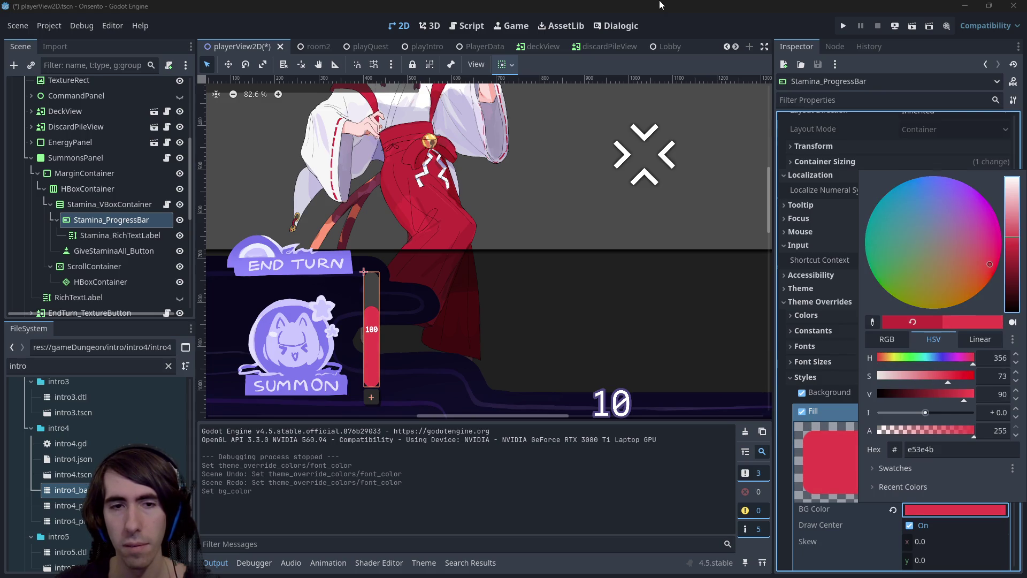
pyautogui.click(659, 5)
# Paste the sampled crimson c42c3a as GiveStaminaAll_Button's font colour
pyautogui.click(377, 392)
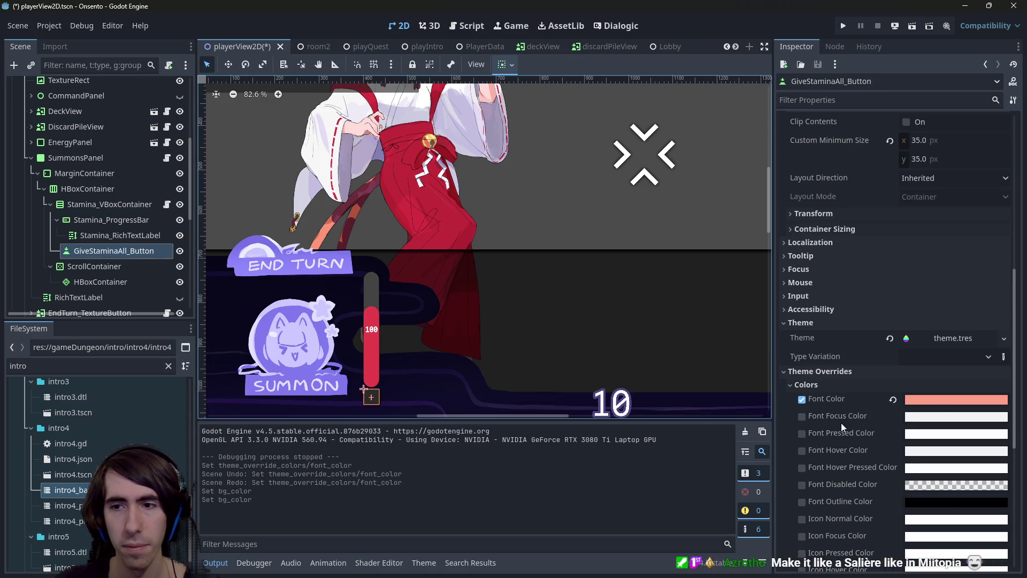
pyautogui.click(940, 398)
pyautogui.hotkey('ctrl', 'v')
pyautogui.press('Return')
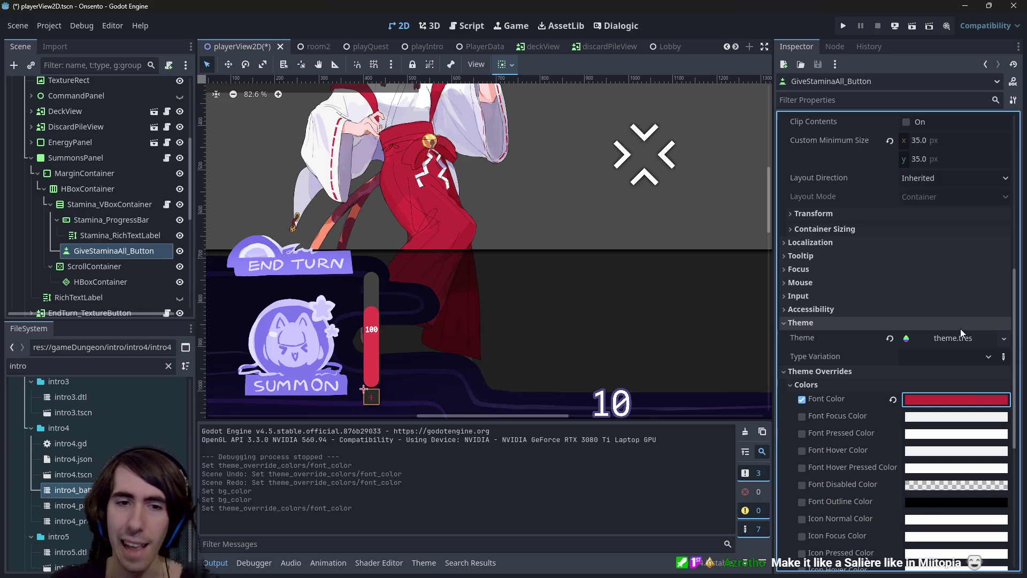
# Apply e53e4b to GiveStaminaAll_Button's font colour and save the scene
pyautogui.click(372, 364)
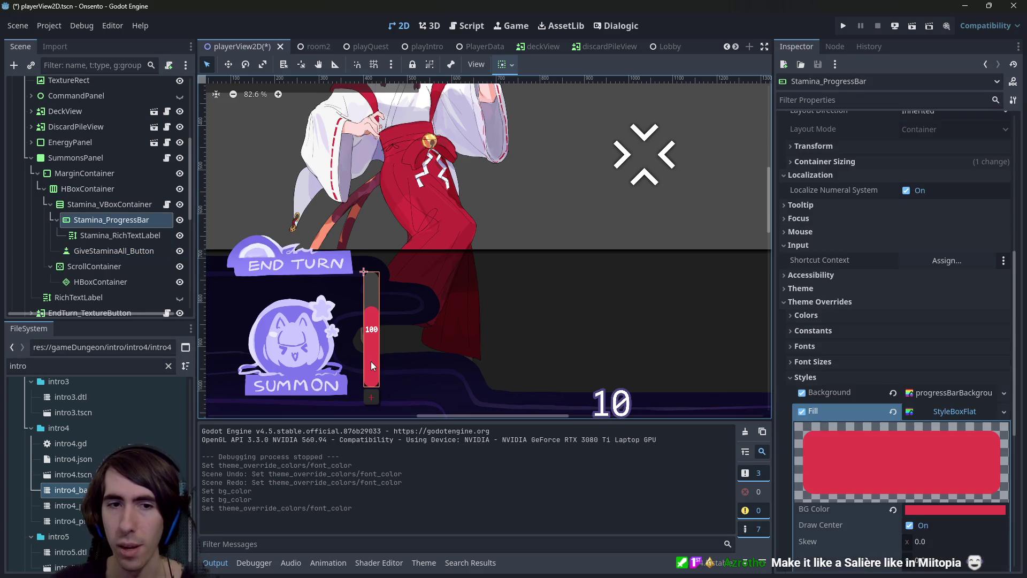
pyautogui.click(936, 509)
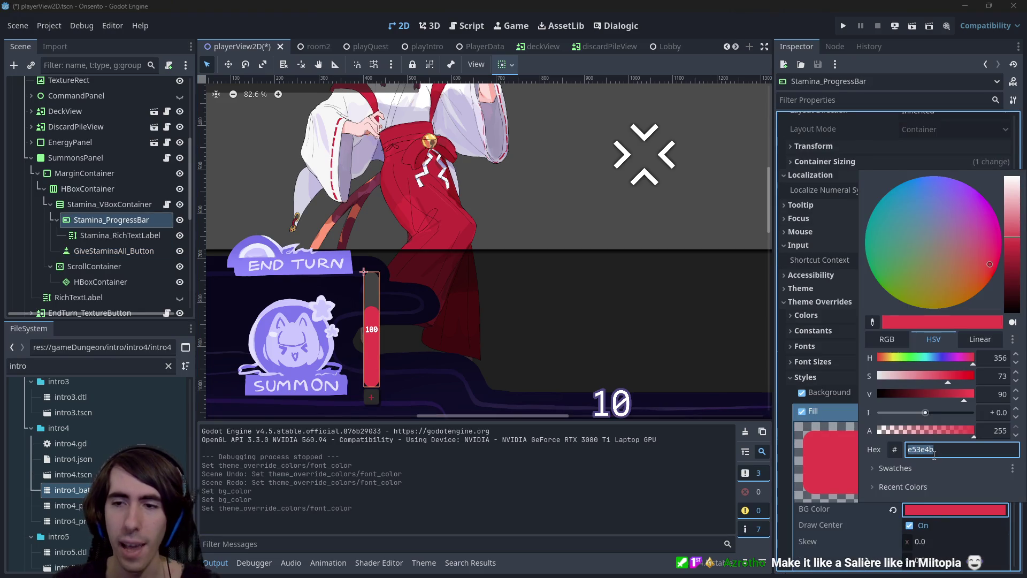
pyautogui.click(733, 107)
pyautogui.scroll(-1, 466, 288)
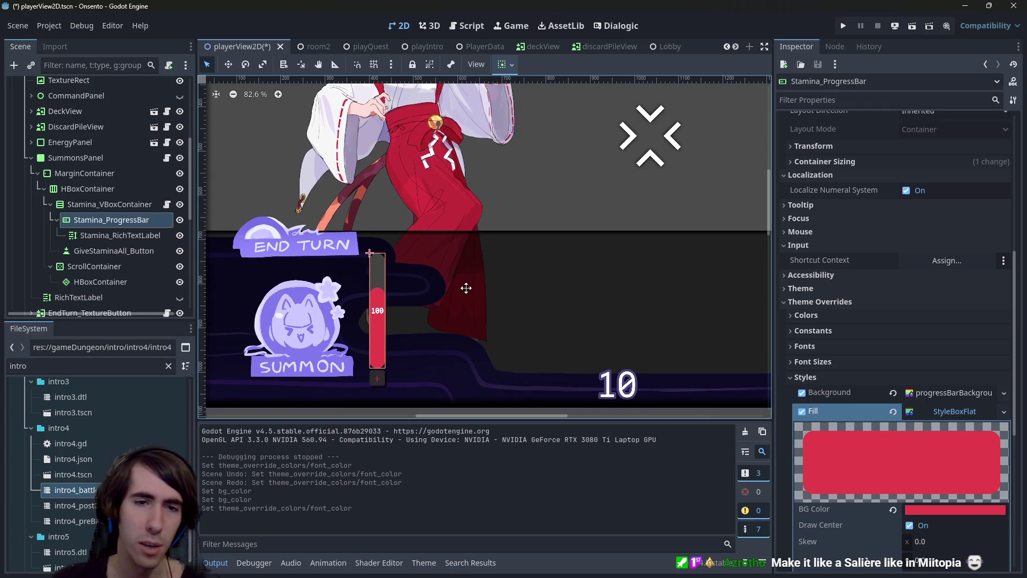
pyautogui.click(374, 382)
pyautogui.click(928, 400)
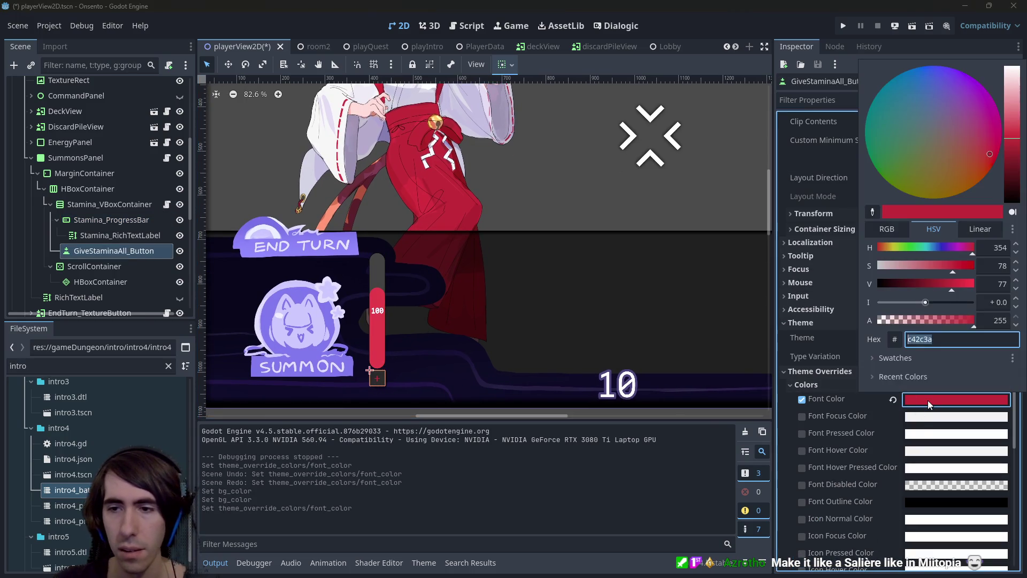
pyautogui.press('Return')
pyautogui.hotkey('ctrl', 's')
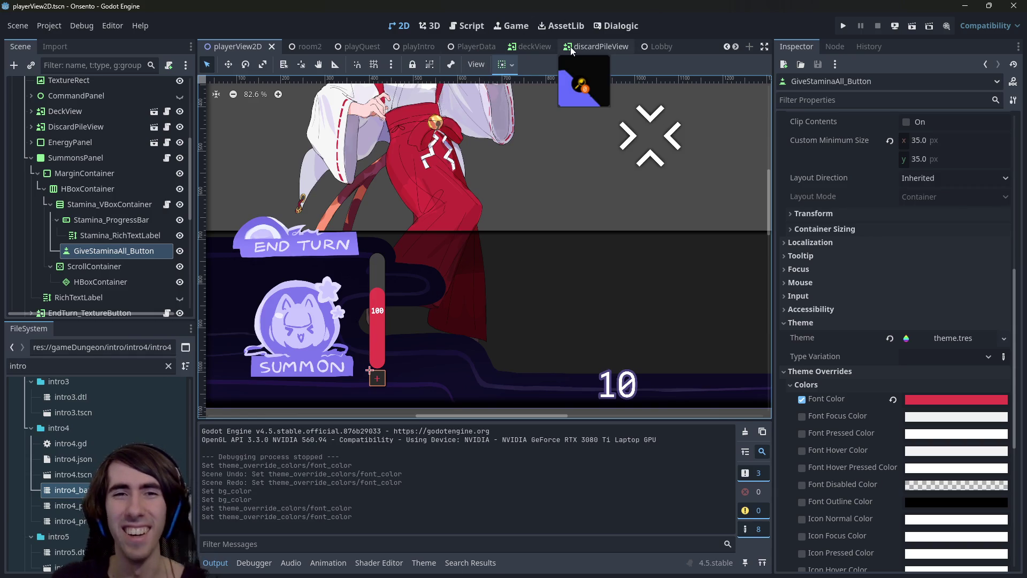
# Open the characterViewStats.gd script through Quick Open
pyautogui.scroll(-2, 519, 166)
pyautogui.scroll(-1, 519, 166)
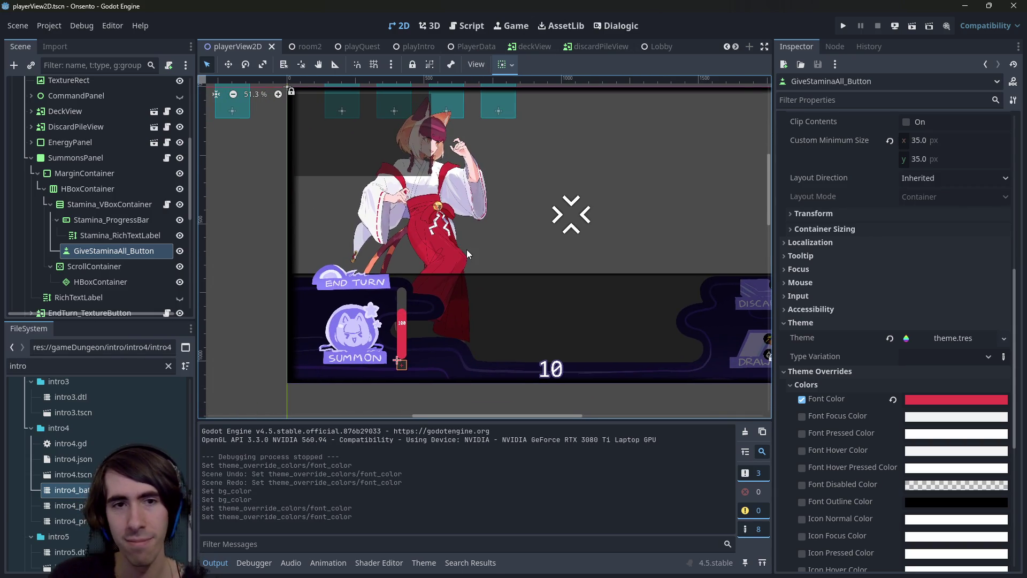
pyautogui.hotkey('alt', 'shift', 'o')
pyautogui.write('characterview')
pyautogui.press('Down')
pyautogui.press('Down')
pyautogui.press('Down')
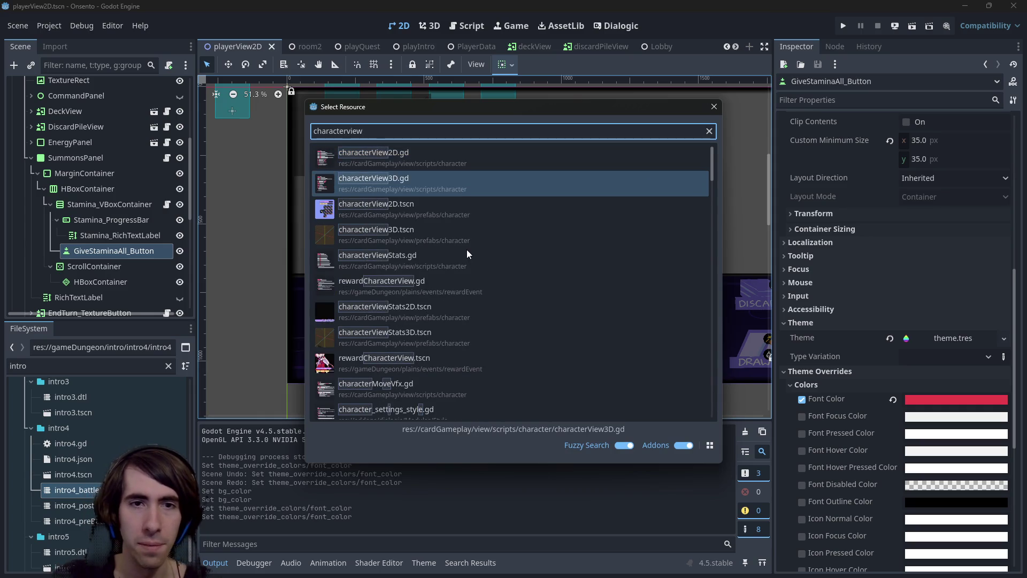
pyautogui.press('Down')
pyautogui.press('Return')
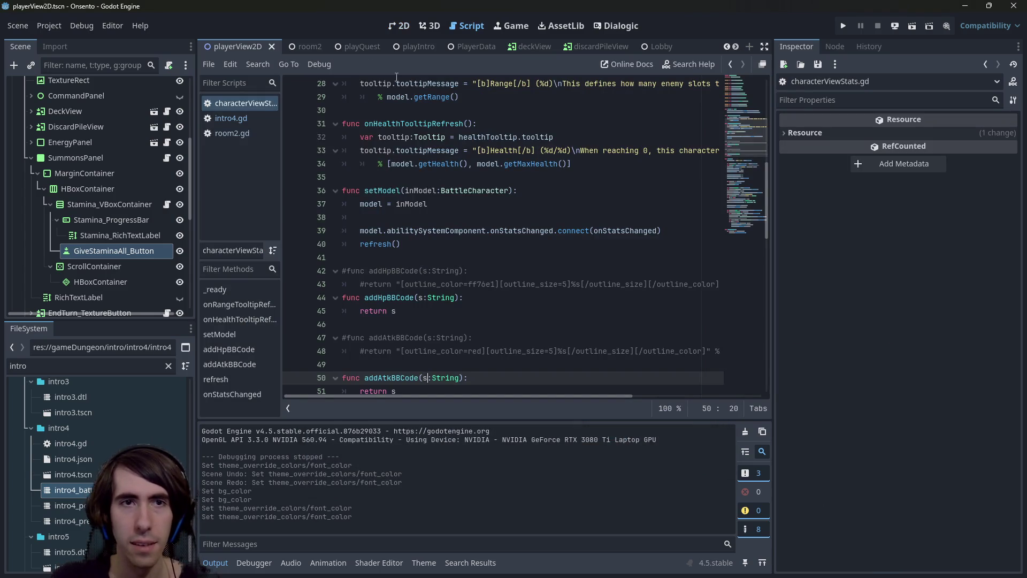
# Open characterViewStats2D.tscn and show it in the 2D editor
pyautogui.hotkey('alt', 'shift', 'o')
pyautogui.write('characterviewstats')
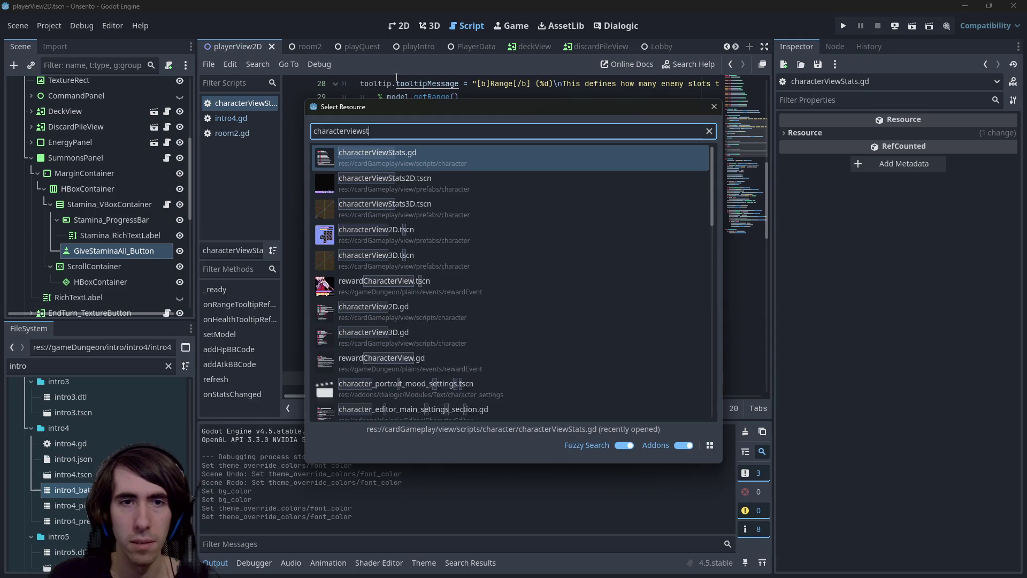
pyautogui.press('Down')
pyautogui.press('Down')
pyautogui.press('Up')
pyautogui.press('Return')
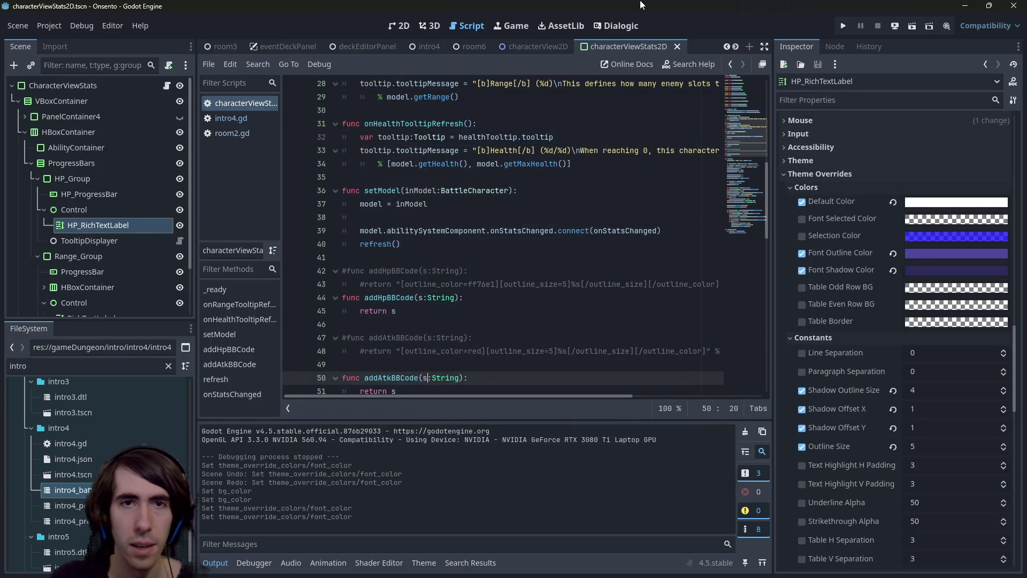
pyautogui.click(386, 27)
pyautogui.scroll(-8, 514, 280)
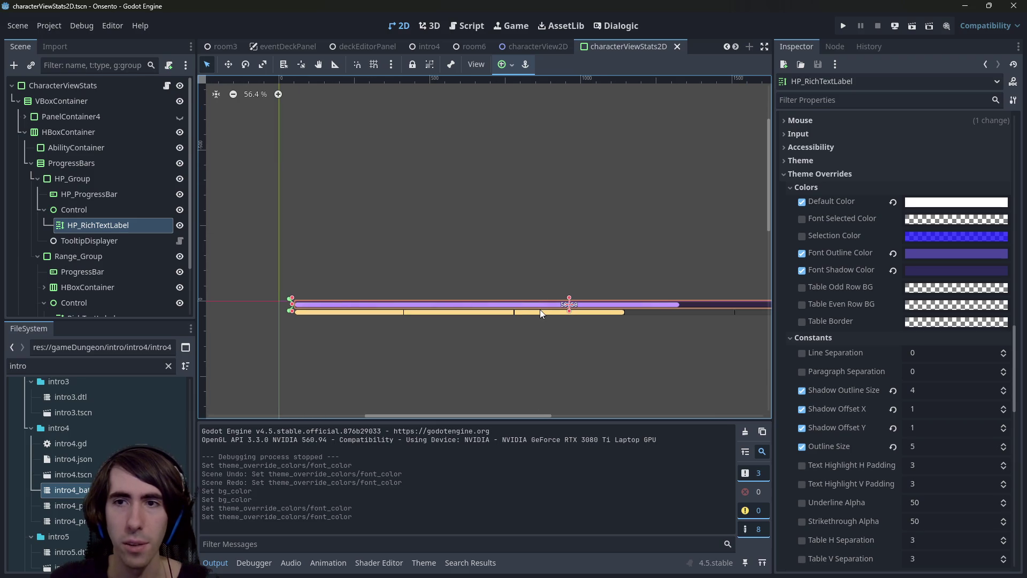
# Expand HP_RichTextLabel's Theme section, look up theme.tres in FileSystem, then assign a New Theme
pyautogui.click(846, 160)
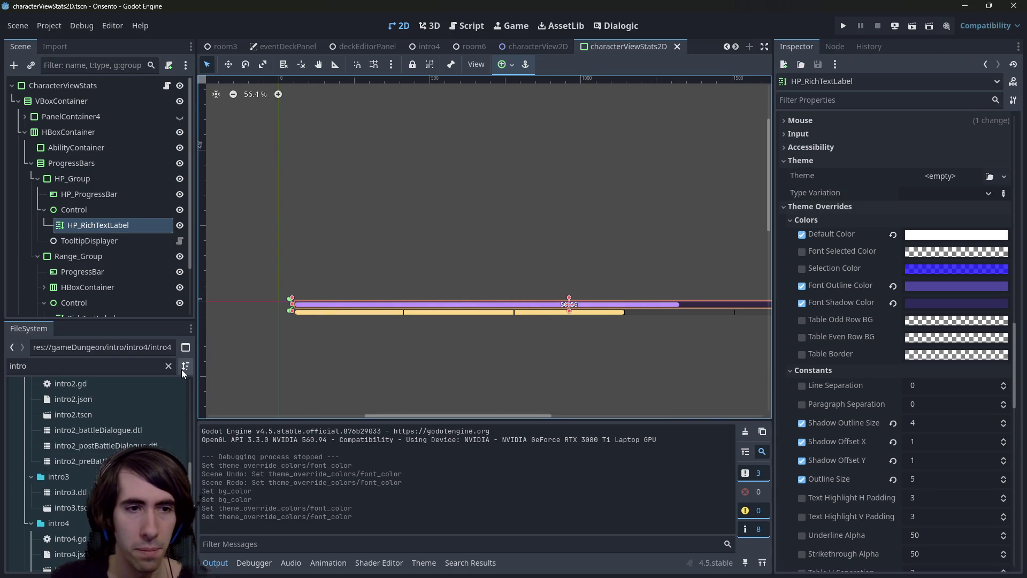
pyautogui.doubleClick(9, 366)
pyautogui.write('theme')
pyautogui.click(107, 481)
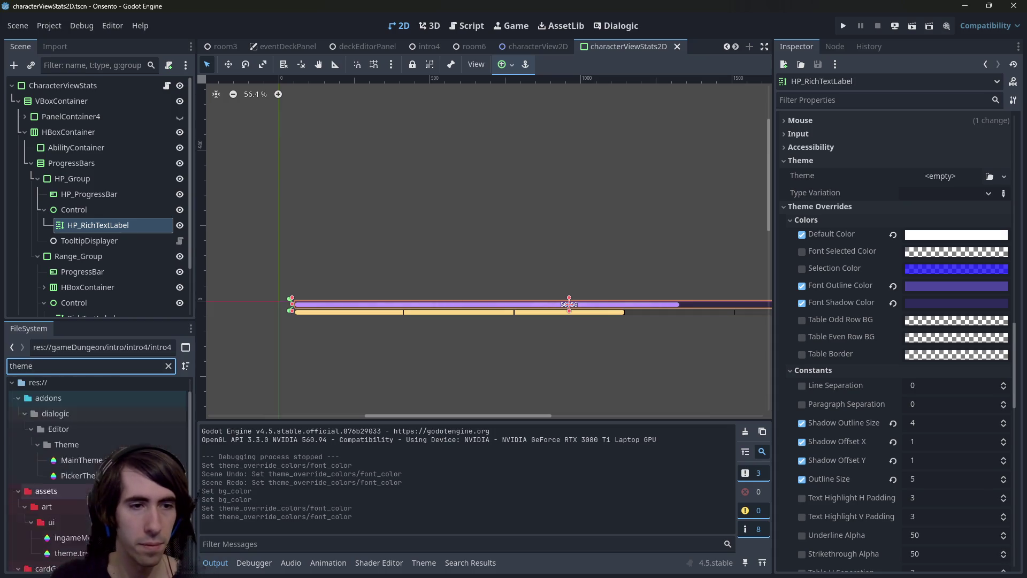
pyautogui.scroll(2, 122, 400)
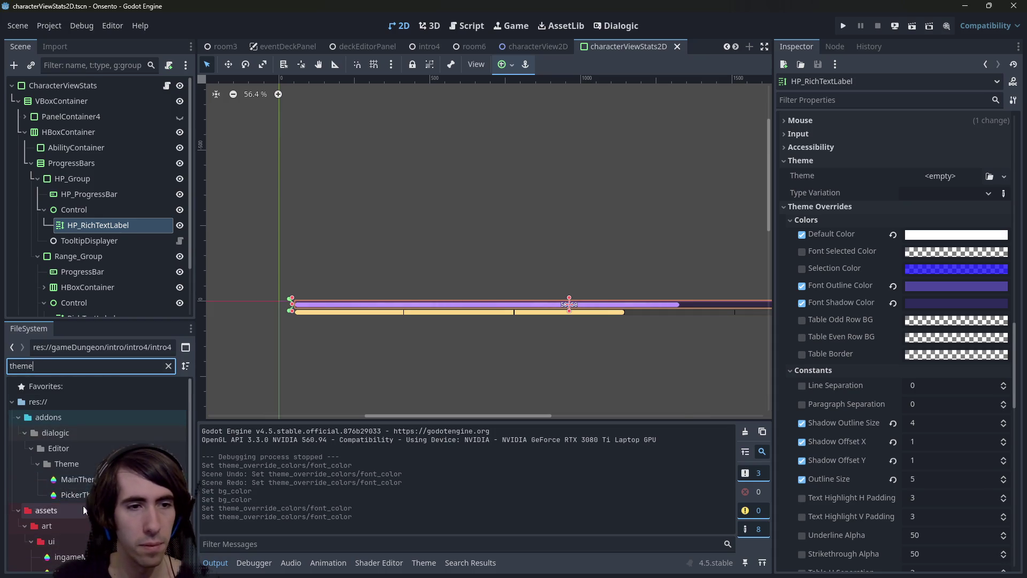
pyautogui.click(168, 366)
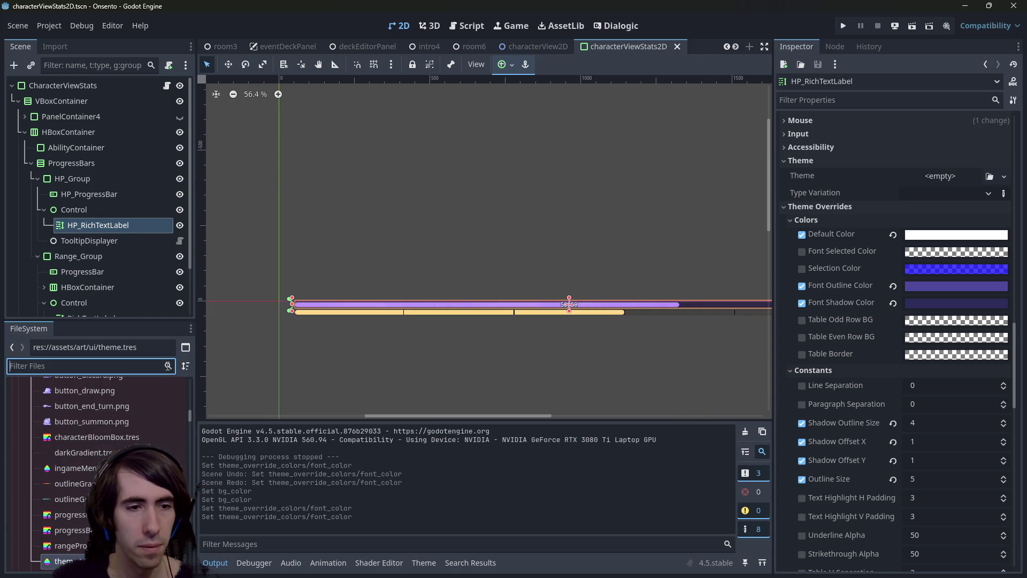
pyautogui.click(948, 179)
pyautogui.click(958, 209)
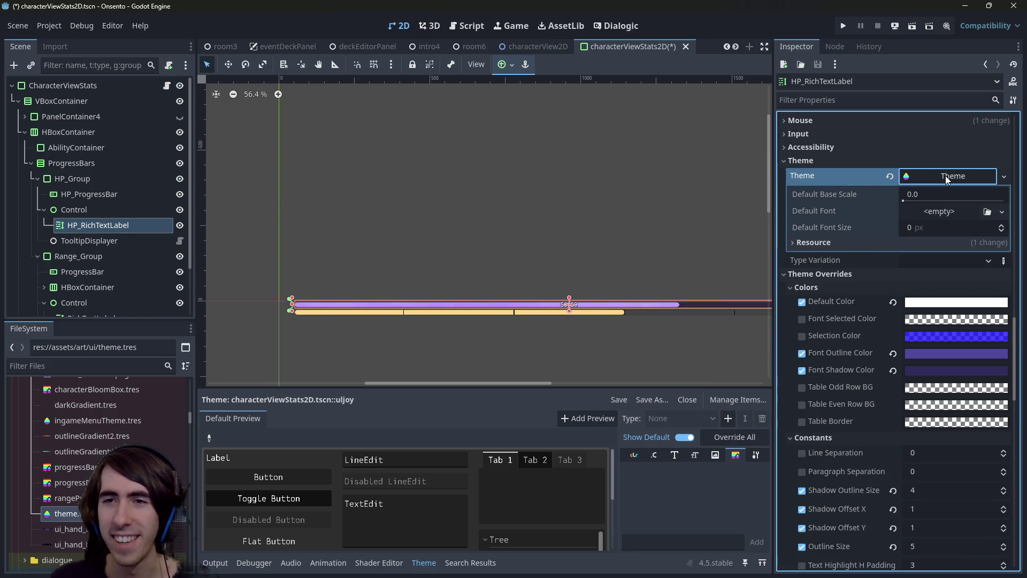
# Clear and recreate a New Theme on HP_RichTextLabel's Theme property
pyautogui.click(945, 175)
pyautogui.click(893, 177)
pyautogui.click(906, 177)
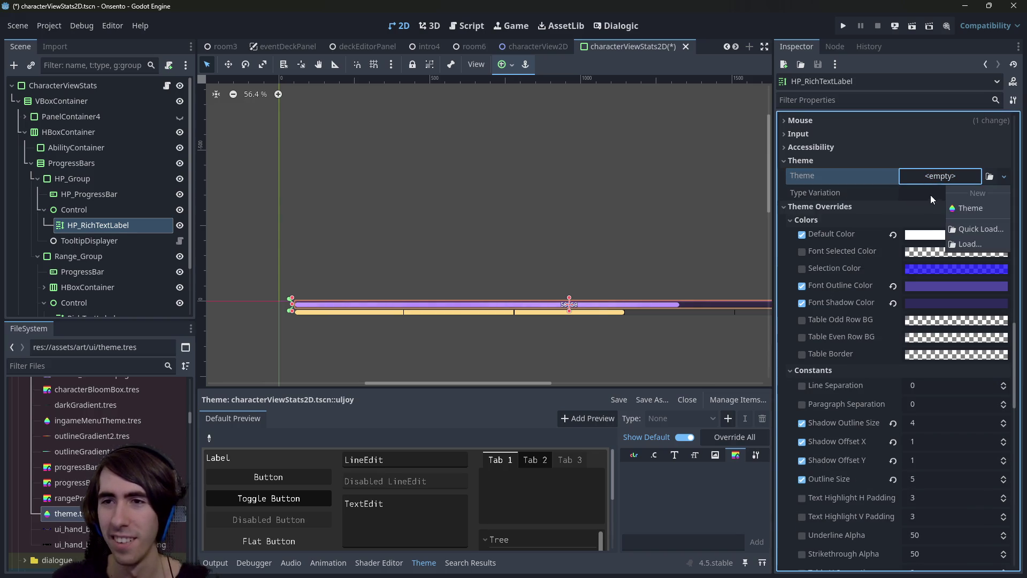
pyautogui.click(961, 209)
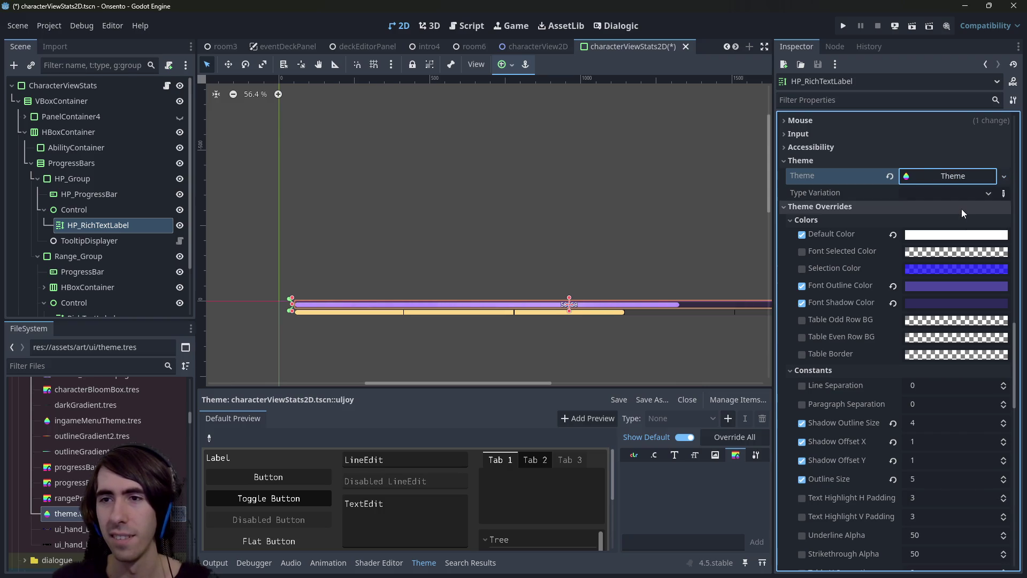
pyautogui.click(958, 209)
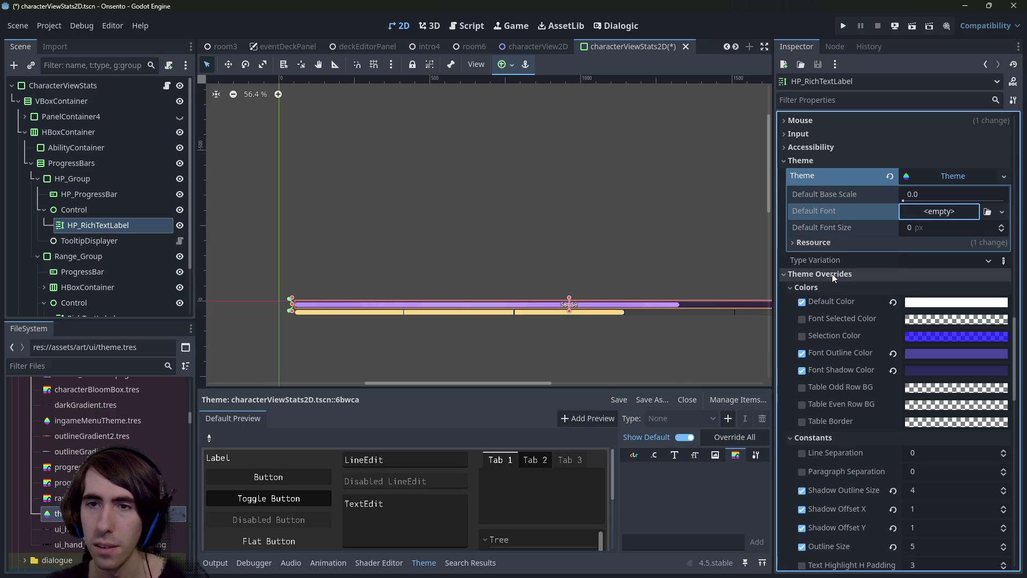
pyautogui.click(889, 175)
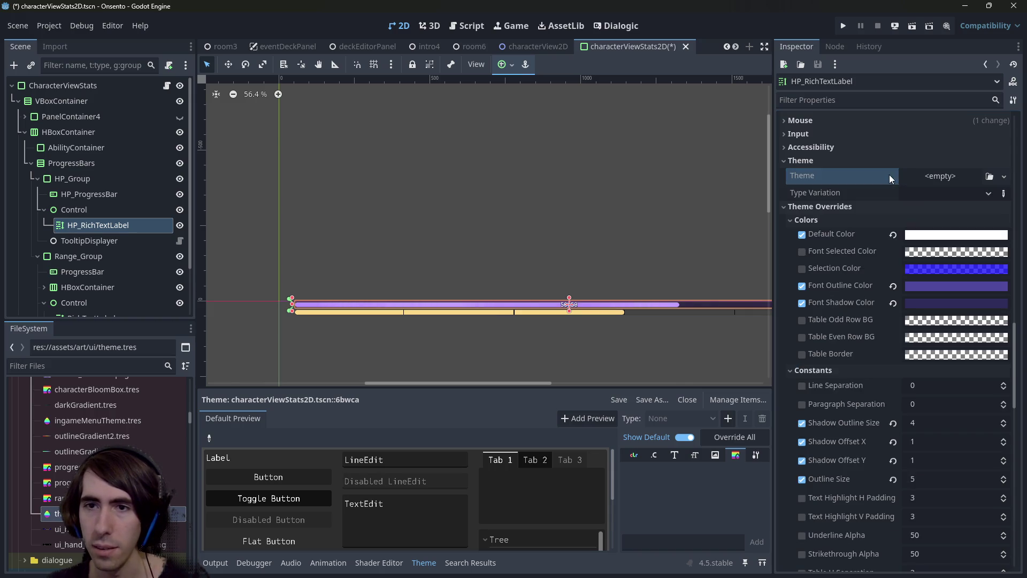
pyautogui.click(951, 176)
pyautogui.click(951, 206)
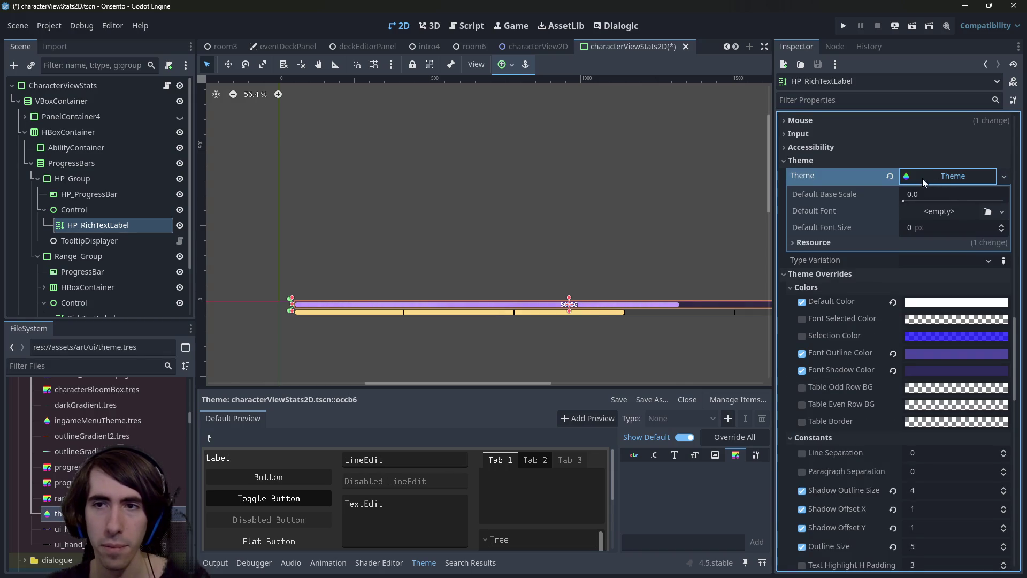
# Save the new theme as healthBarTheme.tres in assets/art/ui and save the scene
pyautogui.moveTo(922, 178)
pyautogui.mouseDown()
pyautogui.moveTo(891, 177)
pyautogui.moveTo(608, 307)
pyautogui.moveTo(115, 460)
pyautogui.moveTo(80, 391)
pyautogui.moveTo(95, 420)
pyautogui.mouseUp()
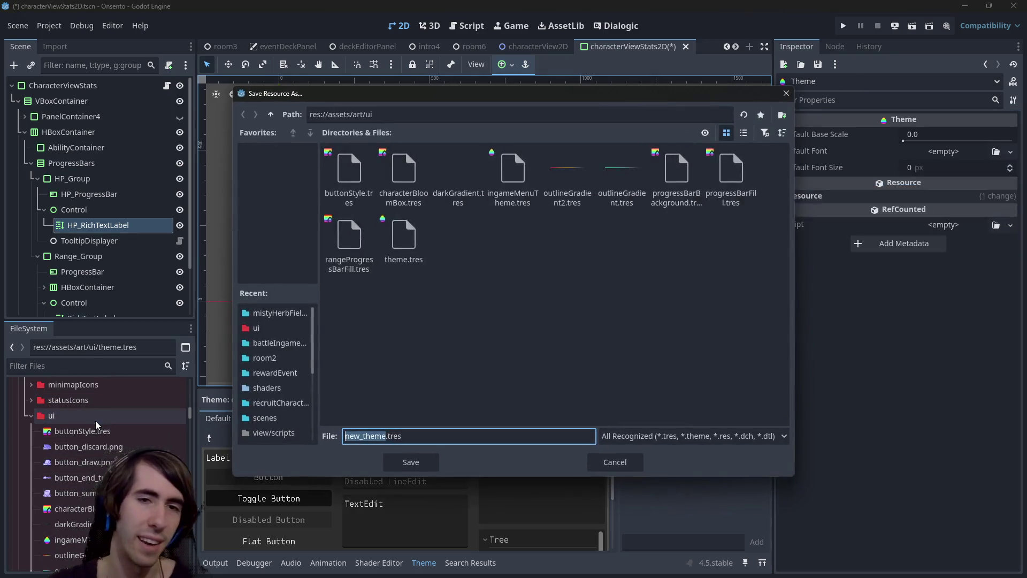
pyautogui.moveTo(460, 107)
pyautogui.mouseDown()
pyautogui.moveTo(396, 236)
pyautogui.moveTo(409, 147)
pyautogui.mouseUp()
pyautogui.write('healt')
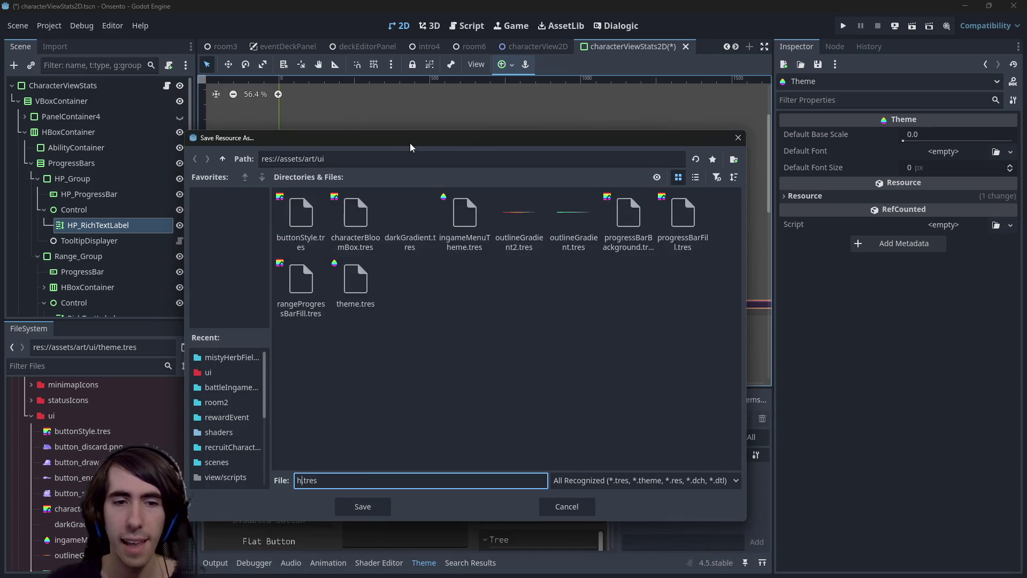
pyautogui.write('hBar')
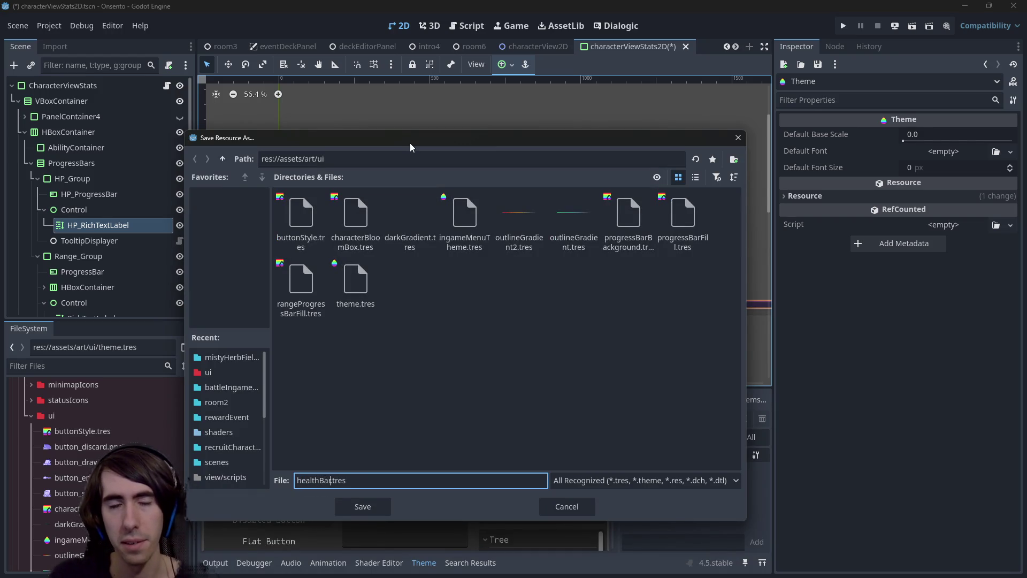
pyautogui.write('Theme')
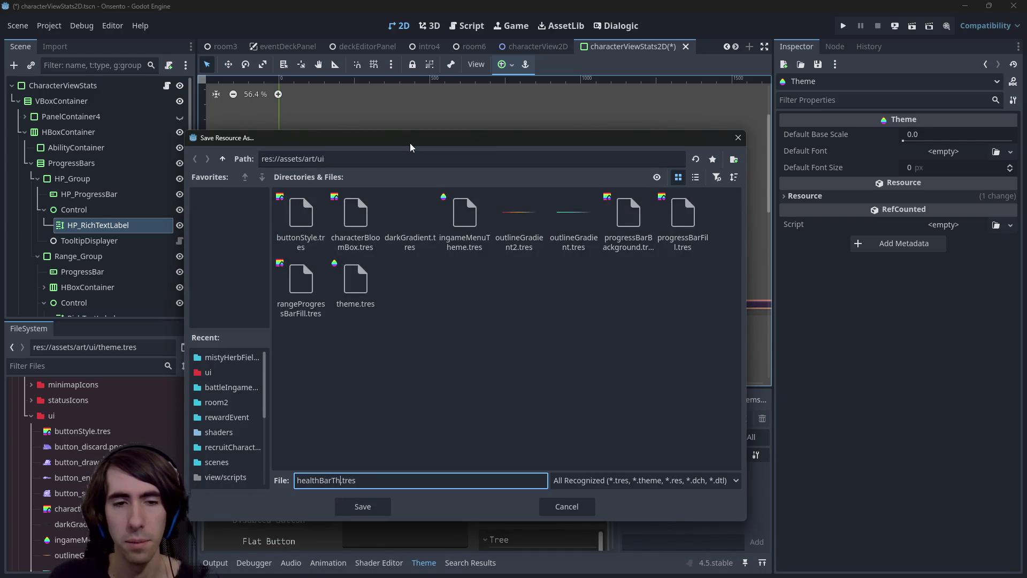
pyautogui.press('Return')
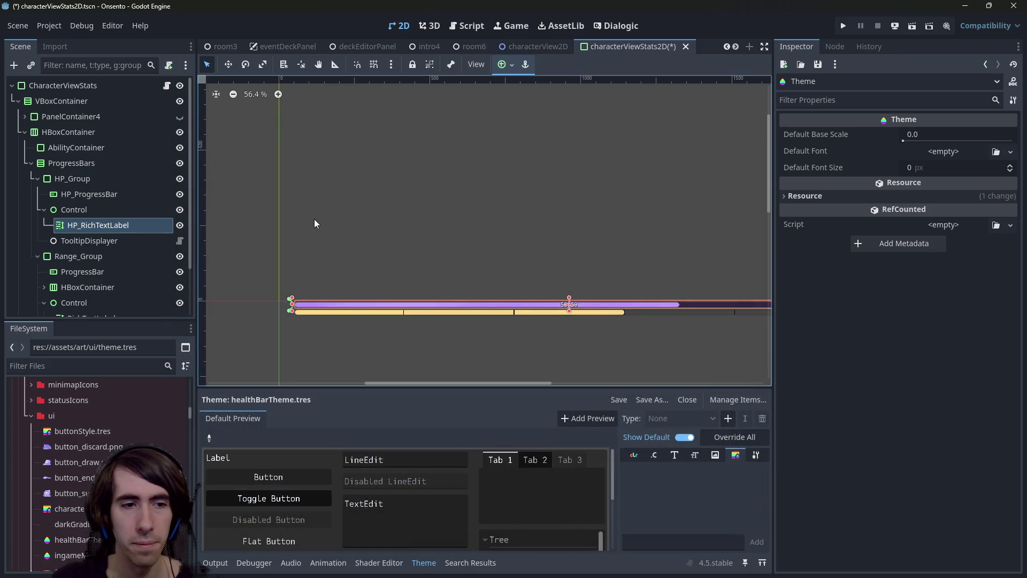
pyautogui.hotkey('ctrl', 's')
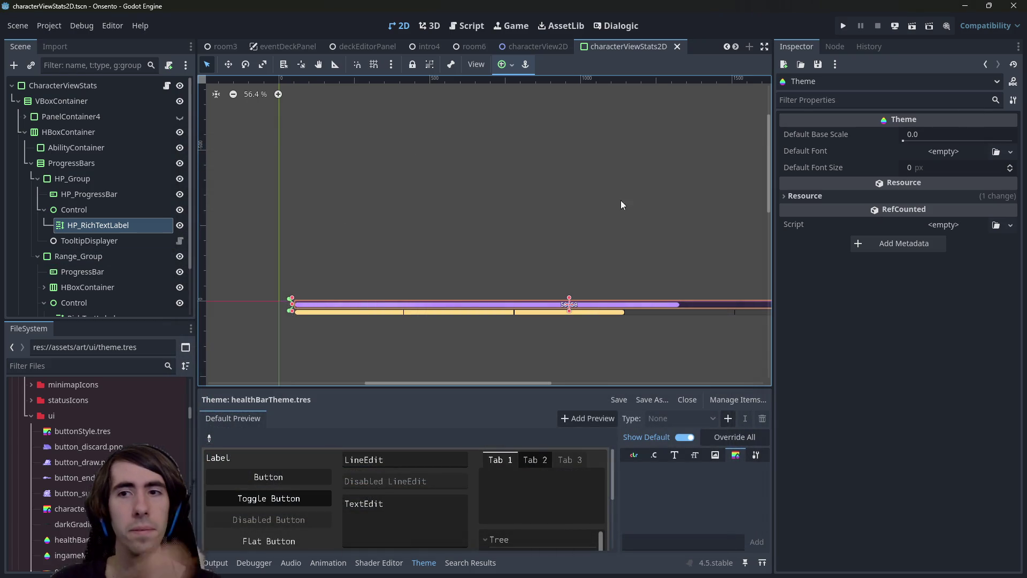
pyautogui.click(82, 223)
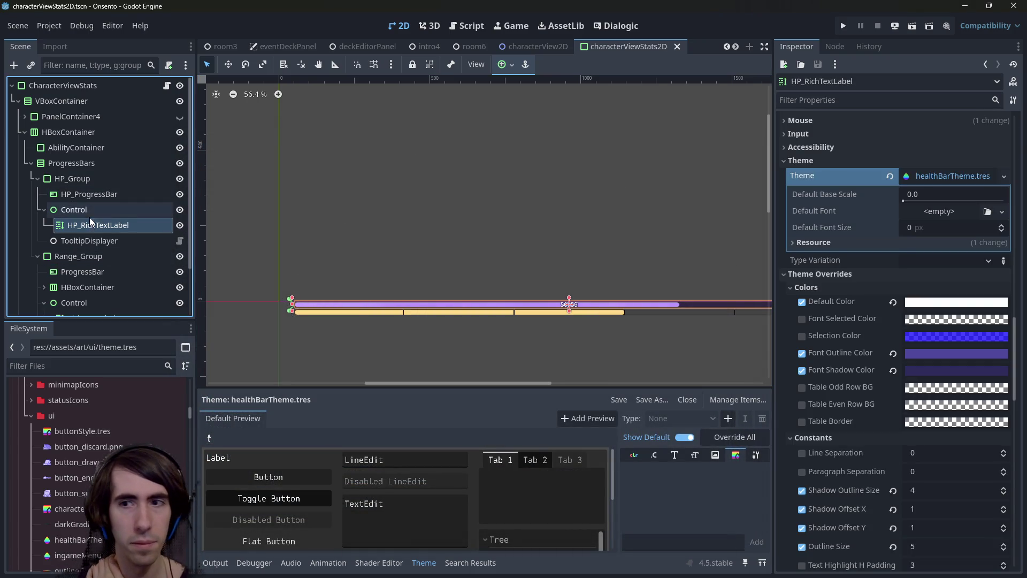
pyautogui.scroll(3, 889, 370)
pyautogui.scroll(-3, 889, 370)
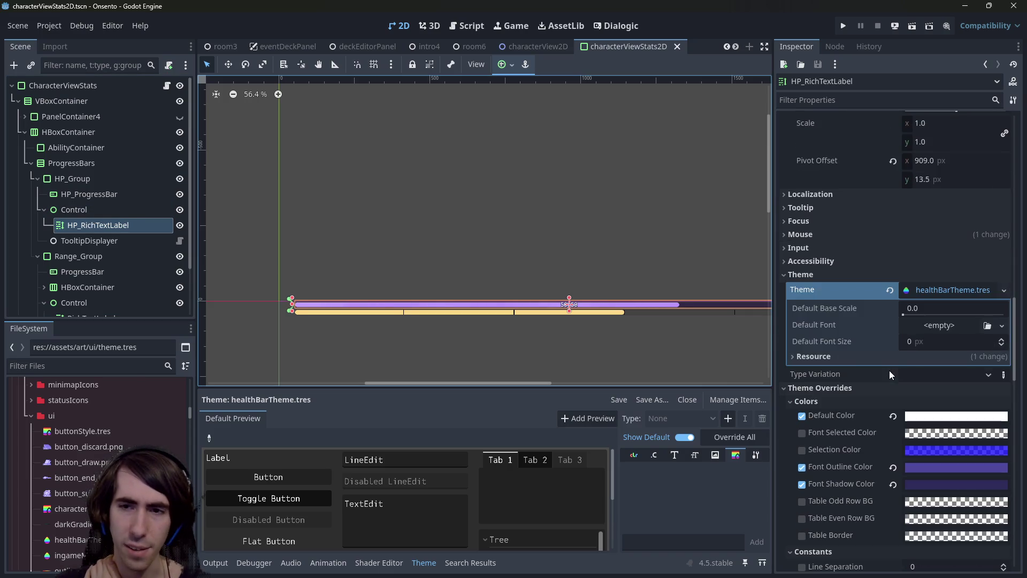
pyautogui.click(847, 287)
pyautogui.click(846, 302)
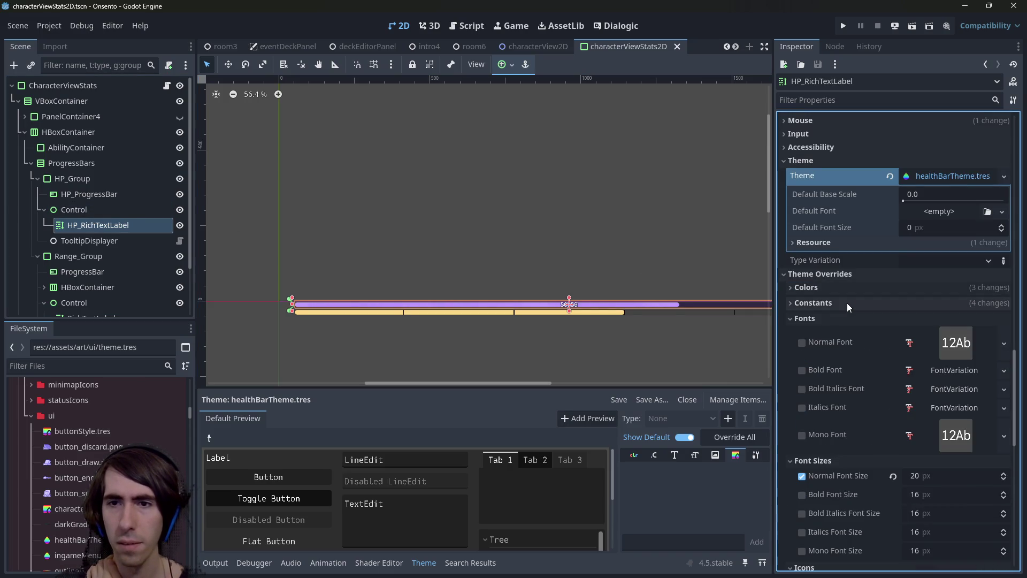
pyautogui.click(845, 319)
pyautogui.click(843, 332)
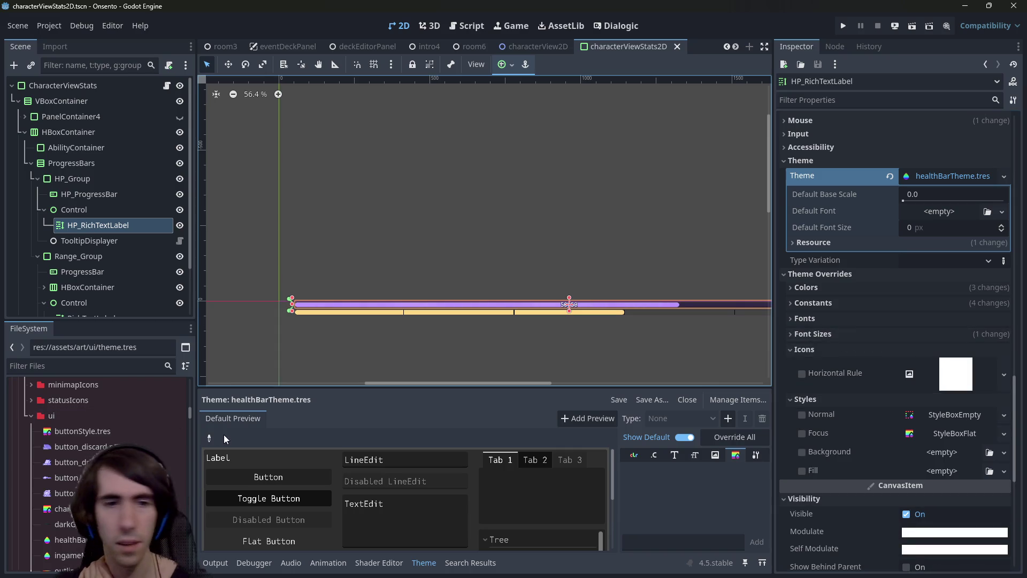
pyautogui.scroll(-5, 107, 470)
pyautogui.scroll(-4, 96, 466)
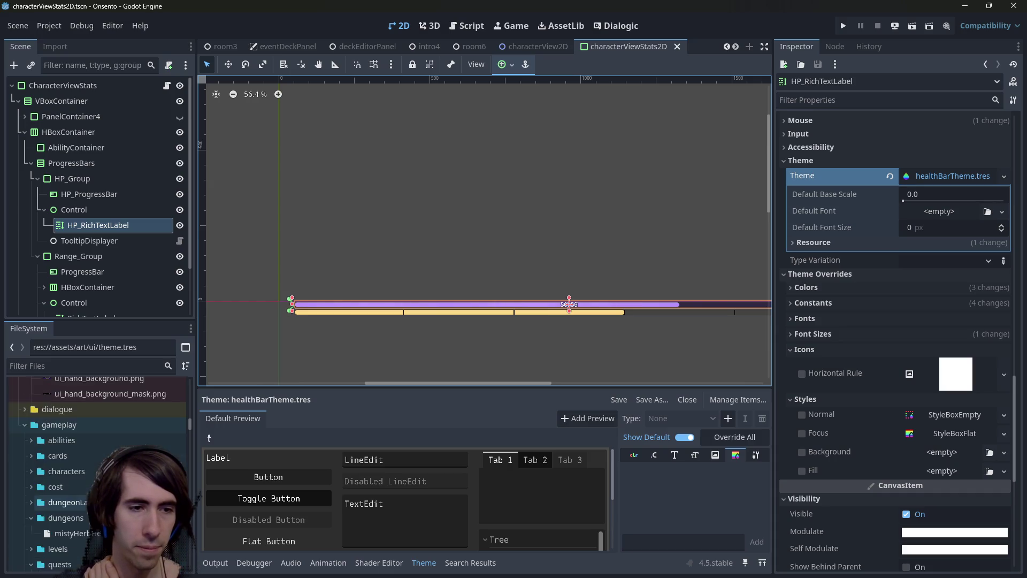
pyautogui.scroll(3, 96, 466)
pyautogui.scroll(6, 97, 462)
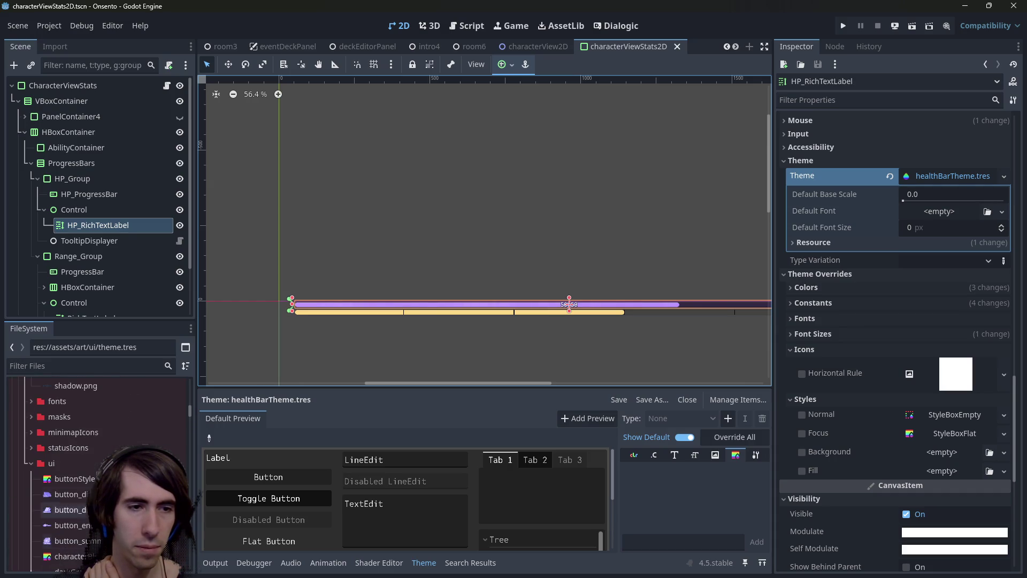
pyautogui.scroll(-3, 99, 466)
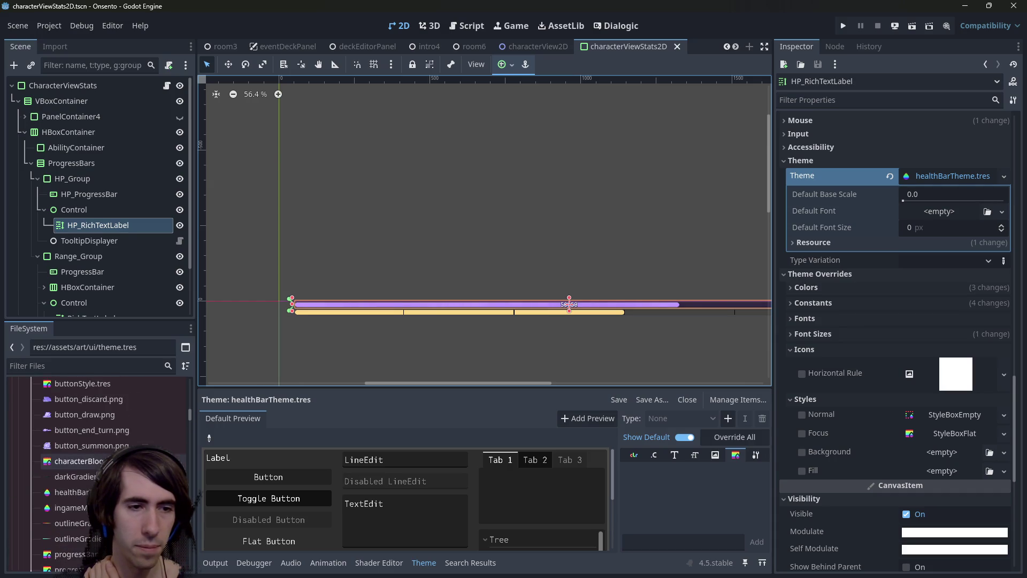
pyautogui.click(105, 471)
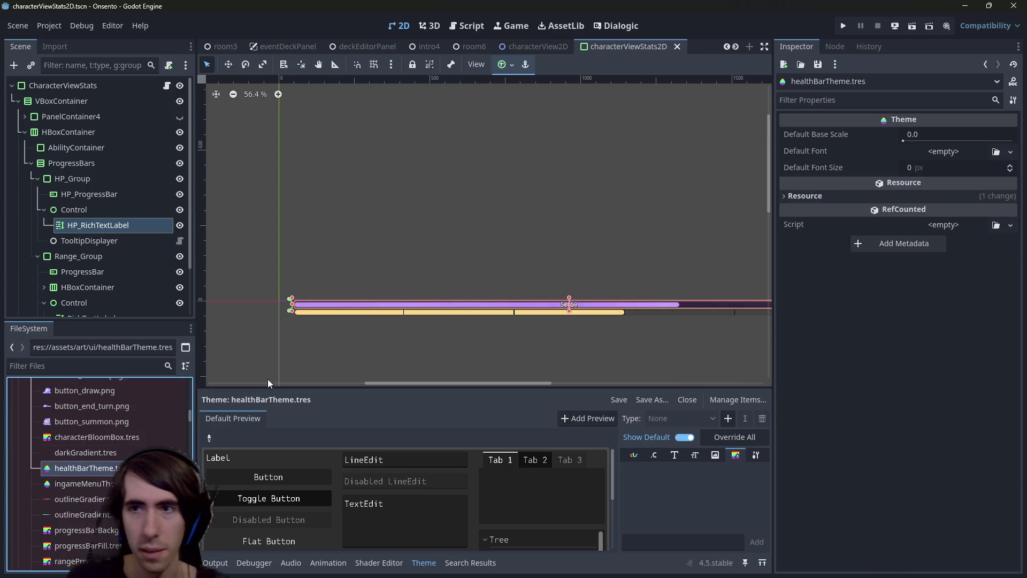
# Add a RichTextLabel type to healthBarTheme.tres, then remove it again
pyautogui.click(674, 454)
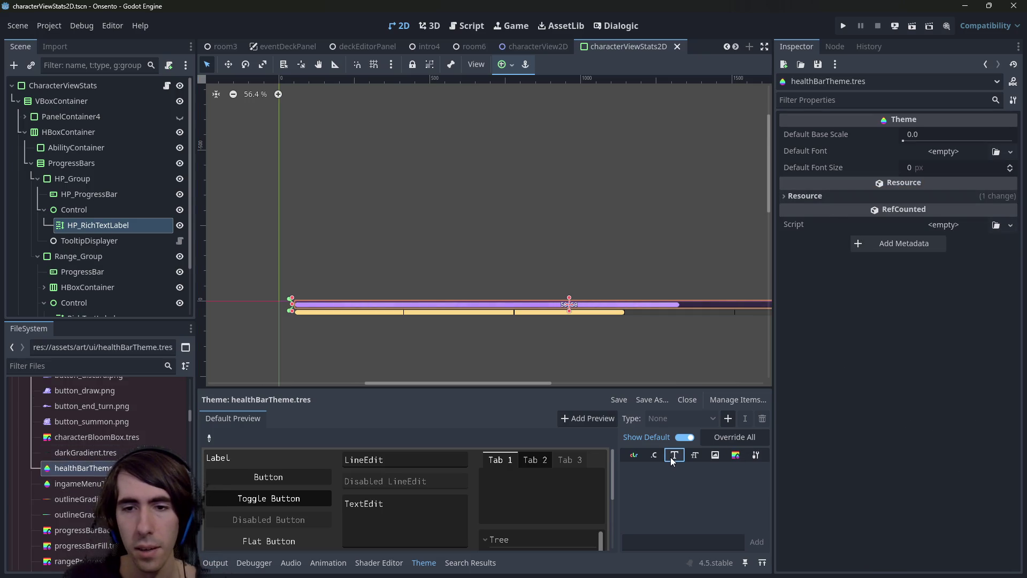
pyautogui.click(728, 418)
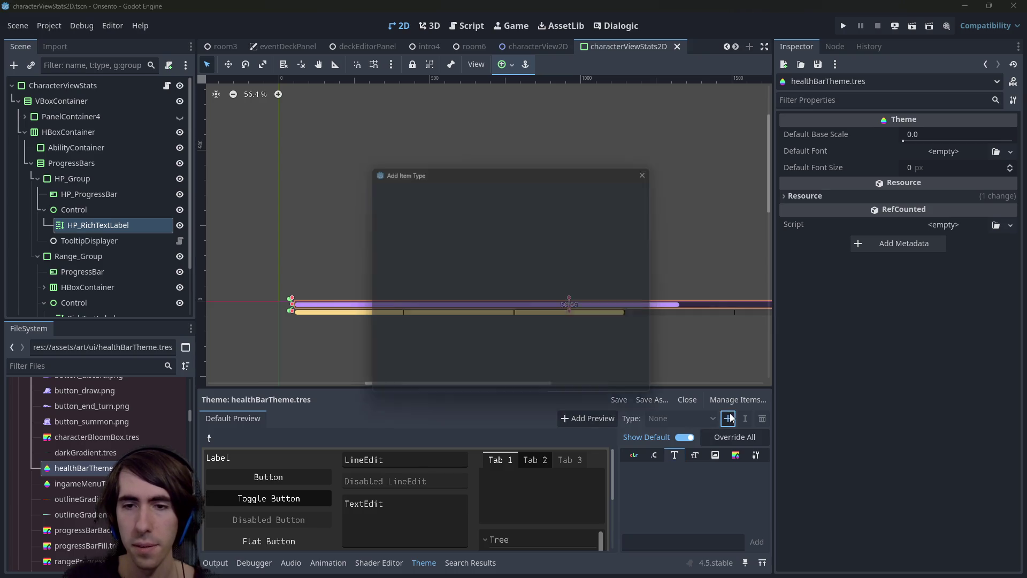
pyautogui.write('RichTextLabel')
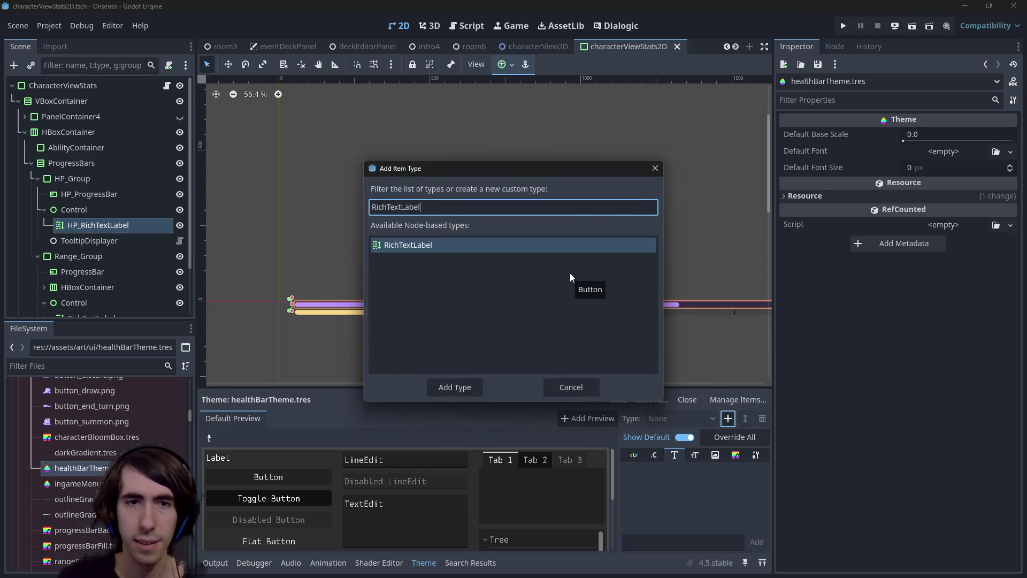
pyautogui.press('Return')
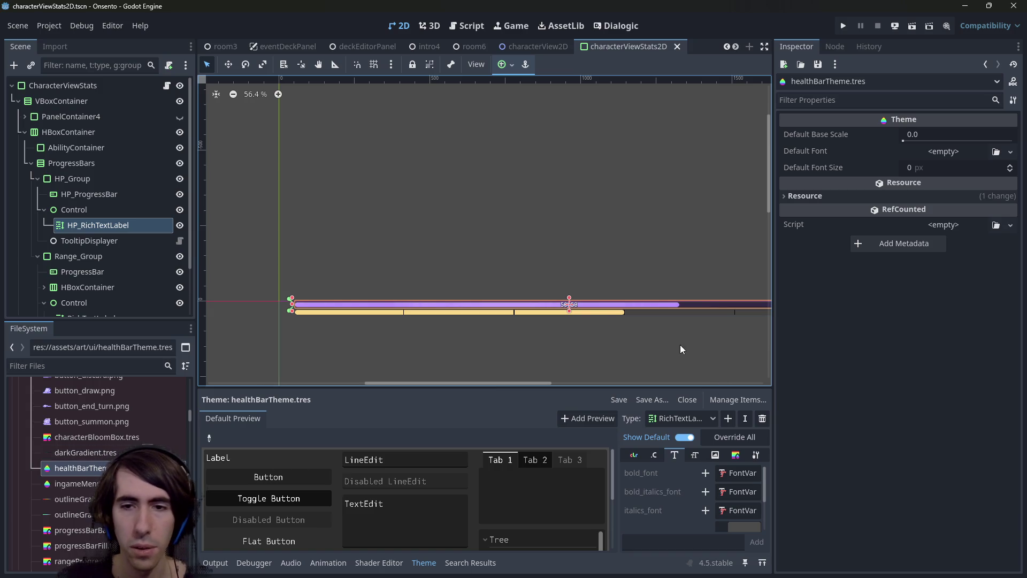
pyautogui.click(763, 420)
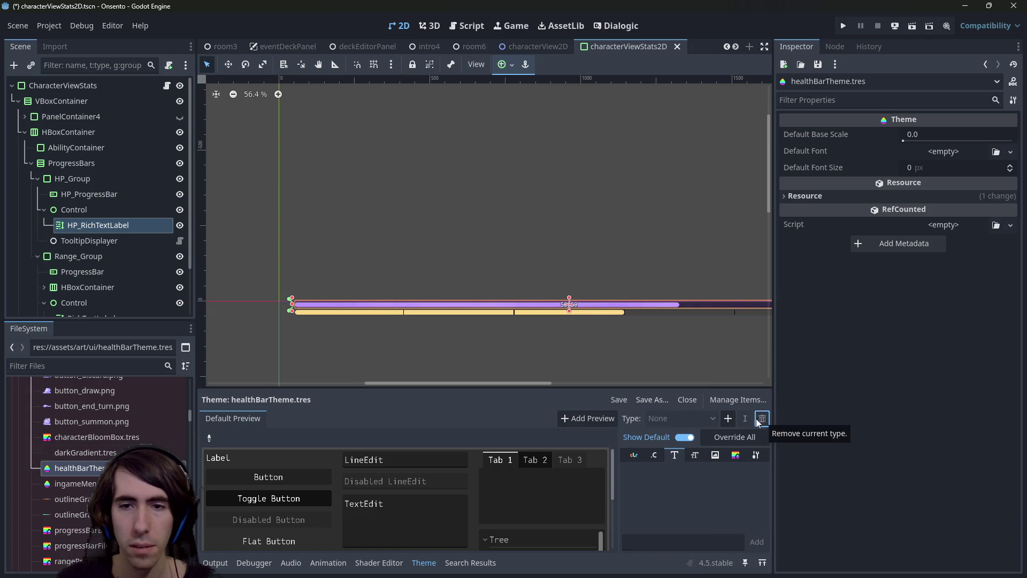
# Revert HP_RichTextLabel's Theme to empty and save the scene
pyautogui.click(134, 211)
pyautogui.click(138, 224)
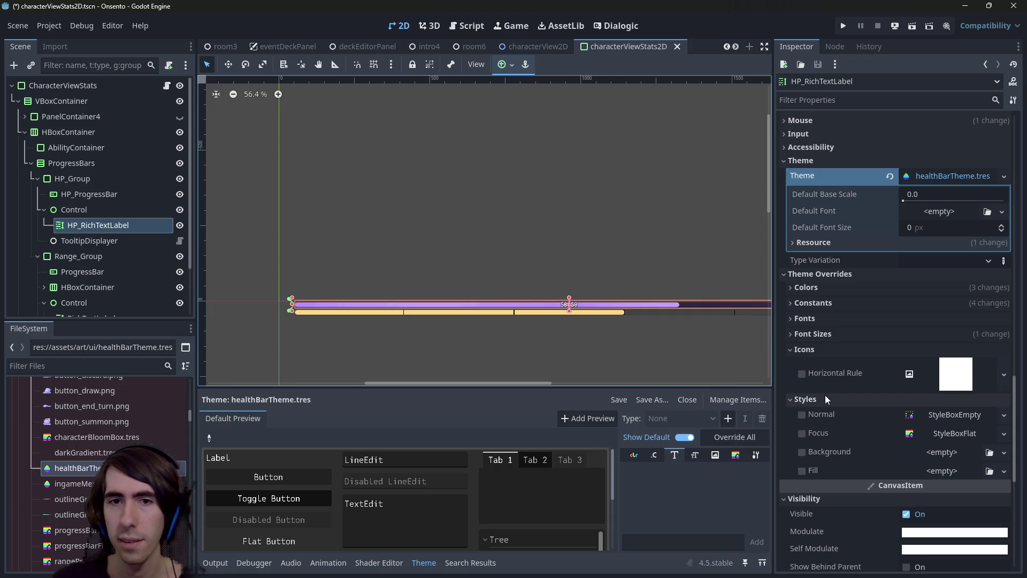
pyautogui.scroll(-5, 825, 395)
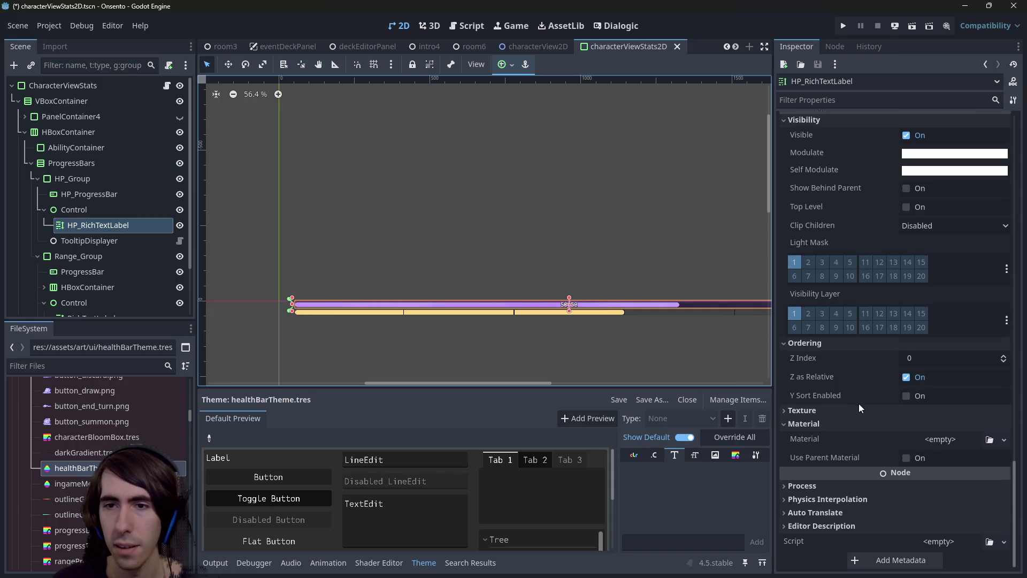
pyautogui.scroll(6, 859, 404)
pyautogui.scroll(2, 878, 290)
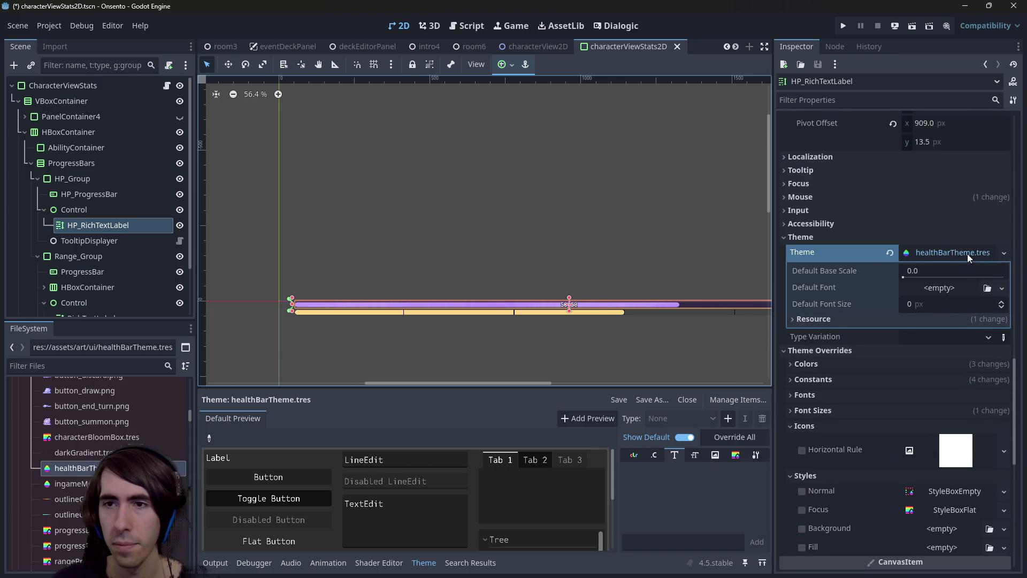
pyautogui.click(890, 252)
pyautogui.hotkey('ctrl', 's')
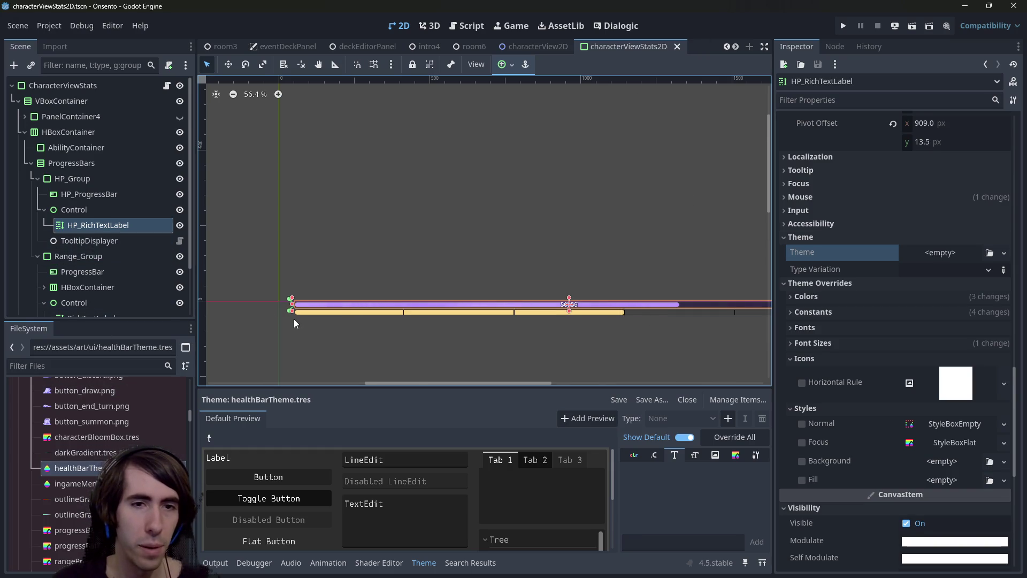
pyautogui.click(98, 196)
# Collapse HP_ProgressBar's fill style details and expand its Theme section
pyautogui.moveTo(466, 317); pyautogui.dragTo(434, 311)
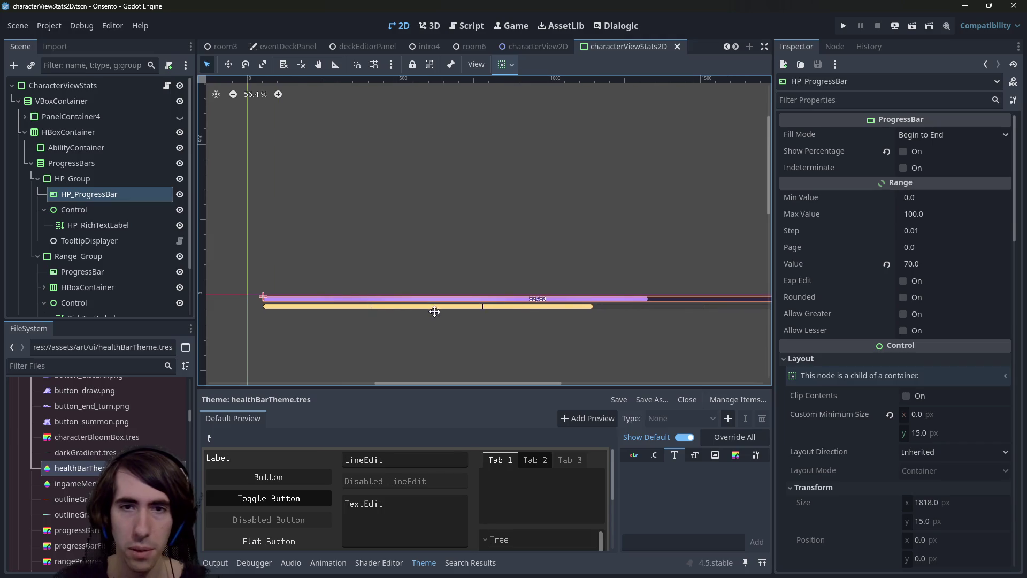
pyautogui.scroll(-10, 883, 438)
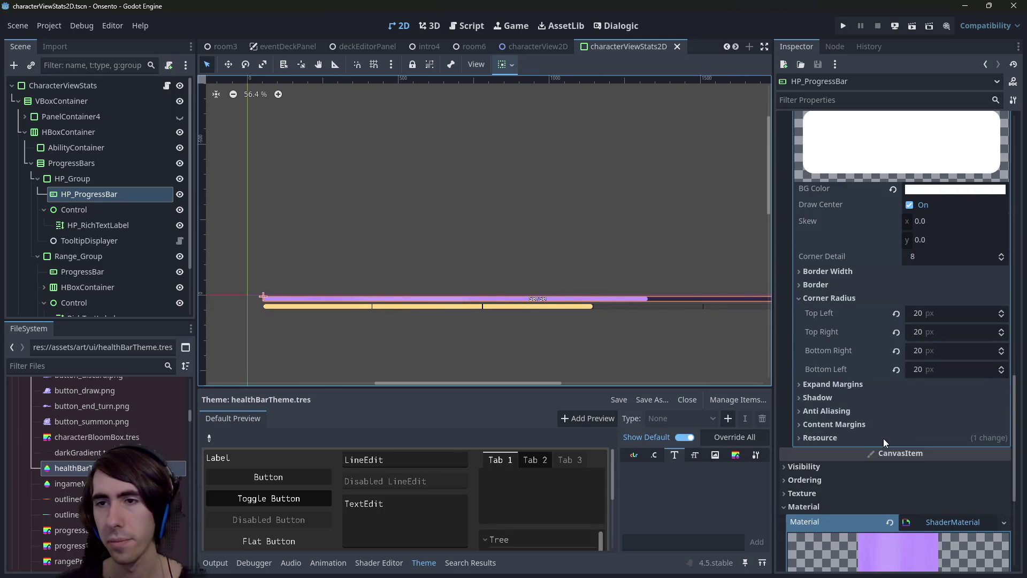
pyautogui.scroll(5, 883, 438)
pyautogui.click(933, 436)
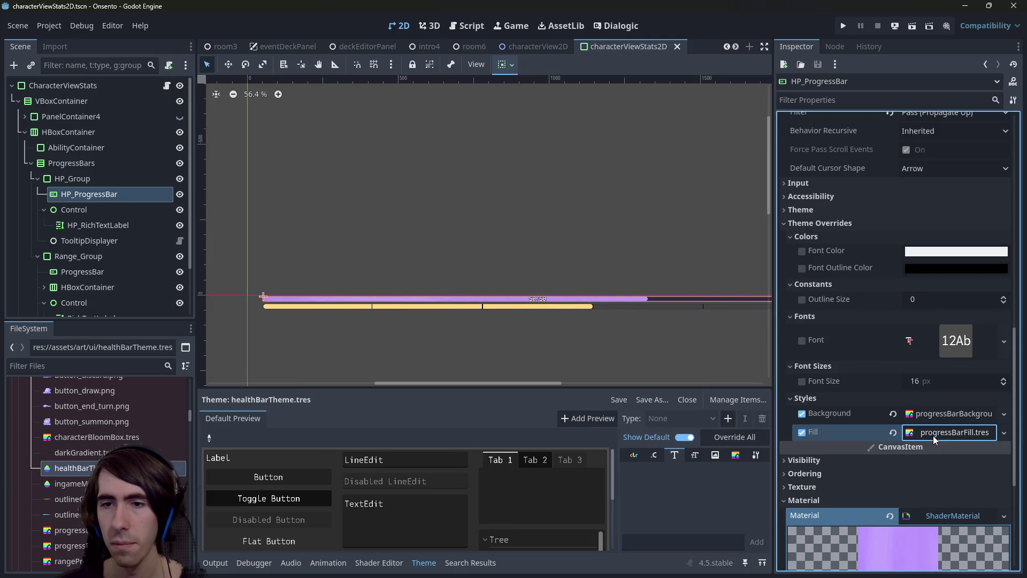
pyautogui.scroll(3, 879, 308)
pyautogui.click(804, 270)
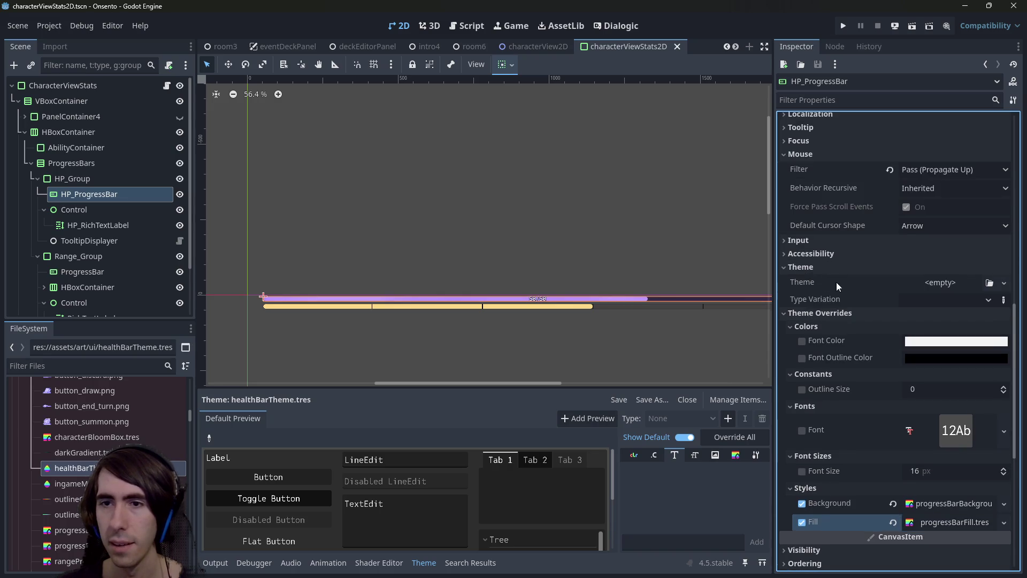
# Drag healthBarTheme.tres into HP_ProgressBar's Theme slot and save the scene
pyautogui.moveTo(75, 468); pyautogui.dragTo(217, 450)
pyautogui.moveTo(921, 289); pyautogui.dragTo(926, 281)
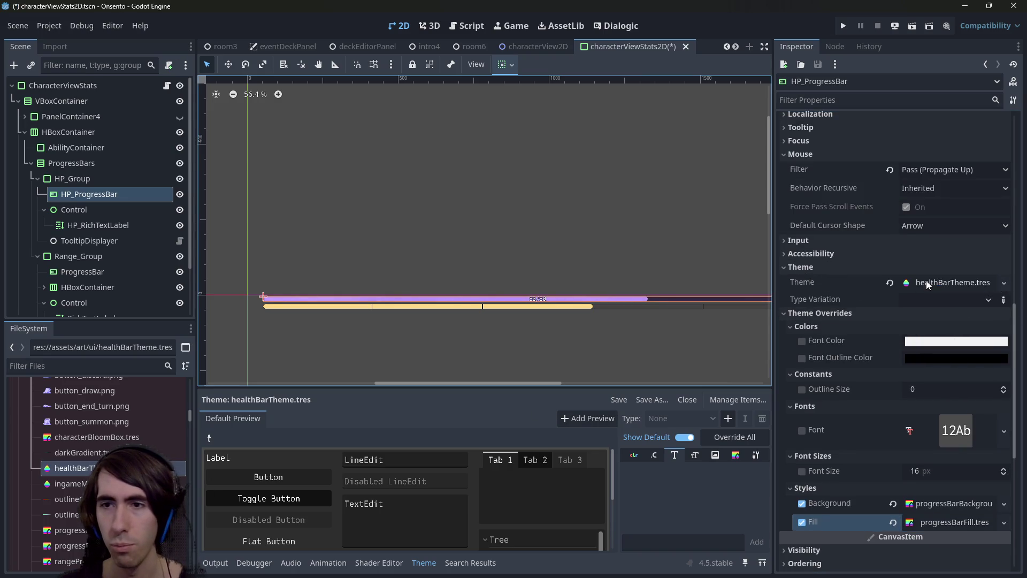
pyautogui.click(925, 280)
pyautogui.scroll(-3, 919, 336)
pyautogui.scroll(2, 881, 294)
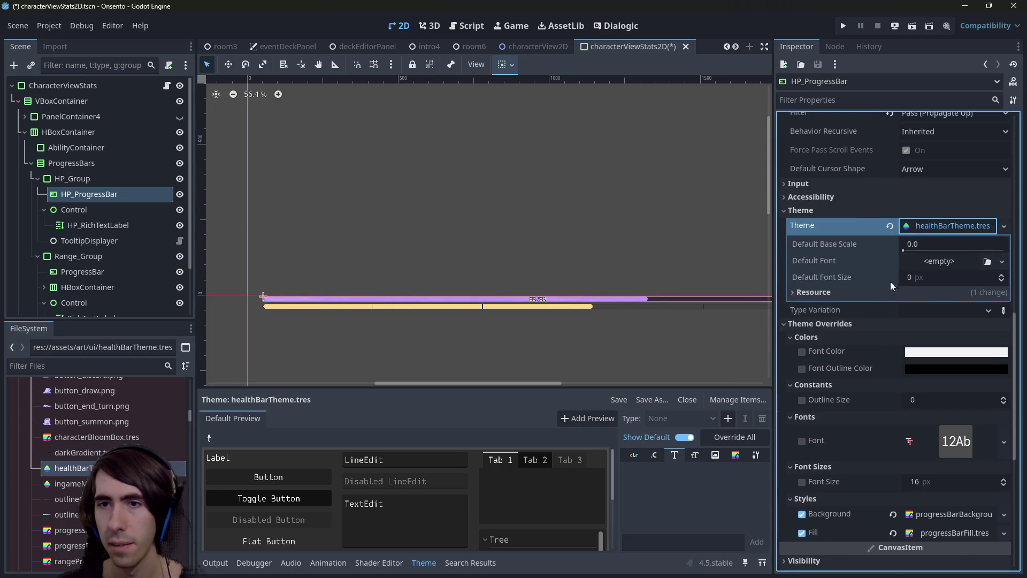
pyautogui.click(927, 229)
pyautogui.hotkey('ctrl', 's')
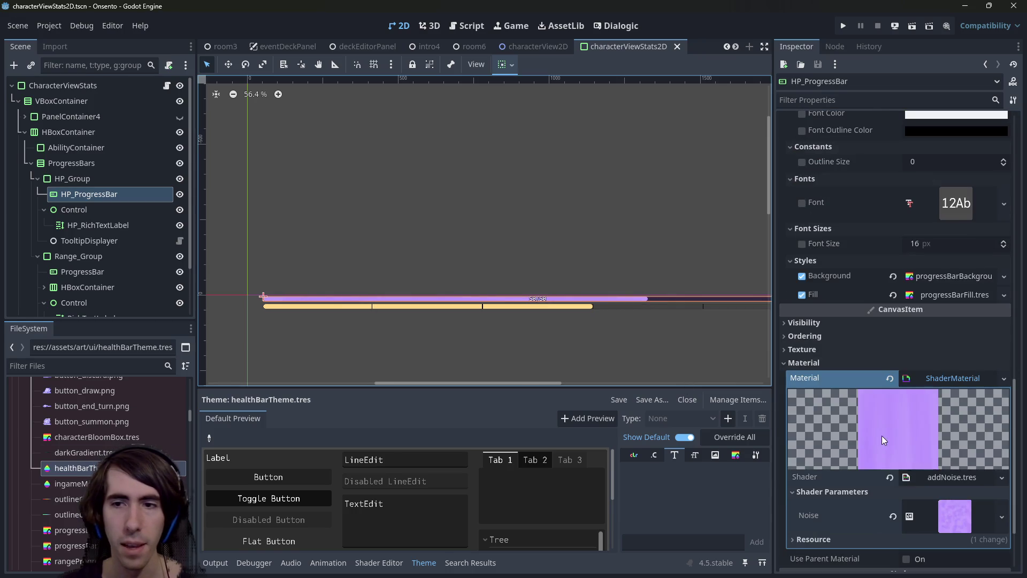
pyautogui.click(69, 468)
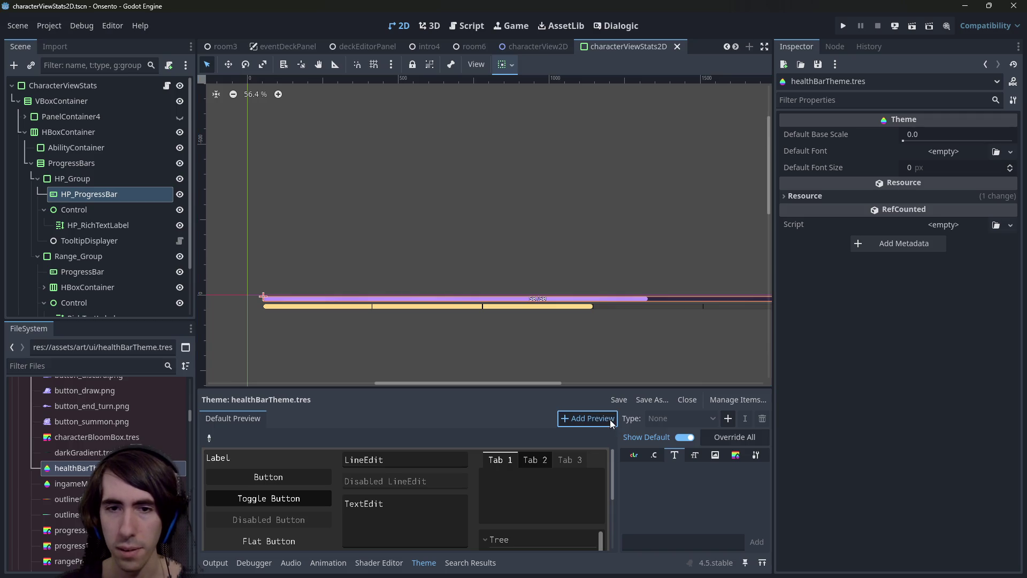
# Add a ProgressBar type to the healthBarTheme.tres theme
pyautogui.click(726, 419)
pyautogui.write('progress')
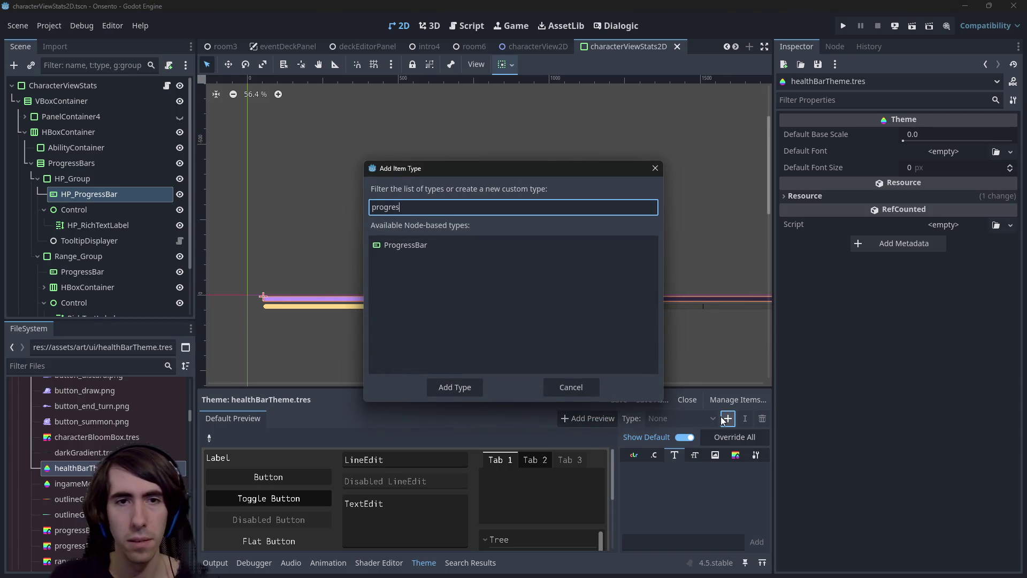
pyautogui.press('Return')
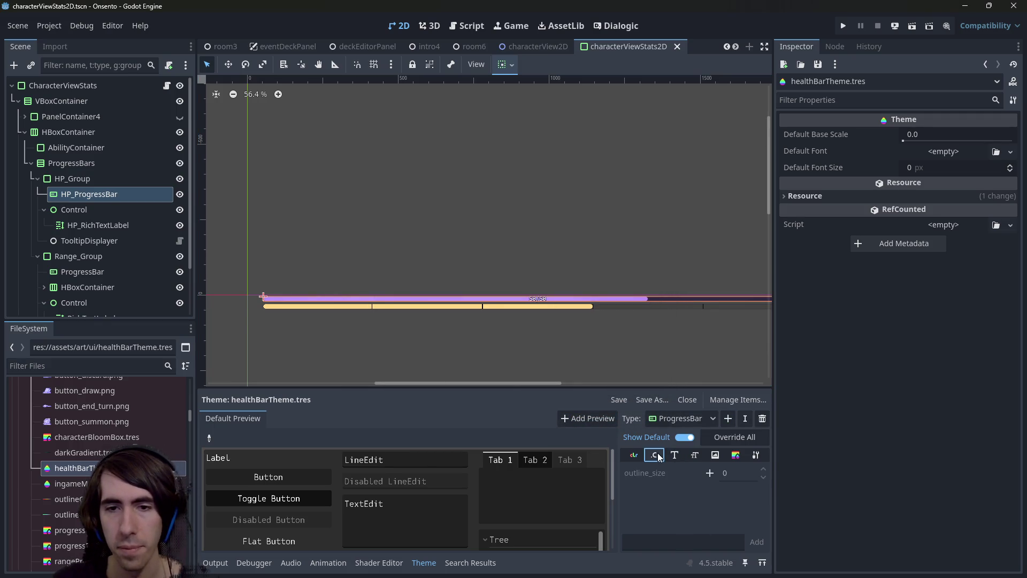
pyautogui.click(694, 455)
# Copy the HP_ProgressBar's Background style value
pyautogui.click(89, 193)
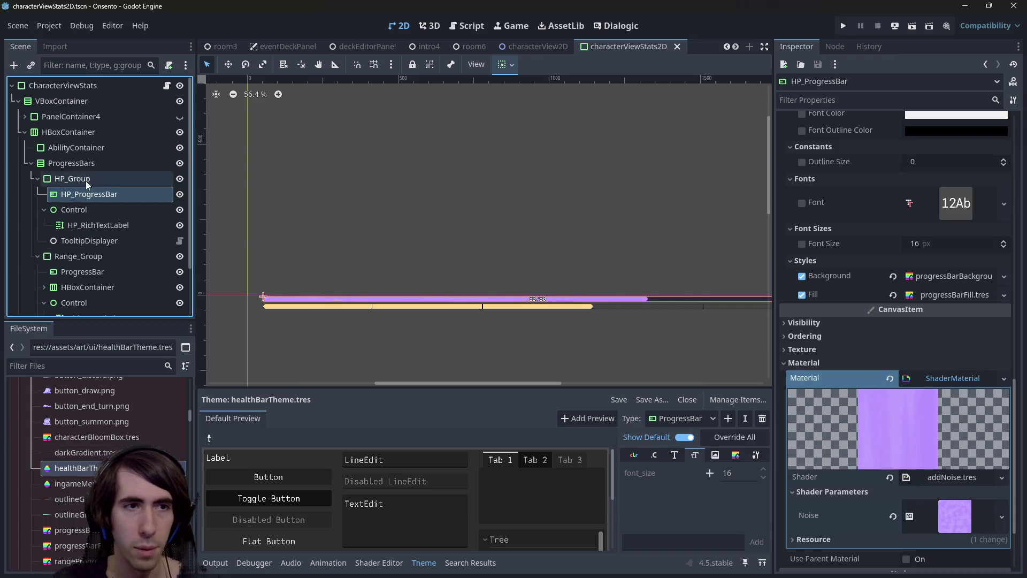
pyautogui.scroll(-2, 960, 425)
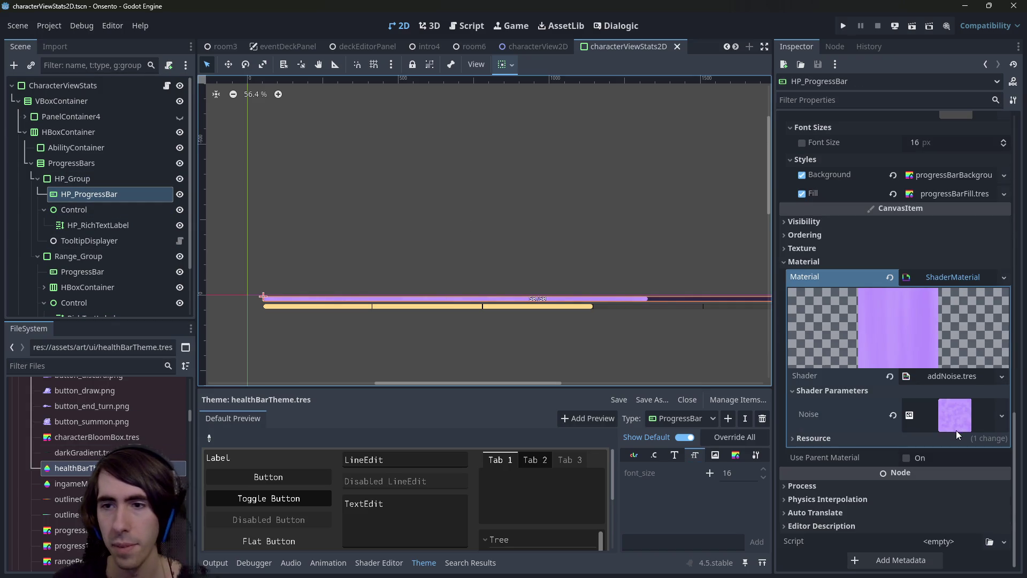
pyautogui.click(958, 277)
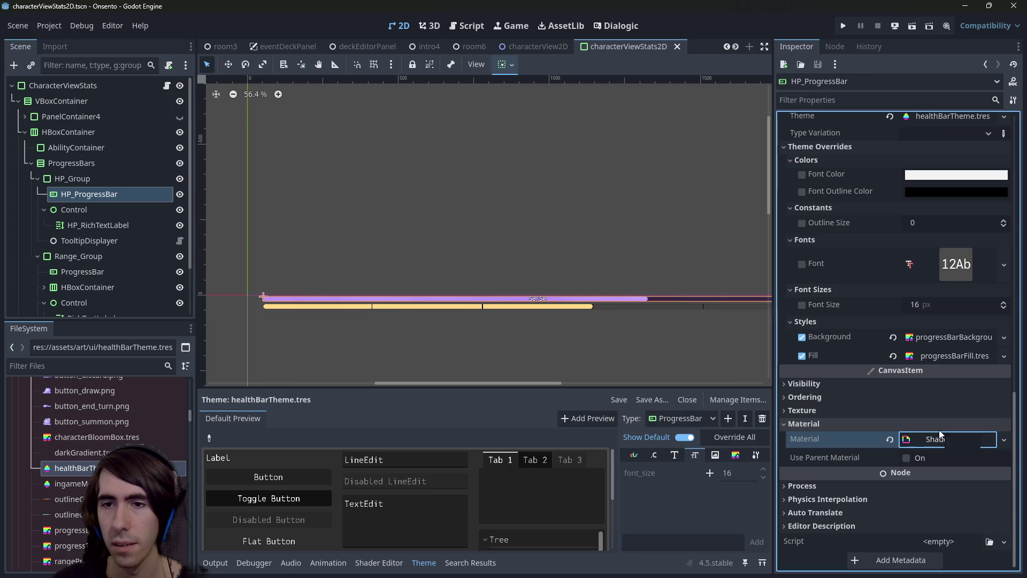
pyautogui.click(929, 334)
pyautogui.scroll(-5, 927, 337)
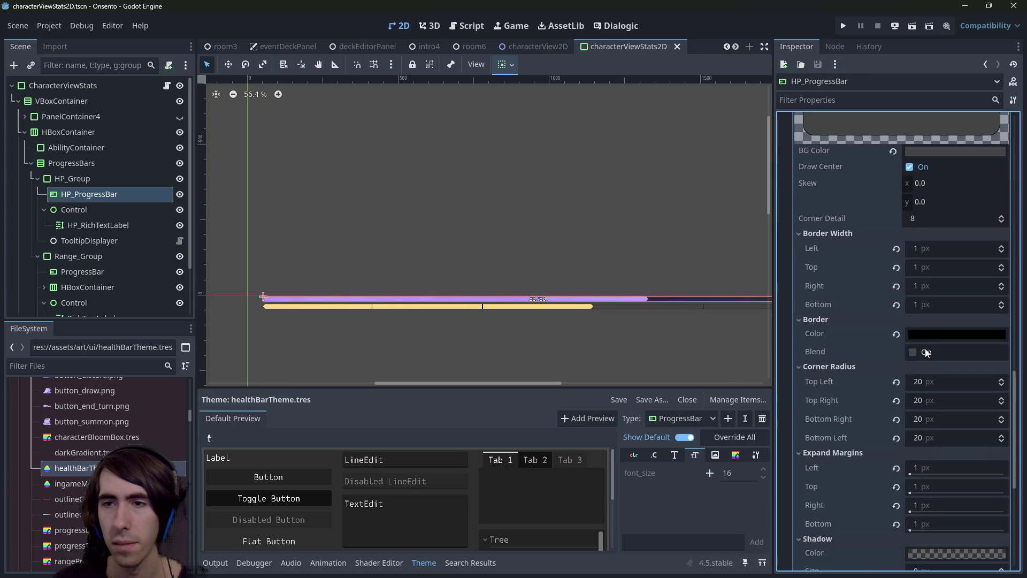
pyautogui.scroll(3, 926, 345)
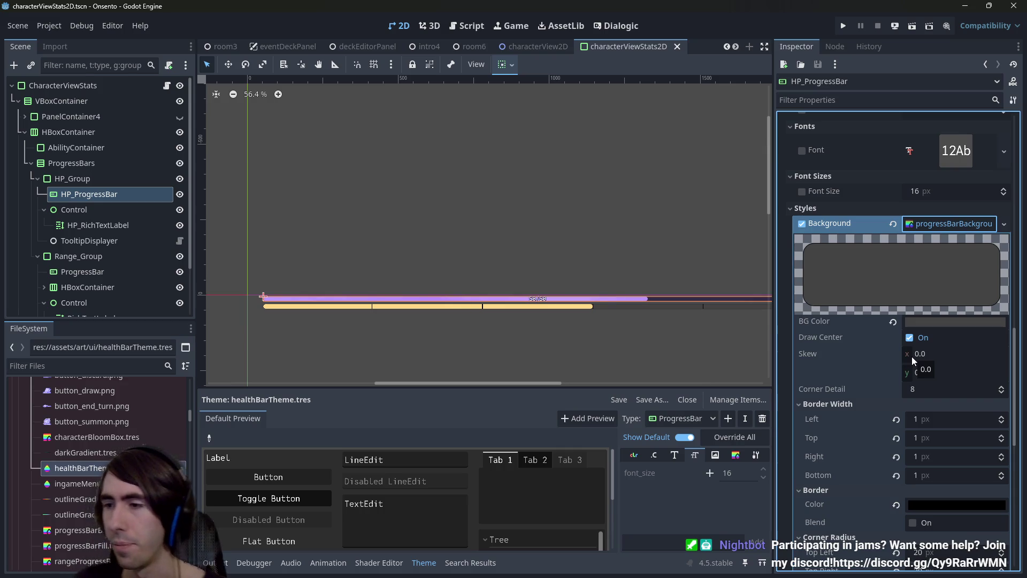
pyautogui.click(938, 223)
pyautogui.rightClick(948, 336)
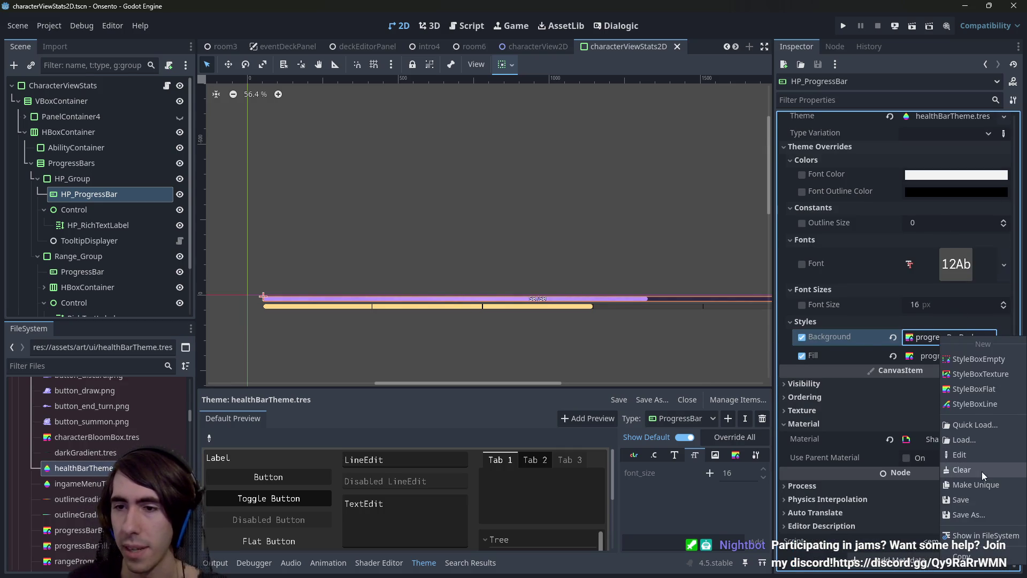
pyautogui.rightClick(835, 327)
pyautogui.rightClick(838, 336)
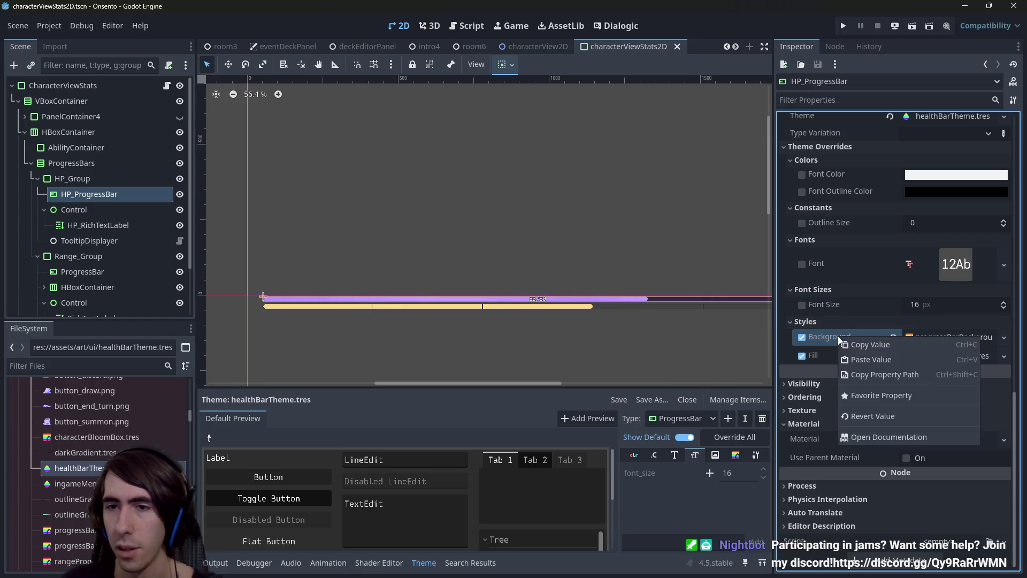
pyautogui.click(846, 348)
pyautogui.scroll(2, 846, 348)
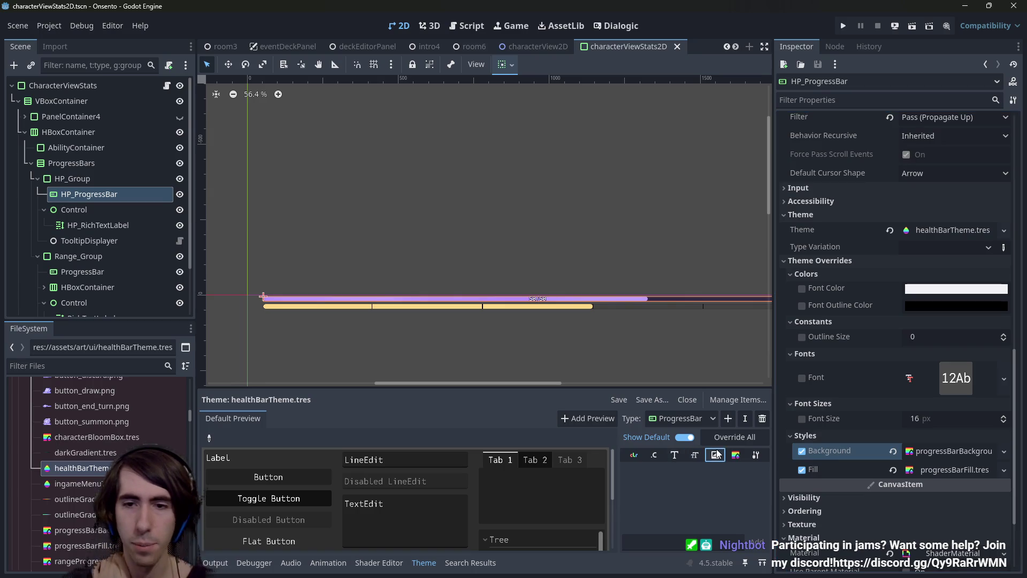
# Paste the copied progressBarBackground style into the theme's ProgressBar background and save
pyautogui.click(732, 455)
pyautogui.click(696, 473)
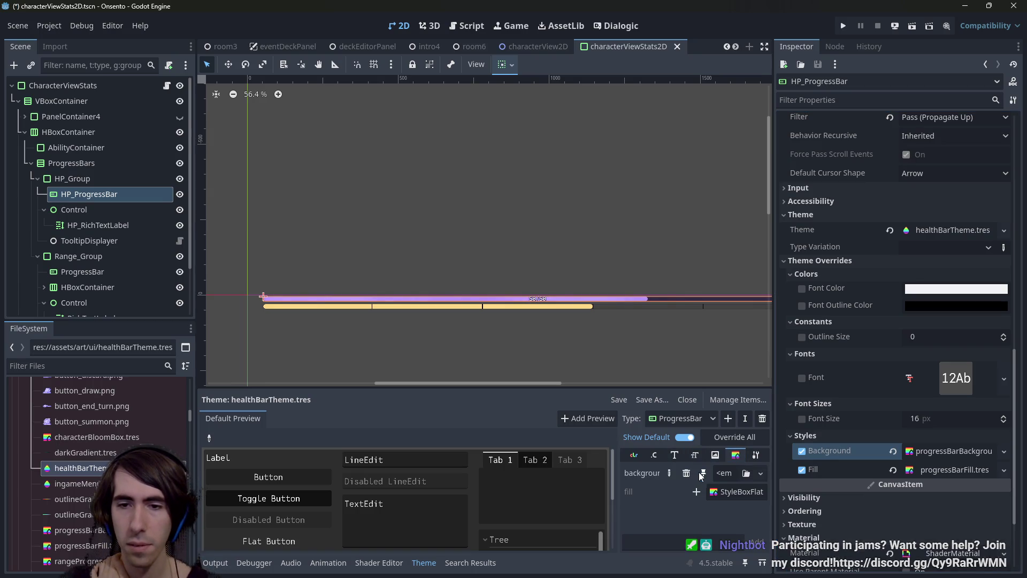
pyautogui.click(721, 475)
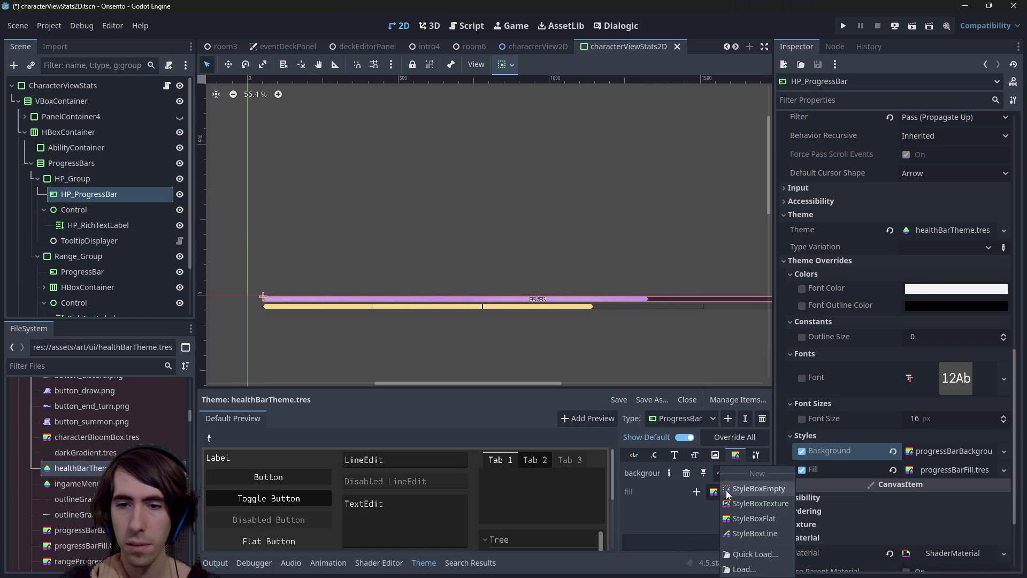
pyautogui.click(676, 473)
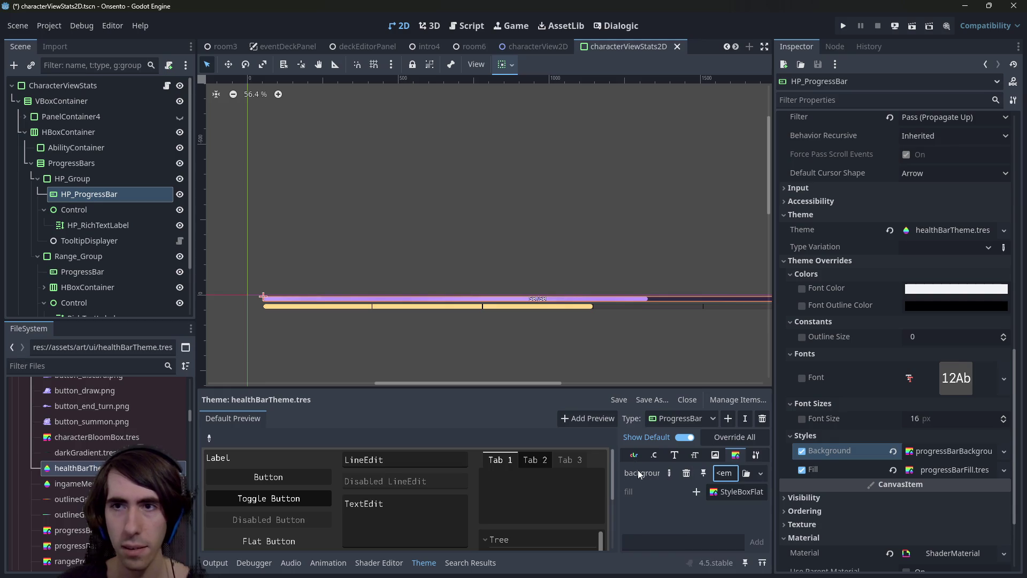
pyautogui.click(74, 468)
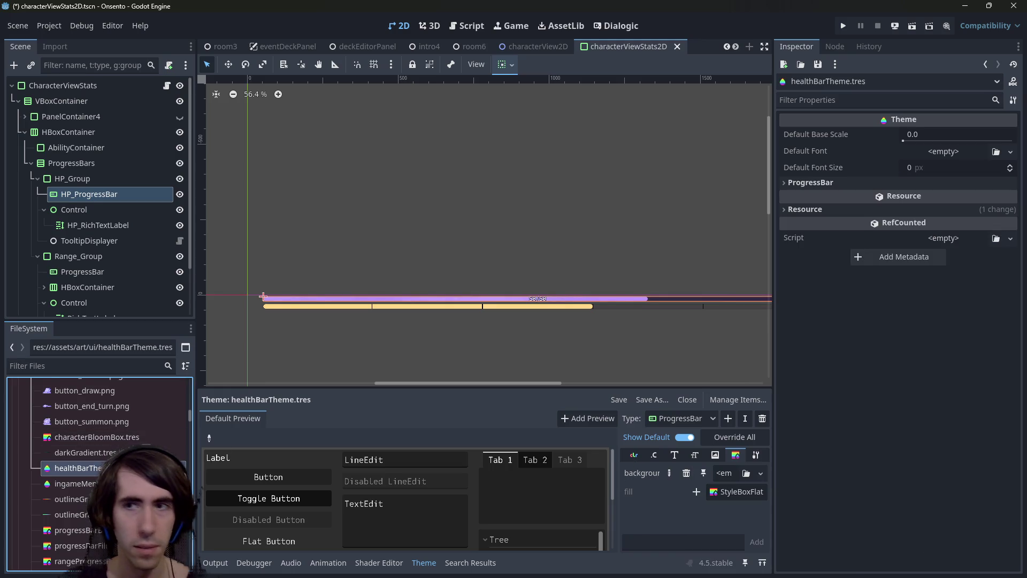
pyautogui.click(829, 196)
pyautogui.rightClick(850, 211)
pyautogui.click(880, 237)
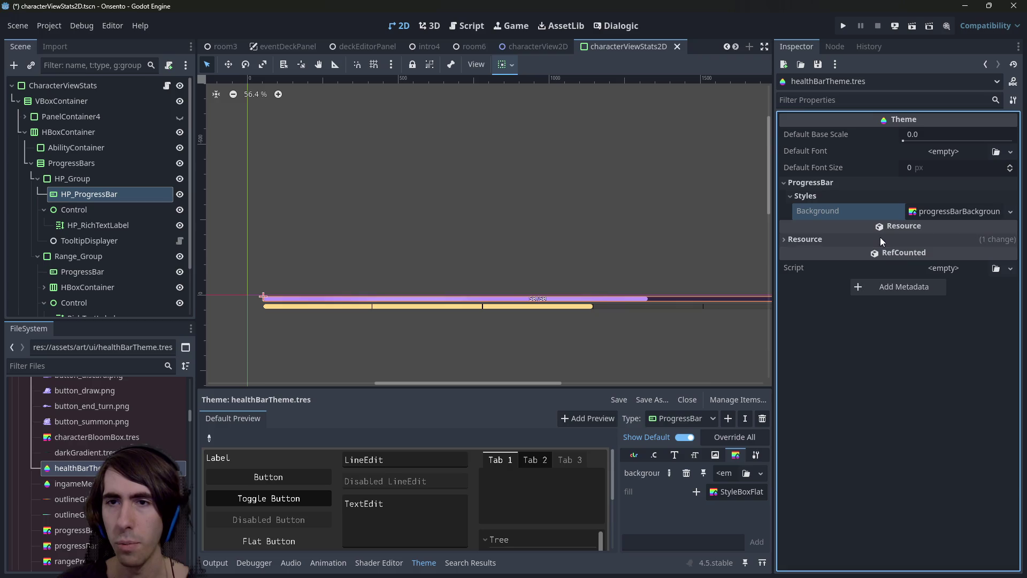
pyautogui.hotkey('ctrl', 's')
# Copy the HP bar's Fill style and paste progressBarFill.tres as the theme's ProgressBar fill, then save
pyautogui.click(72, 178)
pyautogui.click(89, 194)
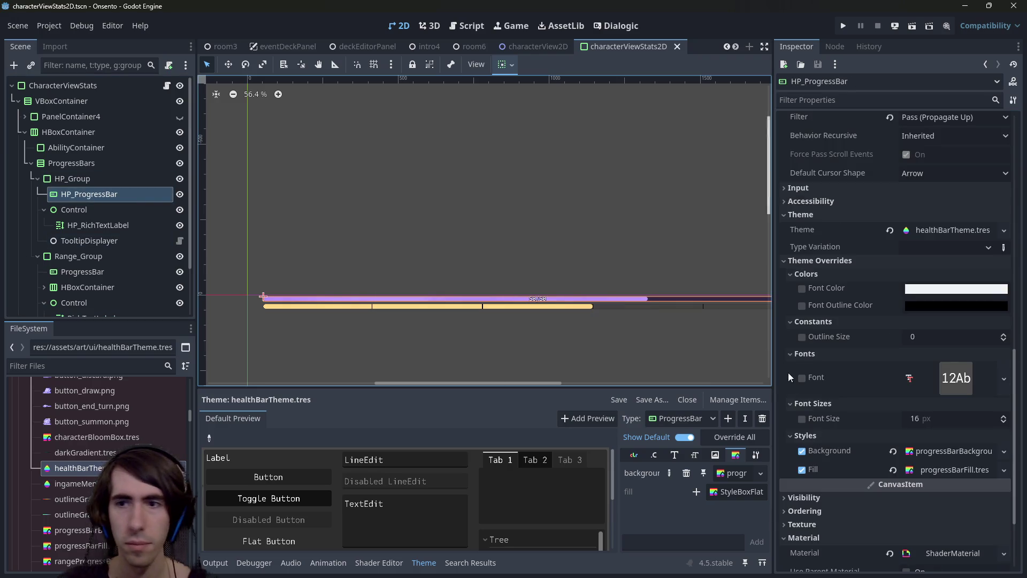
pyautogui.rightClick(829, 467)
pyautogui.click(858, 477)
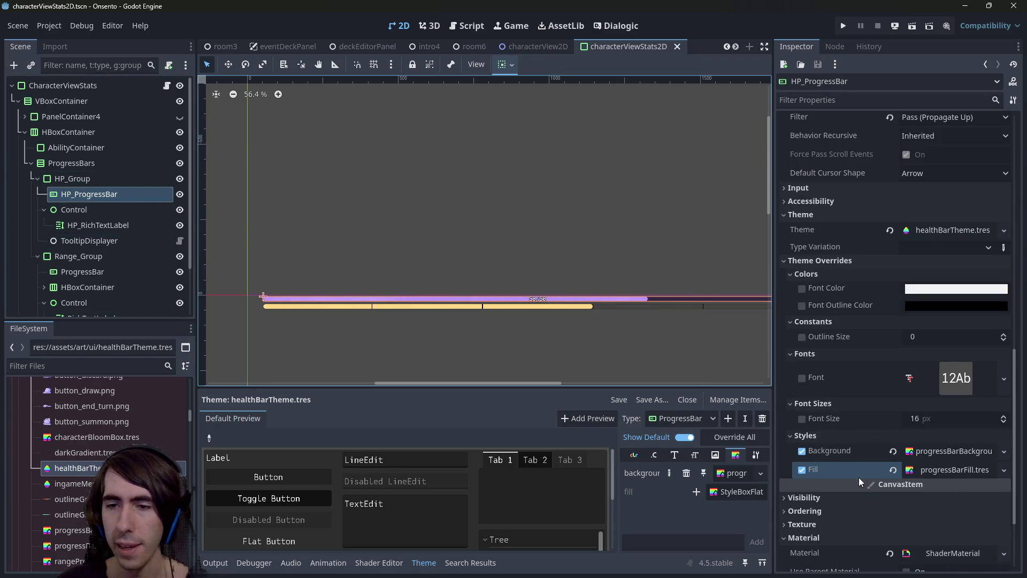
pyautogui.click(74, 468)
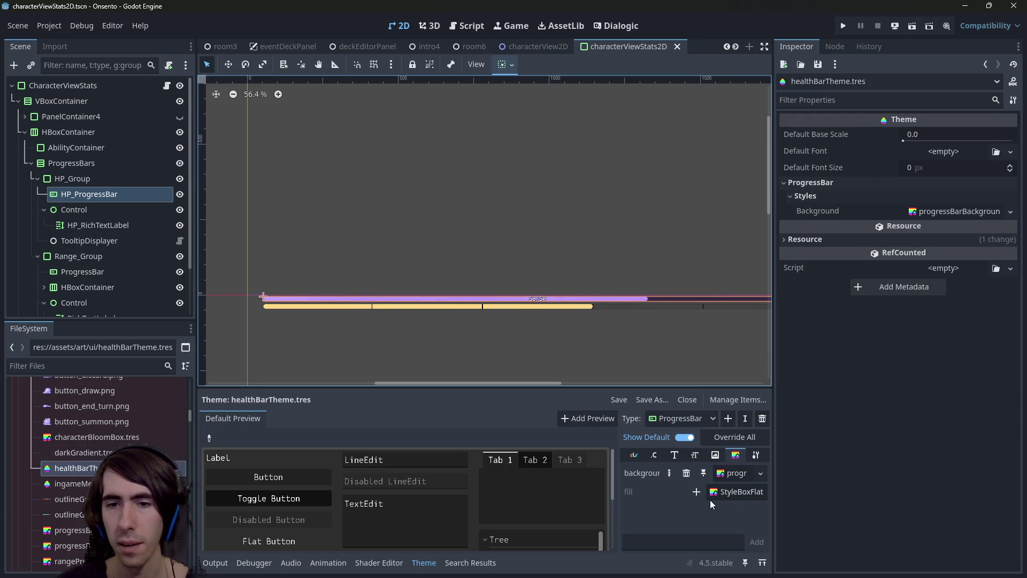
pyautogui.click(697, 494)
pyautogui.rightClick(830, 230)
pyautogui.click(855, 249)
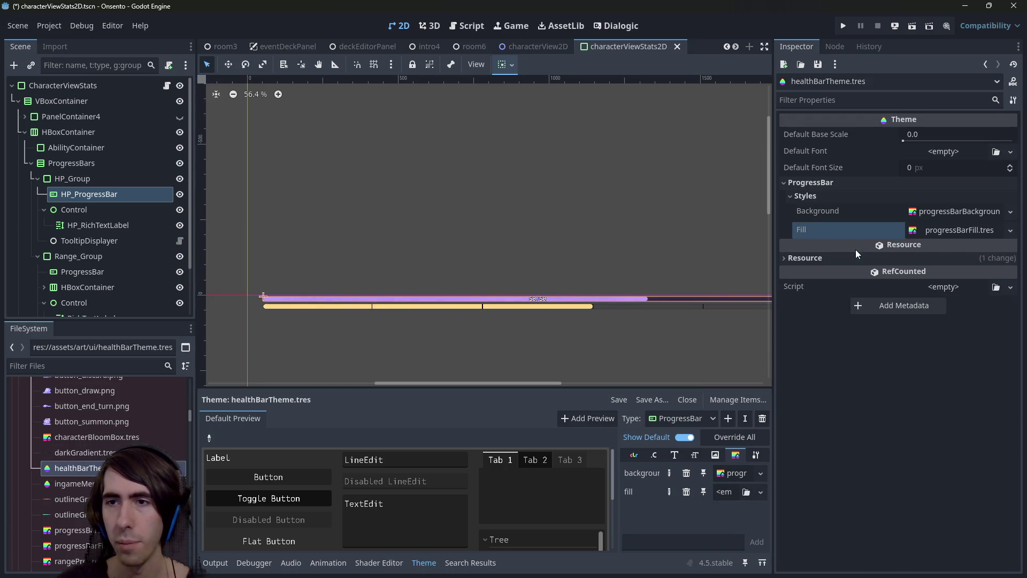
pyautogui.hotkey('ctrl', 's')
# Uncheck HP_ProgressBar's own Background and Fill style overrides and save the scene
pyautogui.click(80, 178)
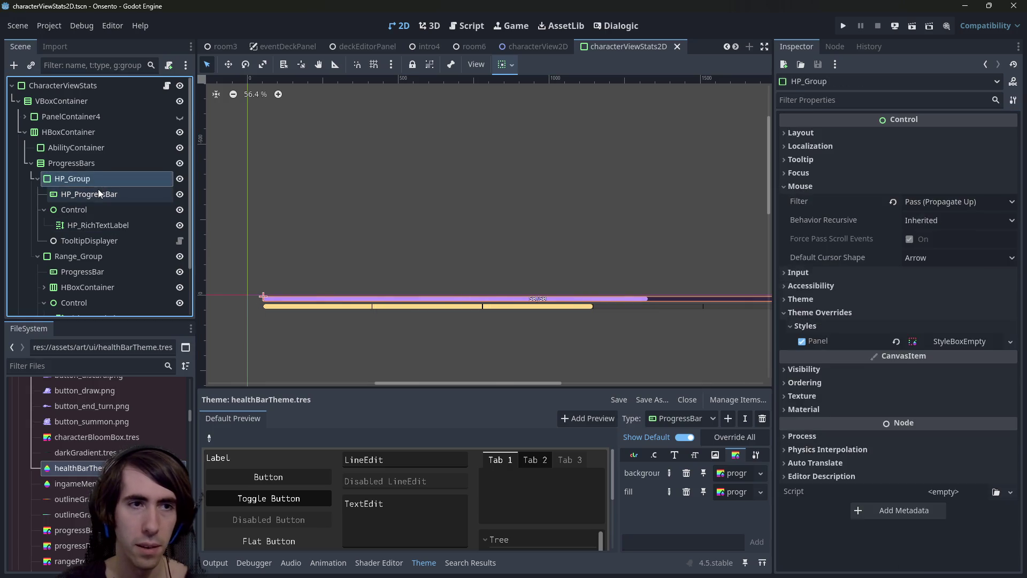
pyautogui.click(99, 194)
pyautogui.scroll(-2, 823, 440)
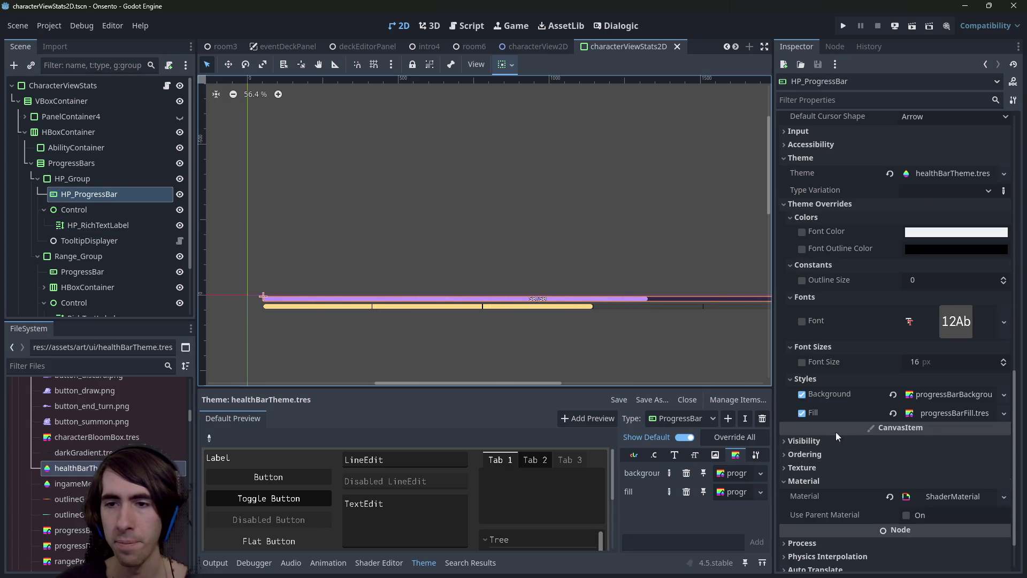
pyautogui.click(801, 394)
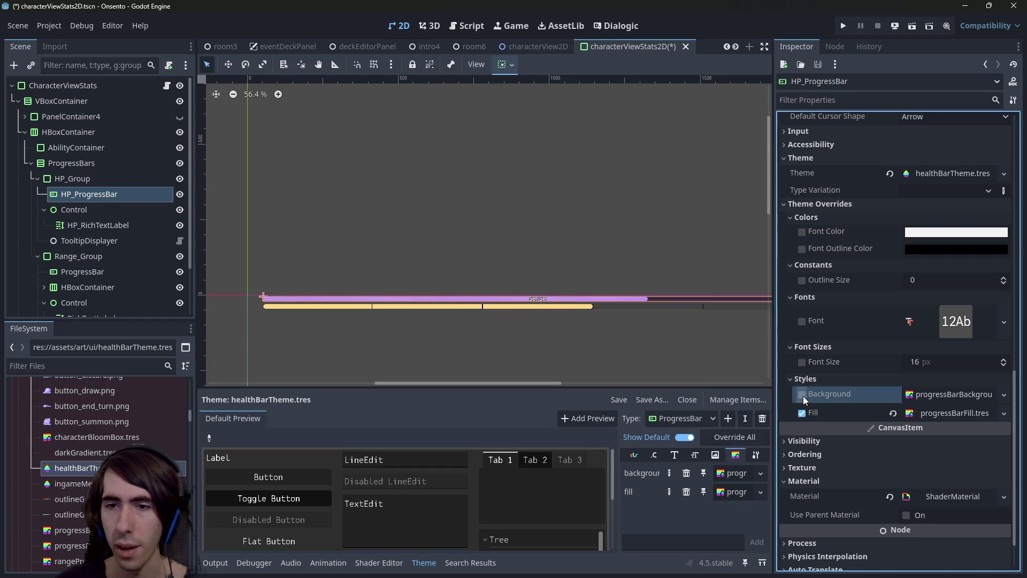
pyautogui.click(801, 413)
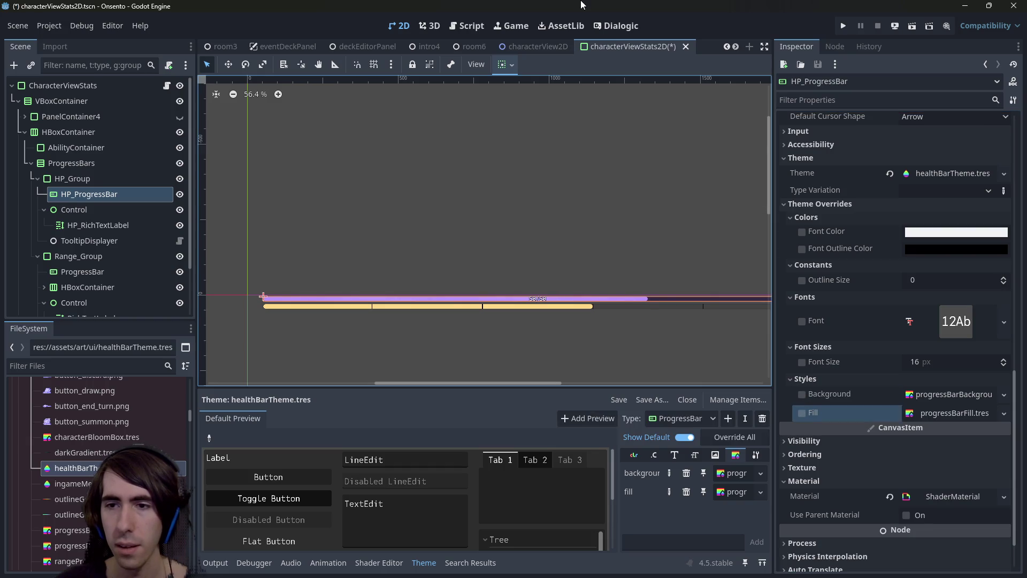
pyautogui.click(802, 213)
pyautogui.click(814, 204)
pyautogui.hotkey('ctrl', 's')
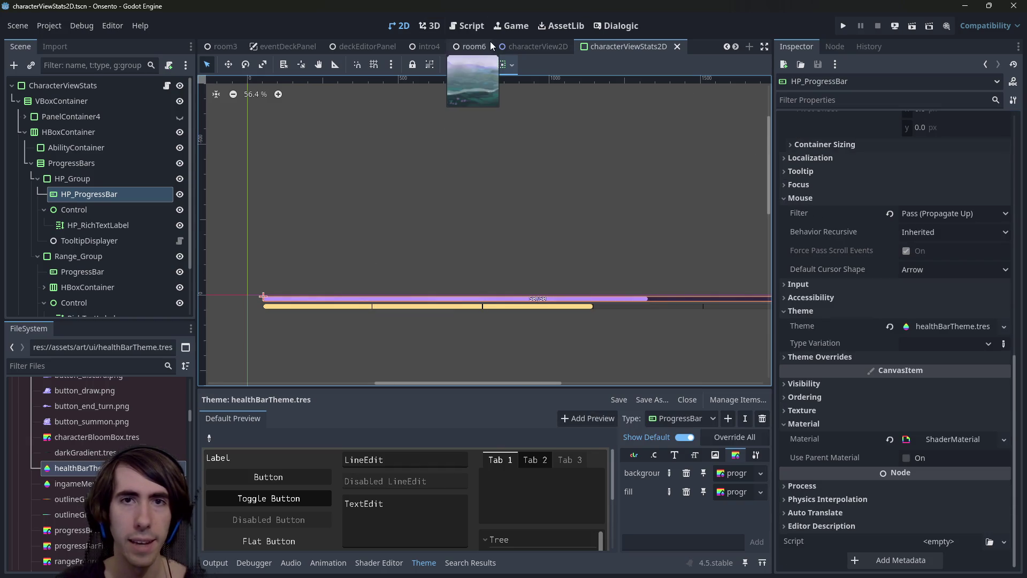
# Switch to the characterView2D scene with its purple 50/50 HP bar and scroll the scene tabs
pyautogui.click(522, 48)
pyautogui.scroll(-3, 438, 192)
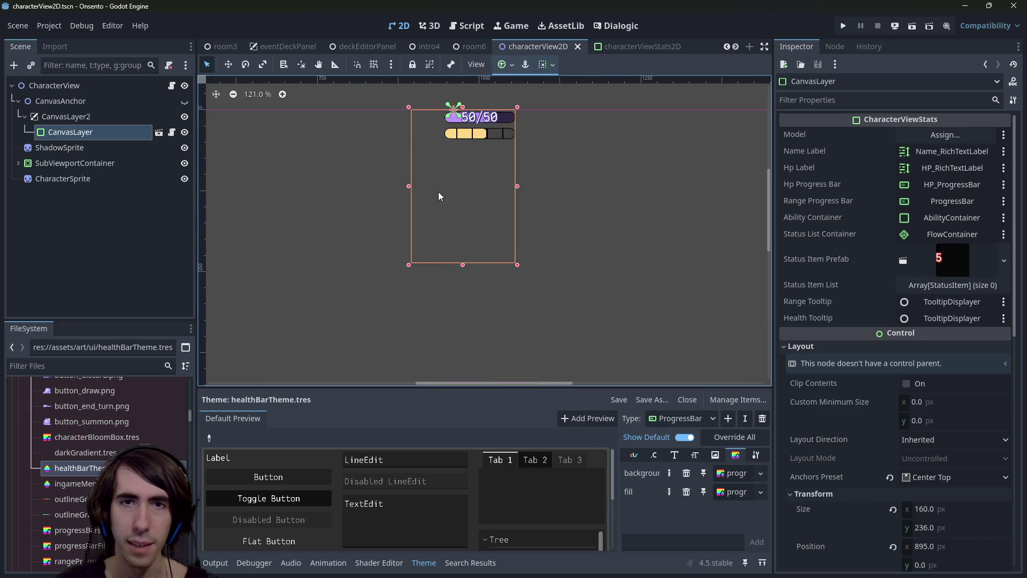
pyautogui.scroll(3, 396, 46)
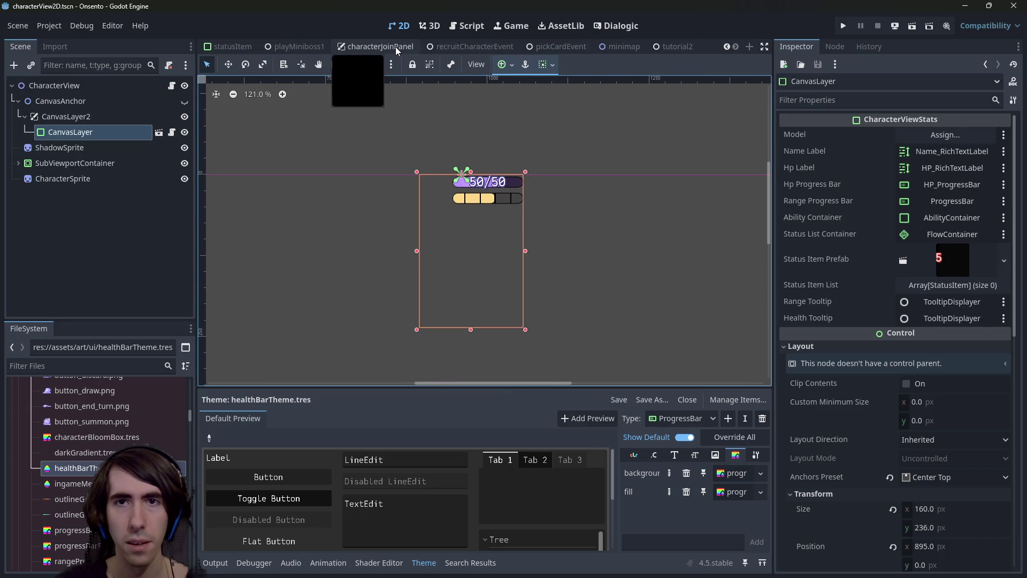
pyautogui.scroll(-3, 567, 47)
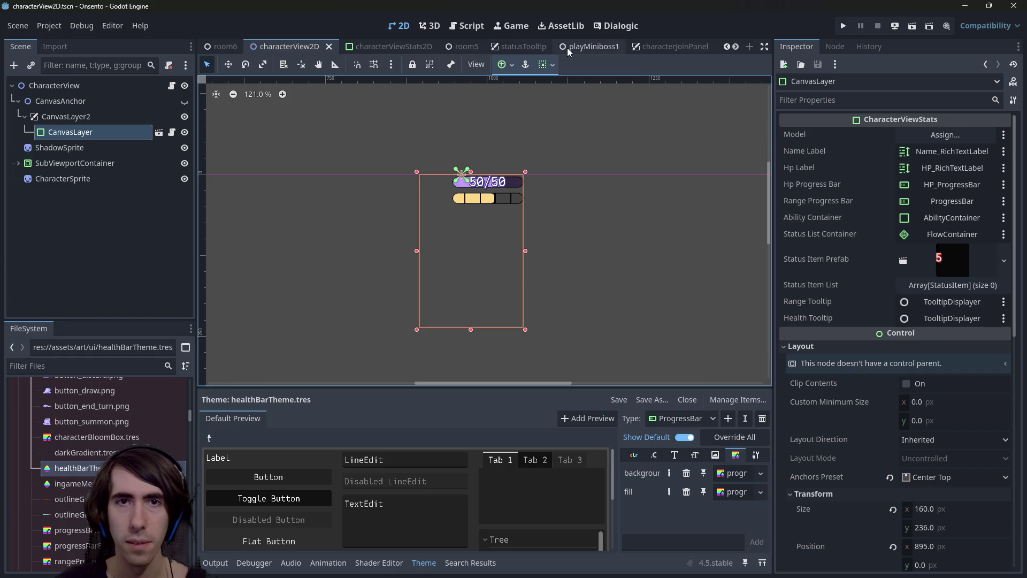
pyautogui.scroll(-8, 638, 46)
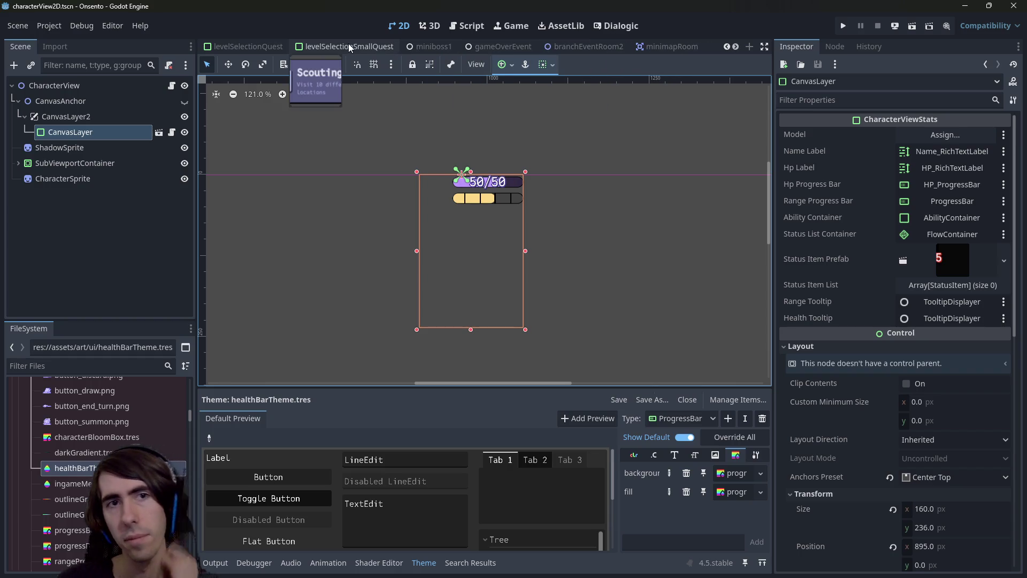
pyautogui.scroll(-4, 353, 47)
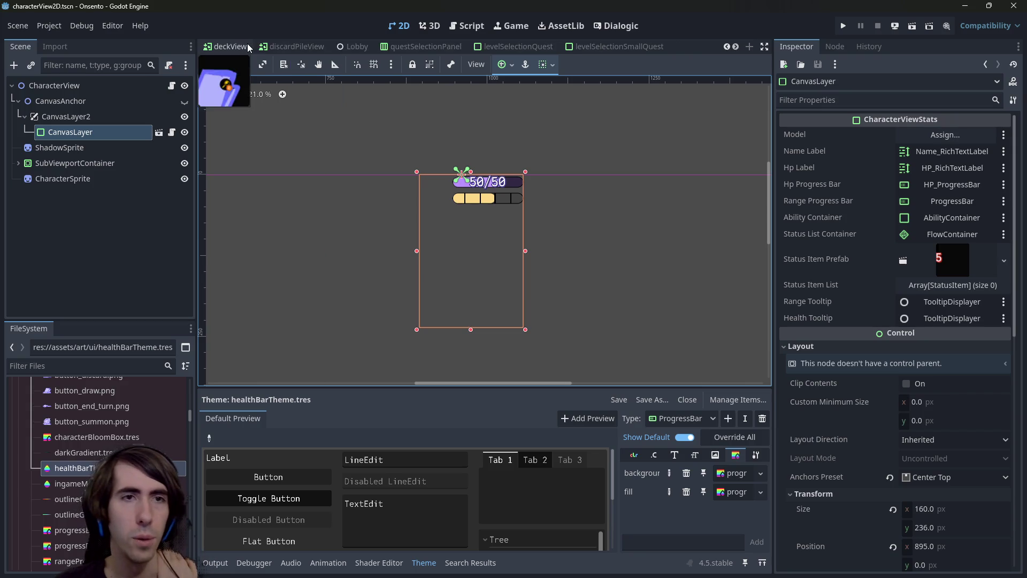
pyautogui.scroll(-5, 294, 49)
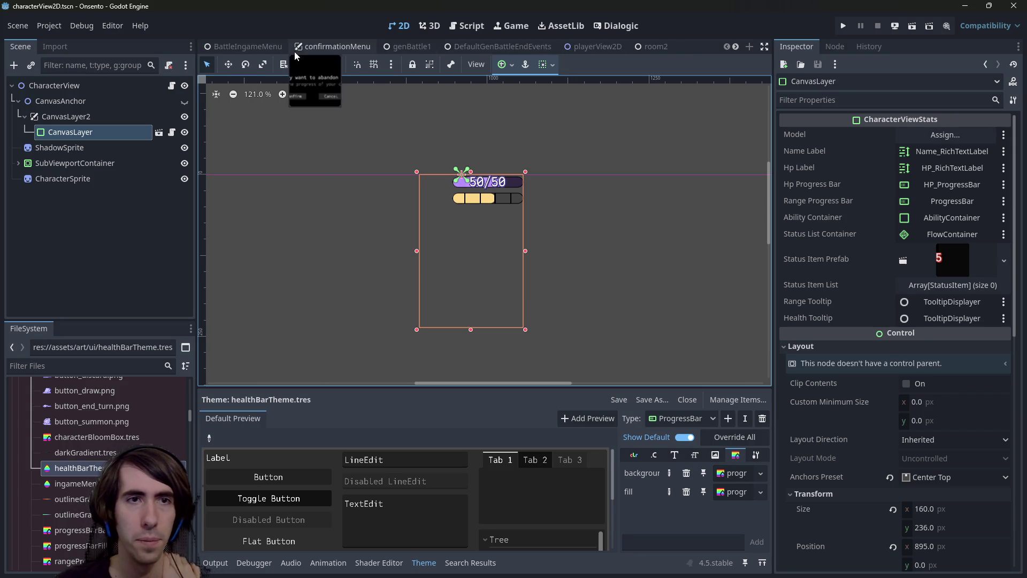
# Close the unused scene tabs
pyautogui.scroll(4, 258, 50)
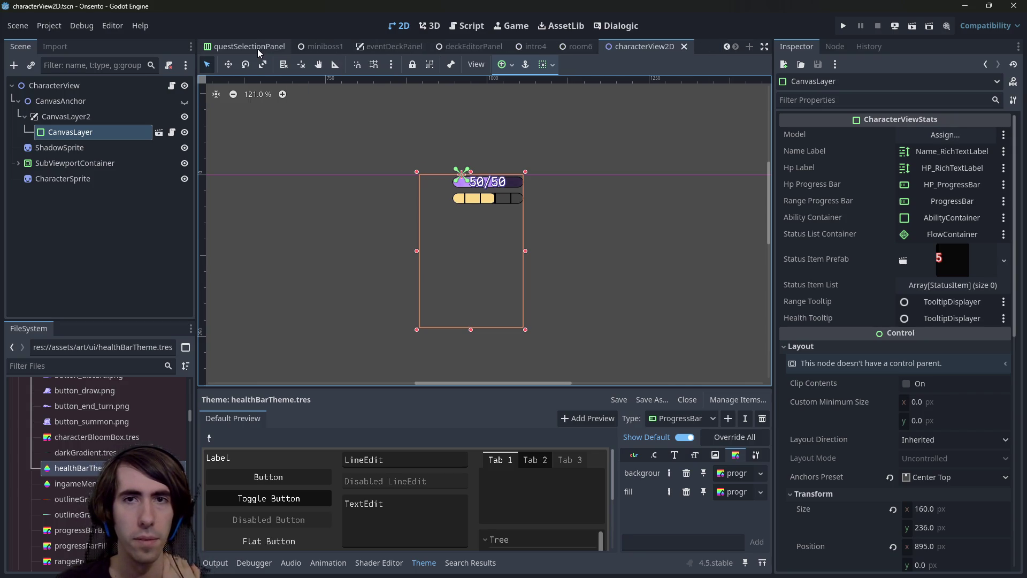
pyautogui.scroll(-5, 258, 49)
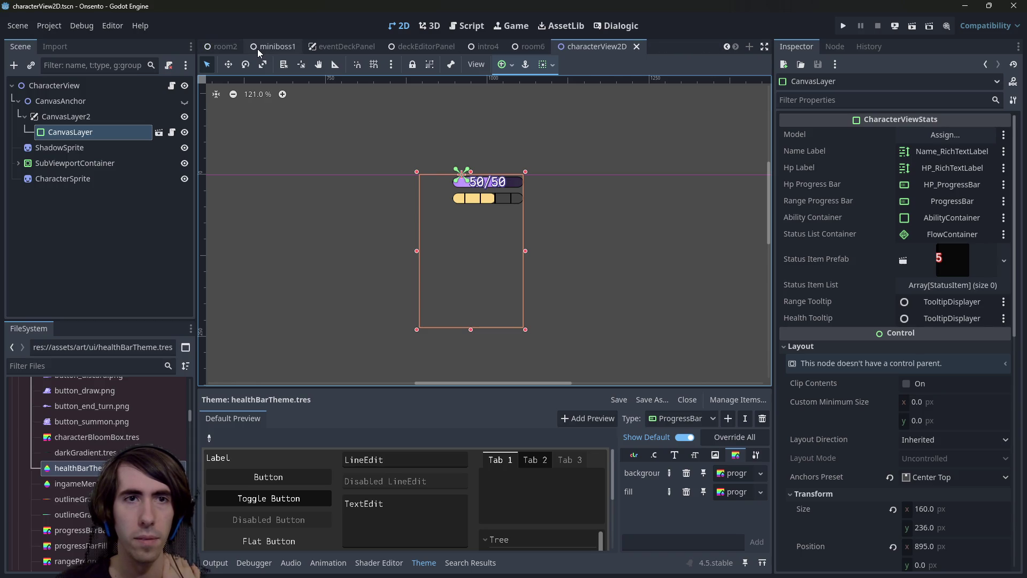
pyautogui.middleClick(258, 49)
pyautogui.middleClick(258, 49)
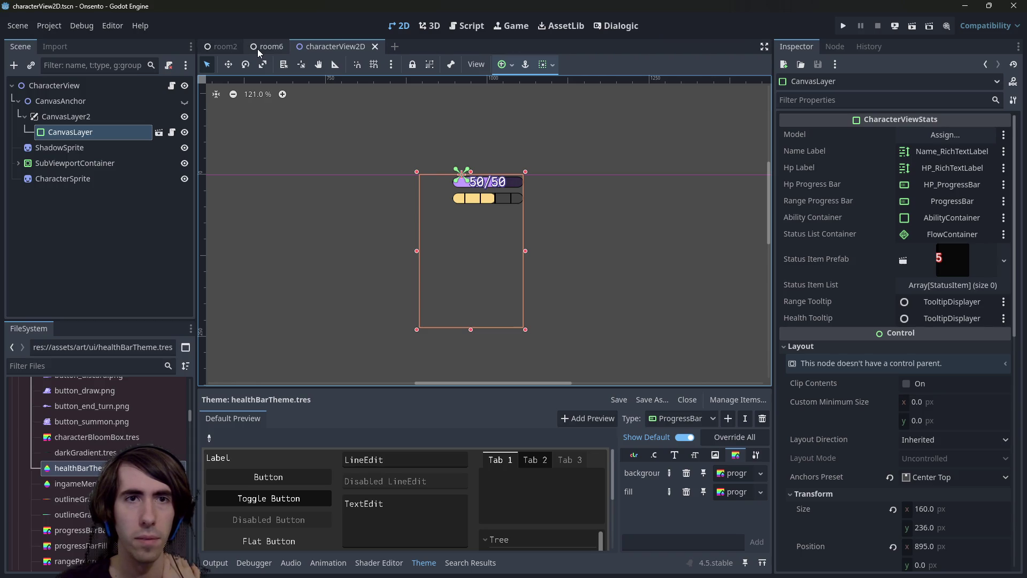
# Open playerView2D.tscn through the quick-open search for 'playerview2d'
pyautogui.hotkey('shift', 'alt', 'o')
pyautogui.write('battl')
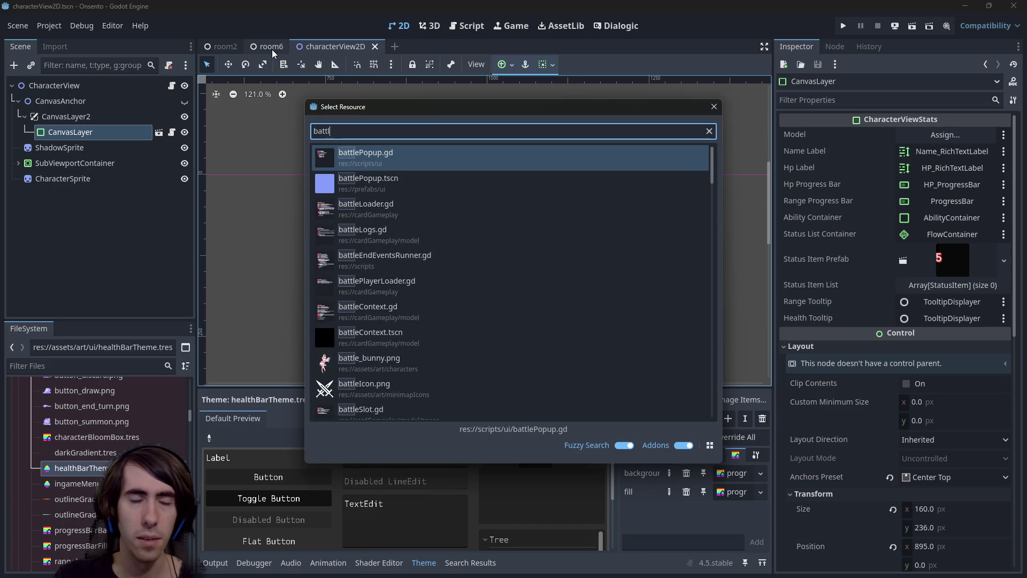
pyautogui.press('BackSpace')
pyautogui.press('BackSpace')
pyautogui.press('BackSpace')
pyautogui.write('playerview2d')
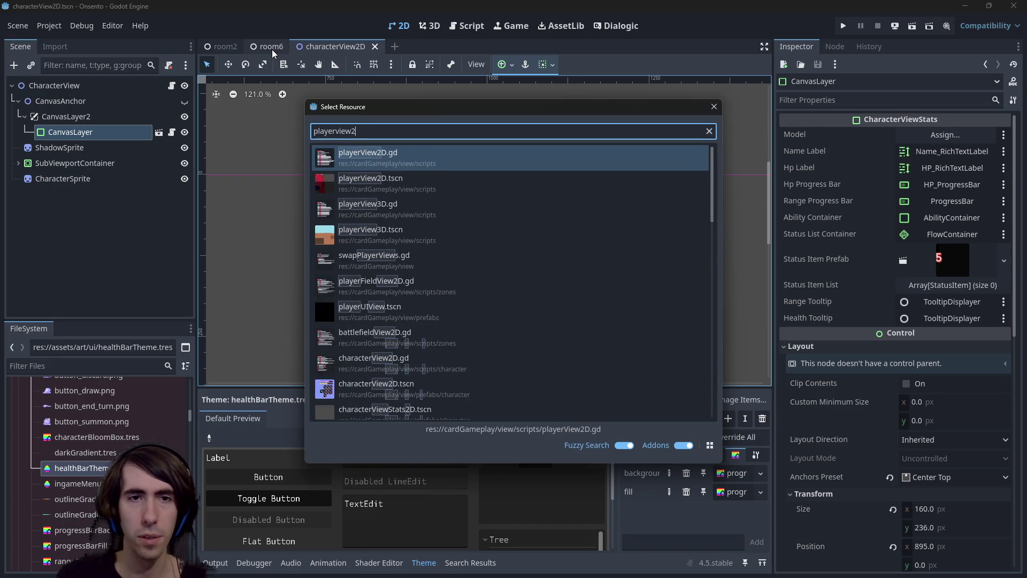
pyautogui.press('Down')
pyautogui.press('Return')
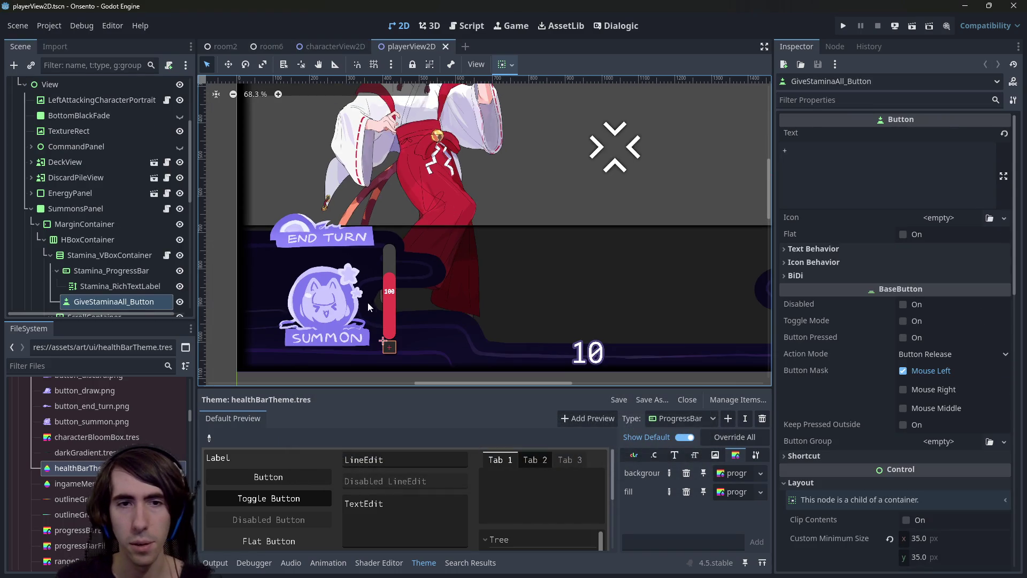
# Assign healthBarTheme.tres as the Stamina_ProgressBar's Theme
pyautogui.click(393, 307)
pyautogui.scroll(-10, 899, 374)
pyautogui.click(944, 415)
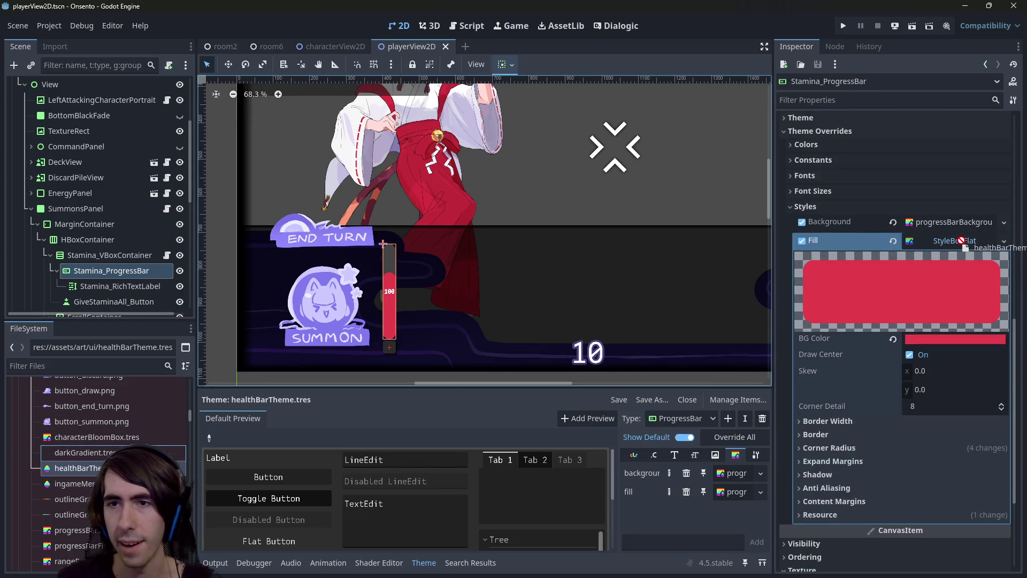
pyautogui.click(859, 207)
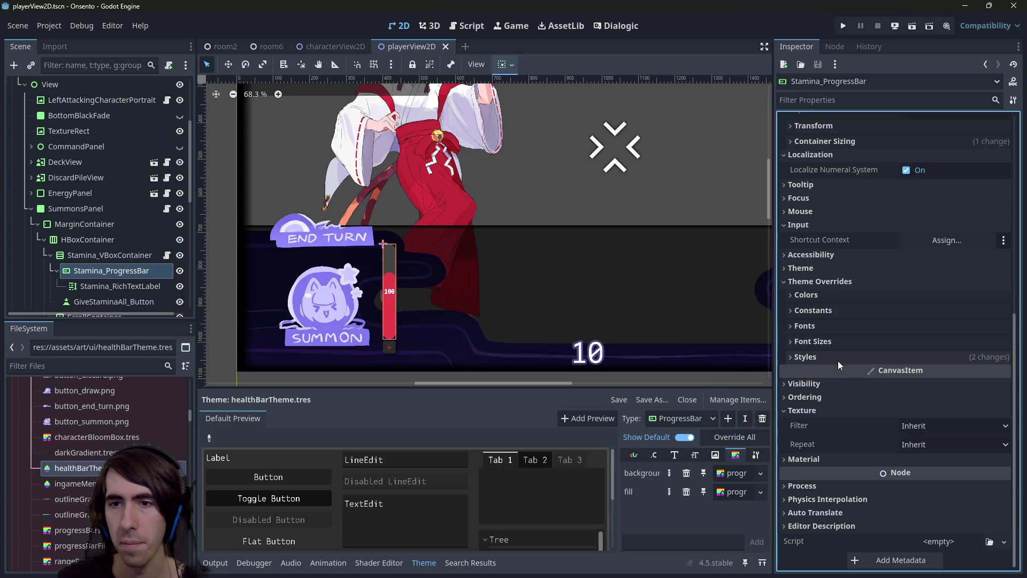
pyautogui.click(800, 268)
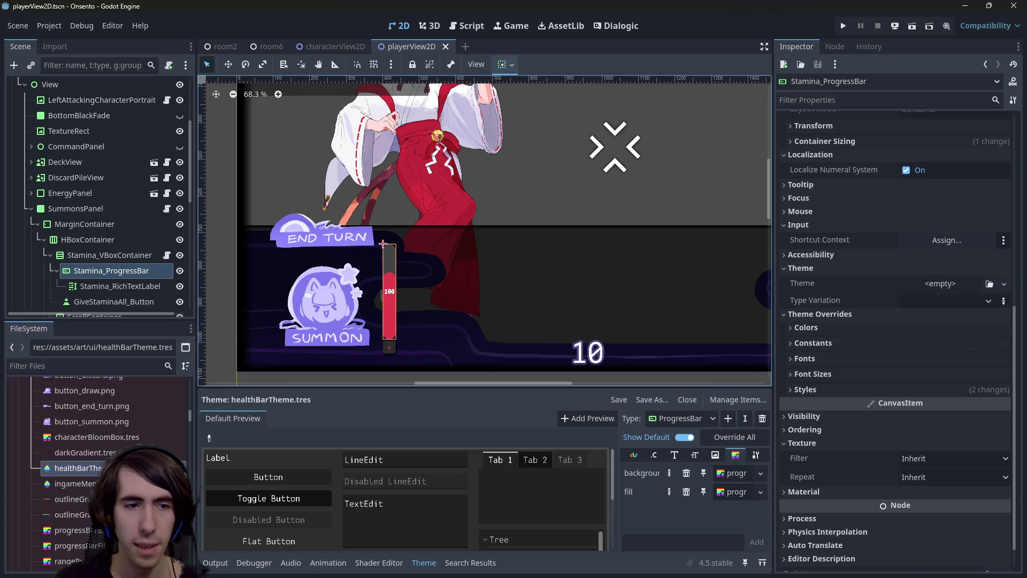
pyautogui.moveTo(78, 468); pyautogui.dragTo(953, 284)
# Remove the stamina bar's red Background and Fill style overrides and save the scene
pyautogui.click(861, 387)
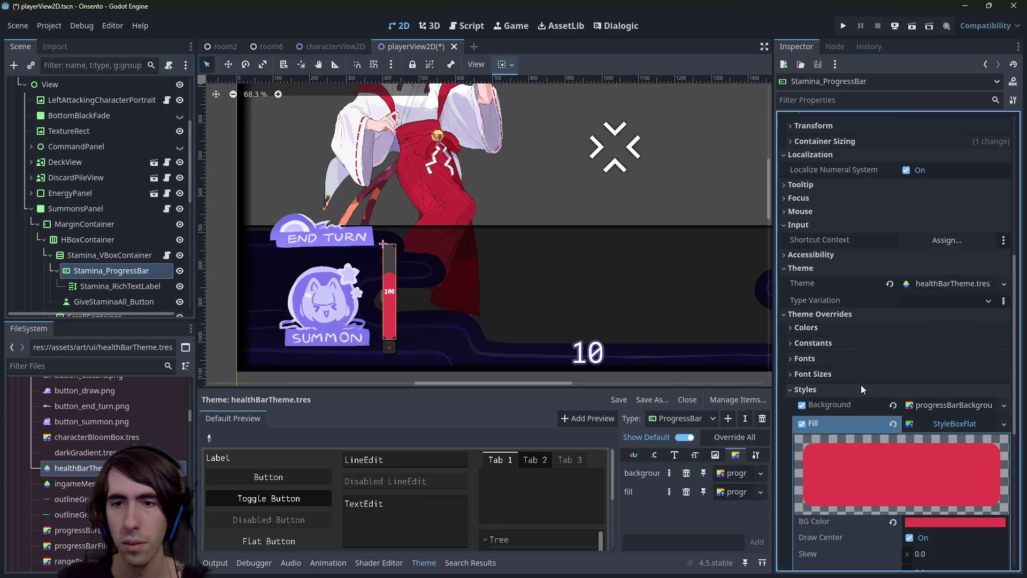
pyautogui.click(801, 423)
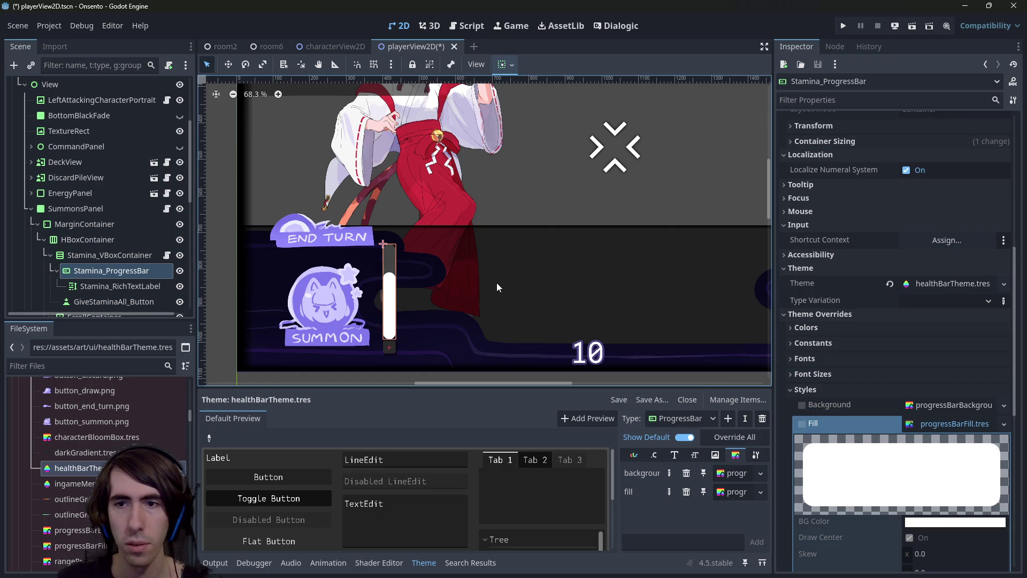
pyautogui.scroll(5, 481, 273)
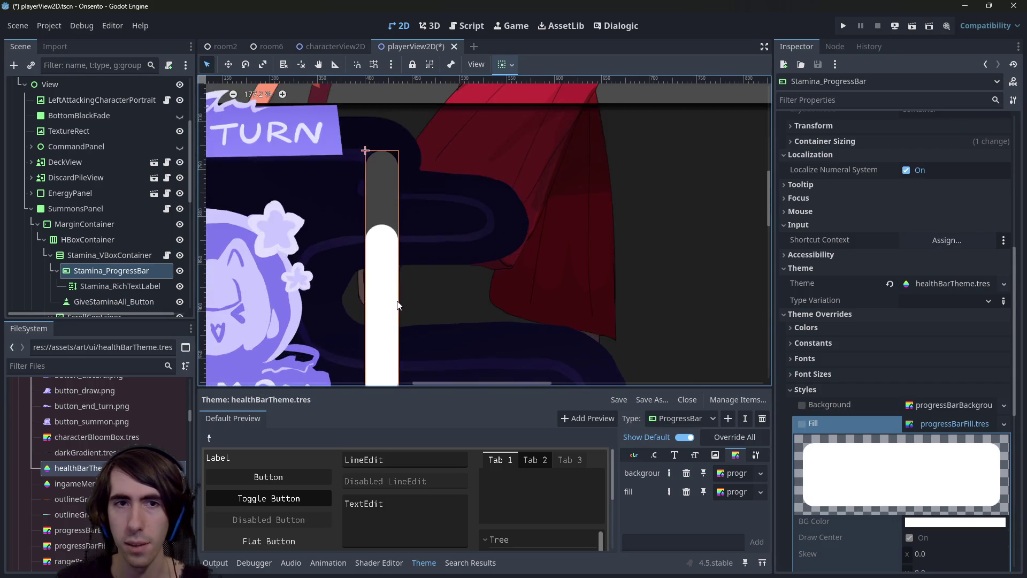
pyautogui.hotkey('ctrl', 'z')
pyautogui.hotkey('ctrl', 'z')
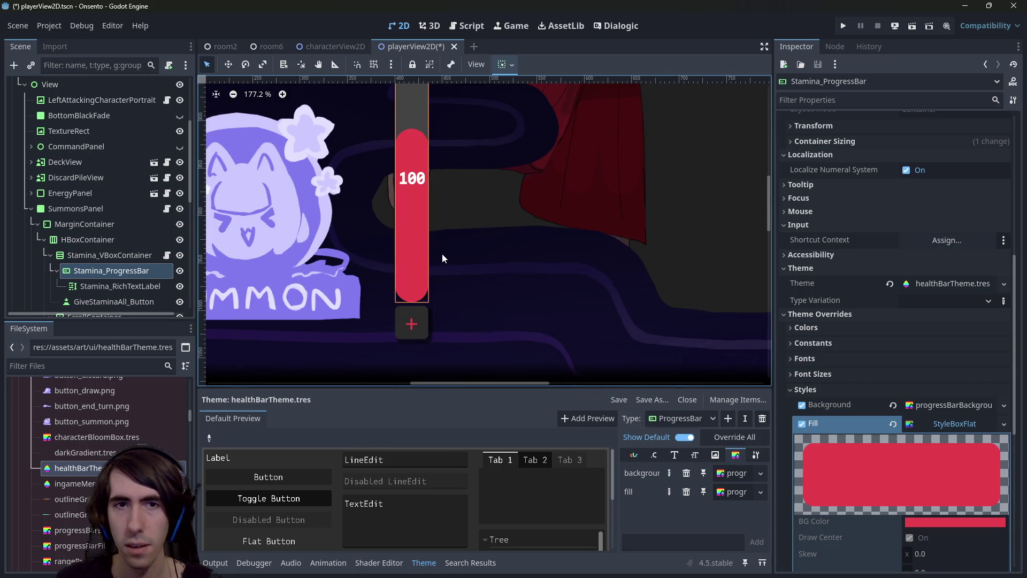
pyautogui.scroll(3, 481, 266)
pyautogui.hotkey('ctrl', 'z')
pyautogui.hotkey('ctrl', 'z')
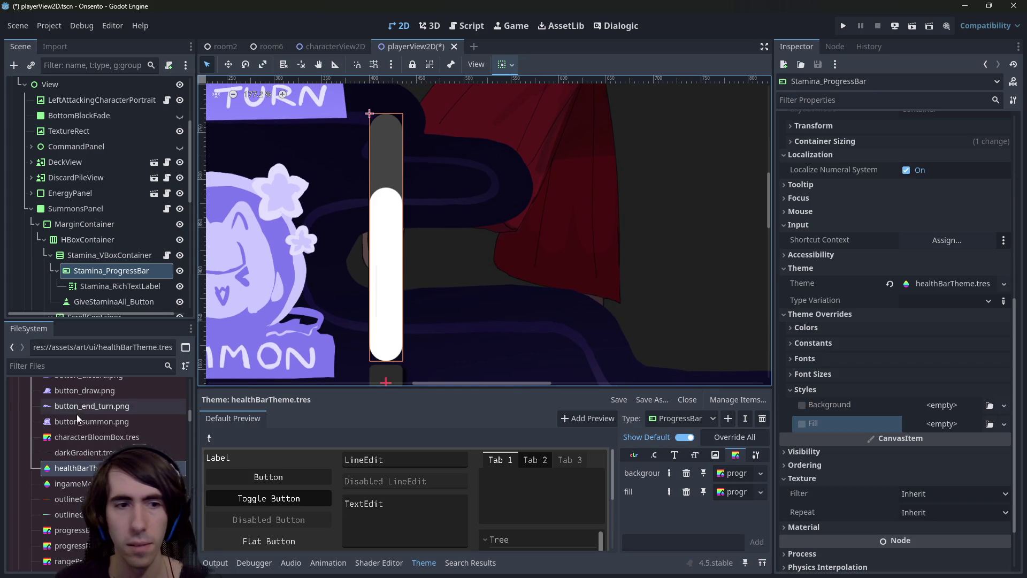
pyautogui.hotkey('ctrl', 's')
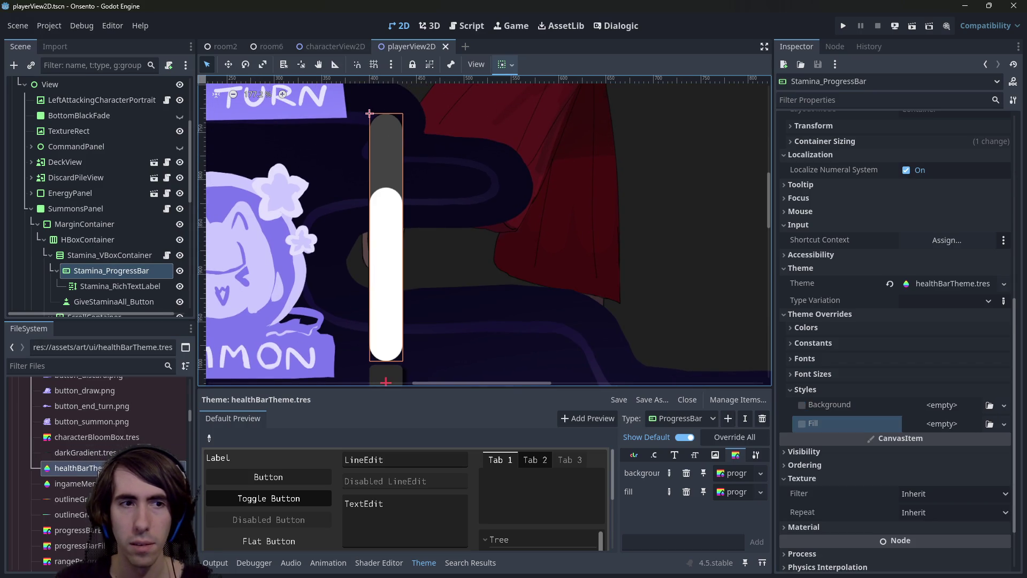
# Inspect the theme's ProgressBar background style, reverting a trial colour change, and save
pyautogui.click(953, 283)
pyautogui.click(952, 196)
pyautogui.click(955, 197)
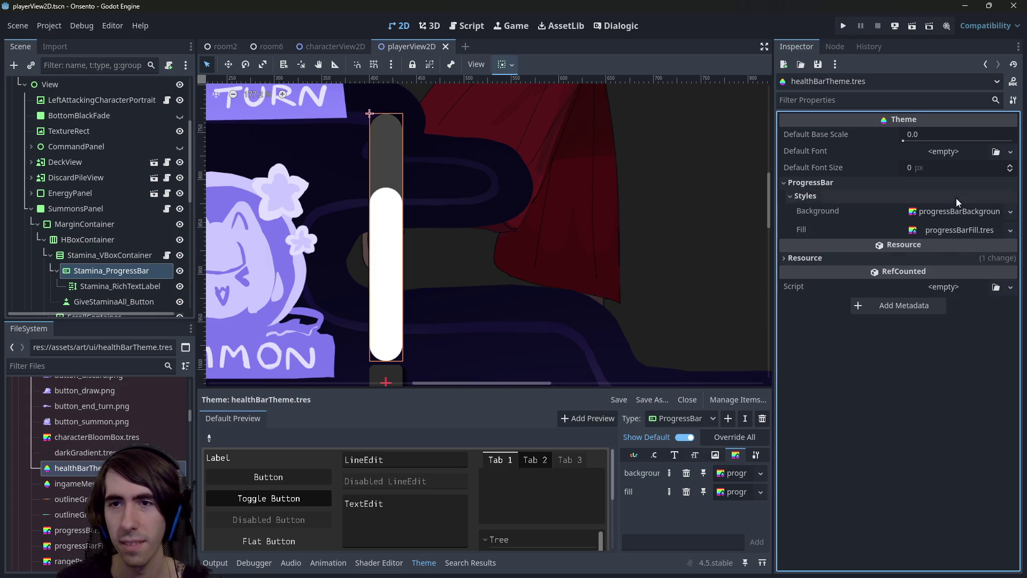
pyautogui.click(954, 211)
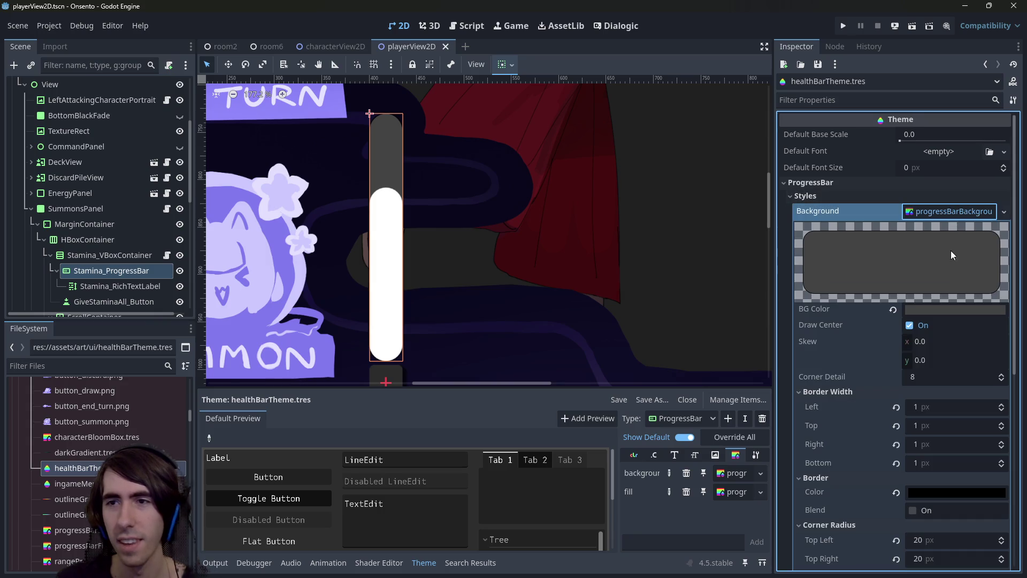
pyautogui.click(935, 308)
pyautogui.click(1010, 57)
pyautogui.press('Escape')
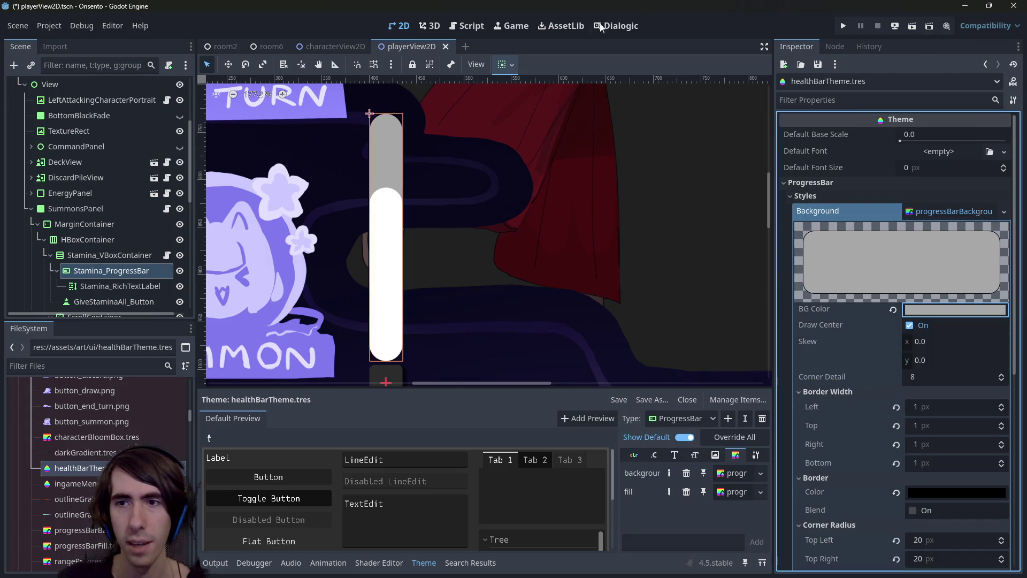
pyautogui.hotkey('ctrl', 'z')
pyautogui.hotkey('ctrl', 's')
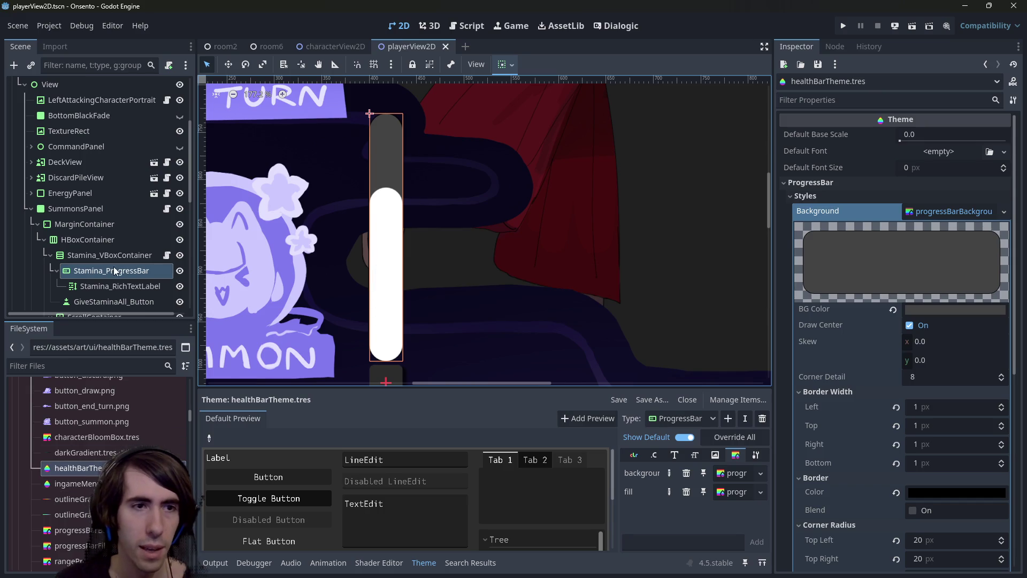
# Try loading a material into the stamina bar's empty Material slot, cancel, and return to characterView2D
pyautogui.click(115, 270)
pyautogui.scroll(-10, 935, 442)
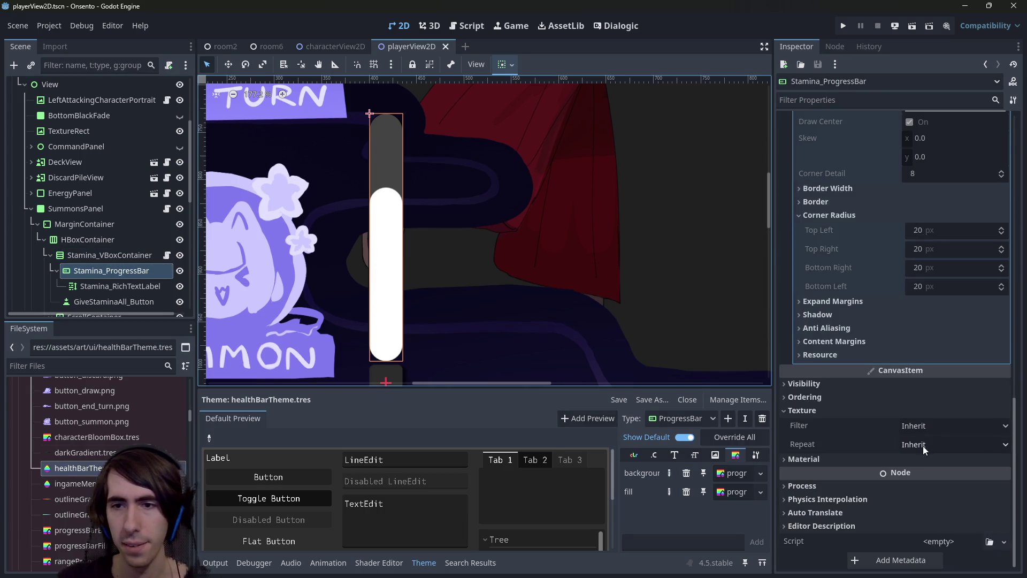
pyautogui.click(836, 458)
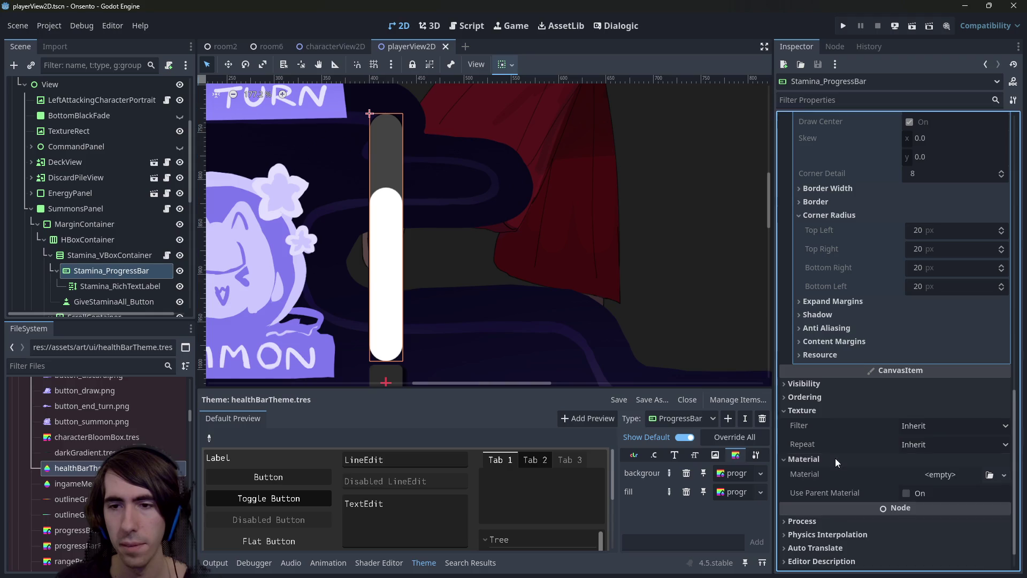
pyautogui.click(952, 474)
pyautogui.click(941, 543)
pyautogui.write('hlea')
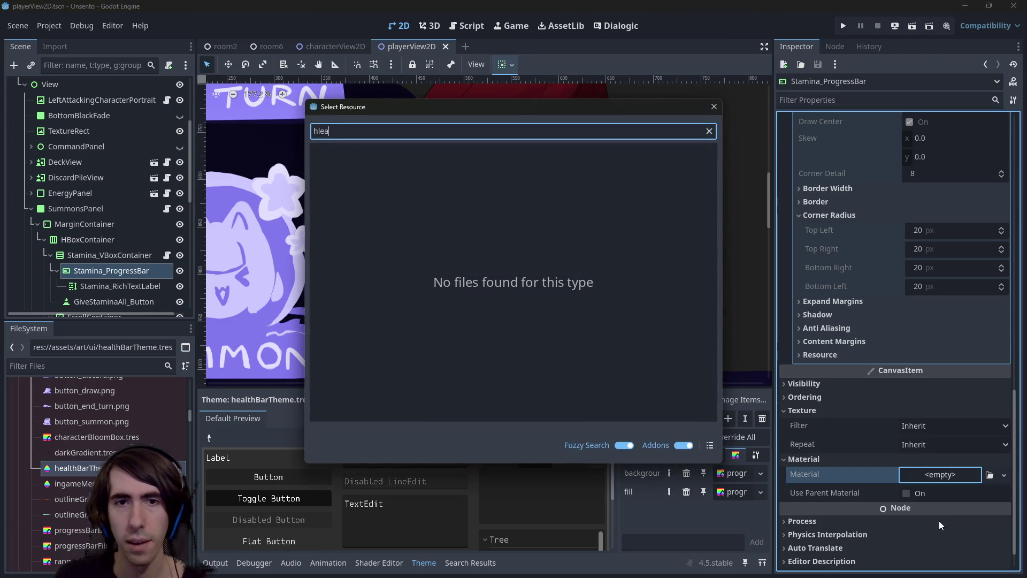
pyautogui.press('Escape')
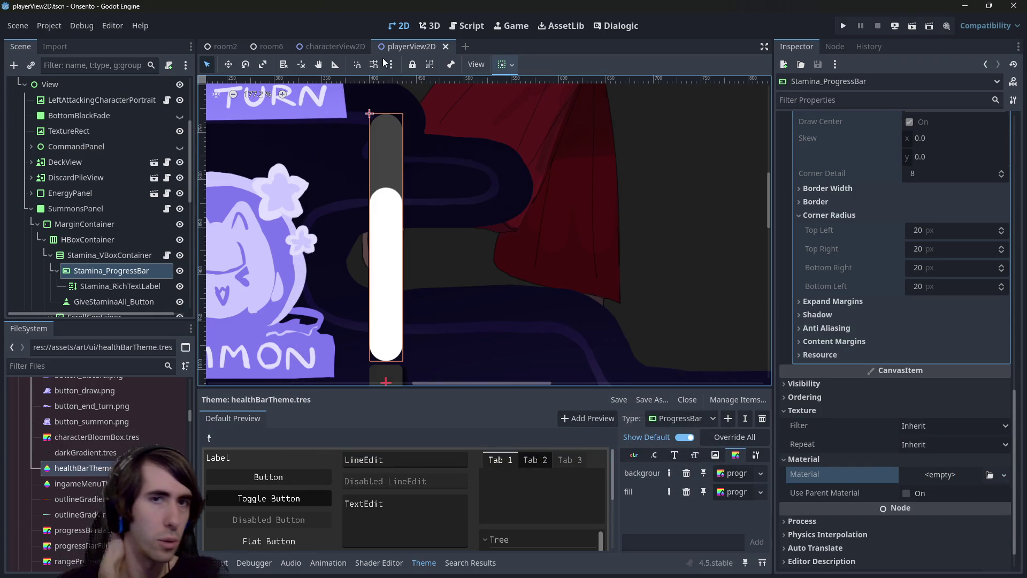
pyautogui.click(341, 46)
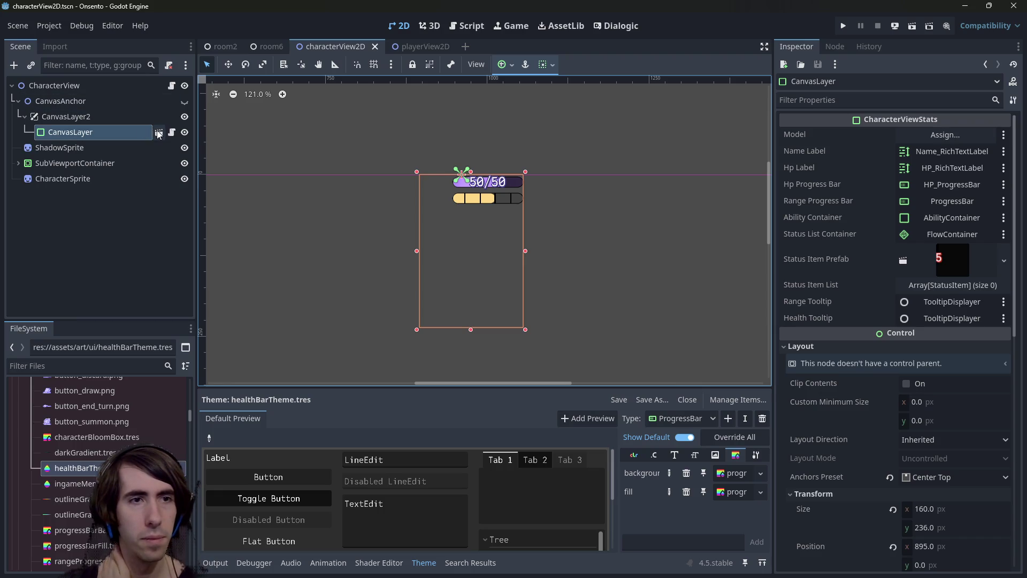
# Copy the HP bar's noise ShaderMaterial from the character stats scene
pyautogui.click(158, 133)
pyautogui.scroll(-5, 834, 404)
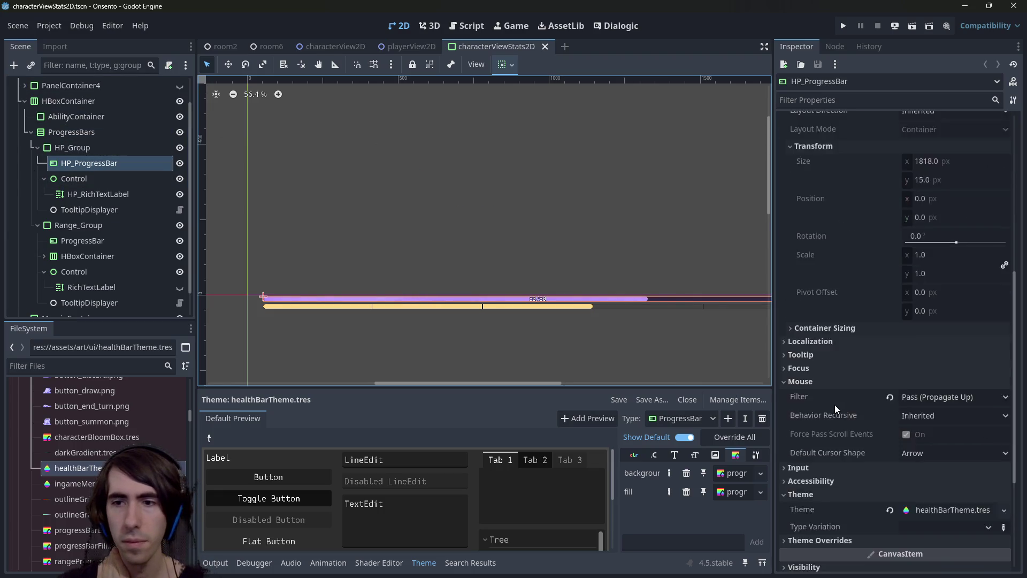
pyautogui.scroll(-3, 834, 404)
pyautogui.click(943, 440)
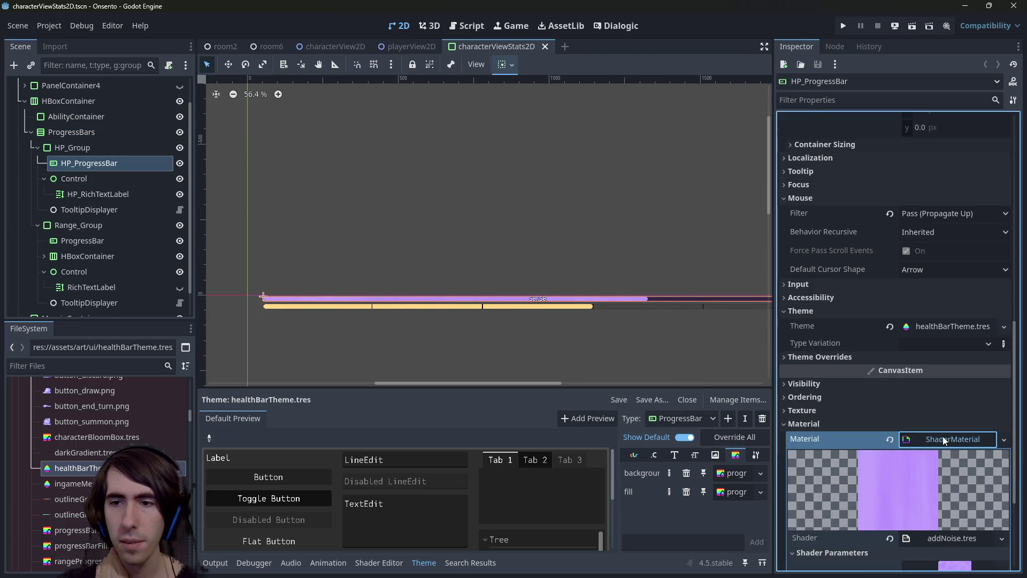
pyautogui.scroll(-3, 977, 356)
pyautogui.rightClick(960, 277)
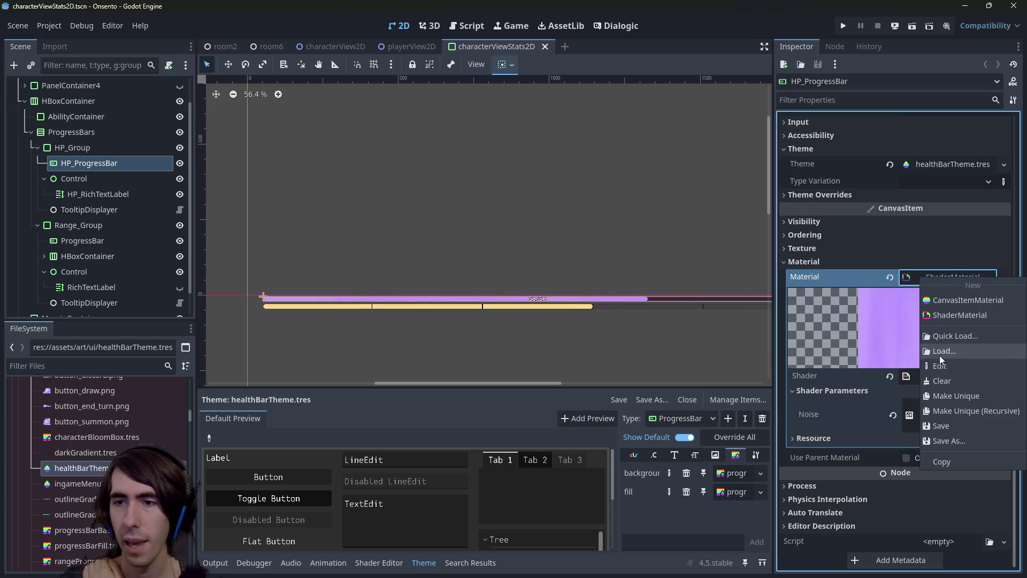
pyautogui.click(816, 275)
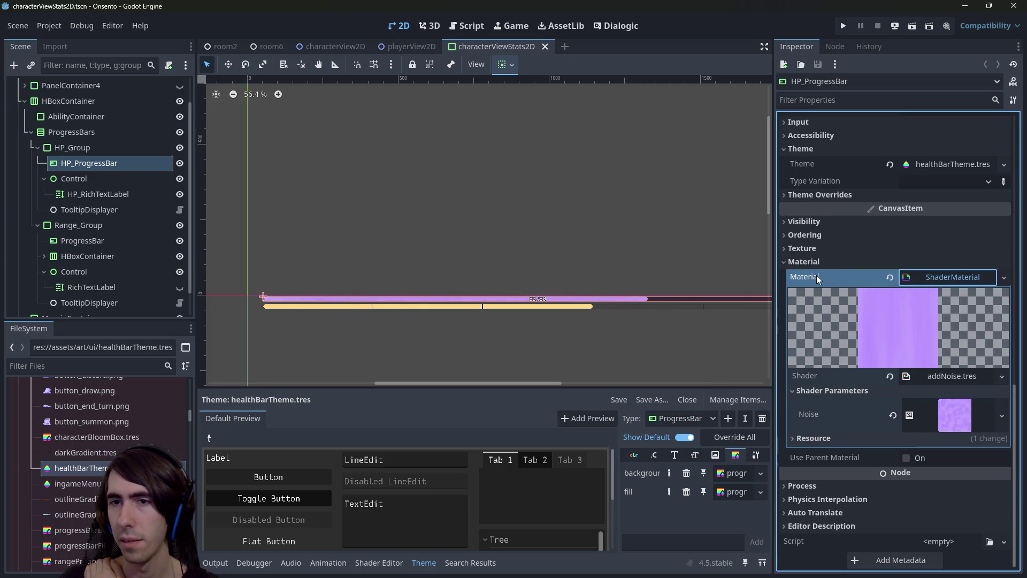
pyautogui.rightClick(816, 275)
pyautogui.click(842, 283)
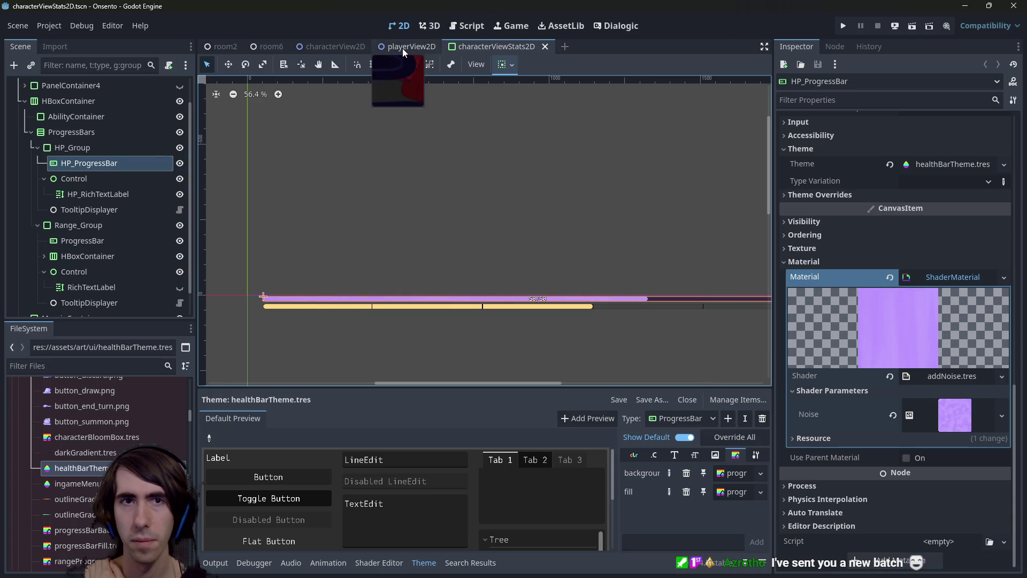
# Paste the copied ShaderMaterial into the stamina bar's Material in playerView2D and save
pyautogui.click(315, 47)
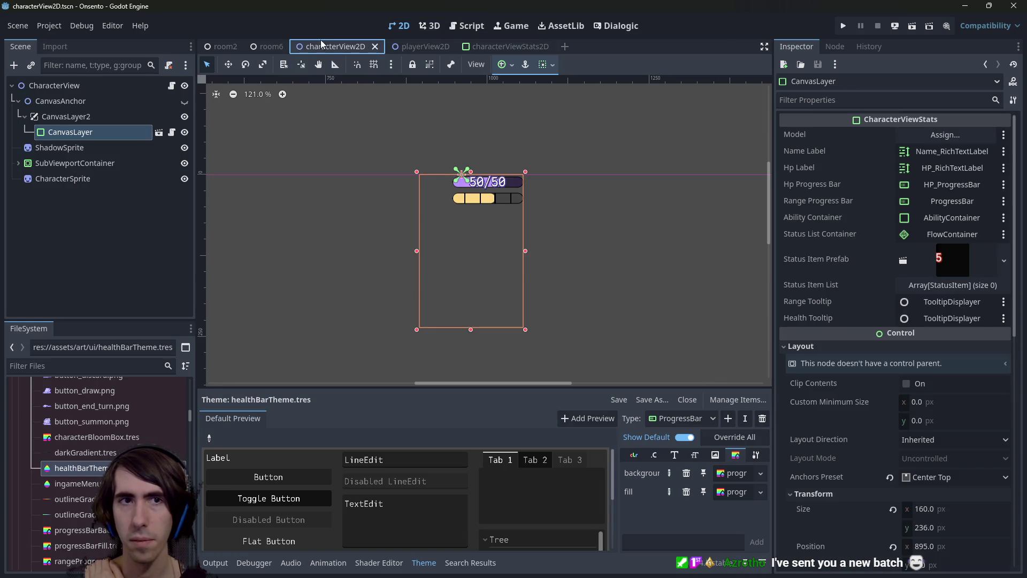
pyautogui.click(410, 46)
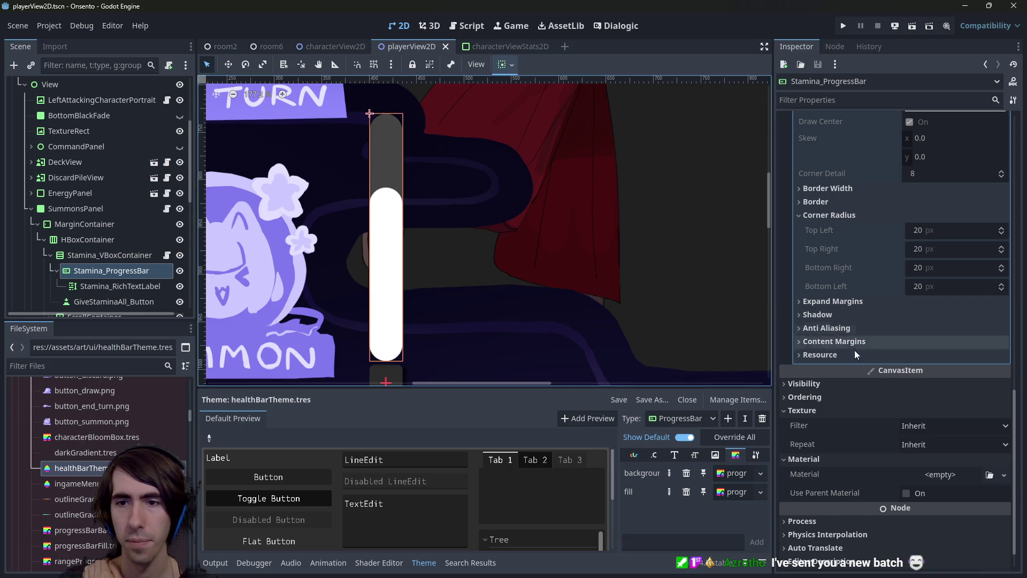
pyautogui.scroll(-2, 855, 353)
pyautogui.rightClick(829, 448)
pyautogui.click(839, 466)
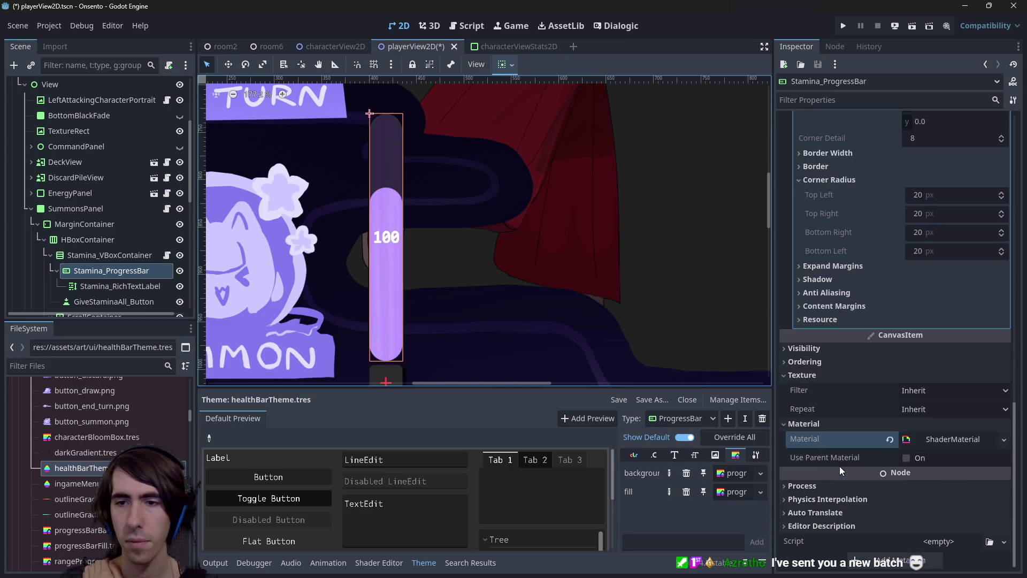
pyautogui.hotkey('ctrl', 's')
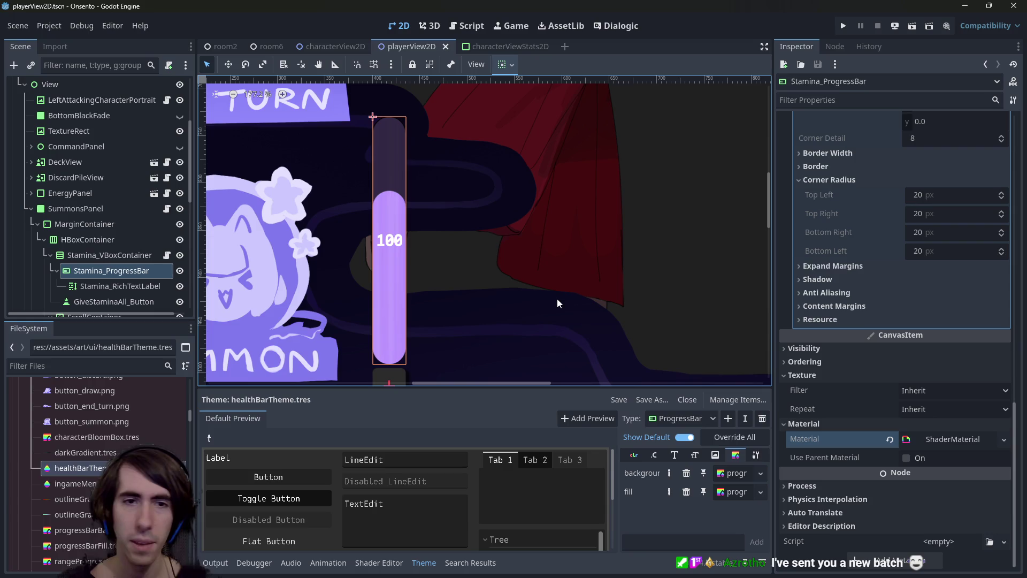
# Check the Stamina_ProgressBar's ShaderMaterial and its Noise texture settings
pyautogui.scroll(-8, 463, 274)
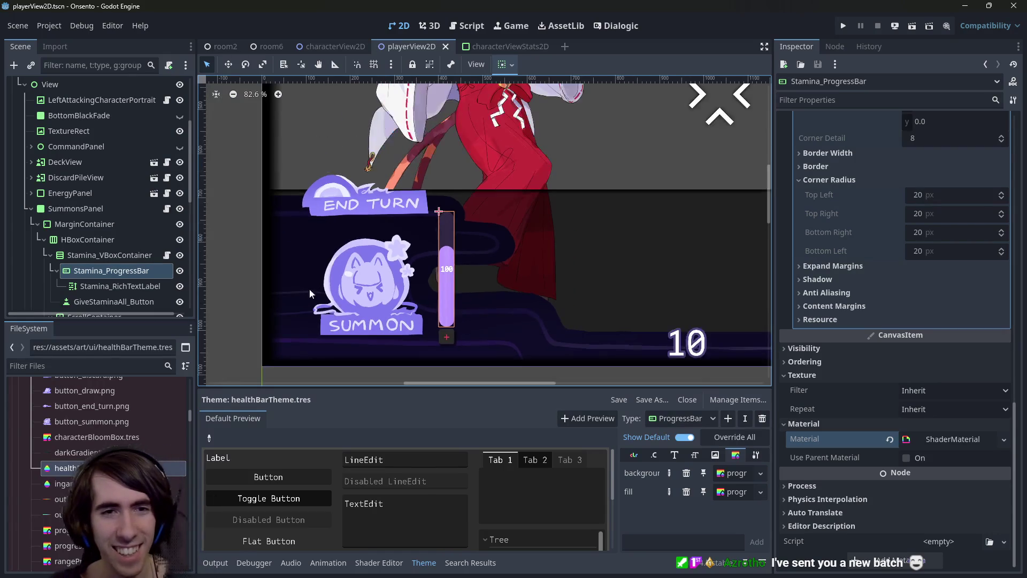
pyautogui.scroll(10, 454, 250)
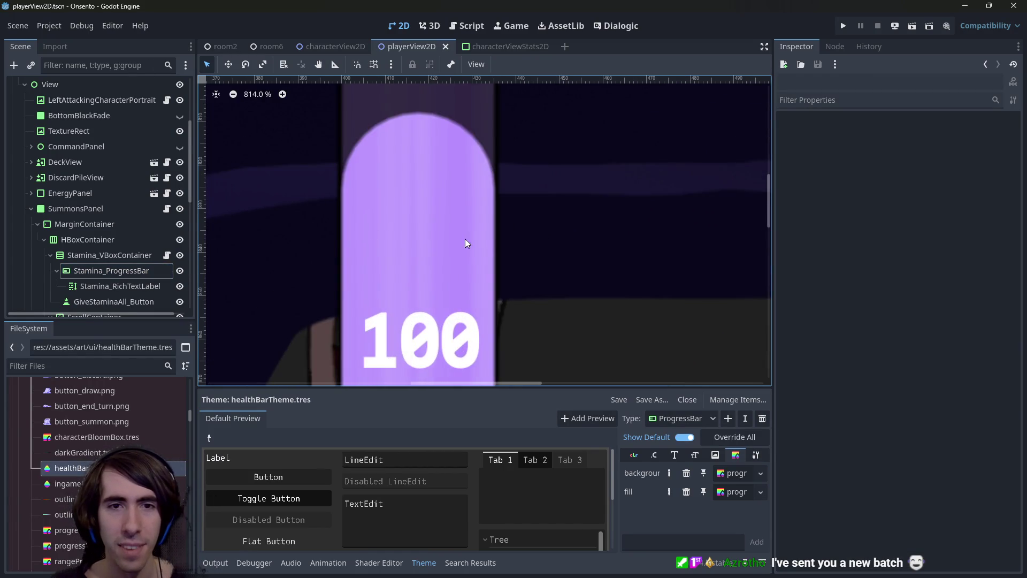
pyautogui.scroll(-5, 454, 230)
pyautogui.click(130, 271)
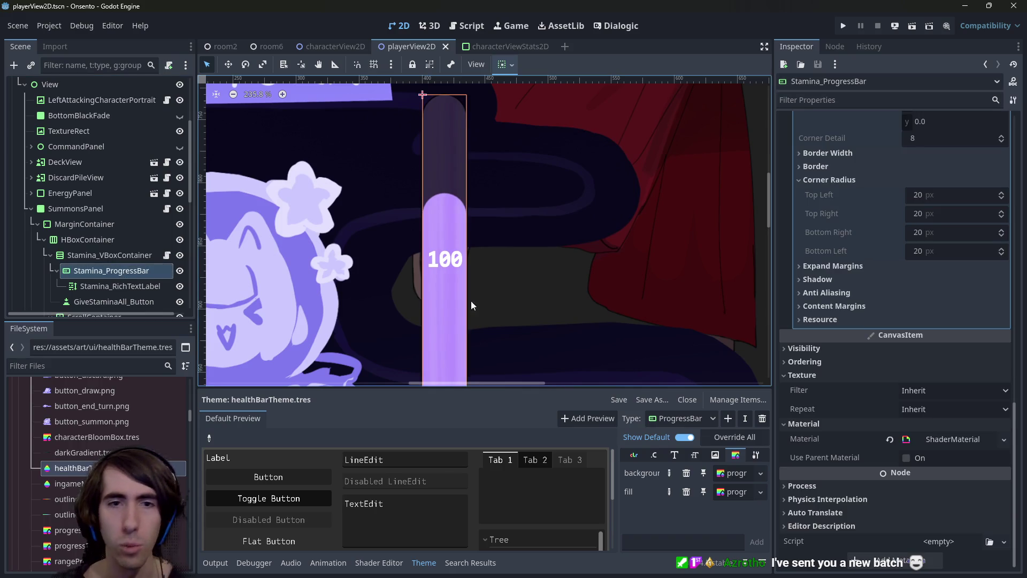
pyautogui.click(942, 441)
pyautogui.click(945, 424)
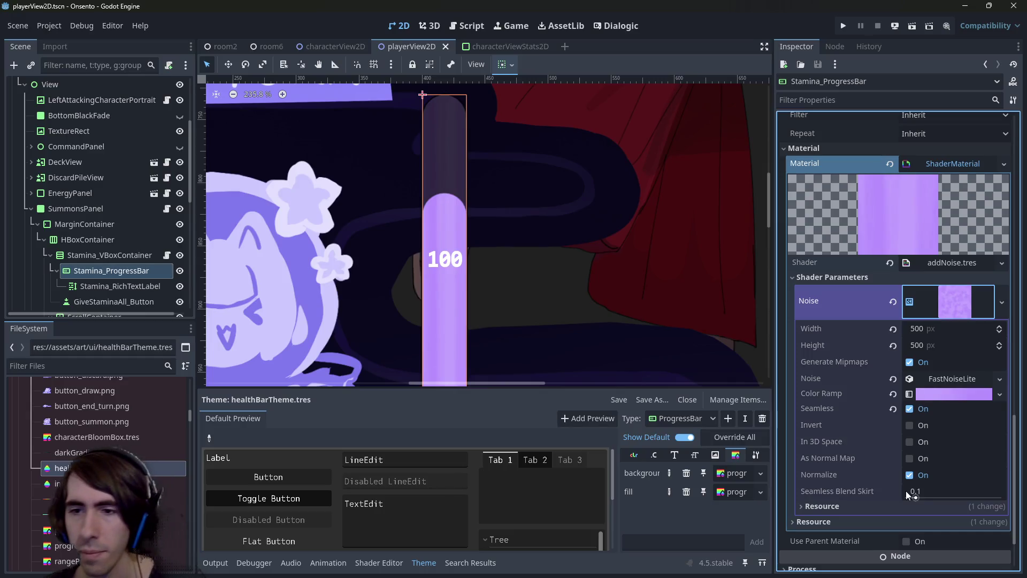
pyautogui.click(952, 391)
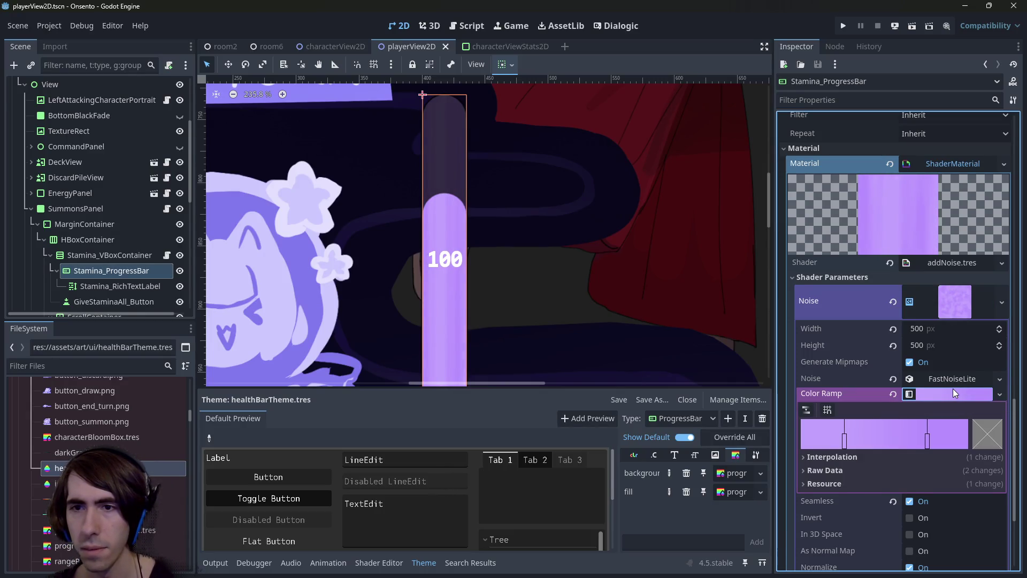
pyautogui.click(952, 388)
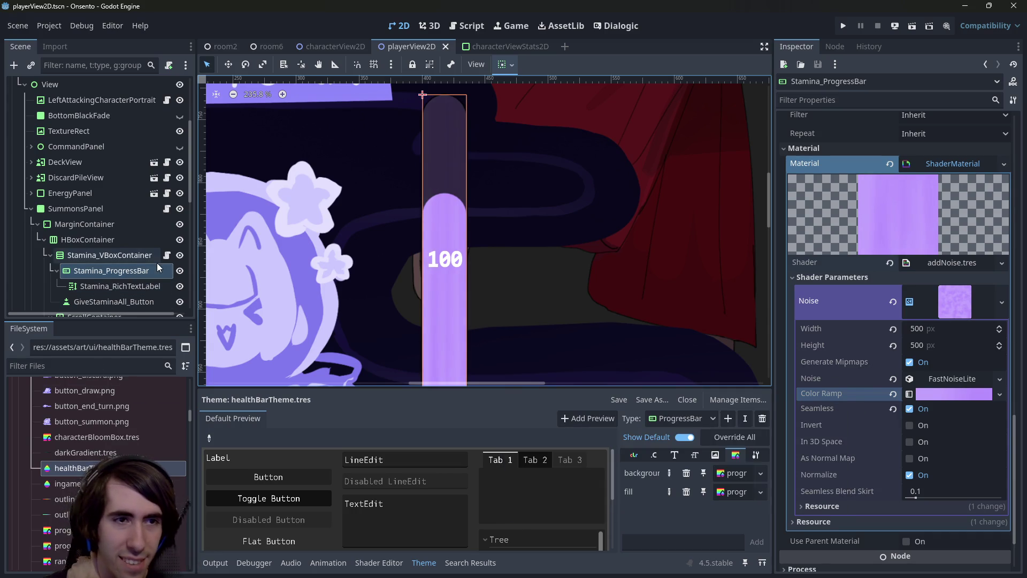
pyautogui.scroll(-4, 391, 336)
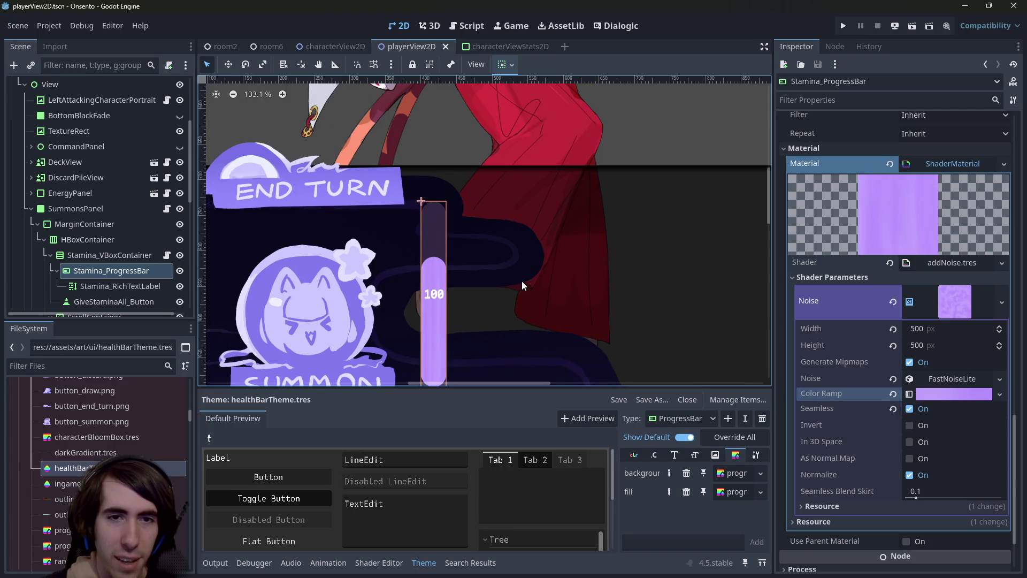
pyautogui.scroll(-1, 521, 280)
pyautogui.scroll(3, 486, 282)
pyautogui.scroll(-2, 918, 336)
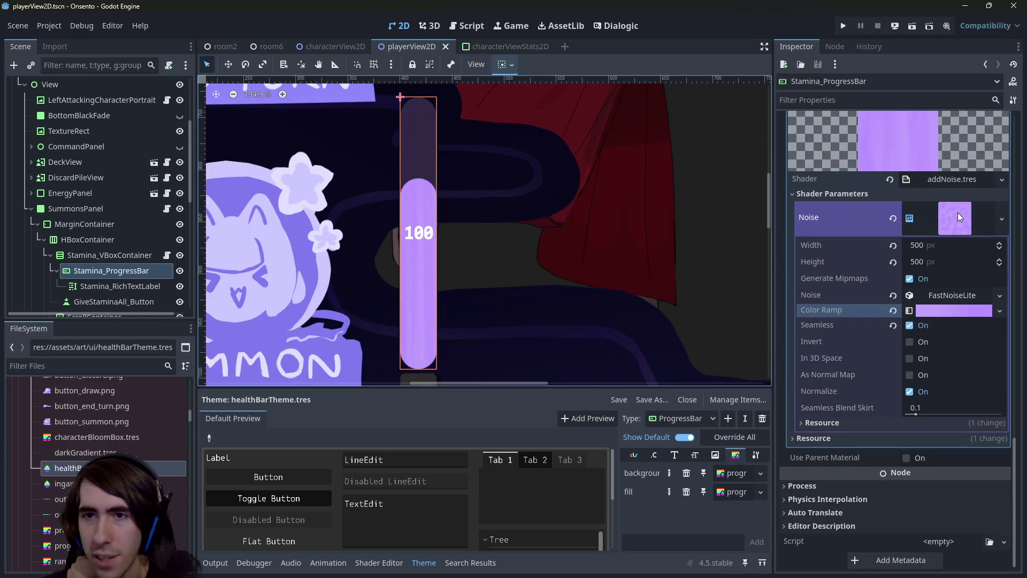
# In the addNoise shader, fix the new 'uniform bool moveOnX' declaration and save to recompile
pyautogui.click(959, 182)
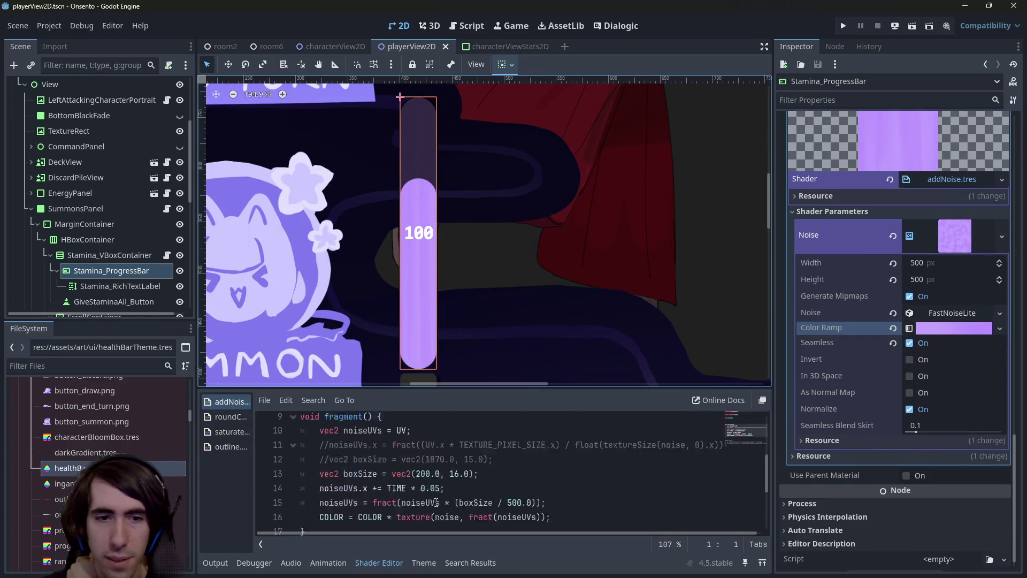
pyautogui.scroll(-1, 432, 463)
pyautogui.moveTo(473, 481)
pyautogui.mouseDown()
pyautogui.moveTo(332, 464)
pyautogui.moveTo(314, 475)
pyautogui.mouseUp()
pyautogui.scroll(3, 383, 467)
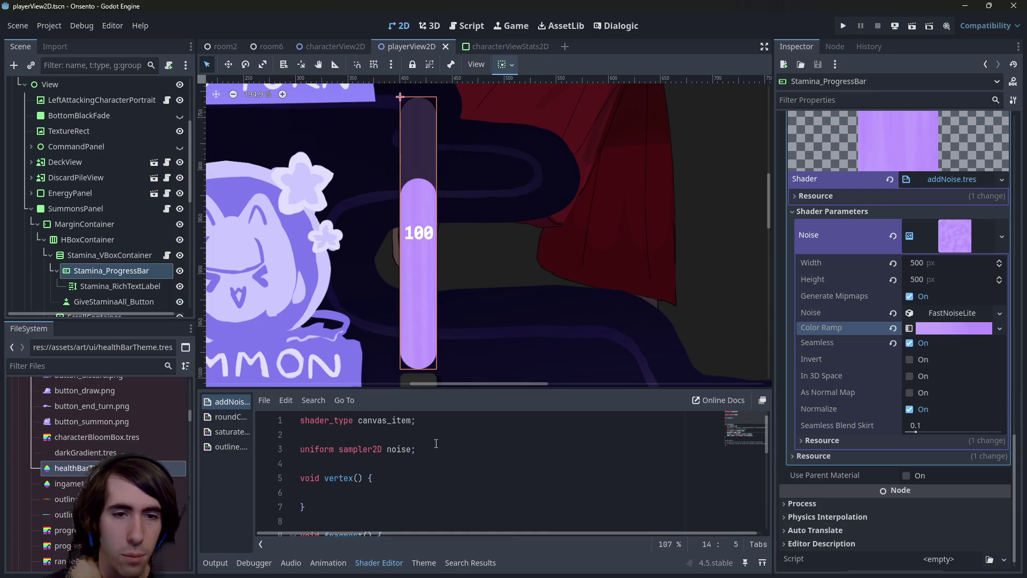
pyautogui.click(447, 451)
pyautogui.press('Down')
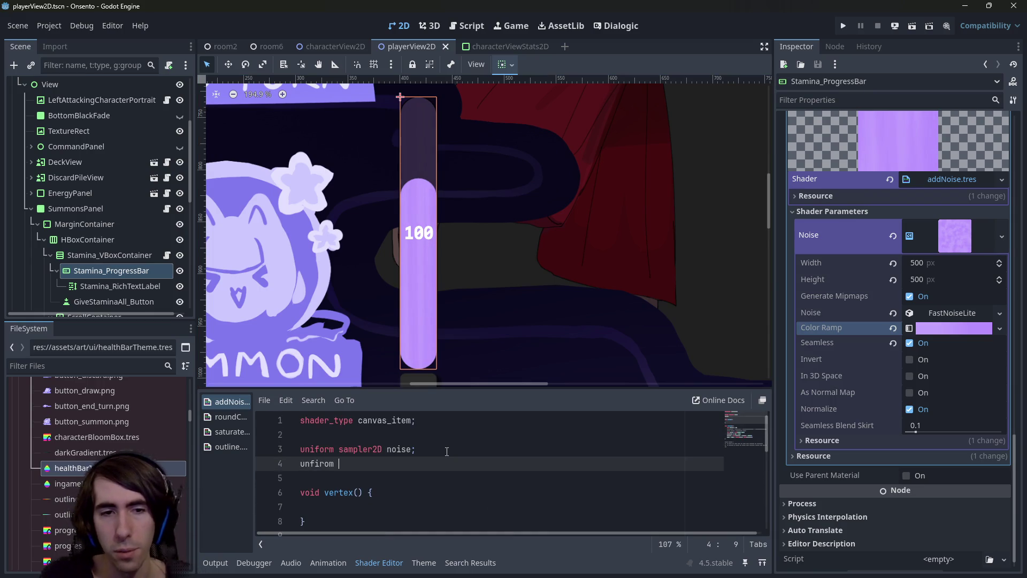
pyautogui.hotkey('ctrl', 'BackSpace')
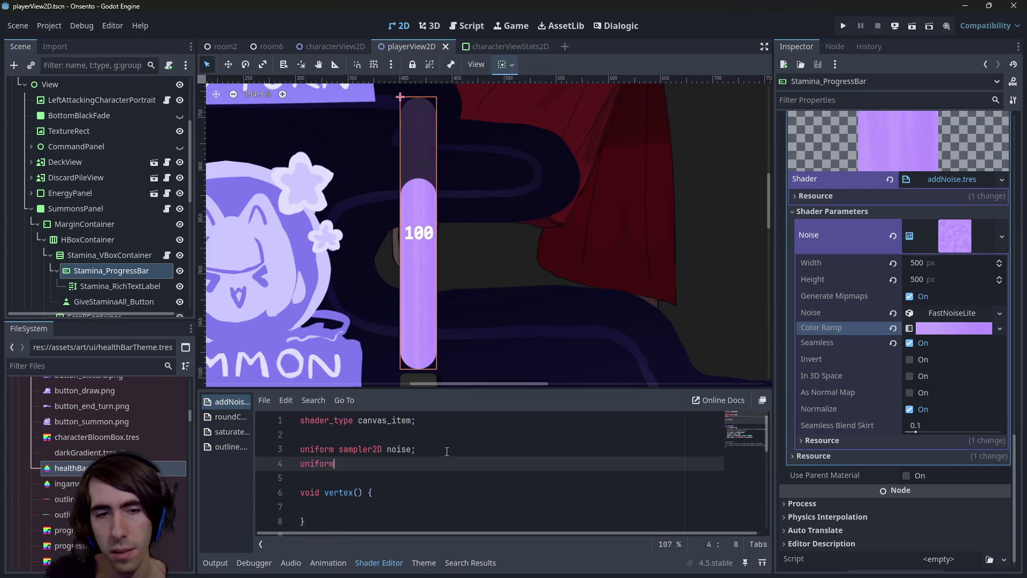
pyautogui.write(' bool moveOnX')
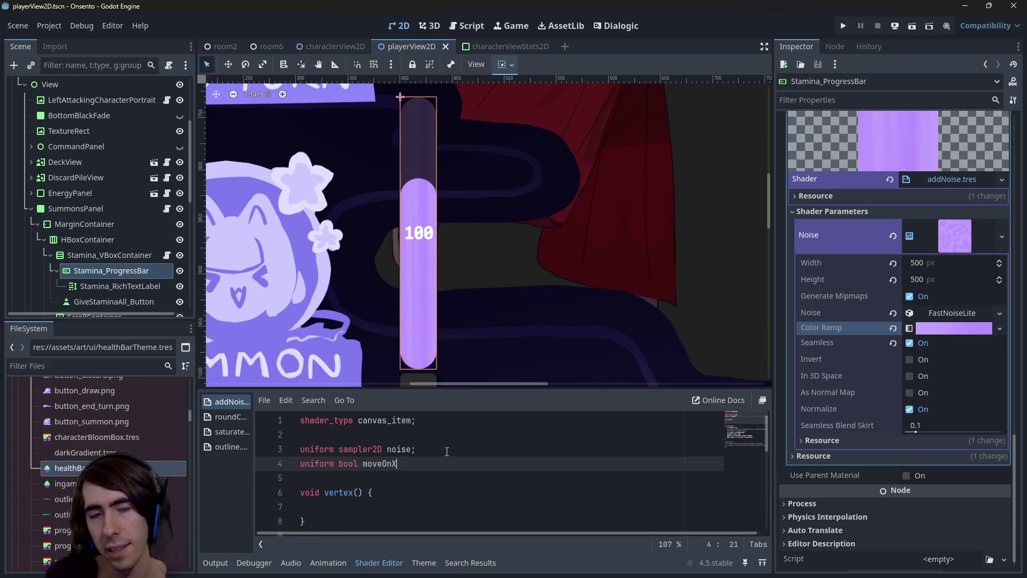
pyautogui.write(' = true;')
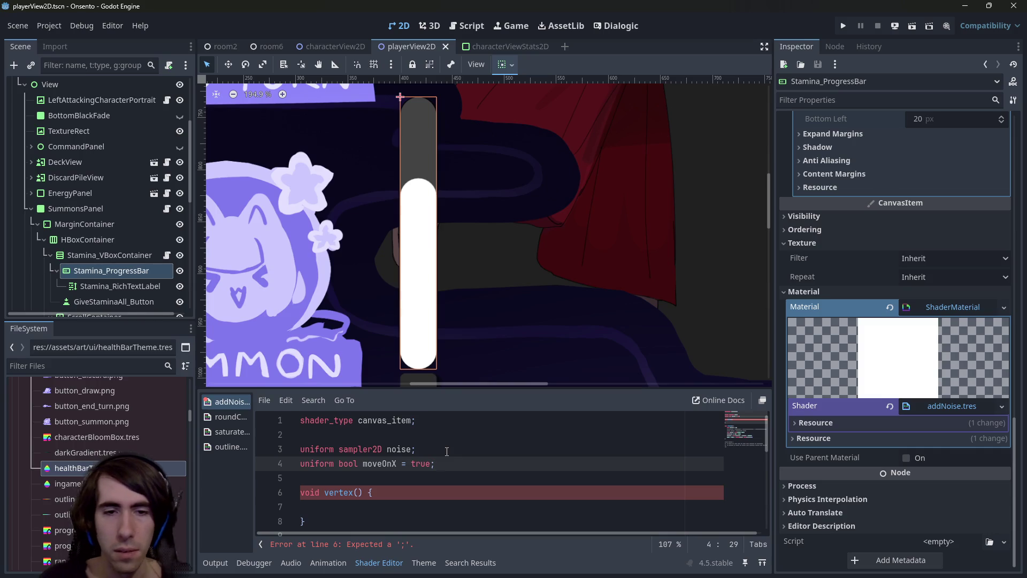
pyautogui.hotkey('ctrl', 's')
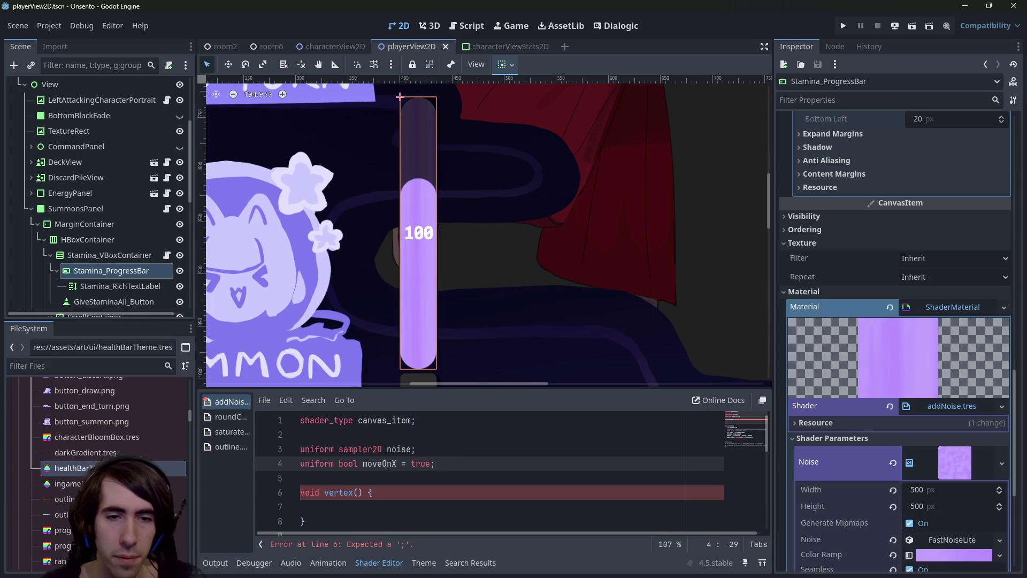
# Wrap the horizontal TIME noise-scroll line in an if (moveOnX) block
pyautogui.scroll(-5, 427, 461)
pyautogui.scroll(2, 427, 461)
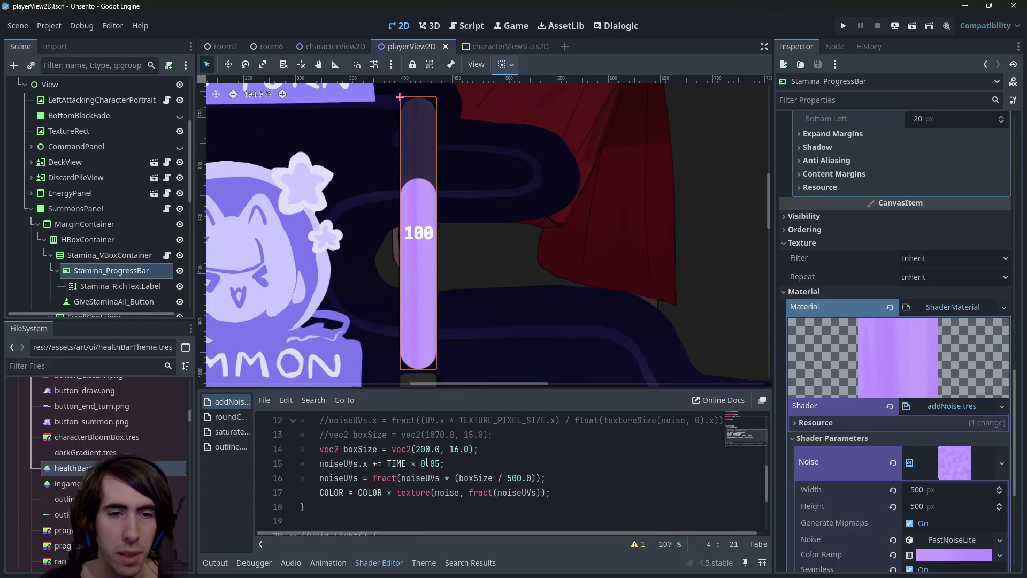
pyautogui.click(500, 451)
pyautogui.press('Return')
pyautogui.write('if ')
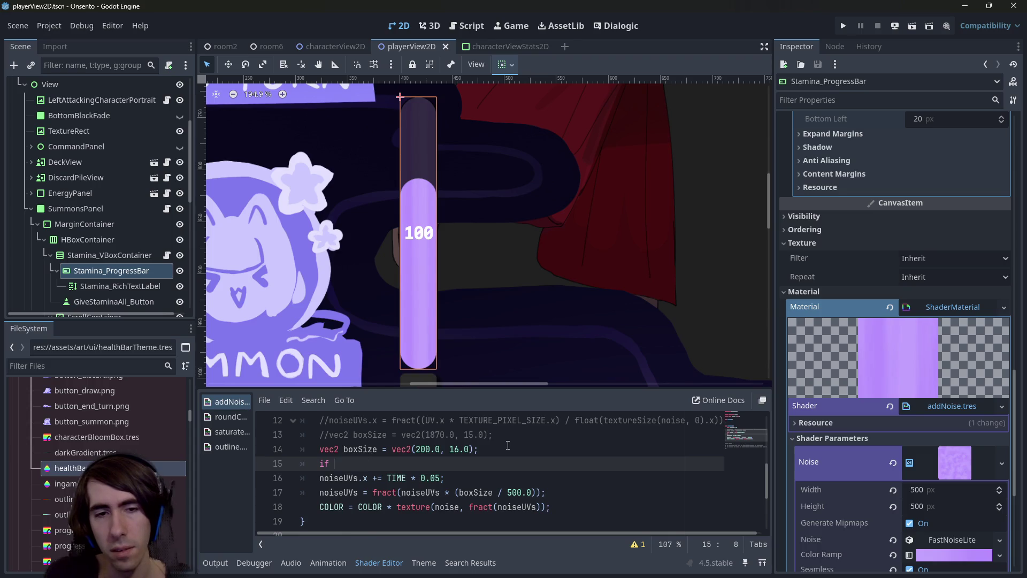
pyautogui.write('(moveOnX')
pyautogui.press('Return')
pyautogui.write('{')
pyautogui.press('Down')
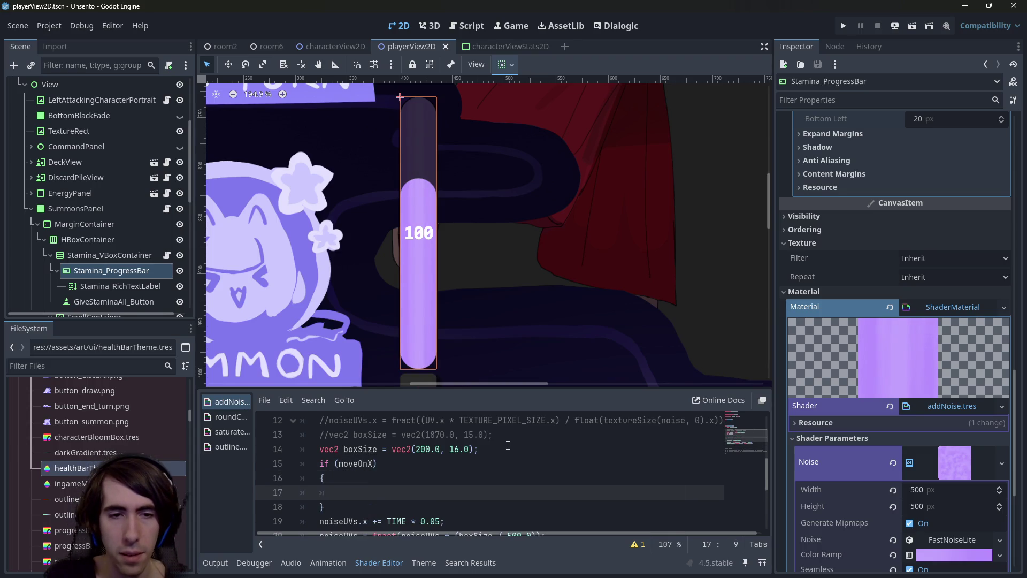
pyautogui.press('End')
pyautogui.press('Return')
pyautogui.press('Return')
pyautogui.write('}')
pyautogui.press('Up')
pyautogui.press('Up')
pyautogui.press('Tab')
pyautogui.press('Down')
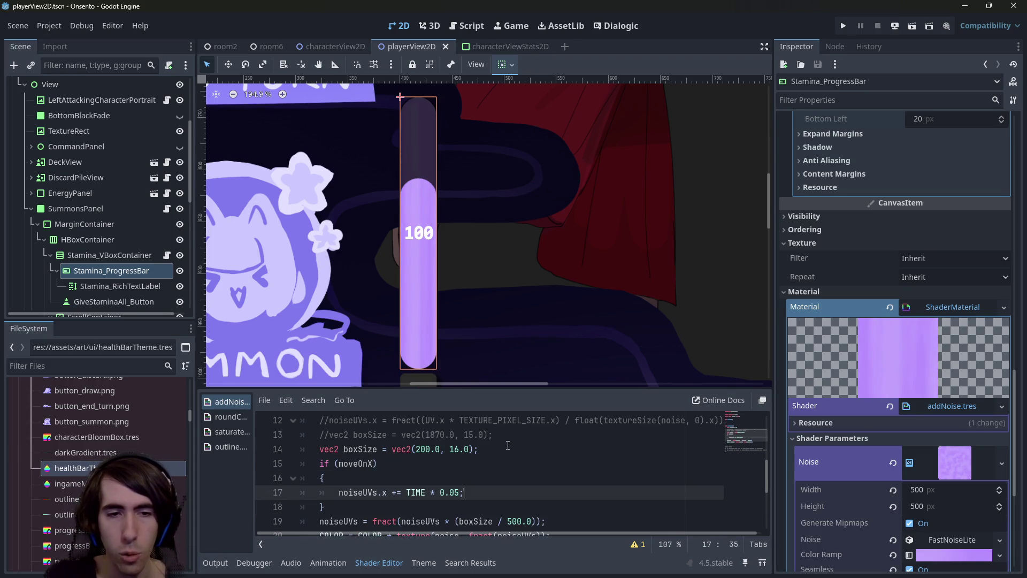
pyautogui.press('BackSpace')
# Add an else block that scrolls the noise along y instead of x, and save
pyautogui.press('Down')
pyautogui.press('End')
pyautogui.press('Return')
pyautogui.write('else')
pyautogui.press('Return')
pyautogui.write('{')
pyautogui.press('Return')
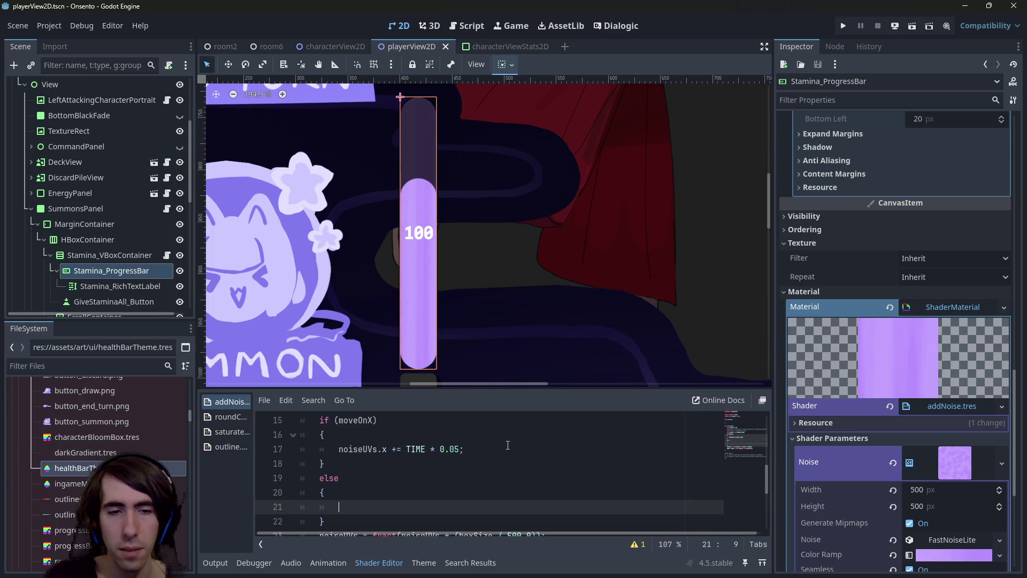
pyautogui.press('Up')
pyautogui.press('Up')
pyautogui.press('Up')
pyautogui.hotkey('shift', 'End')
pyautogui.hotkey('ctrl', 'c')
pyautogui.press('Down')
pyautogui.press('Down')
pyautogui.press('Down')
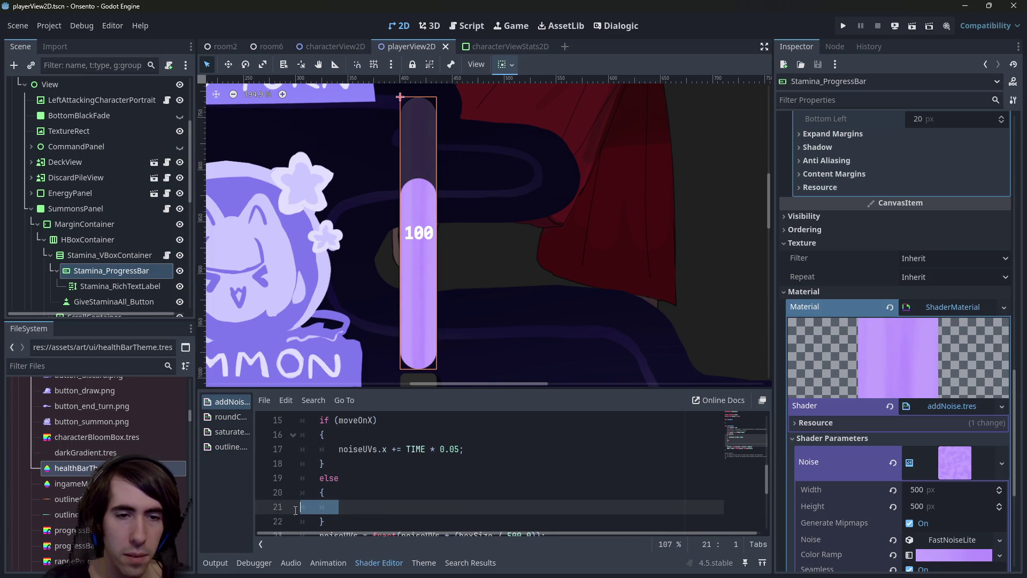
pyautogui.hotkey('ctrl', 'v')
pyautogui.press('Left')
pyautogui.press('BackSpace')
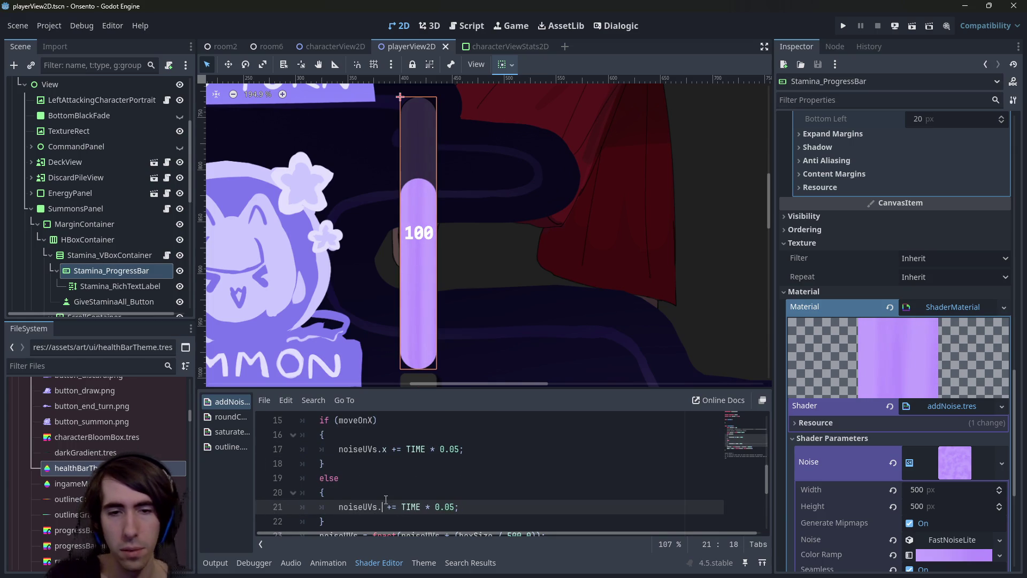
pyautogui.write('y')
pyautogui.hotkey('ctrl', 's')
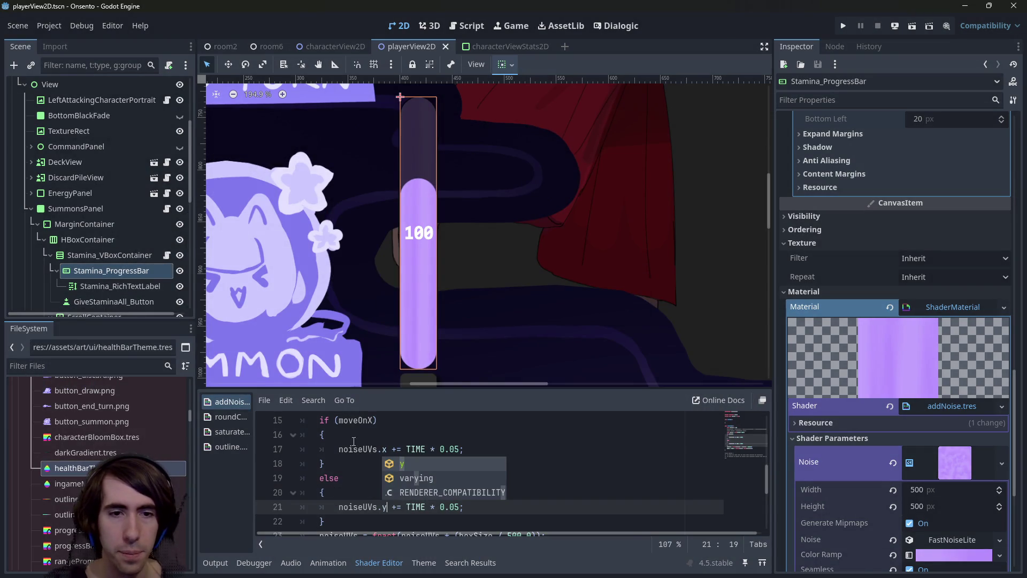
# Check the 200 box width value and place the caret after the moveOnX declaration
pyautogui.click(361, 477)
pyautogui.scroll(2, 360, 474)
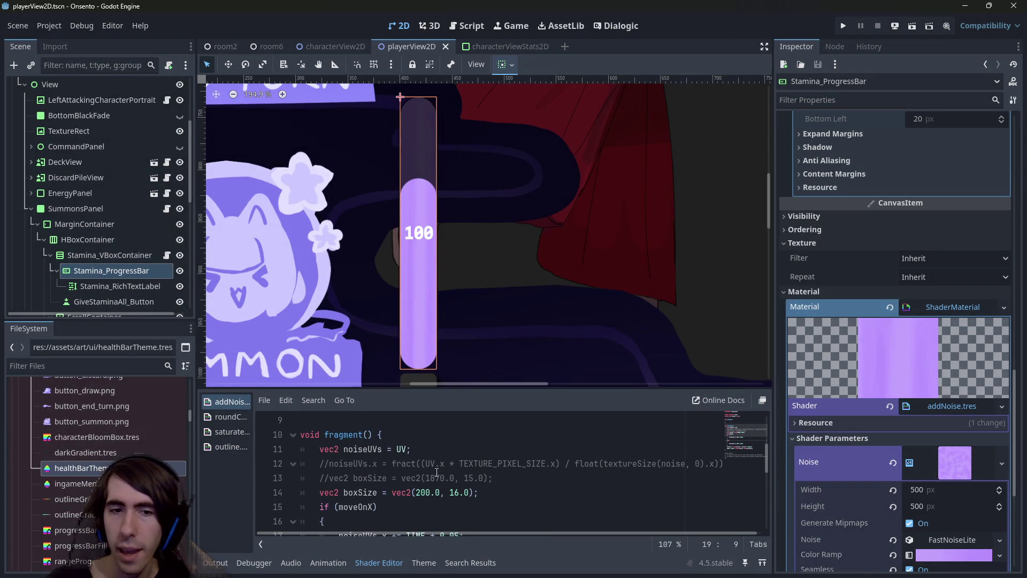
pyautogui.scroll(-3, 436, 471)
pyautogui.doubleClick(423, 449)
pyautogui.scroll(3, 426, 440)
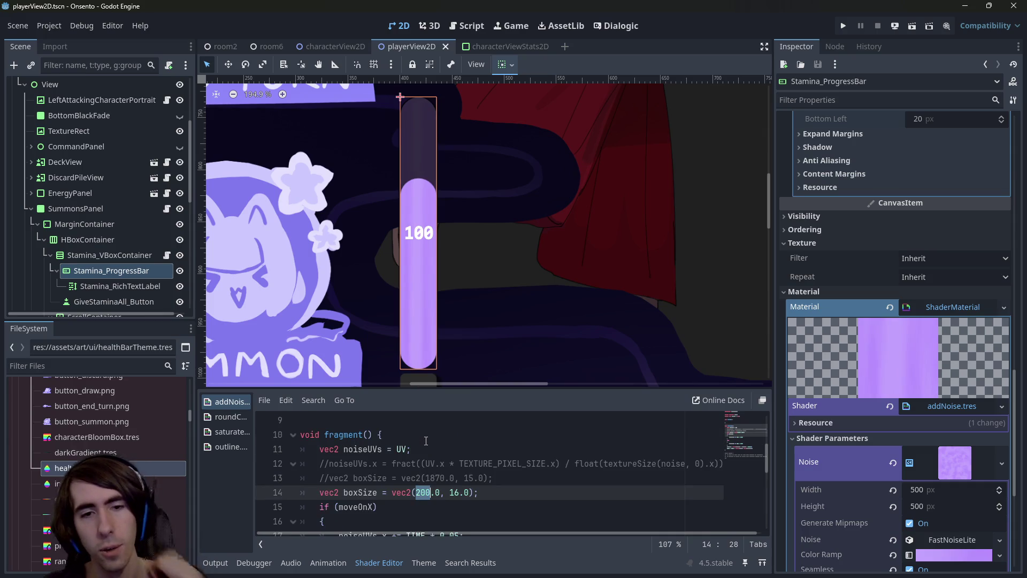
pyautogui.scroll(3, 425, 455)
pyautogui.click(481, 434)
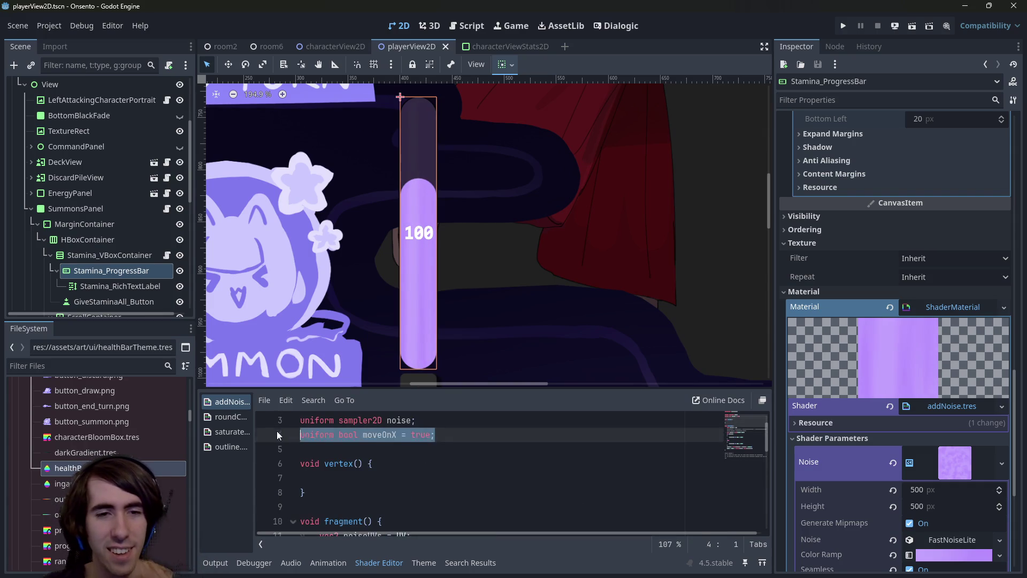
# Declare a new 'uniform vec2 boxSize' below the moveOnX uniform
pyautogui.press('Return')
pyautogui.write('uni')
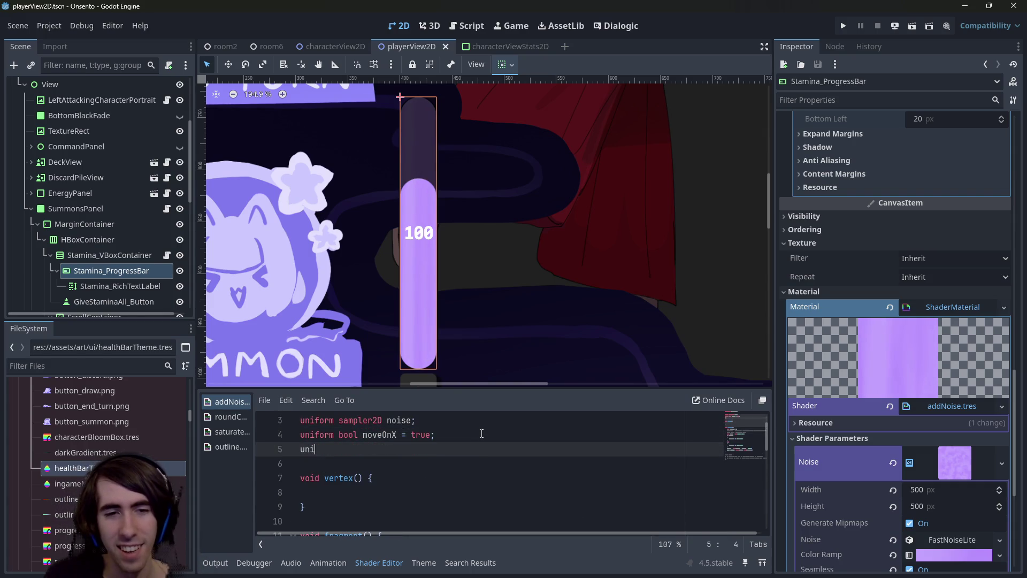
pyautogui.write('form f')
pyautogui.press('BackSpace')
pyautogui.press('BackSpace')
pyautogui.press('BackSpace')
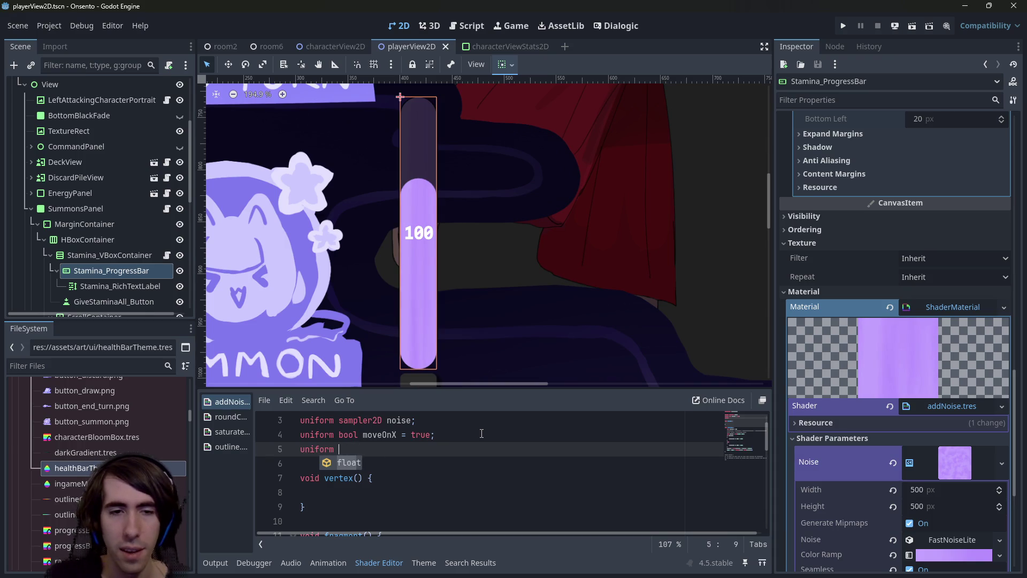
pyautogui.write('vec2')
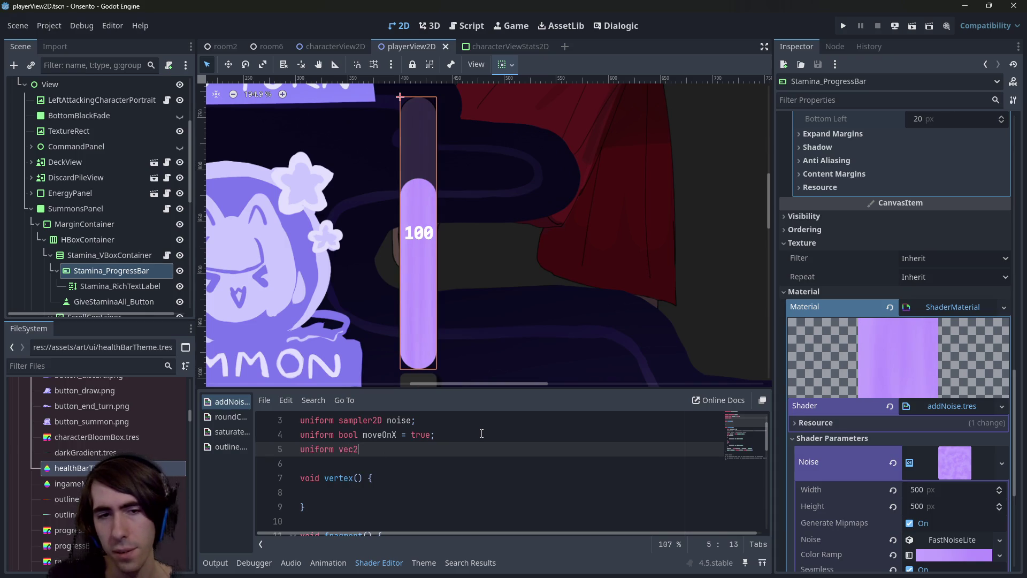
pyautogui.scroll(-3, 481, 434)
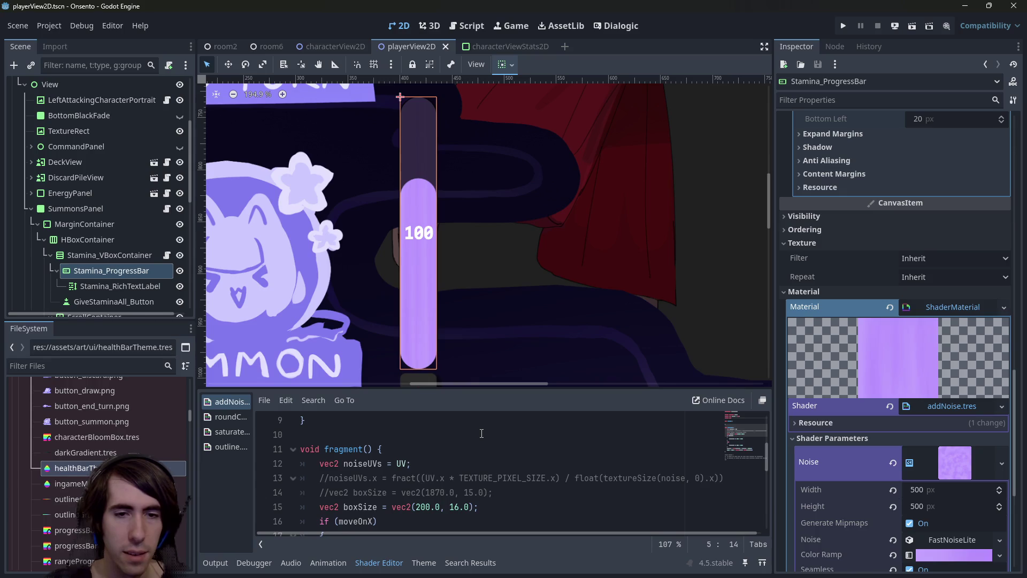
pyautogui.write('boxSize')
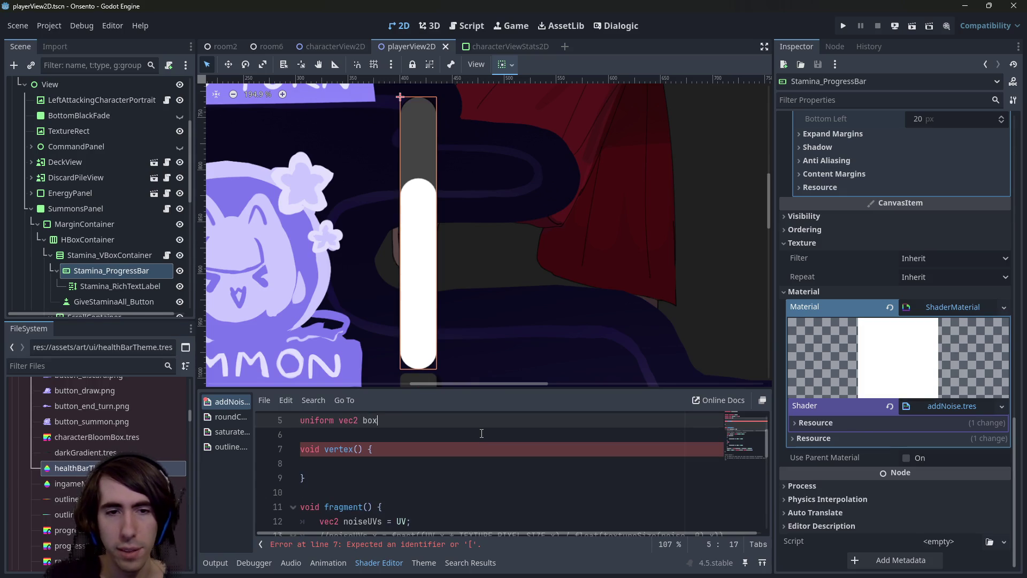
pyautogui.scroll(2, 482, 433)
pyautogui.scroll(-3, 481, 434)
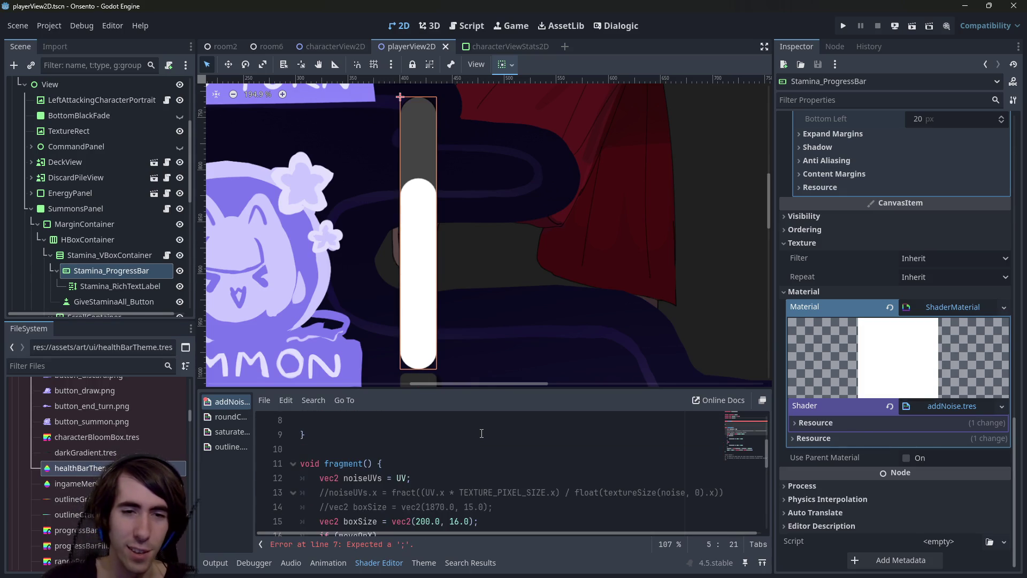
# Give the boxSize uniform the default value vec2(200.0, 16.0) copied from line 15
pyautogui.click(394, 521)
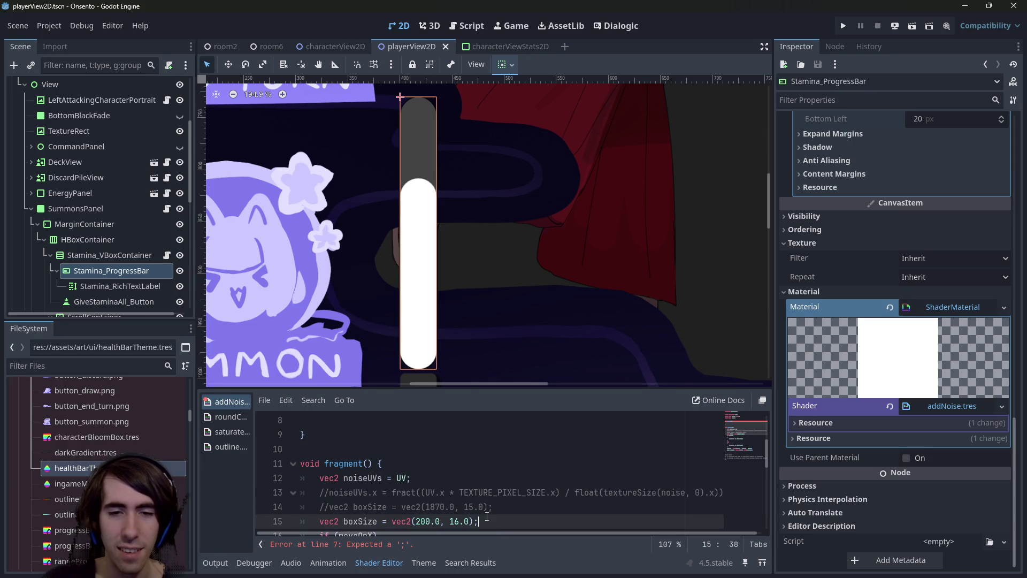
pyautogui.moveTo(479, 521); pyautogui.dragTo(392, 521)
pyautogui.scroll(2, 425, 463)
pyautogui.click(424, 463)
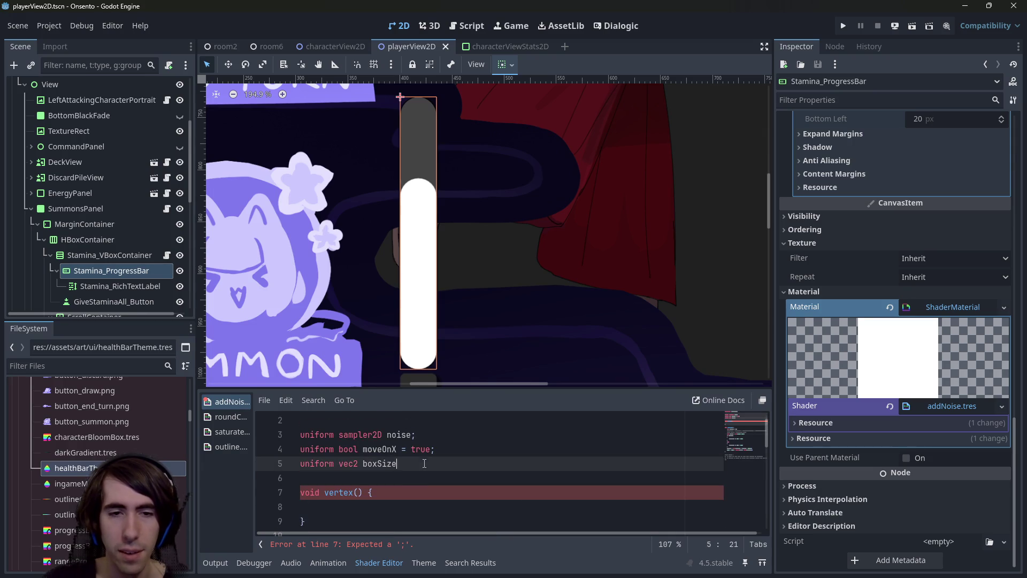
pyautogui.write(' =')
pyautogui.hotkey('ctrl', 'v')
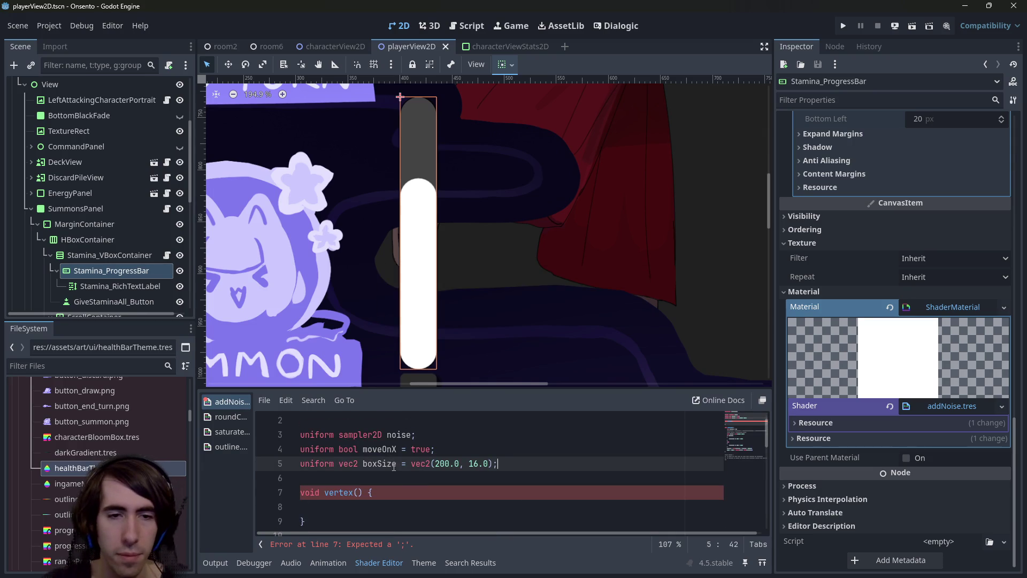
# Delete the old local boxSize lines from fragment() and save
pyautogui.doubleClick(387, 463)
pyautogui.scroll(-4, 456, 470)
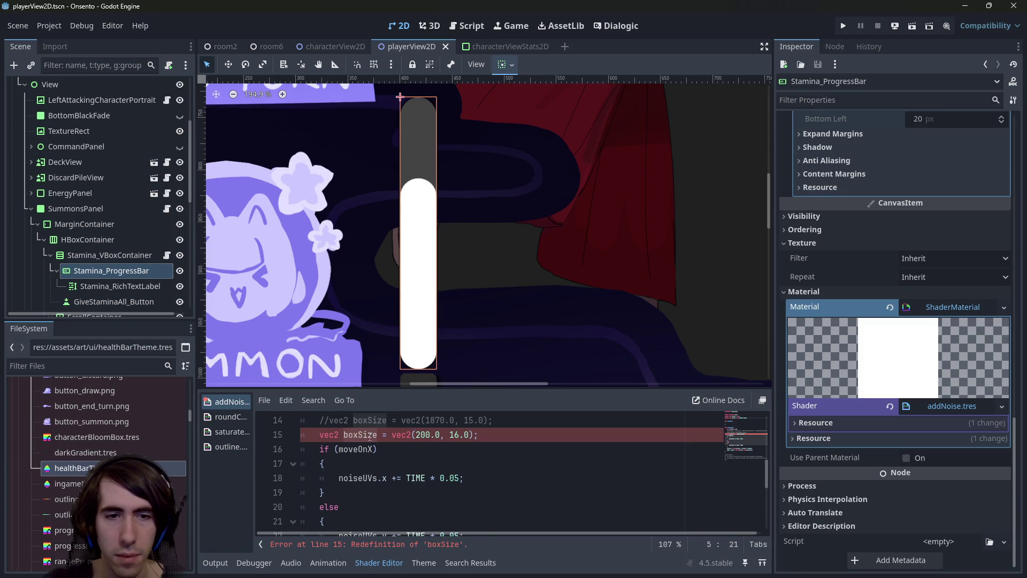
pyautogui.scroll(1, 369, 437)
pyautogui.moveTo(477, 477); pyautogui.dragTo(255, 455)
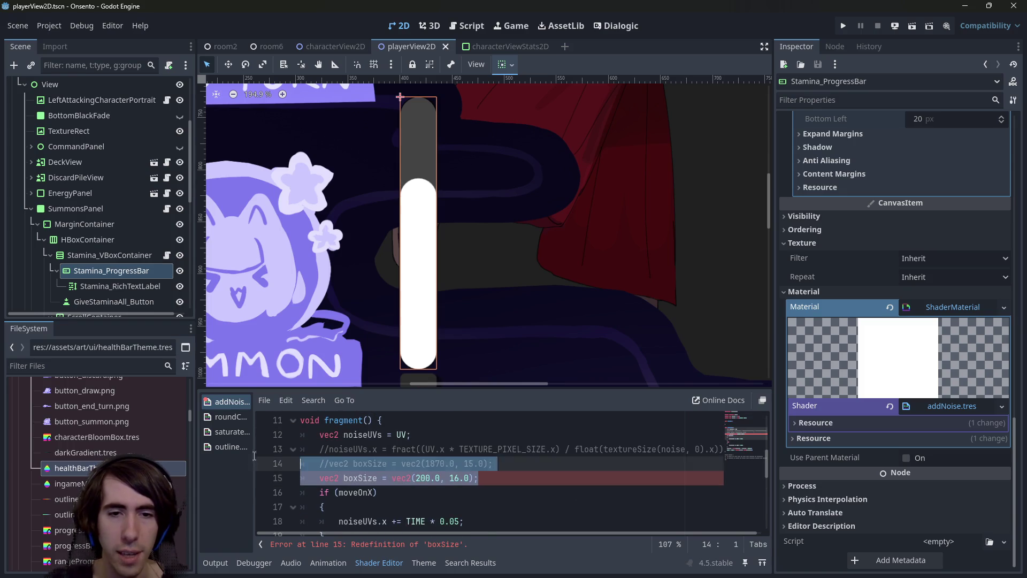
pyautogui.press('BackSpace')
pyautogui.hotkey('ctrl', 's')
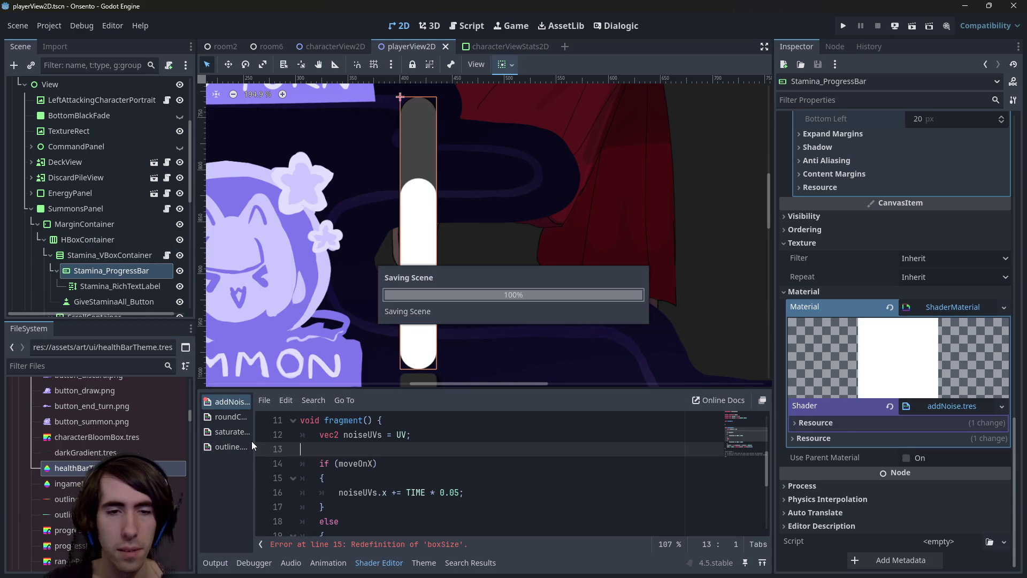
pyautogui.scroll(3, 436, 471)
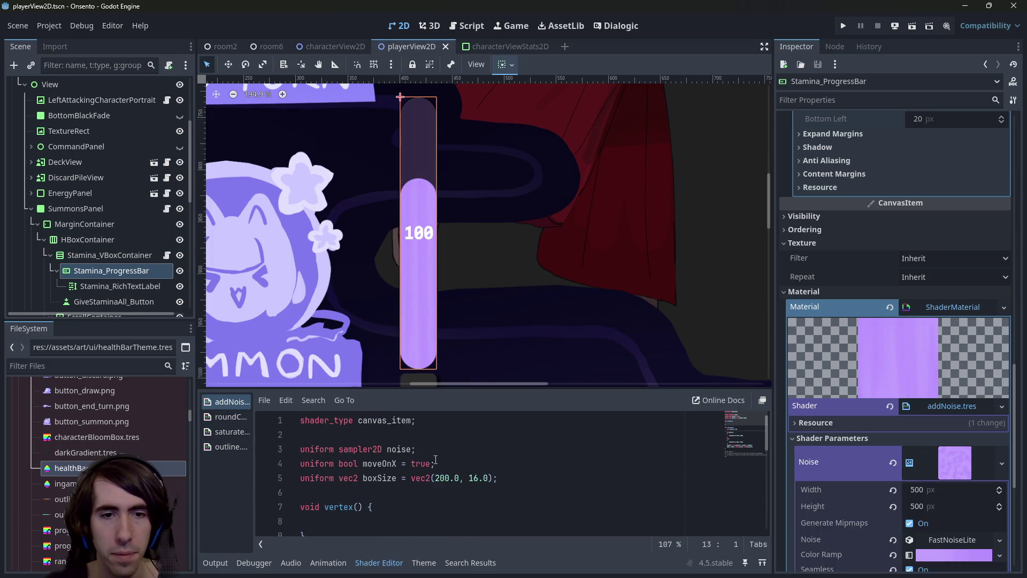
# Reselect Stamina_ProgressBar to reload its shader parameters and open its Material field's context menu
pyautogui.scroll(-5, 435, 459)
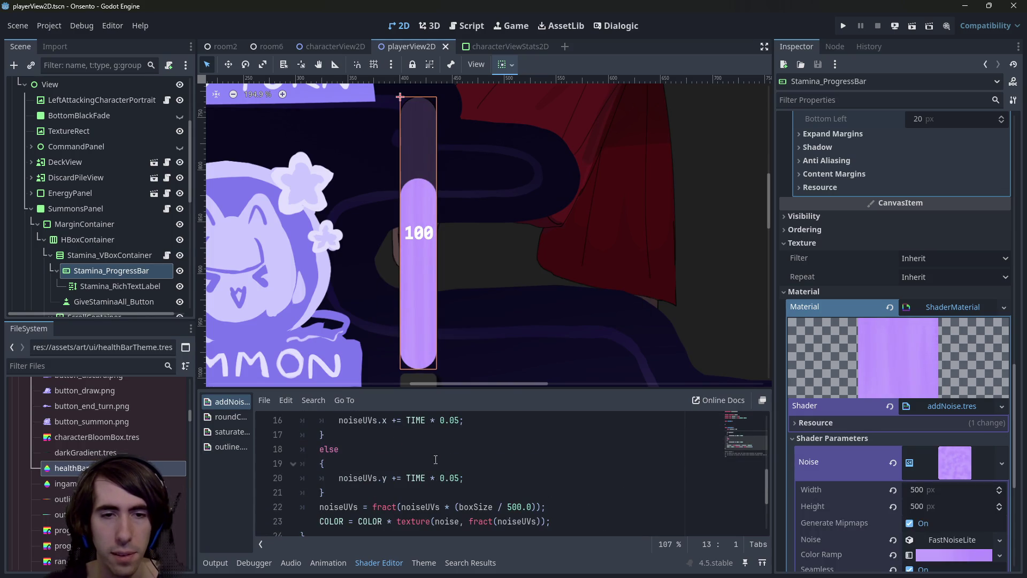
pyautogui.click(465, 476)
pyautogui.click(96, 256)
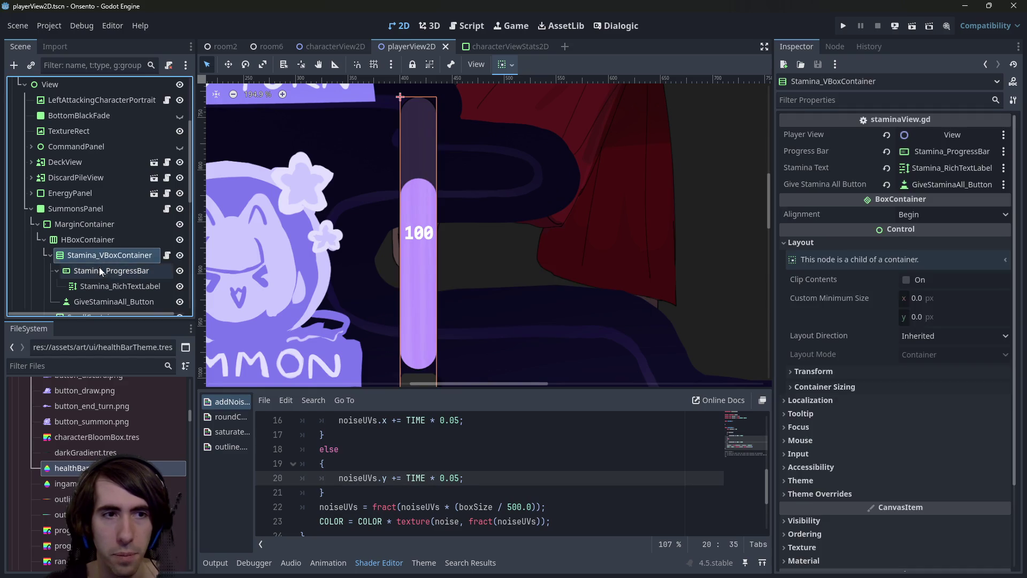
pyautogui.click(99, 271)
pyautogui.scroll(-3, 855, 424)
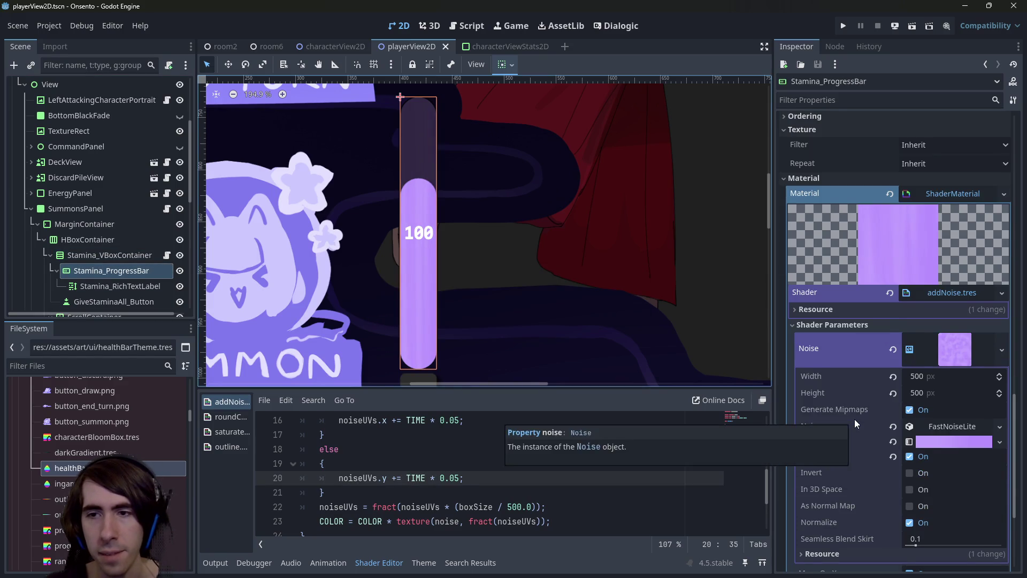
pyautogui.scroll(-2, 984, 295)
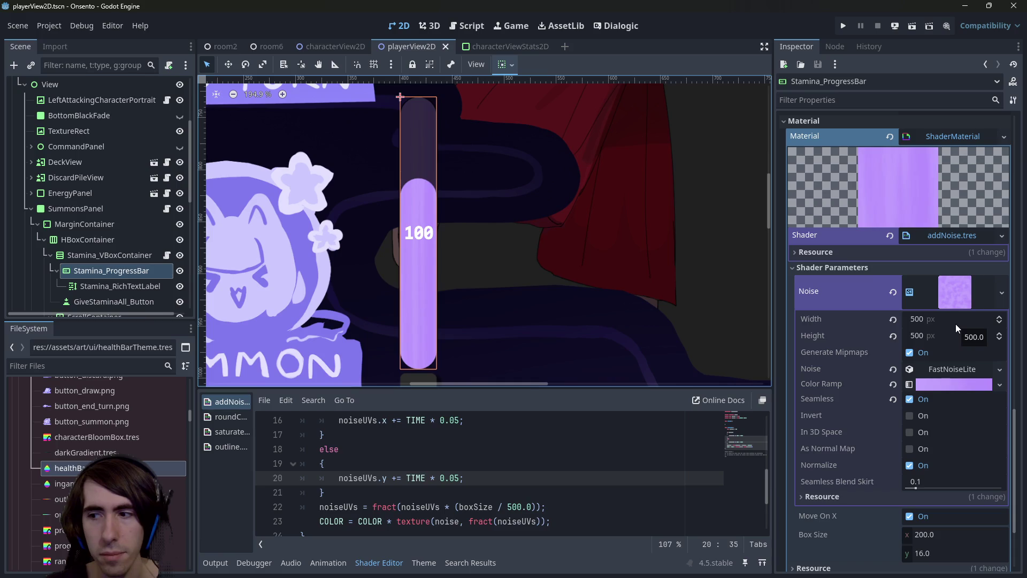
pyautogui.click(954, 235)
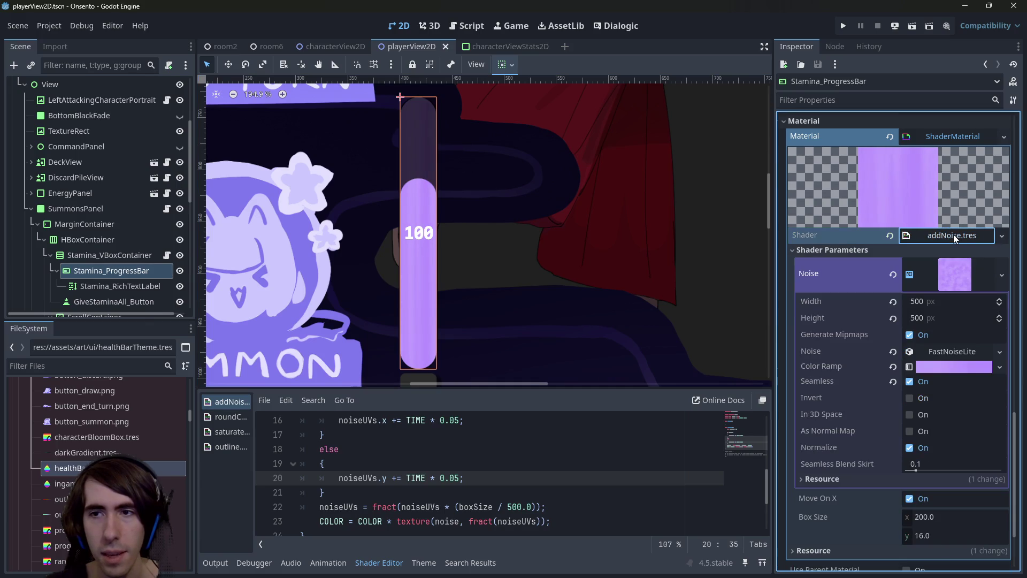
pyautogui.scroll(10, 948, 139)
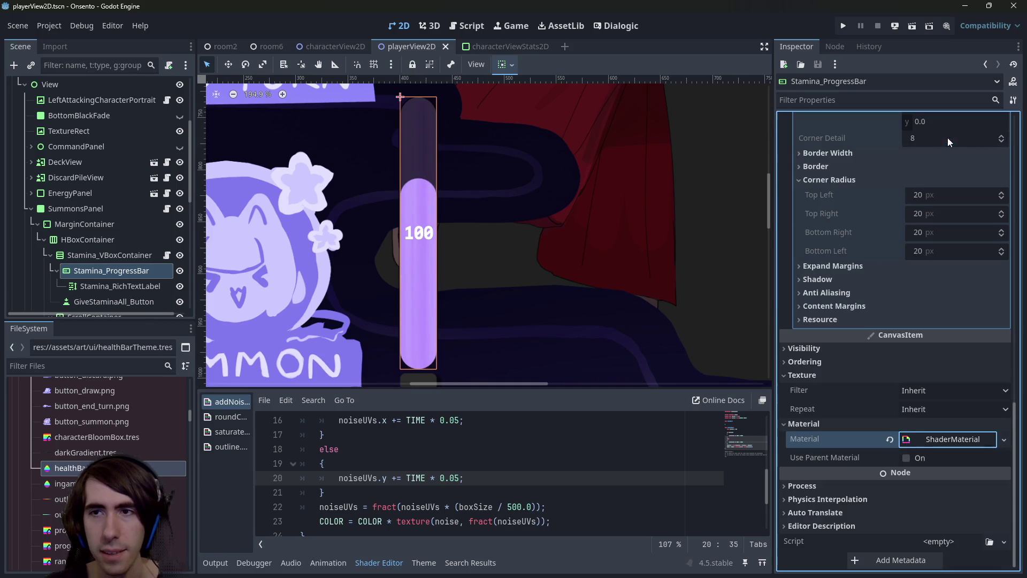
pyautogui.rightClick(935, 438)
# Make the stamina bar's material unique recursively, leaving the shader shared, and expand Shader Parameters
pyautogui.click(968, 523)
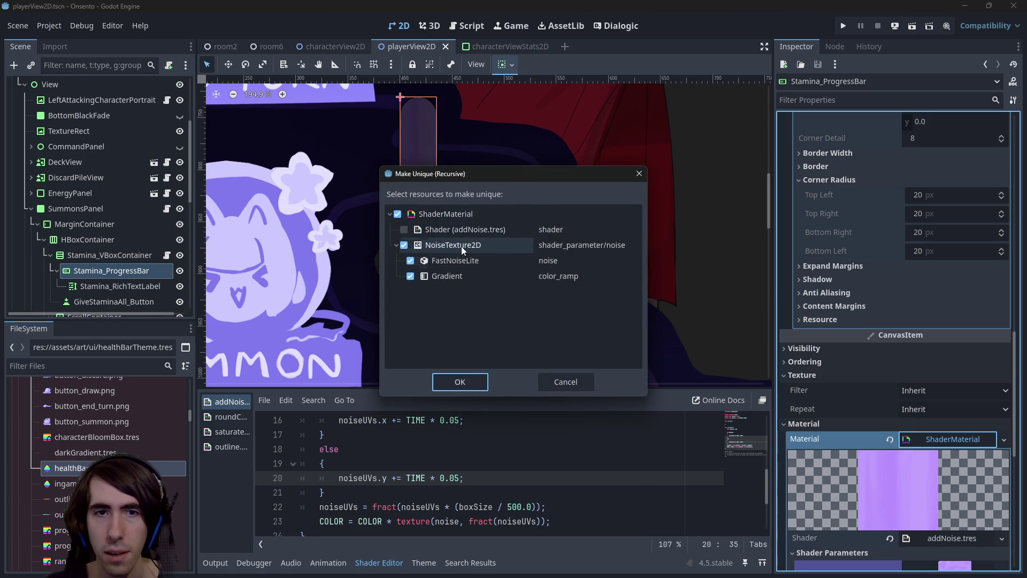
pyautogui.click(469, 383)
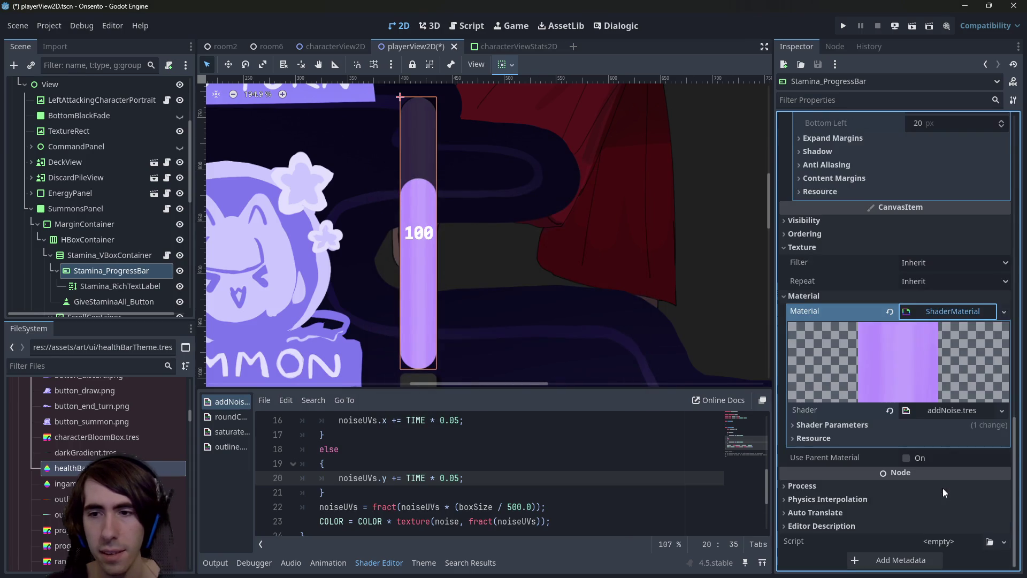
pyautogui.click(929, 431)
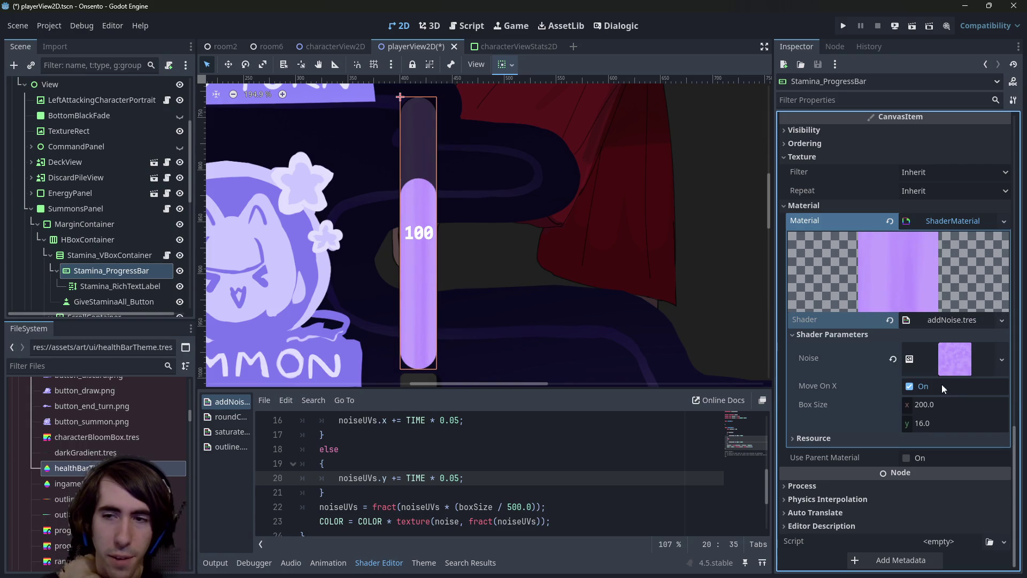
pyautogui.click(948, 403)
# Enter 16 for Box Size x and 200 for Box Size y, turn off Move On X, and save
pyautogui.write('16')
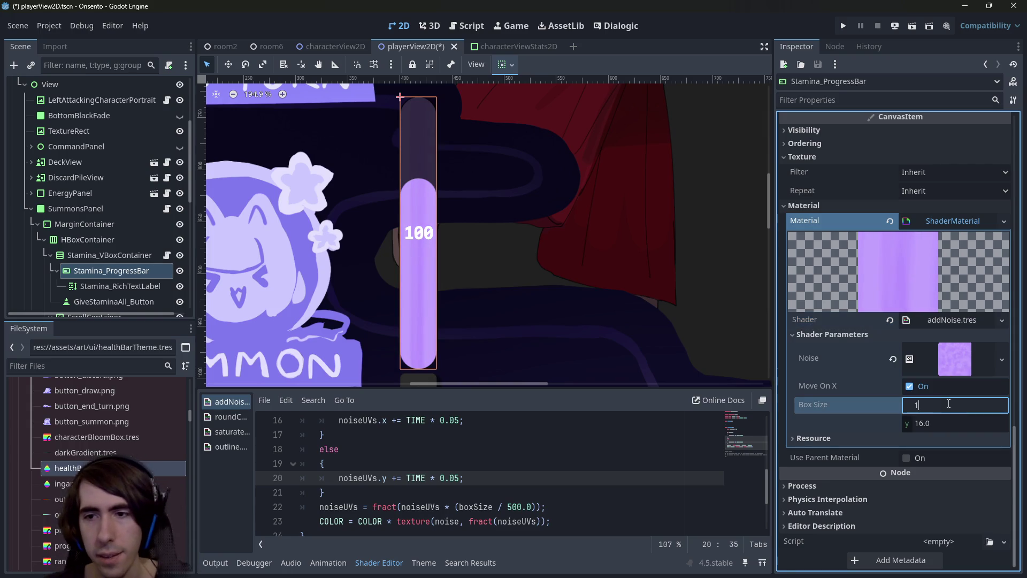
pyautogui.click(940, 424)
pyautogui.write('200')
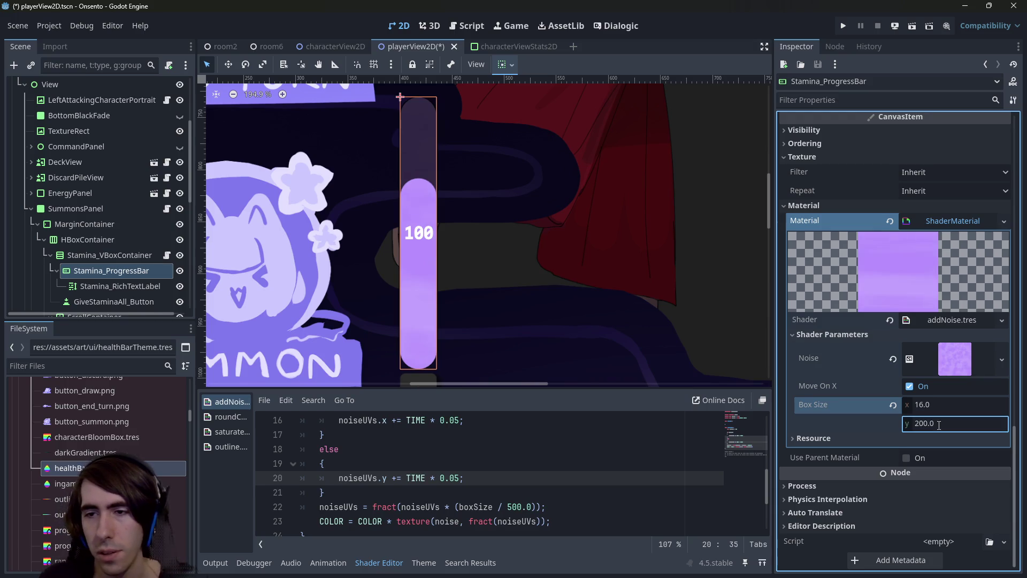
pyautogui.press('Return')
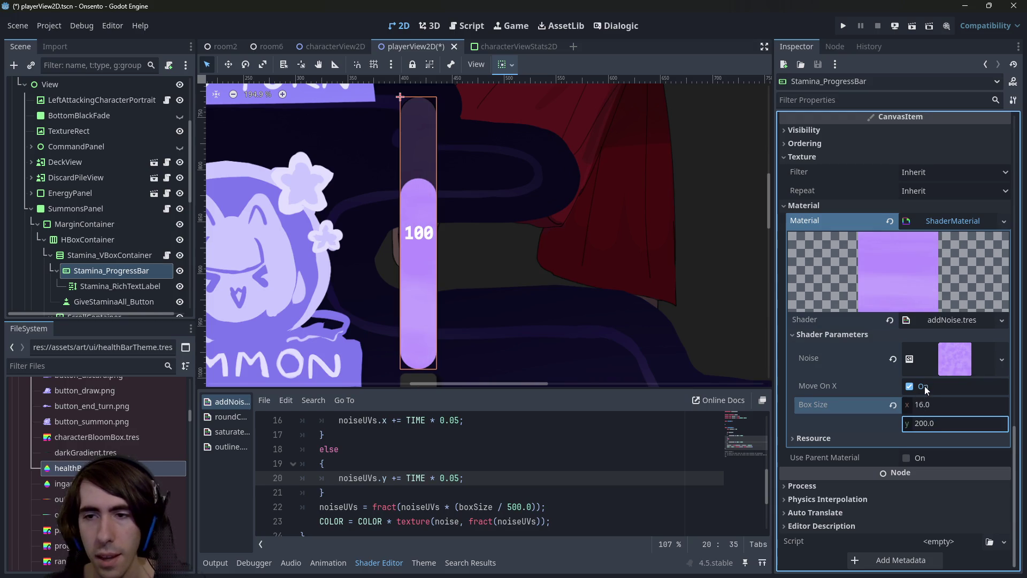
pyautogui.click(926, 386)
pyautogui.scroll(8, 416, 246)
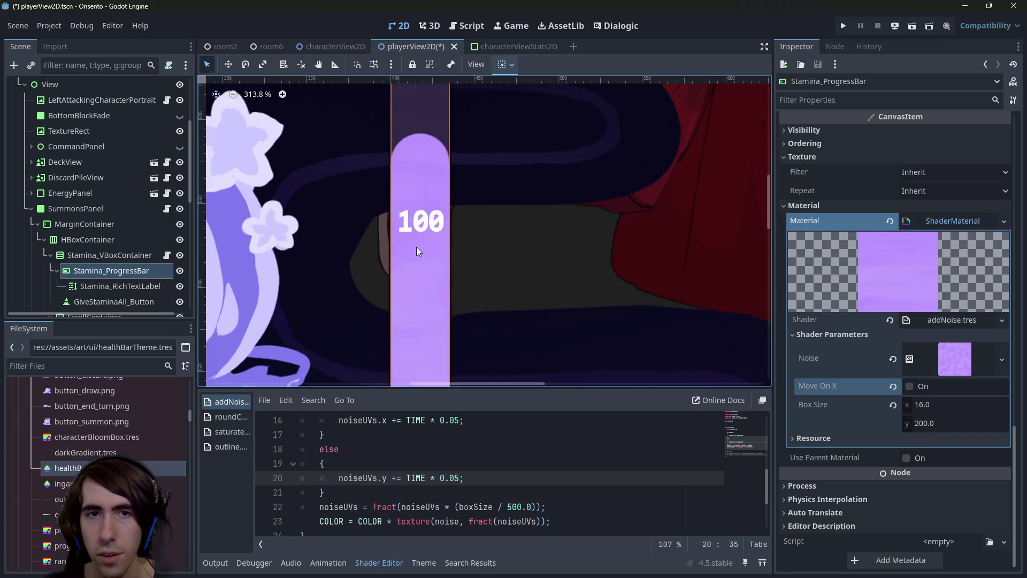
pyautogui.scroll(-6, 417, 241)
pyautogui.hotkey('ctrl', 's')
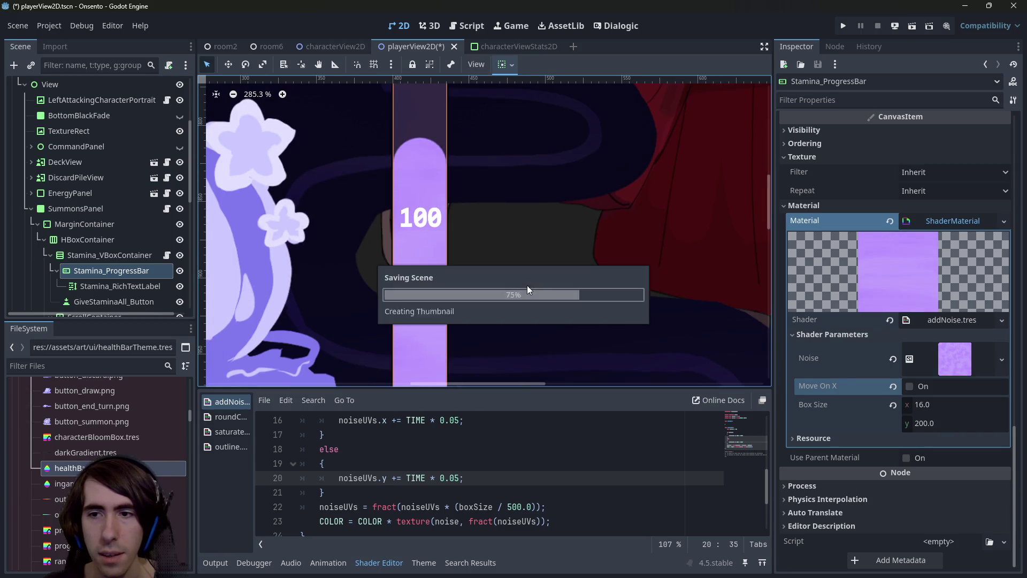
# Try Box Size y values of 600 and then 400, and save the scene
pyautogui.scroll(-1, 560, 297)
pyautogui.click(957, 422)
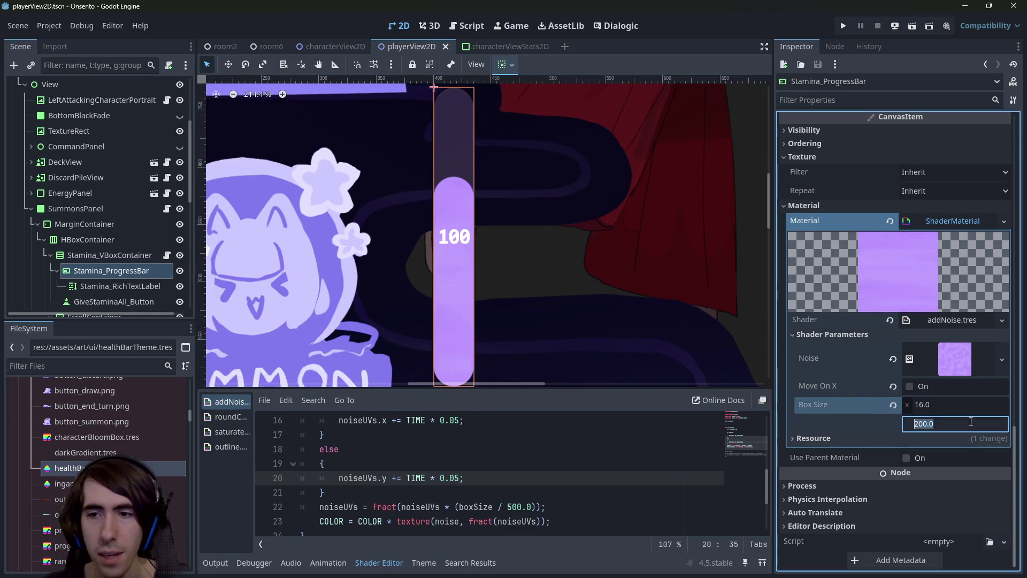
pyautogui.write('600')
pyautogui.press('Return')
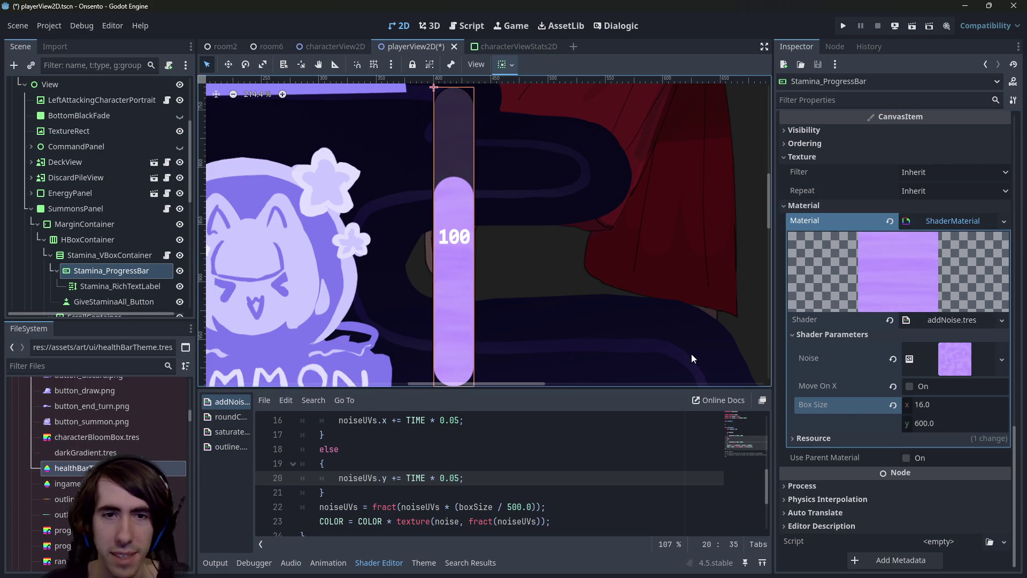
pyautogui.scroll(-2, 487, 276)
pyautogui.scroll(2, 489, 266)
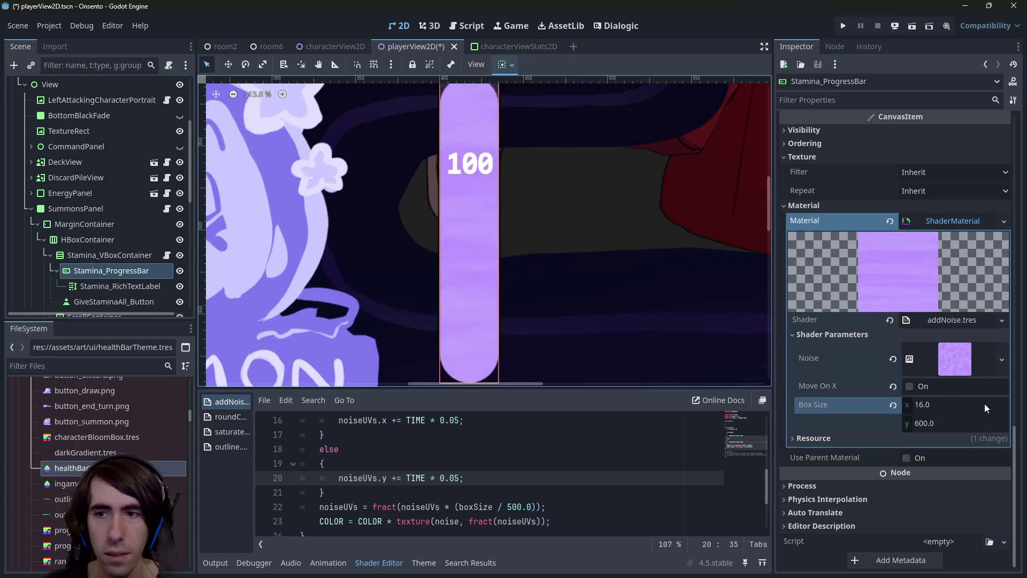
pyautogui.click(967, 422)
pyautogui.write('400')
pyautogui.press('Return')
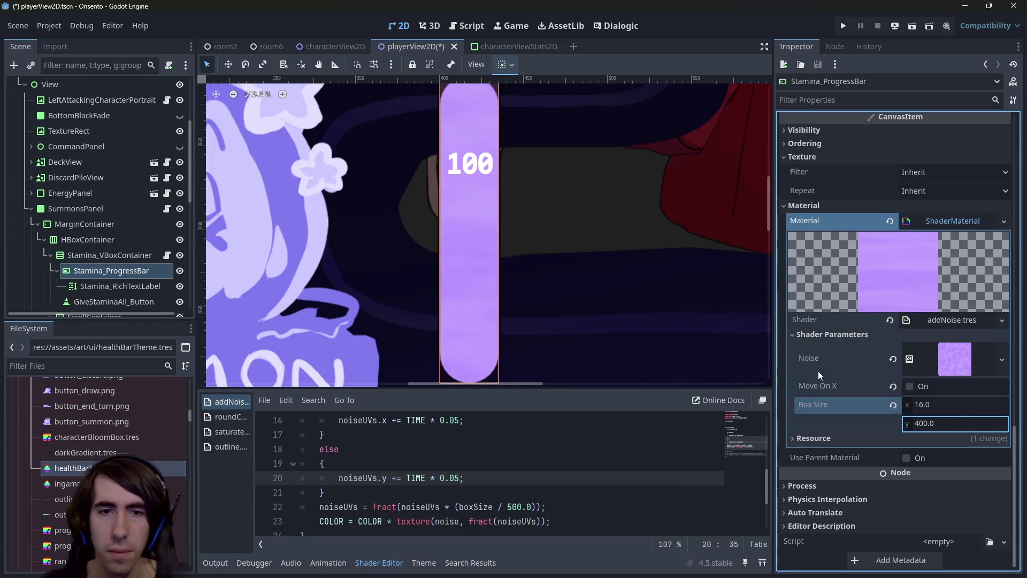
pyautogui.scroll(-2, 559, 307)
pyautogui.scroll(-3, 561, 277)
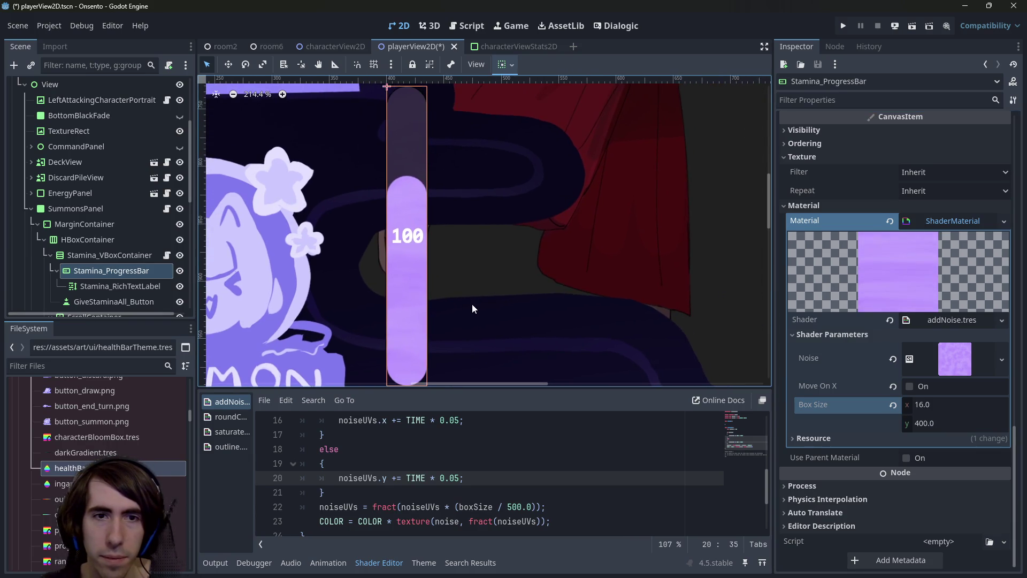
pyautogui.scroll(5, 396, 299)
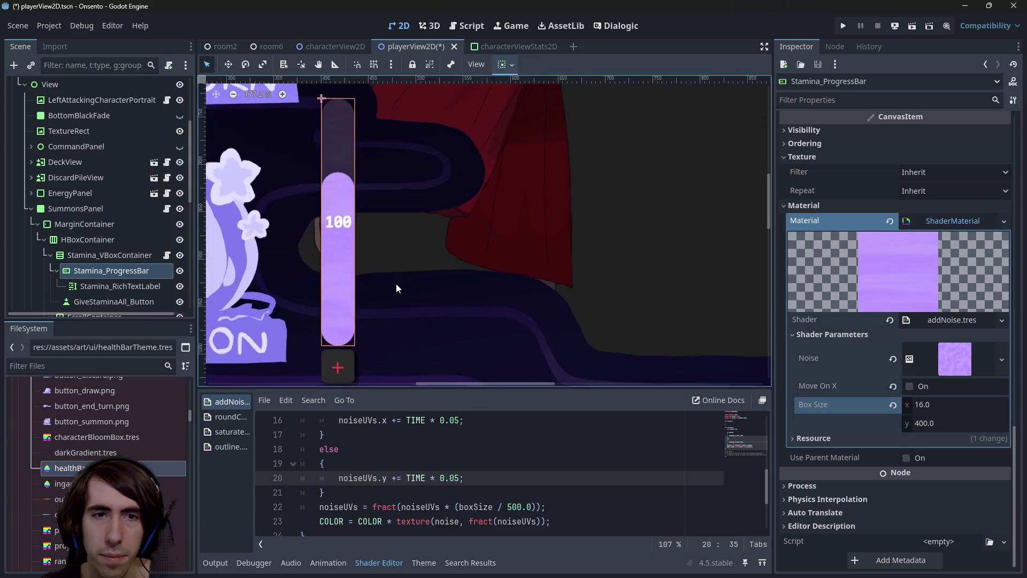
pyautogui.scroll(-3, 425, 279)
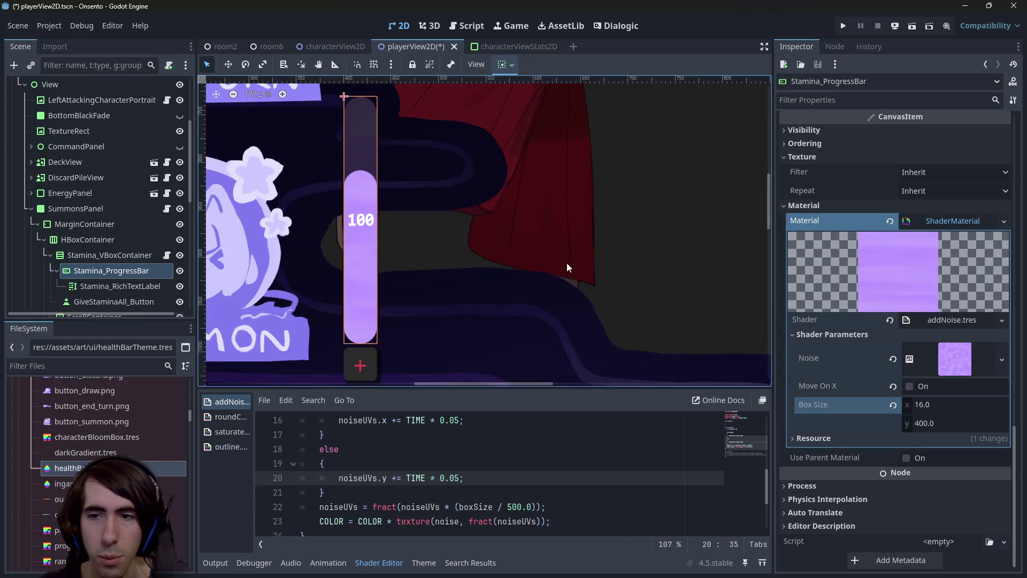
pyautogui.hotkey('ctrl', 's')
# Set the stamina bar's Box Size x to 200 and save the player view
pyautogui.click(939, 405)
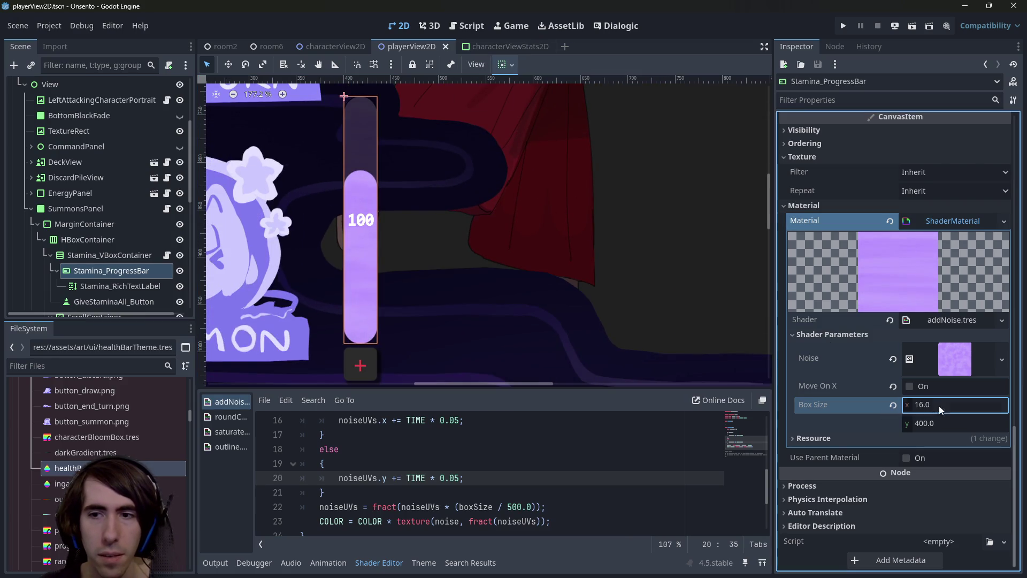
pyautogui.write('200')
pyautogui.press('Return')
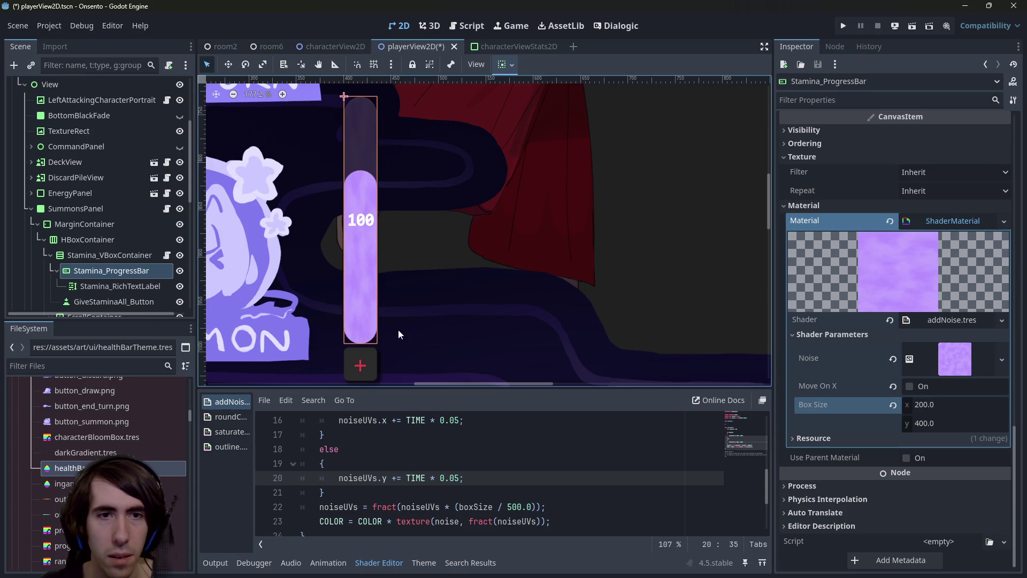
pyautogui.scroll(5, 398, 329)
pyautogui.scroll(-3, 450, 328)
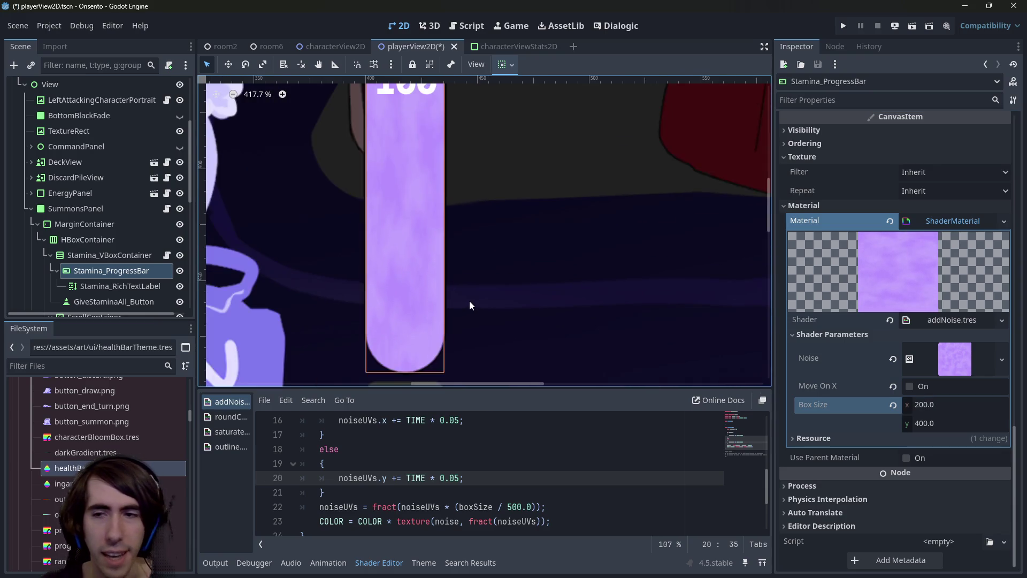
pyautogui.scroll(8, 422, 309)
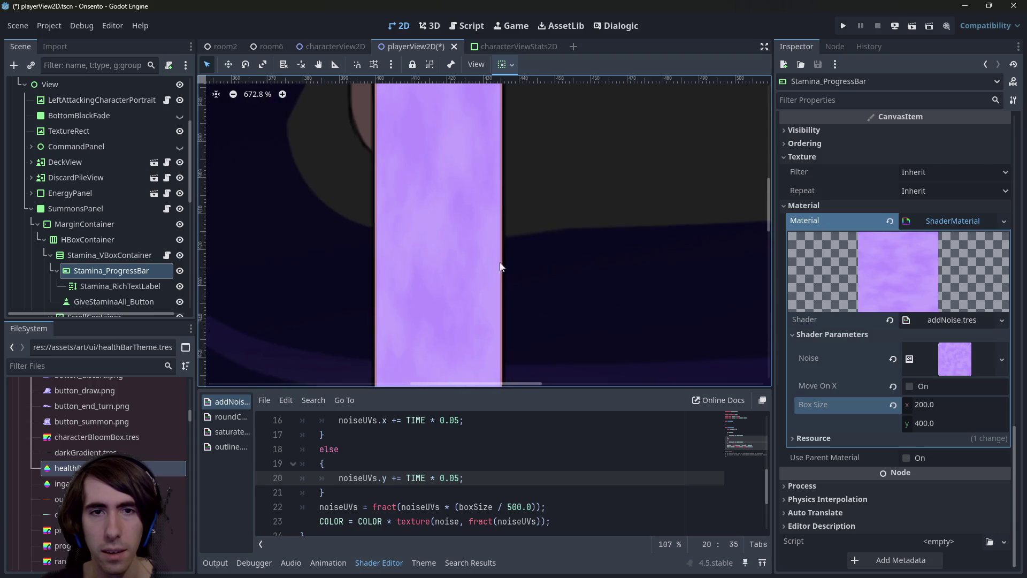
pyautogui.scroll(-6, 466, 211)
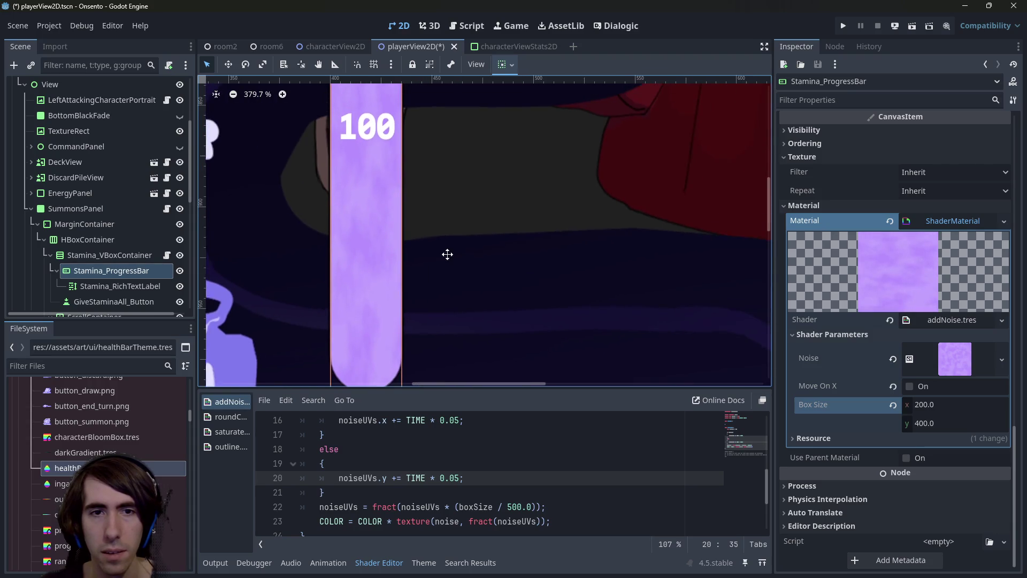
pyautogui.hotkey('ctrl', 's')
# Try Box Size x of 400, undo back to 200, save, and switch to characterViewStats2D
pyautogui.scroll(-2, 468, 237)
pyautogui.moveTo(513, 259); pyautogui.dragTo(386, 300)
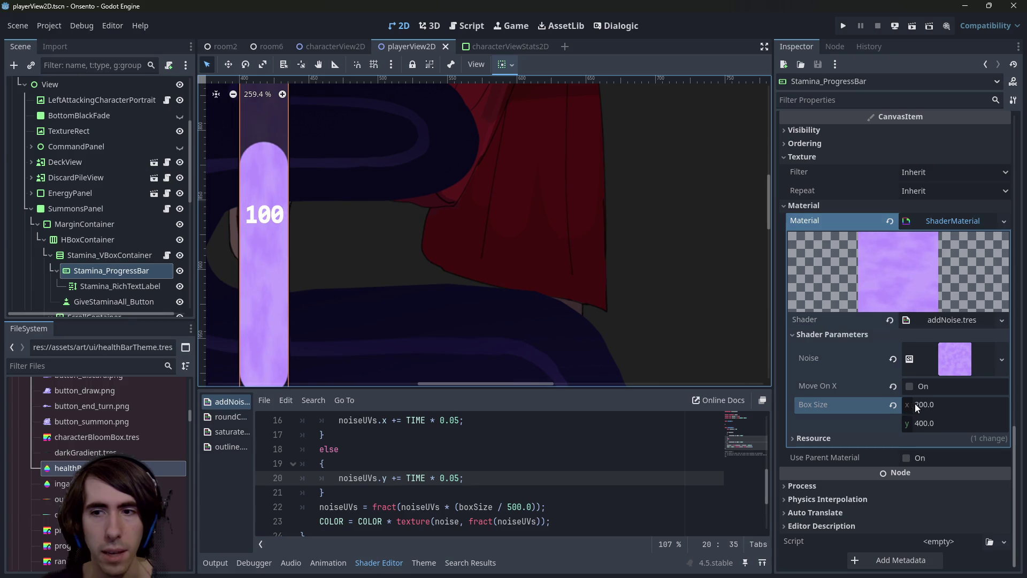
pyautogui.click(941, 409)
pyautogui.write('400')
pyautogui.press('Return')
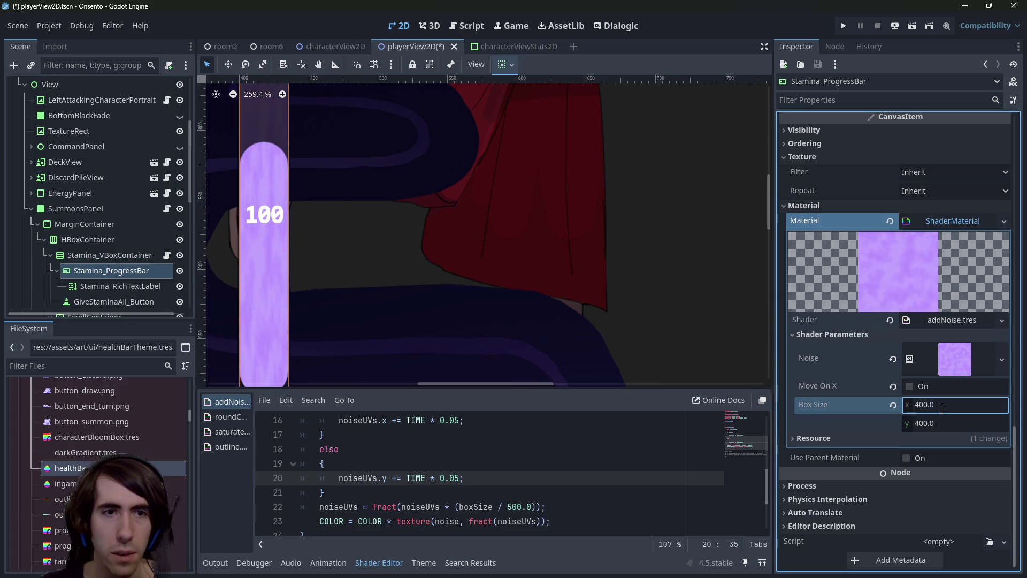
pyautogui.scroll(3, 452, 272)
pyautogui.hotkey('ctrl', 'z')
pyautogui.hotkey('ctrl', 's')
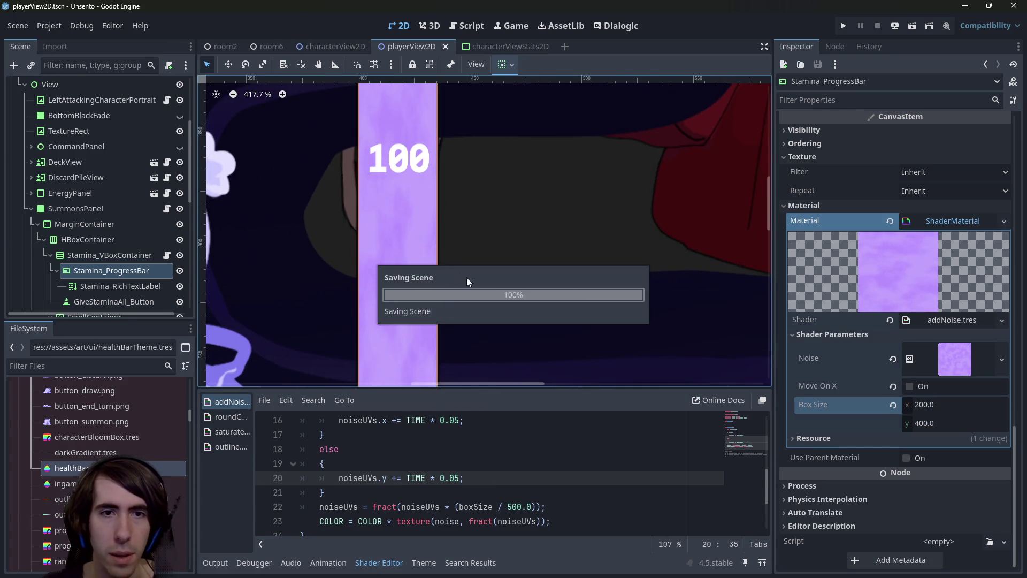
pyautogui.scroll(-3, 492, 234)
pyautogui.click(505, 46)
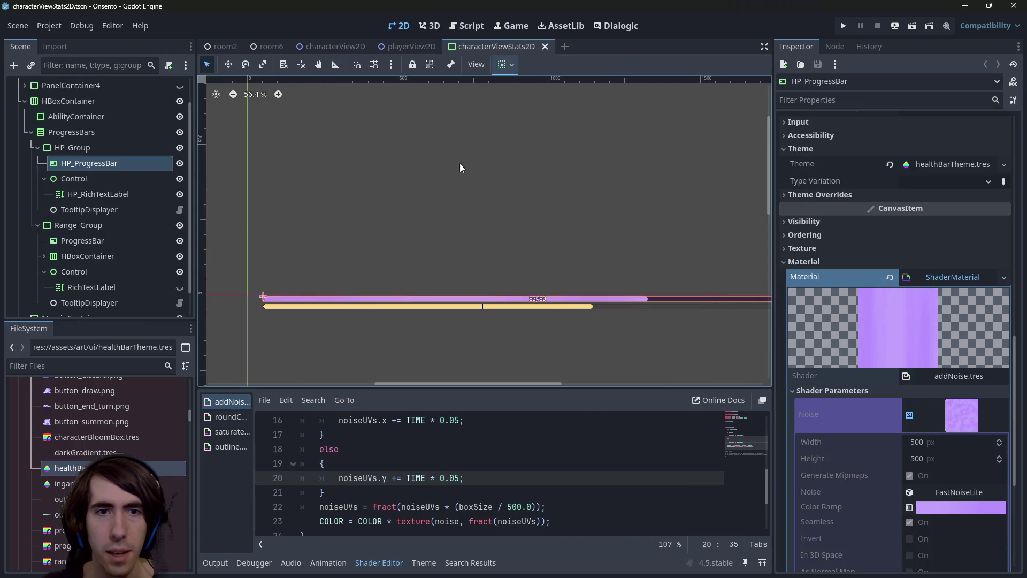
pyautogui.scroll(10, 514, 303)
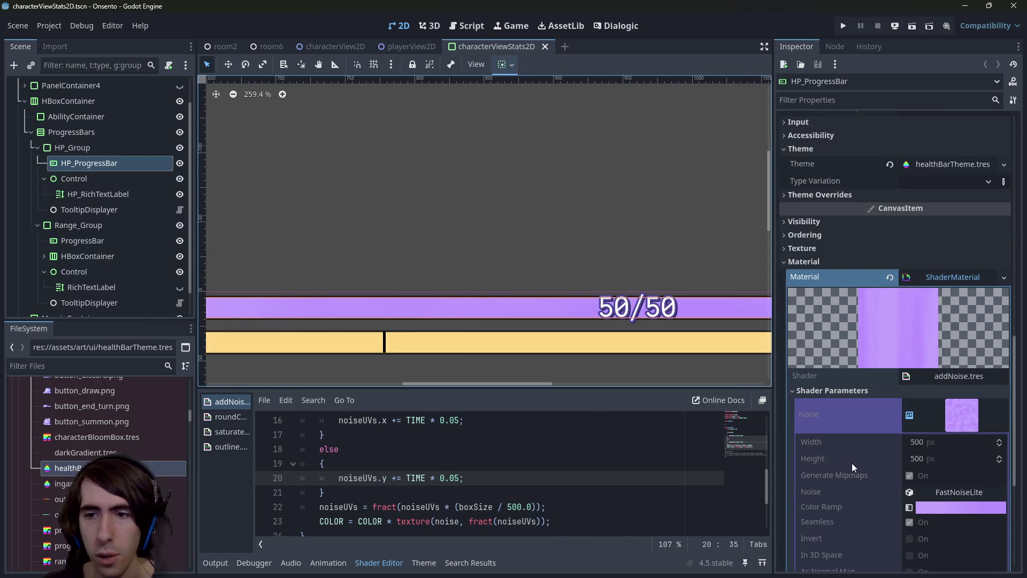
pyautogui.scroll(-5, 852, 463)
pyautogui.scroll(2, 882, 473)
pyautogui.scroll(-11, 545, 335)
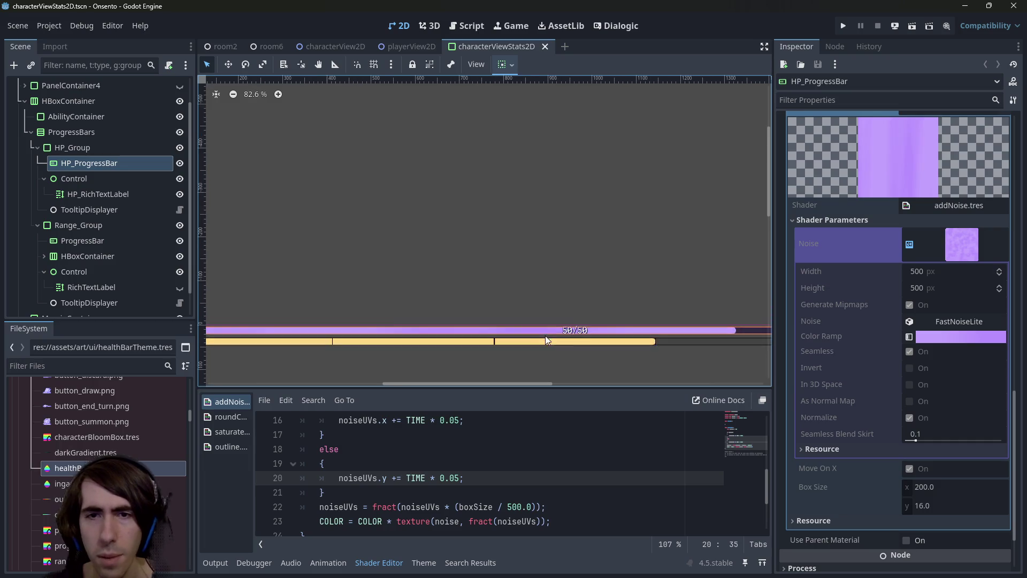
pyautogui.click(955, 250)
pyautogui.click(948, 405)
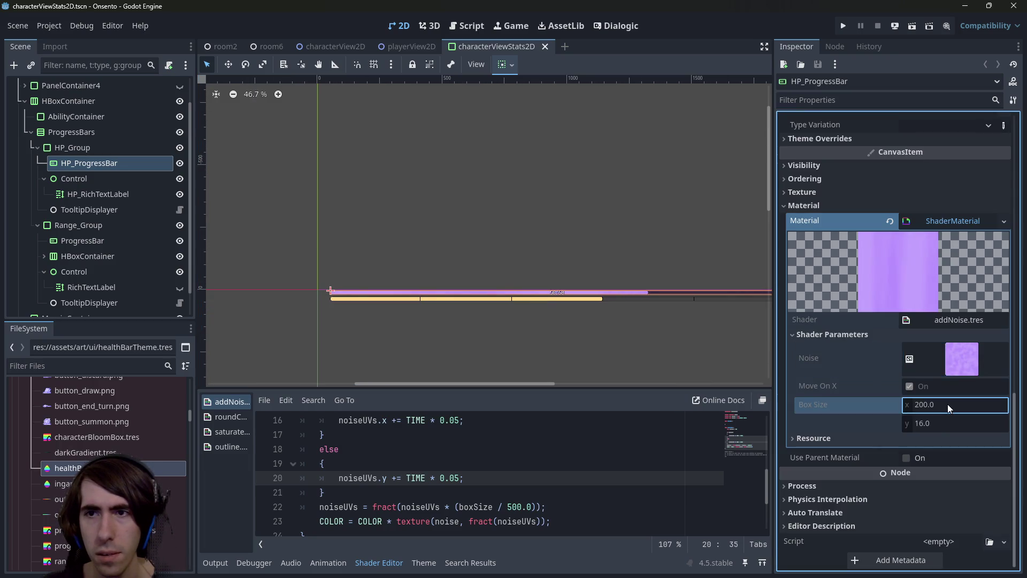
pyautogui.scroll(3, 855, 240)
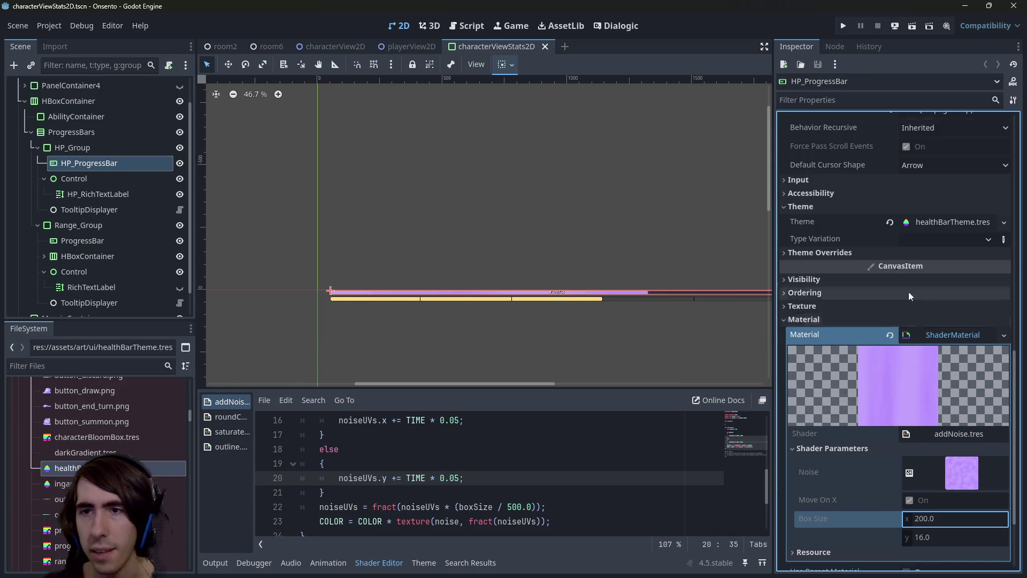
pyautogui.click(935, 333)
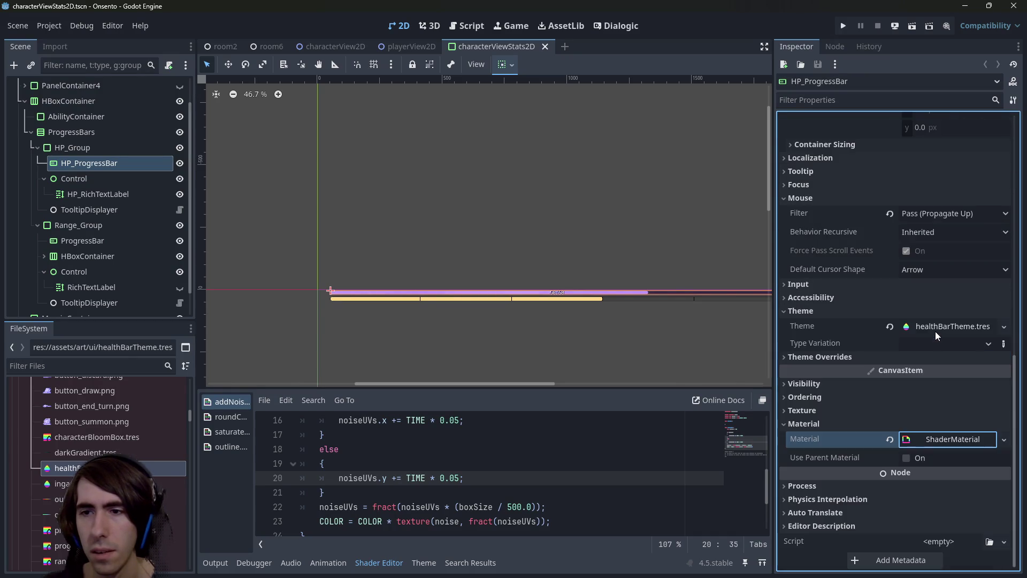
pyautogui.click(943, 434)
pyautogui.scroll(-5, 947, 417)
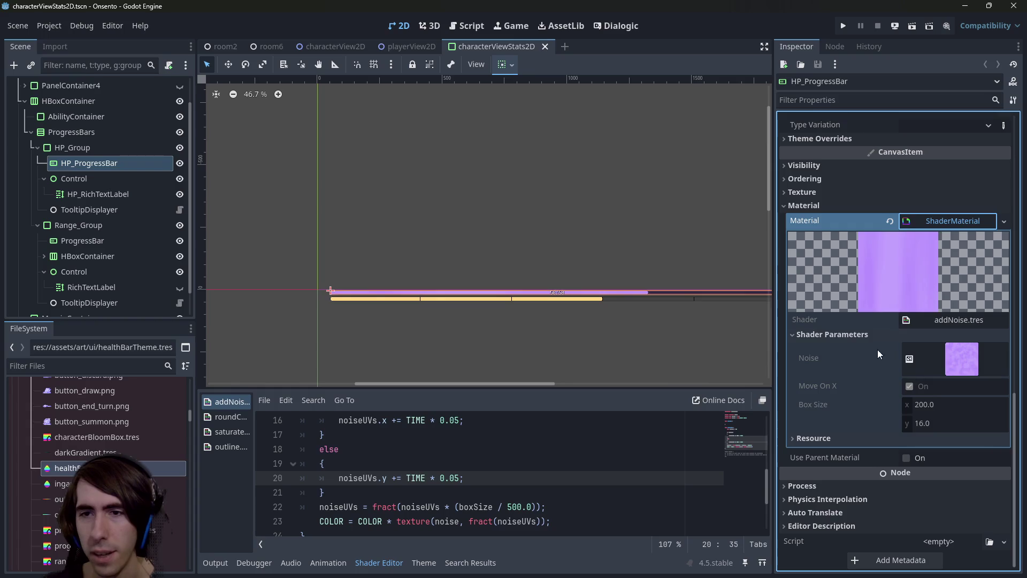
pyautogui.scroll(2, 857, 337)
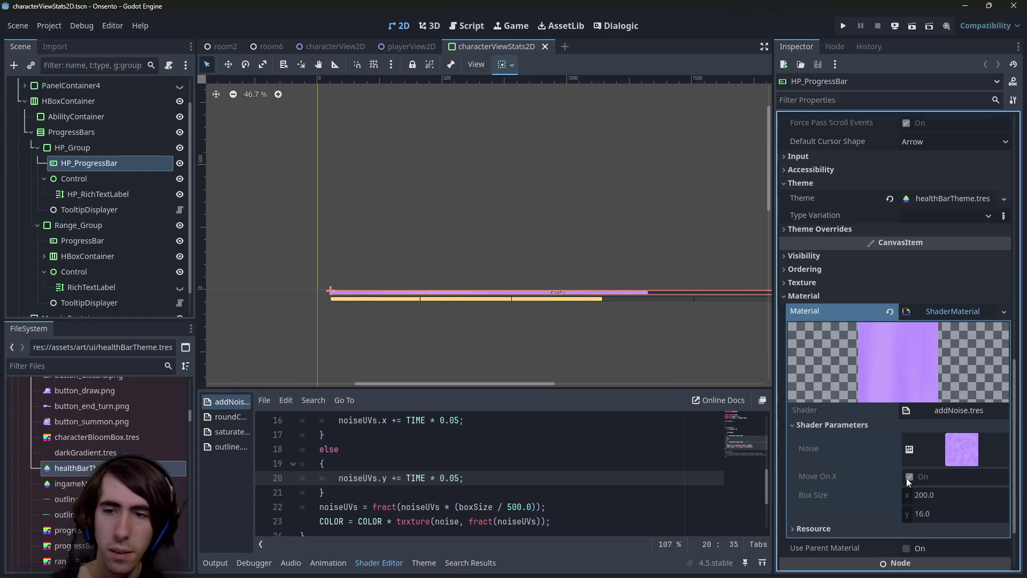
pyautogui.scroll(2, 94, 186)
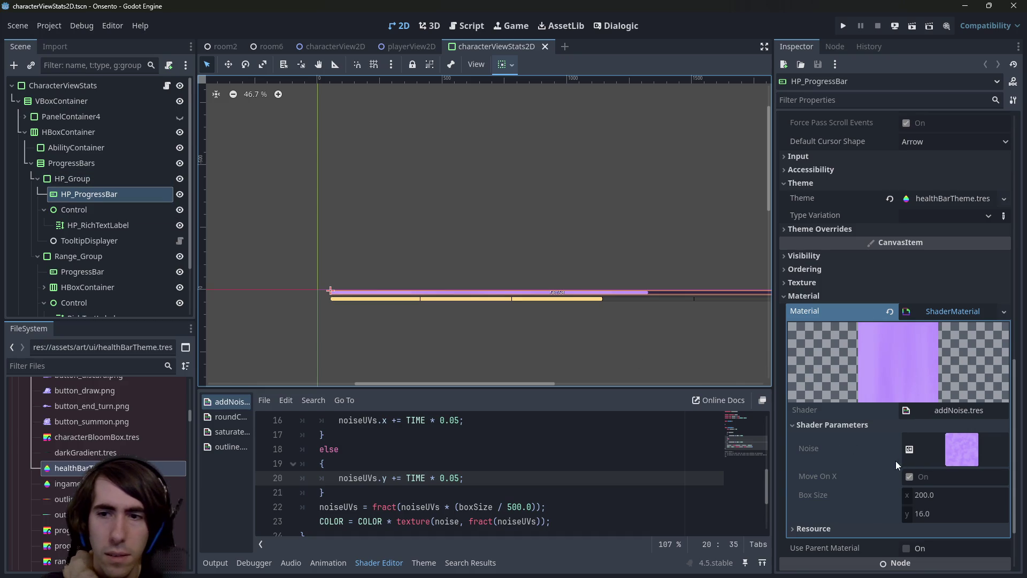
pyautogui.rightClick(932, 482)
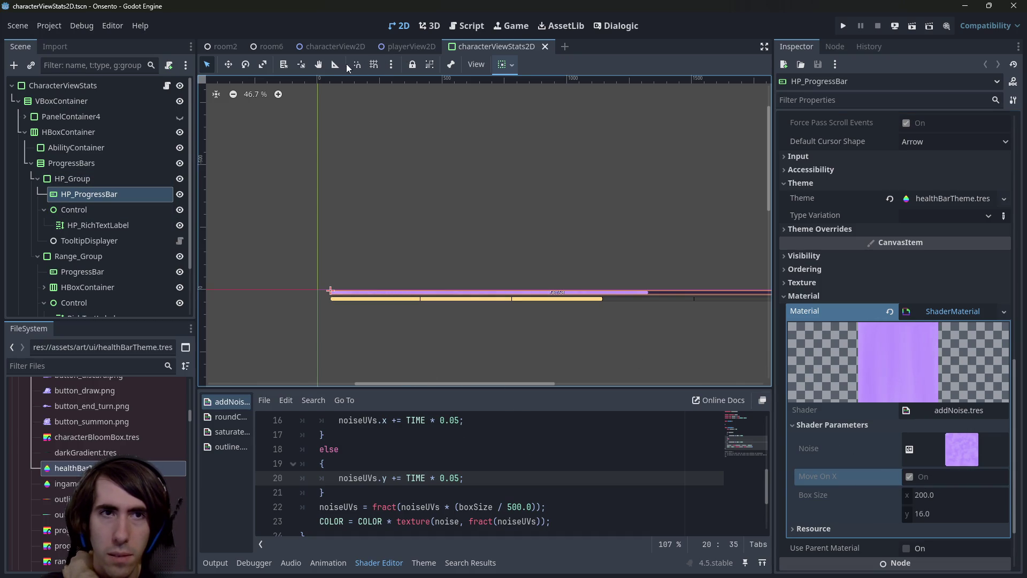
pyautogui.click(335, 47)
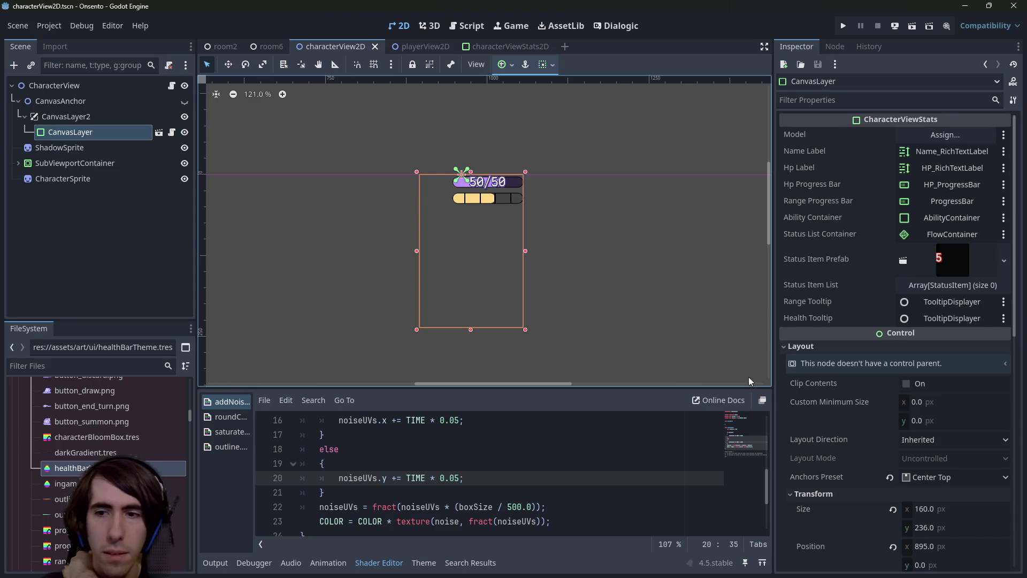
pyautogui.click(412, 47)
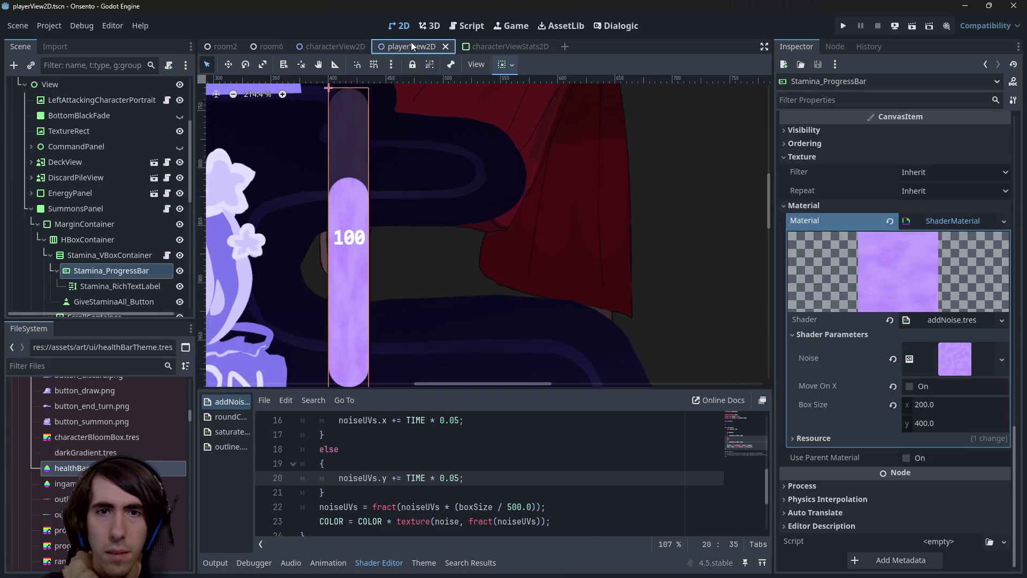
pyautogui.click(471, 46)
pyautogui.click(978, 315)
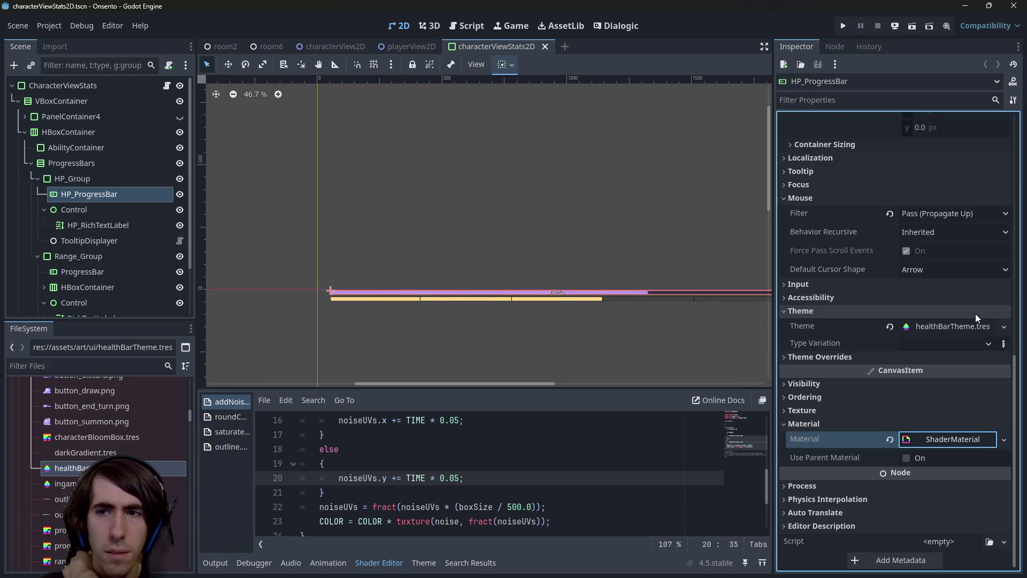
pyautogui.click(951, 437)
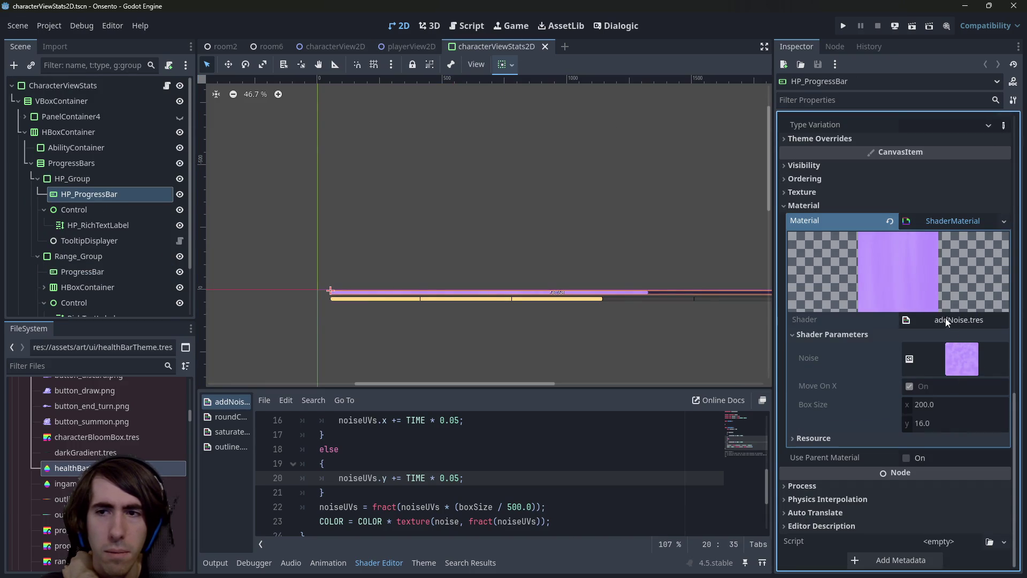
pyautogui.click(945, 318)
pyautogui.click(933, 332)
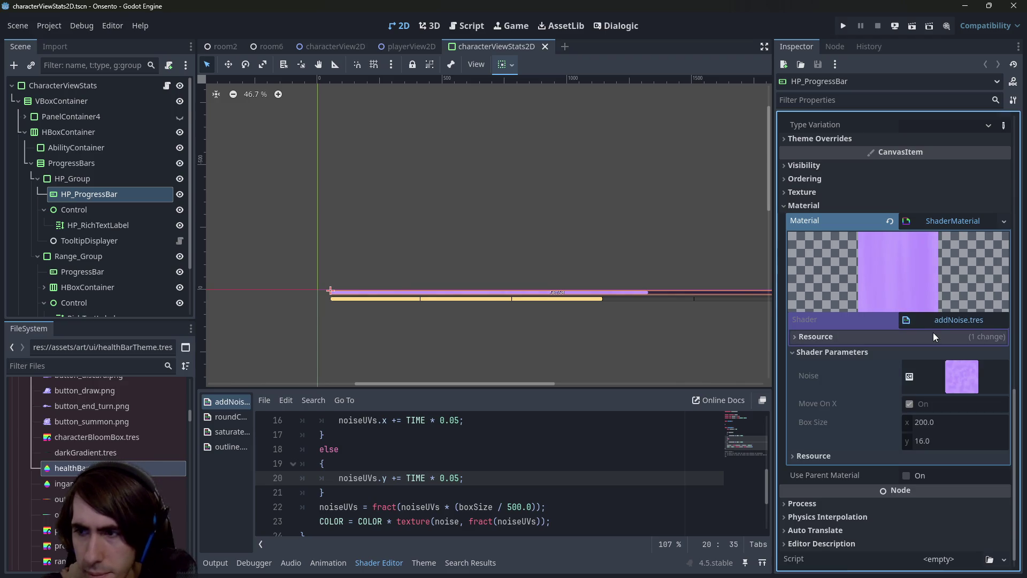
pyautogui.click(932, 323)
pyautogui.click(957, 361)
pyautogui.click(958, 361)
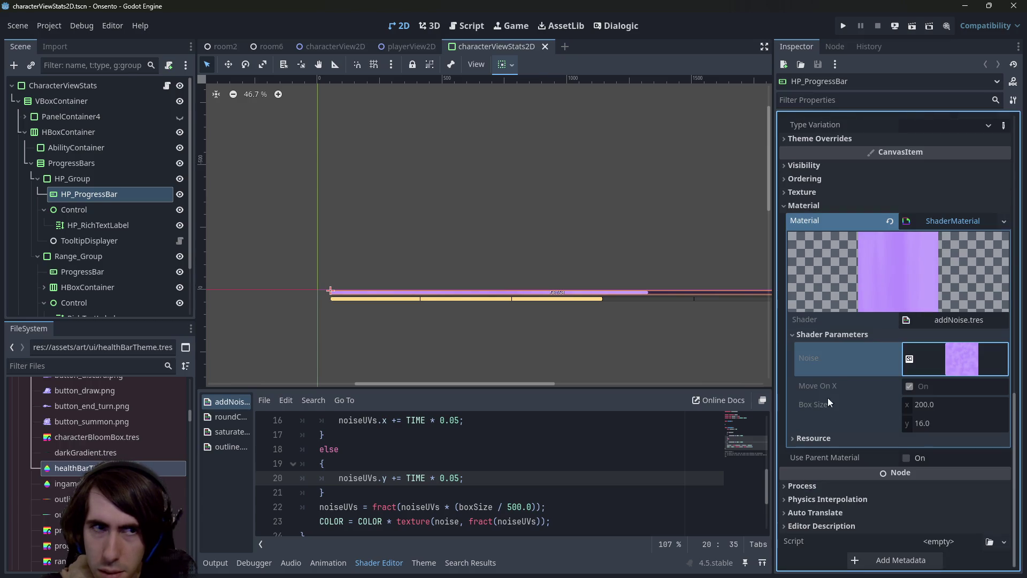
pyautogui.click(889, 220)
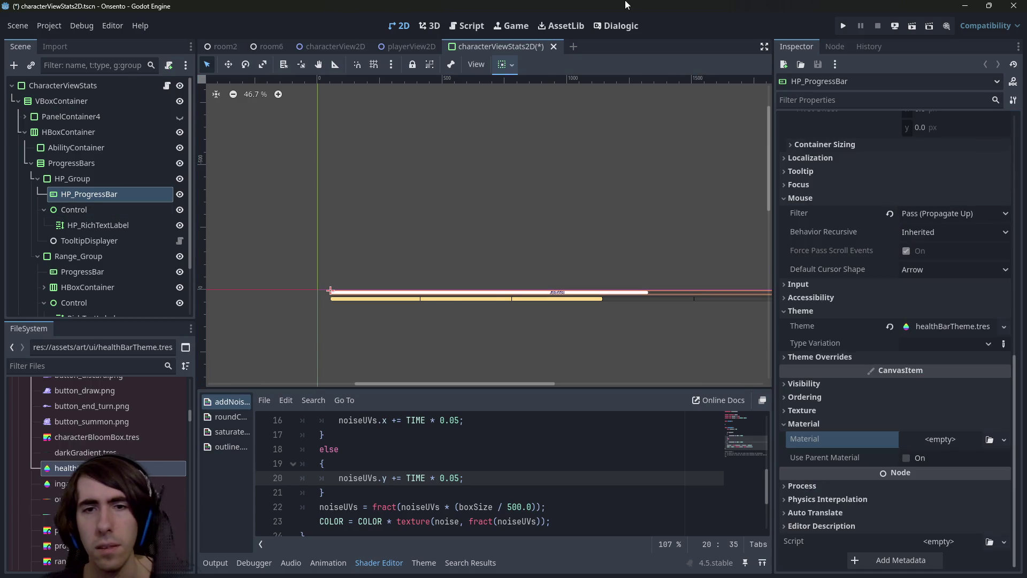
pyautogui.hotkey('ctrl', 'z')
pyautogui.hotkey('ctrl', 's')
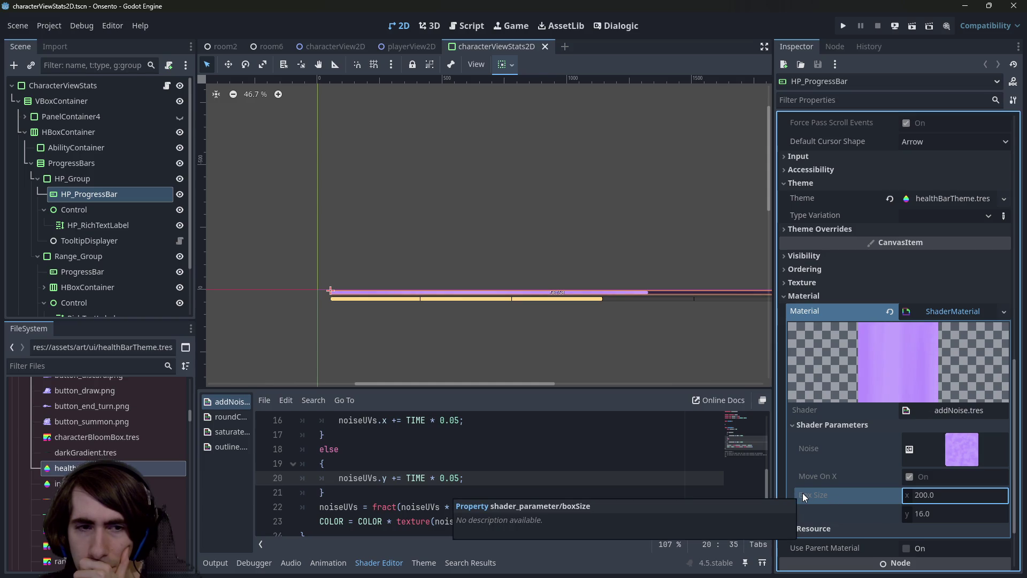
pyautogui.click(127, 367)
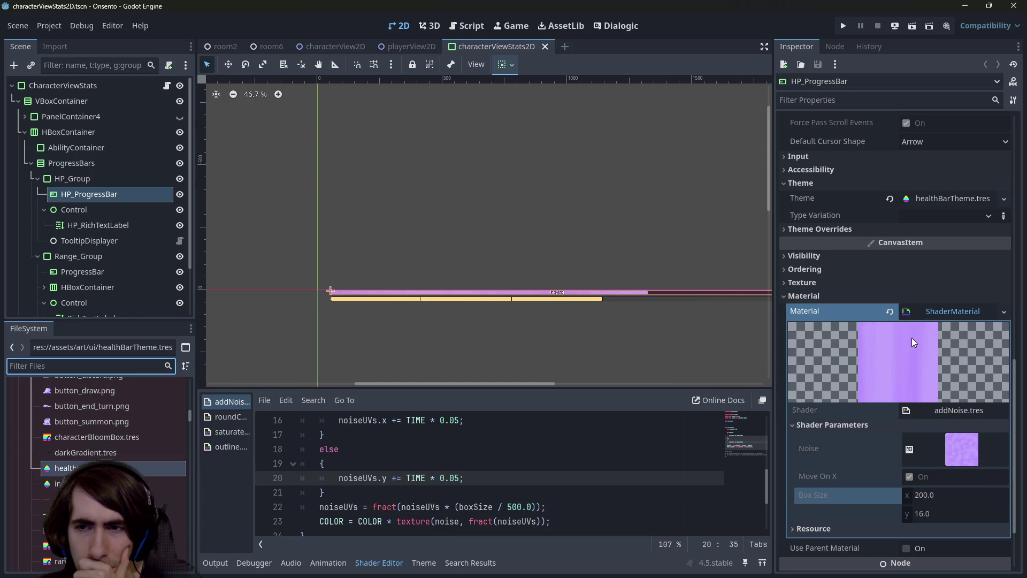
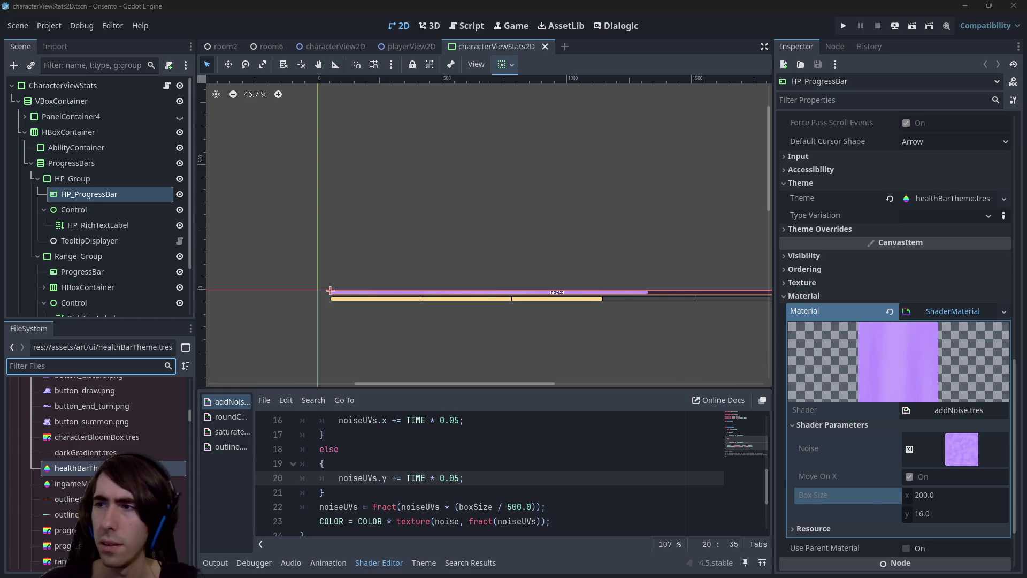
# Refine the web search to 'material parameters', then move the browser aside to reveal the editor
pyautogui.press('super+shift+Left')
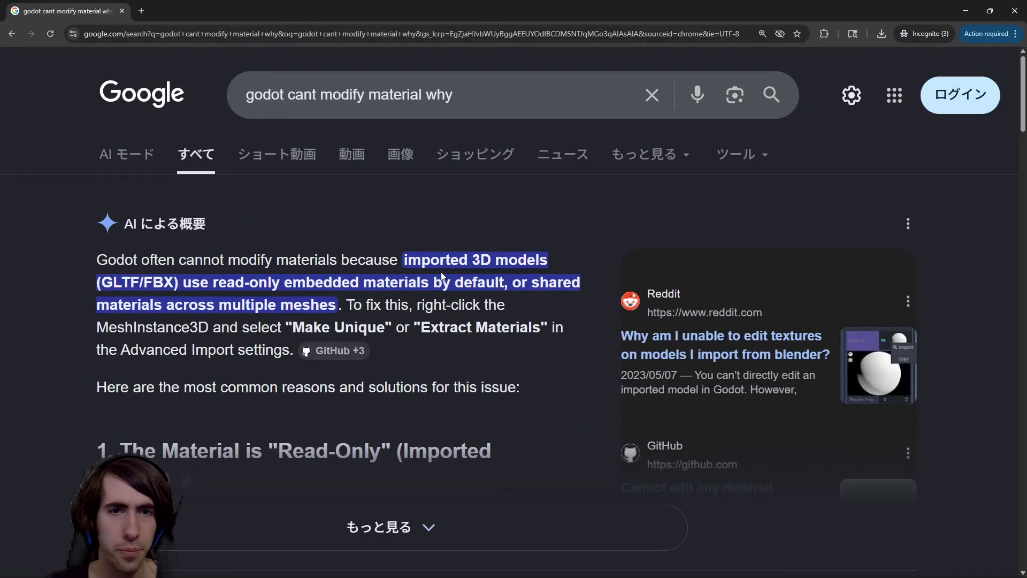
pyautogui.scroll(-1, 438, 274)
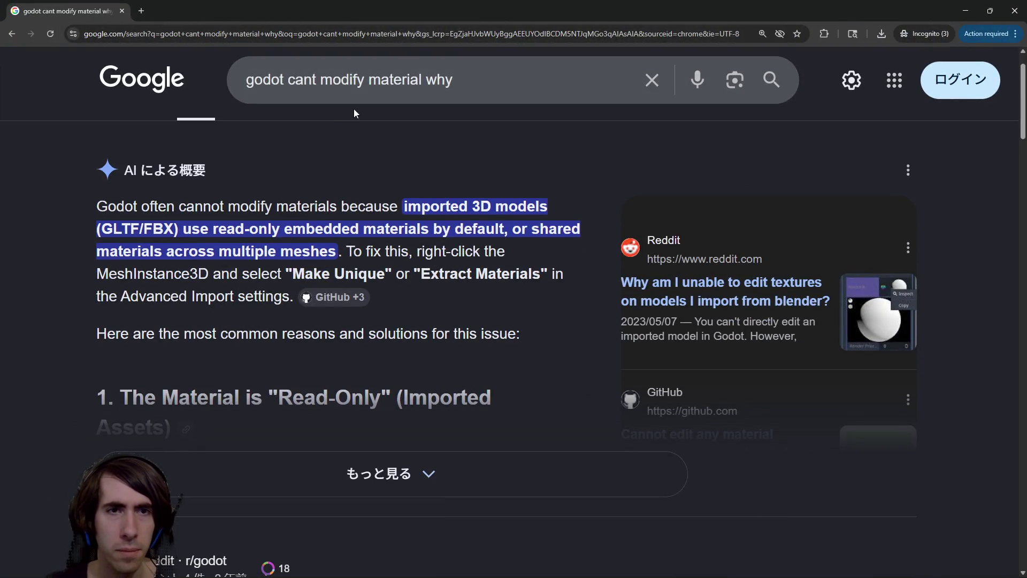
pyautogui.click(420, 79)
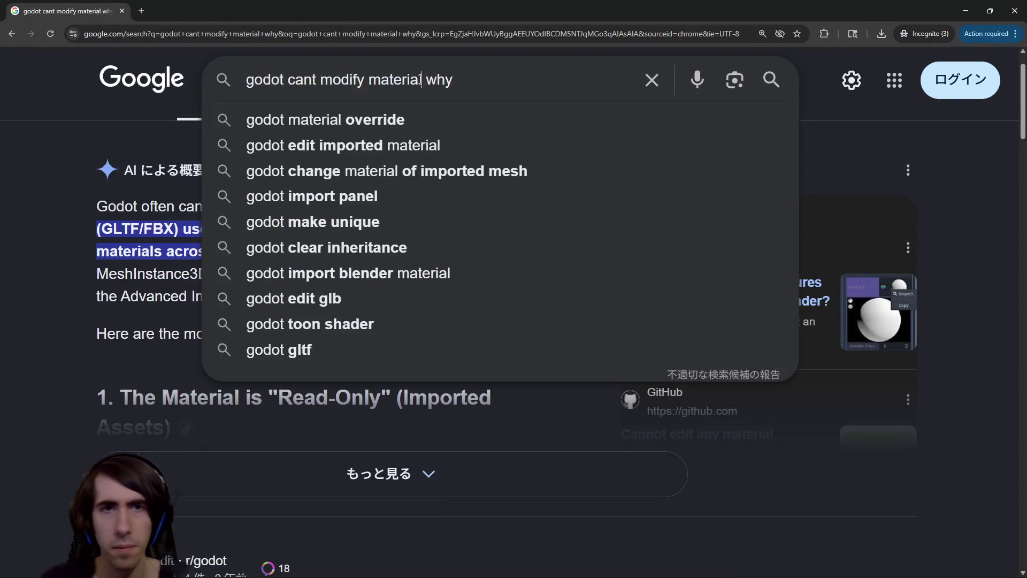
pyautogui.write('paraem')
pyautogui.press('BackSpace')
pyautogui.press('BackSpace')
pyautogui.write('meters')
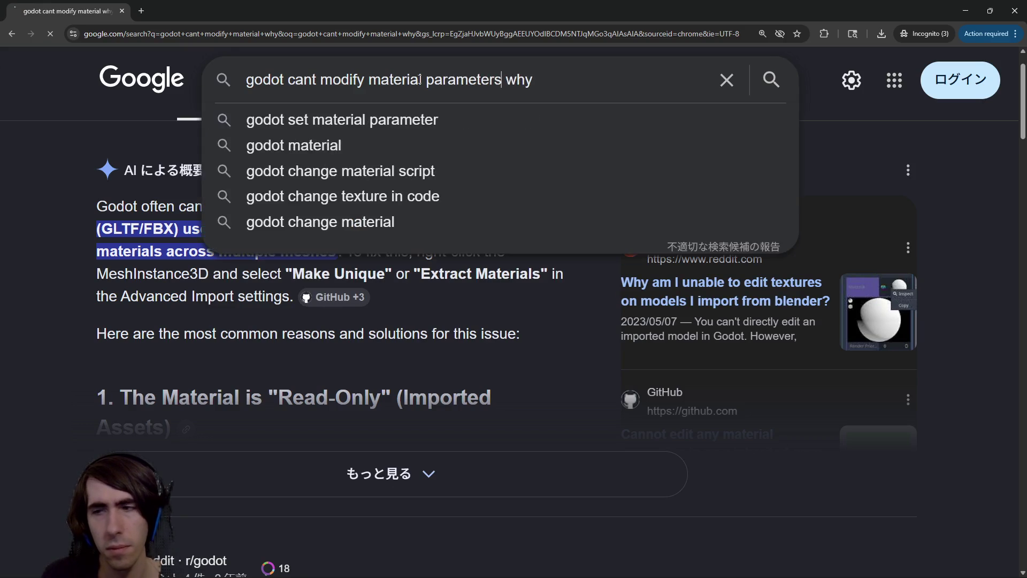
pyautogui.press('Return')
pyautogui.scroll(-1, 254, 351)
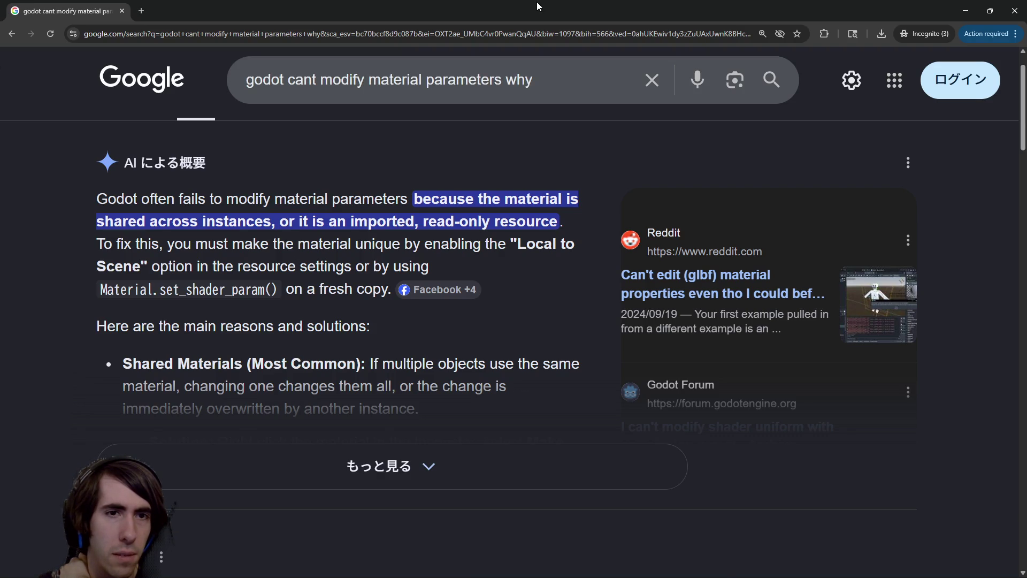
pyautogui.moveTo(537, 3)
pyautogui.mouseDown()
pyautogui.moveTo(855, 259)
pyautogui.moveTo(1026, 268)
pyautogui.mouseUp()
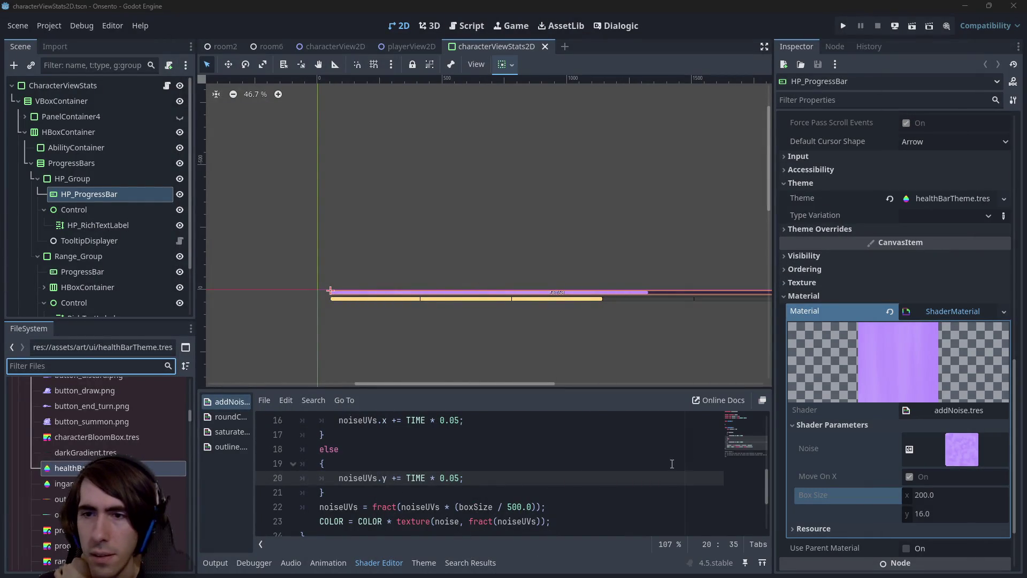
# Make HP_ProgressBar's shader material unique (recursive) and expand its shader parameters
pyautogui.click(954, 309)
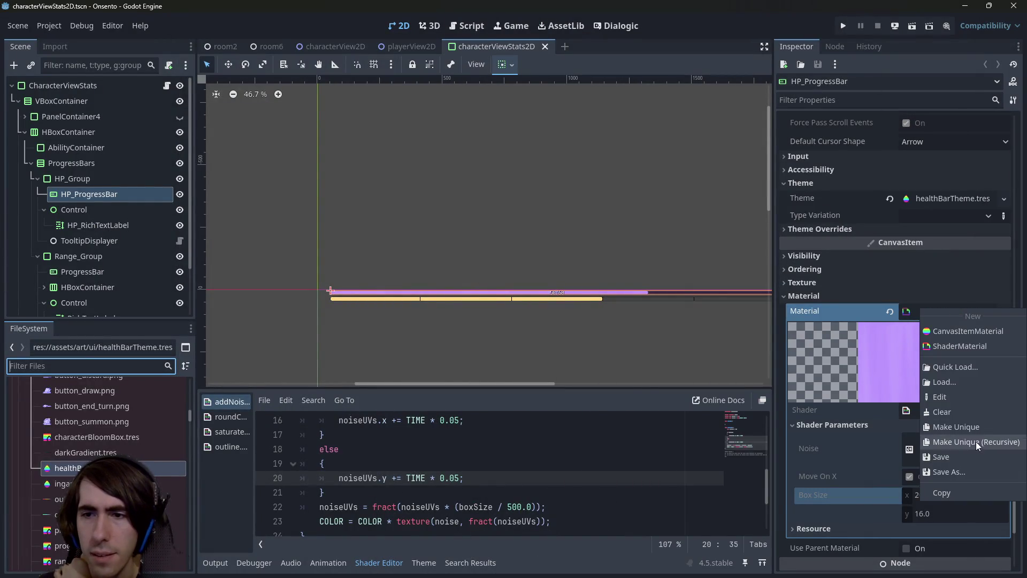
pyautogui.click(977, 442)
pyautogui.click(469, 374)
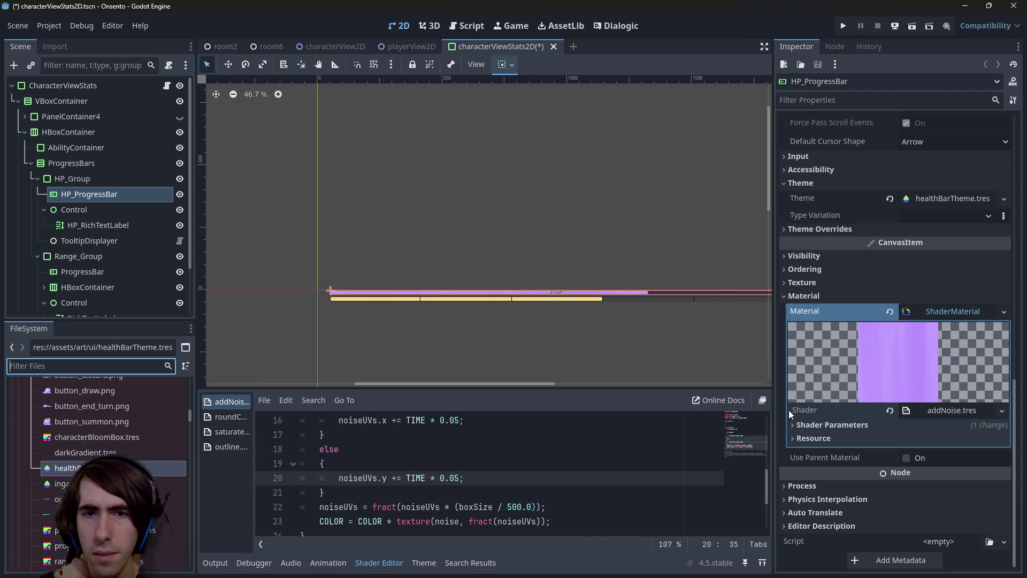
pyautogui.click(868, 425)
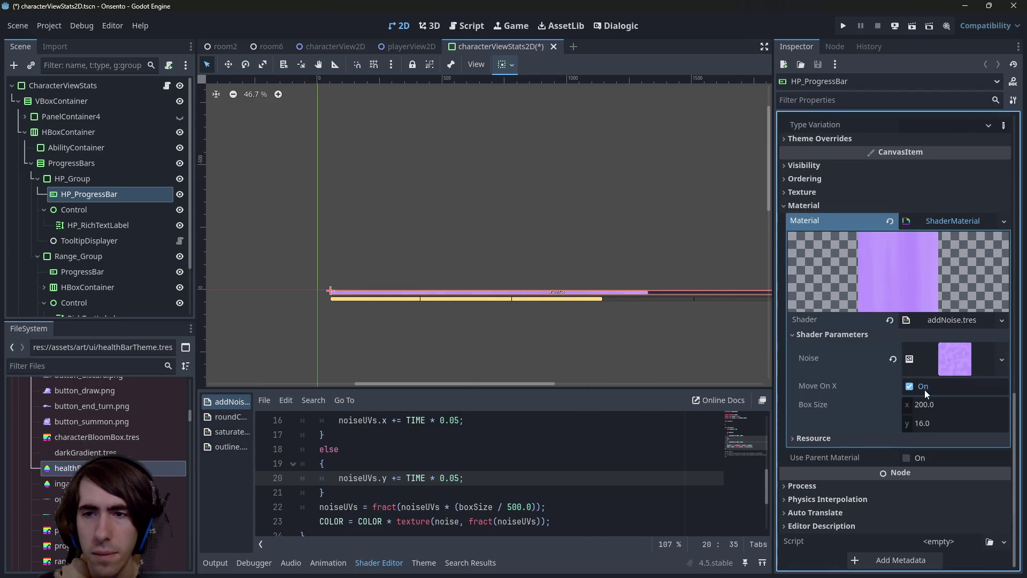
pyautogui.scroll(4, 617, 301)
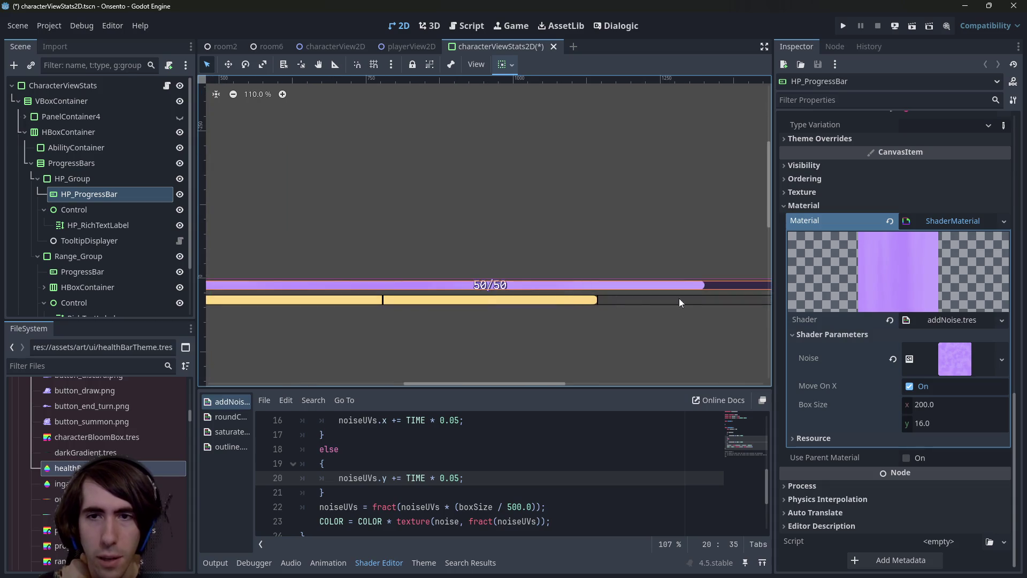
pyautogui.click(923, 406)
# Filter the Inspector by 'min' and check minimum sizes of the HP nodes and parent containers
pyautogui.click(103, 181)
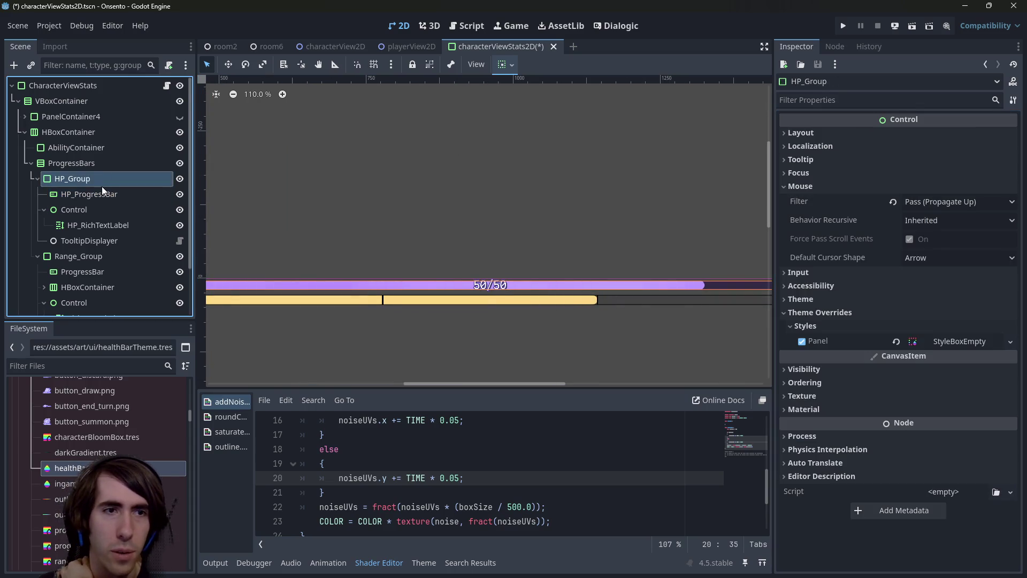
pyautogui.click(106, 195)
pyautogui.click(817, 103)
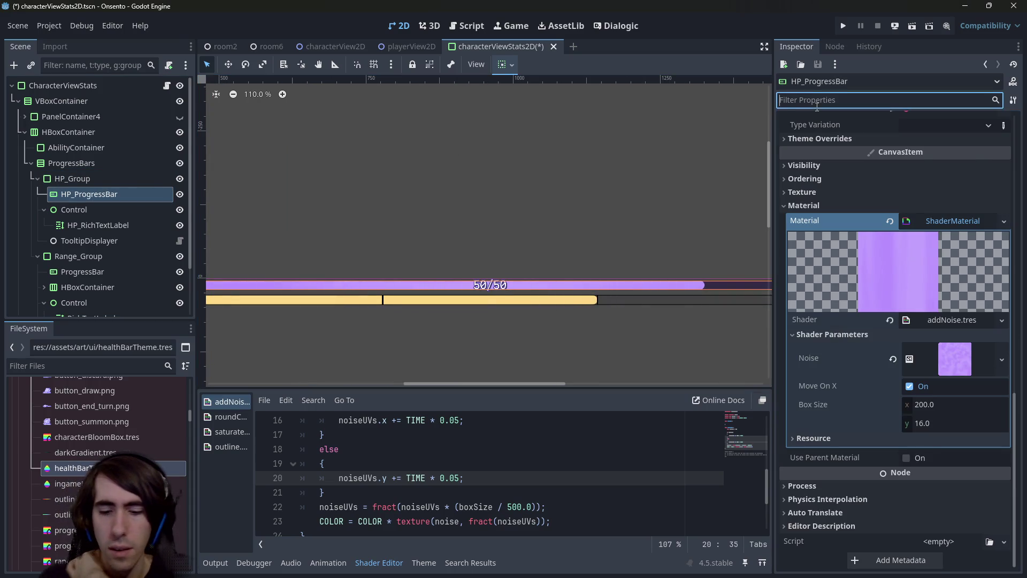
pyautogui.write('min')
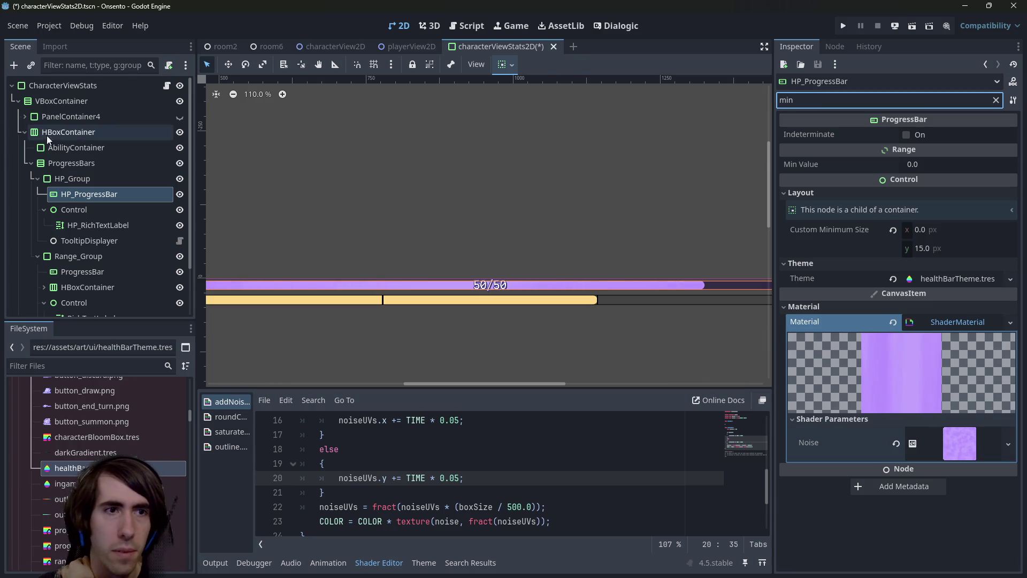
pyautogui.click(81, 224)
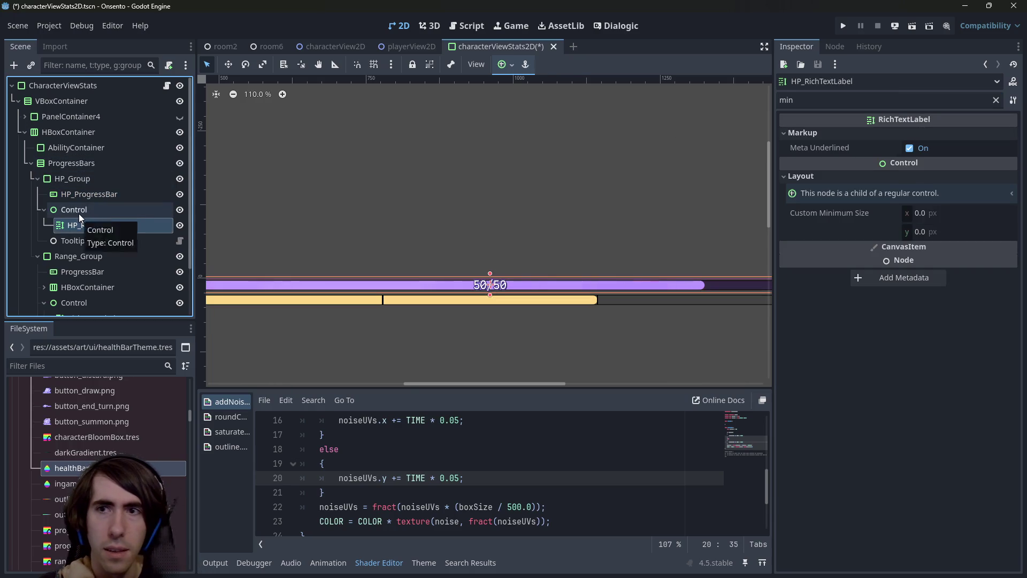
pyautogui.click(79, 209)
pyautogui.click(78, 101)
pyautogui.click(78, 87)
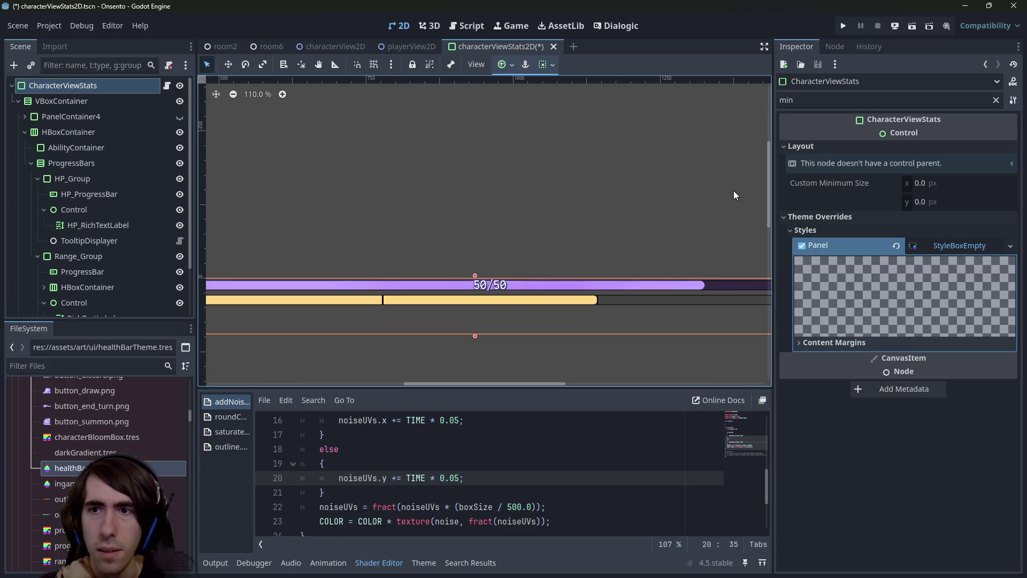
pyautogui.click(92, 117)
pyautogui.click(87, 136)
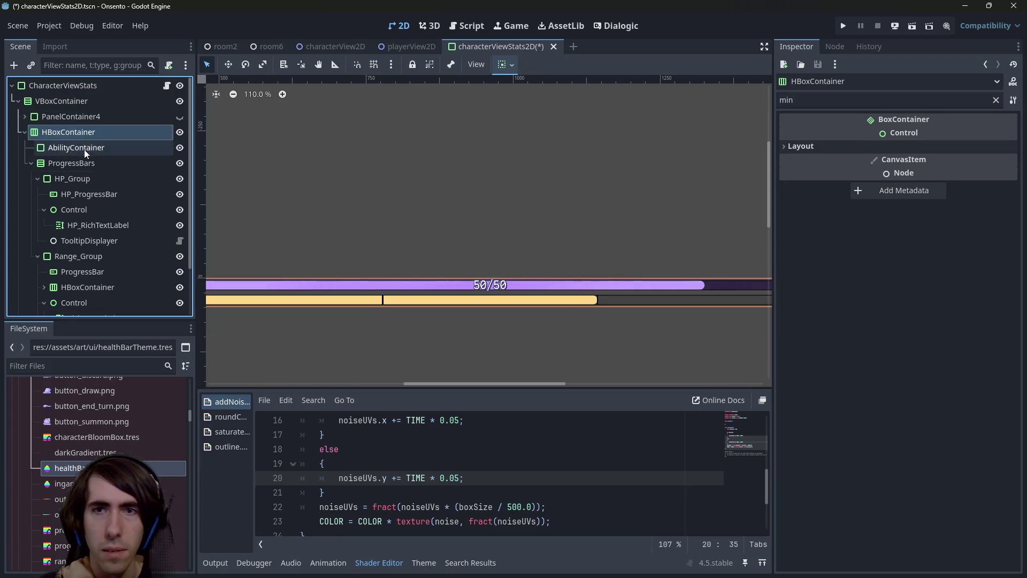
pyautogui.click(85, 149)
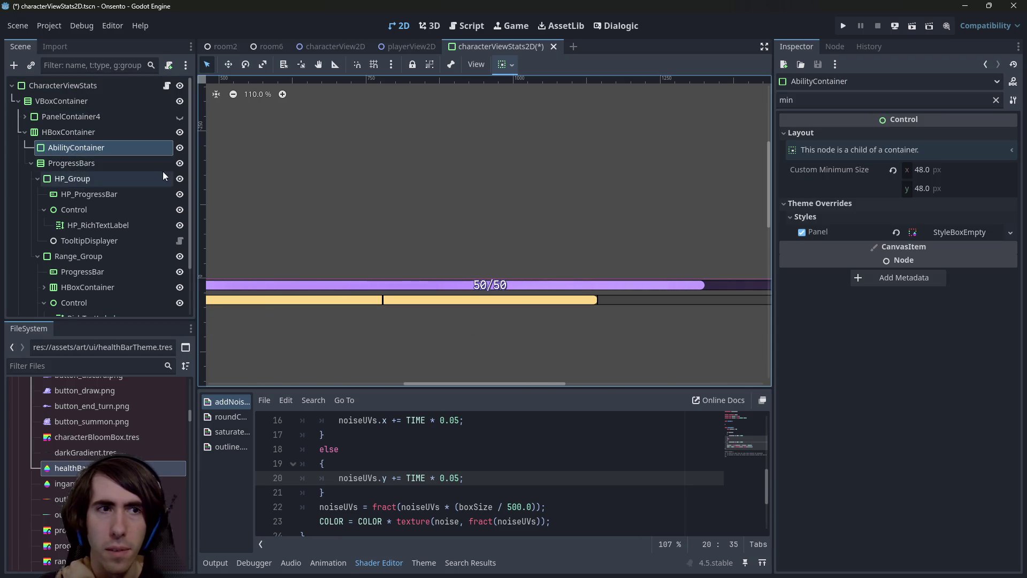
# Compare minimum sizes of ProgressBars, HP_Group and label nodes, then edit HP_ProgressBar's minimum width
pyautogui.click(126, 165)
pyautogui.click(125, 179)
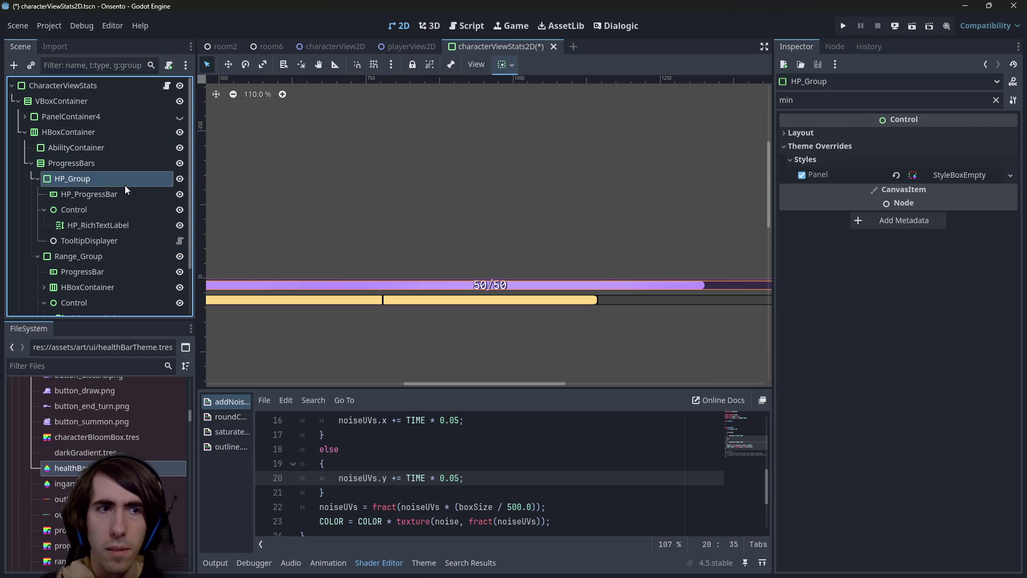
pyautogui.click(120, 195)
pyautogui.click(115, 224)
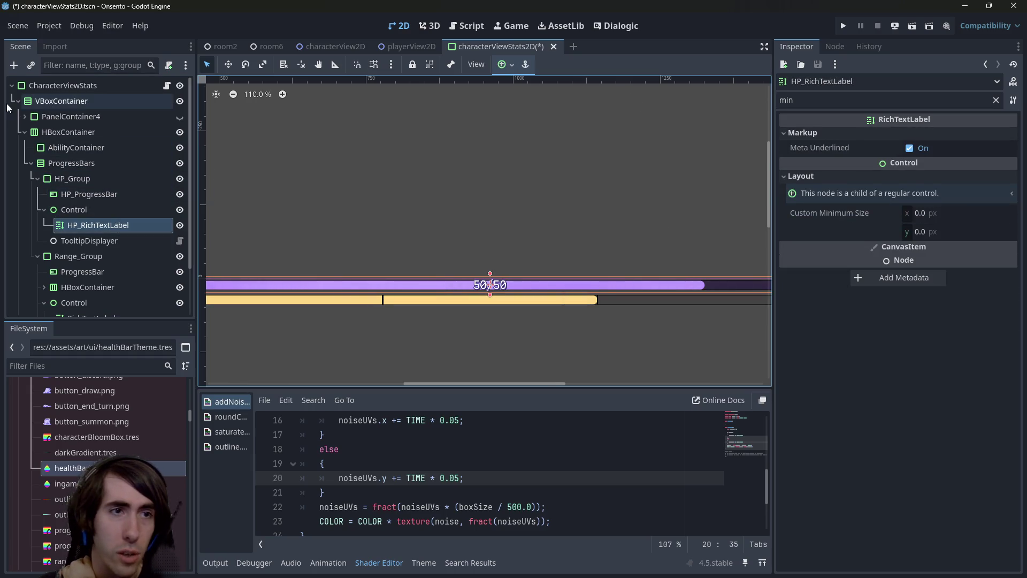
pyautogui.click(36, 102)
pyautogui.click(47, 85)
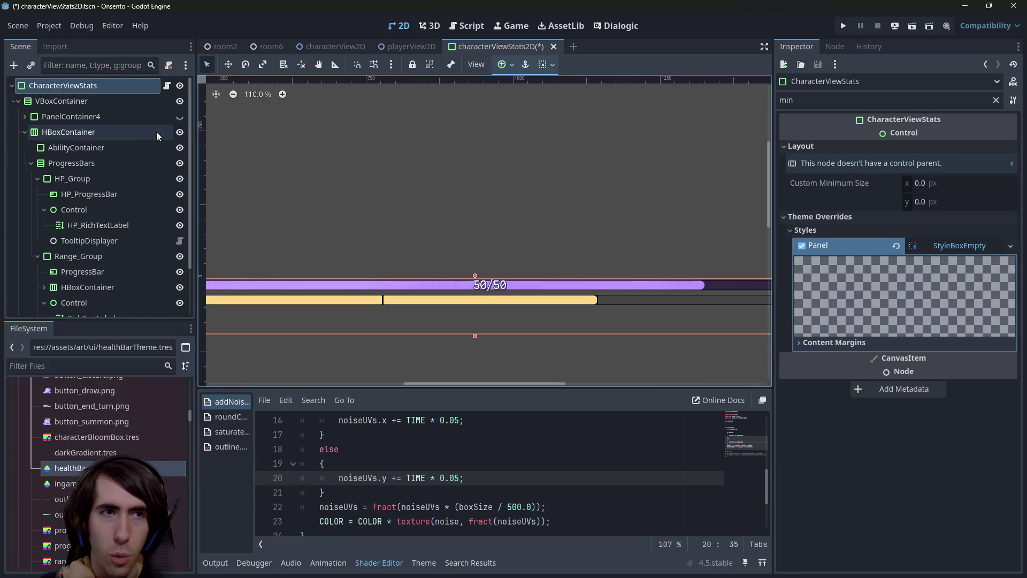
pyautogui.click(125, 105)
pyautogui.click(485, 290)
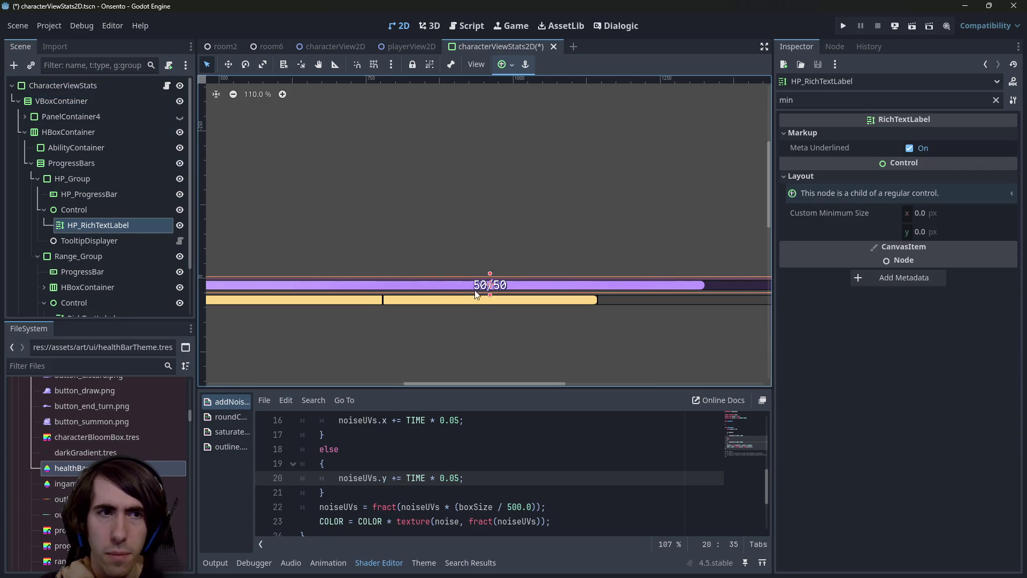
pyautogui.click(99, 197)
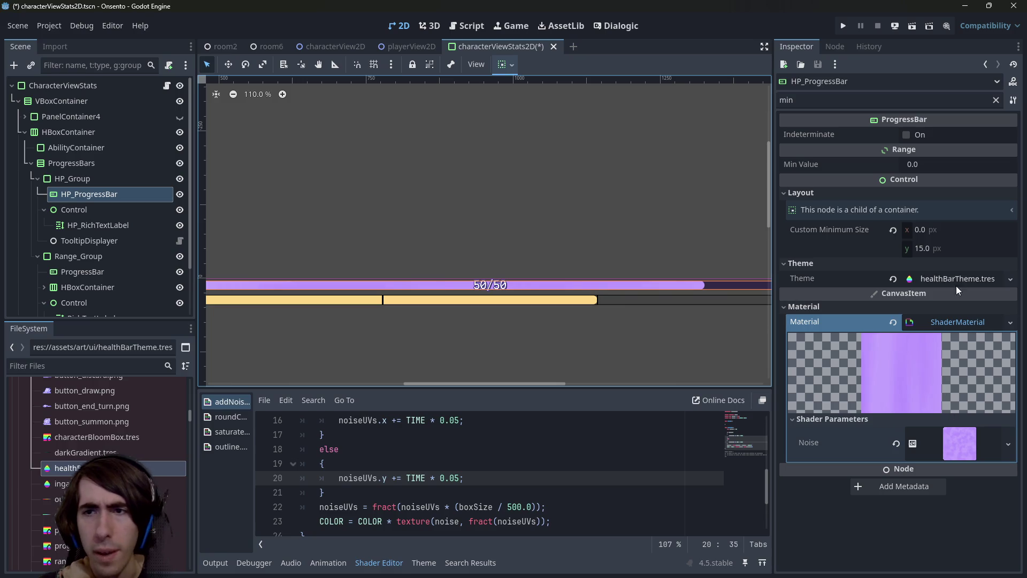
pyautogui.click(948, 230)
# Try a 500 px custom minimum width on HP_ProgressBar, undo it, and save the scene
pyautogui.write('500')
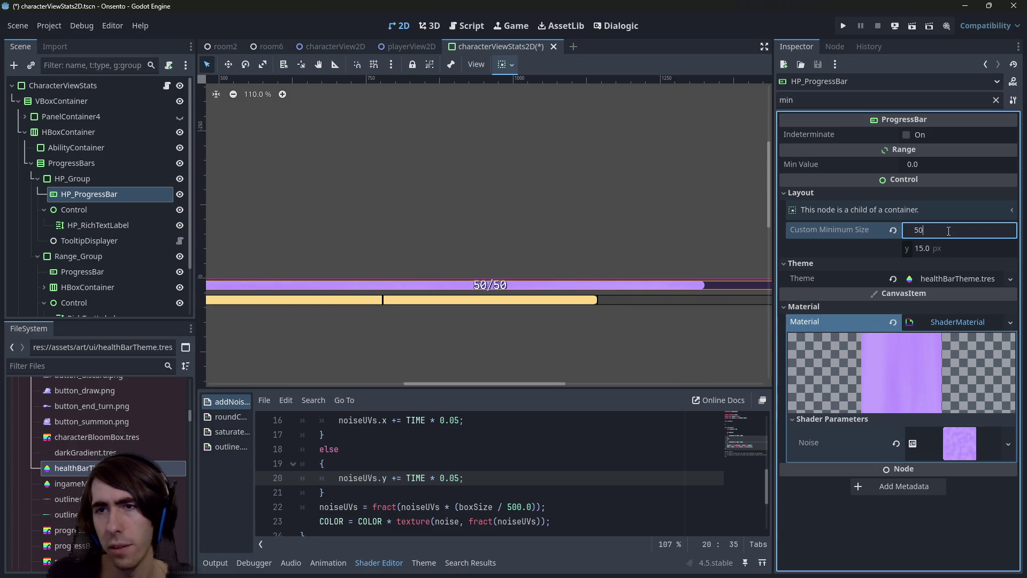
pyautogui.press('Return')
pyautogui.scroll(8, 521, 308)
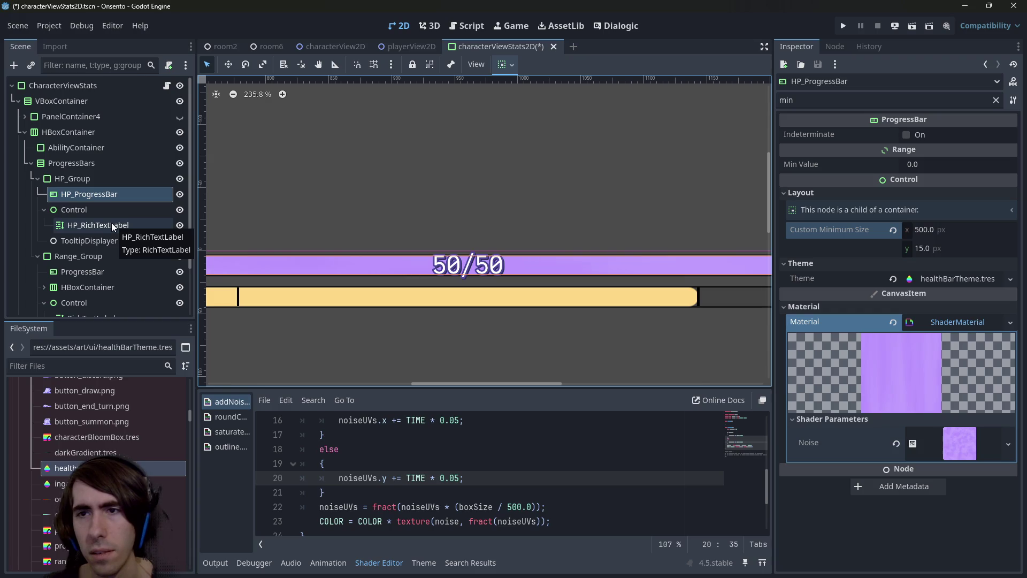
pyautogui.hotkey('ctrl', 'z')
pyautogui.hotkey('ctrl', 'shift', 'z')
pyautogui.hotkey('ctrl', 'z')
pyautogui.hotkey('ctrl', 's')
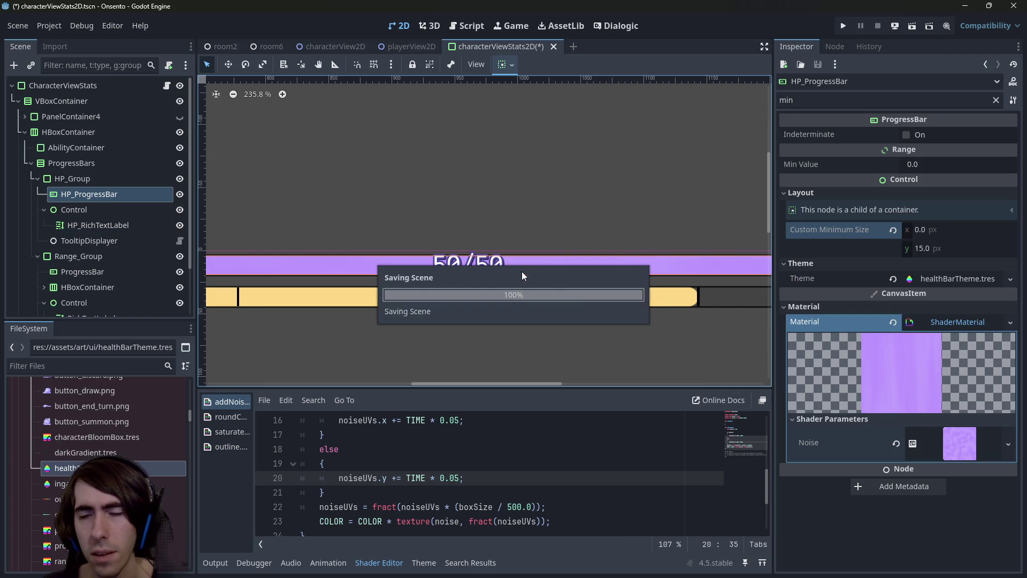
# Clear the property filter, set the noise shader's Box Size x to 500, and save
pyautogui.click(952, 445)
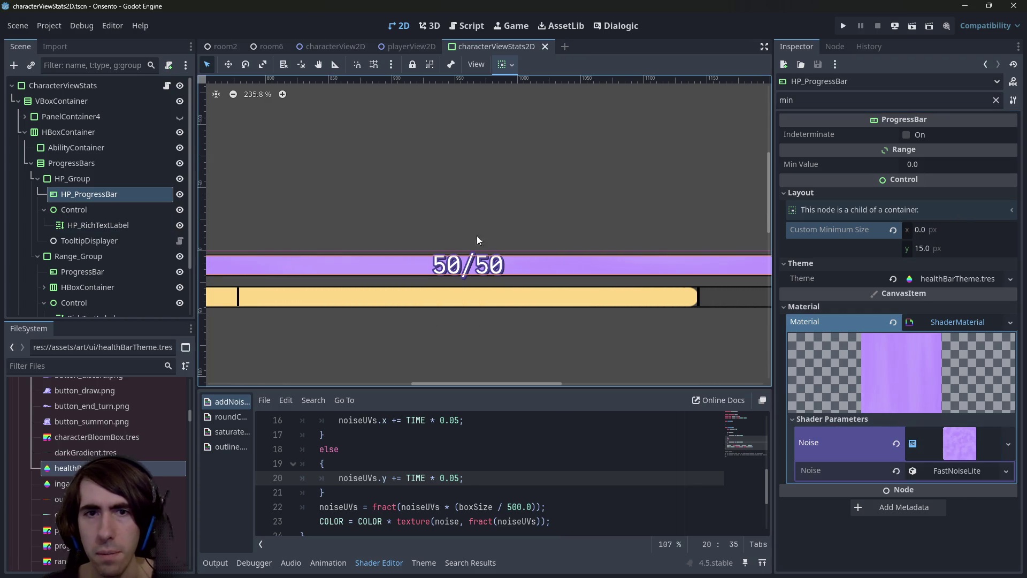
pyautogui.click(75, 179)
pyautogui.click(107, 194)
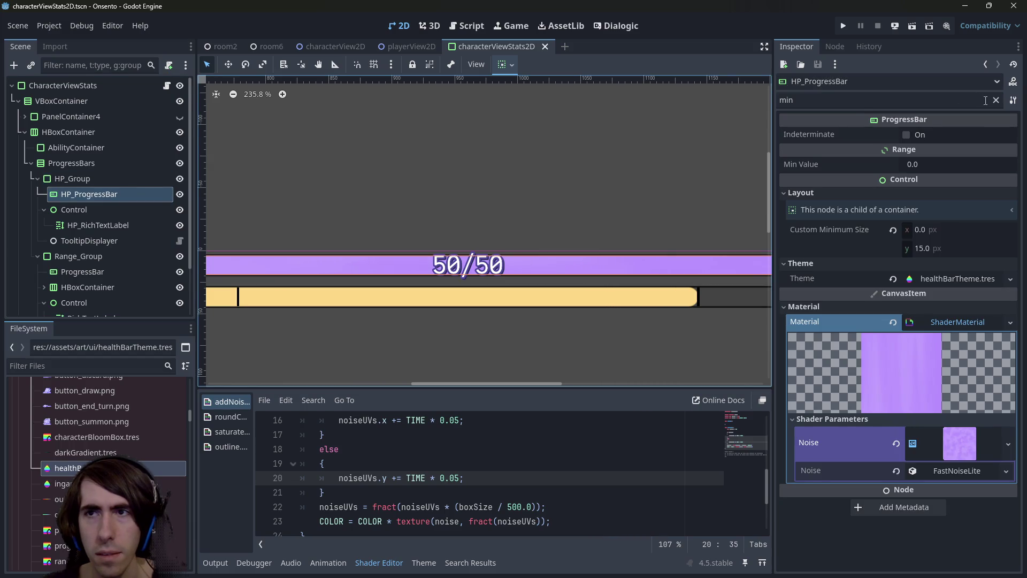
pyautogui.click(995, 100)
pyautogui.scroll(-15, 947, 411)
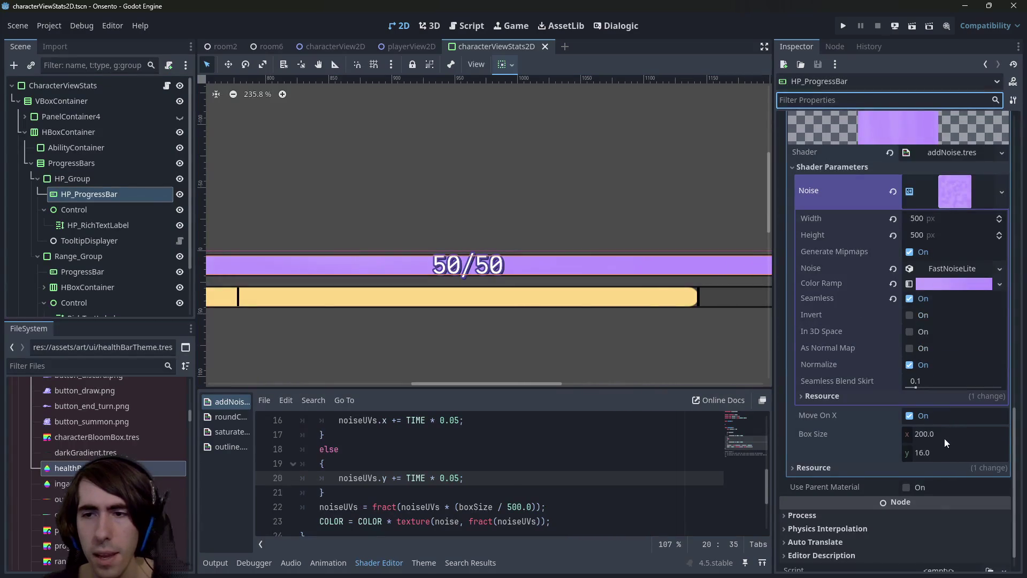
pyautogui.click(944, 438)
pyautogui.write('500')
pyautogui.press('Return')
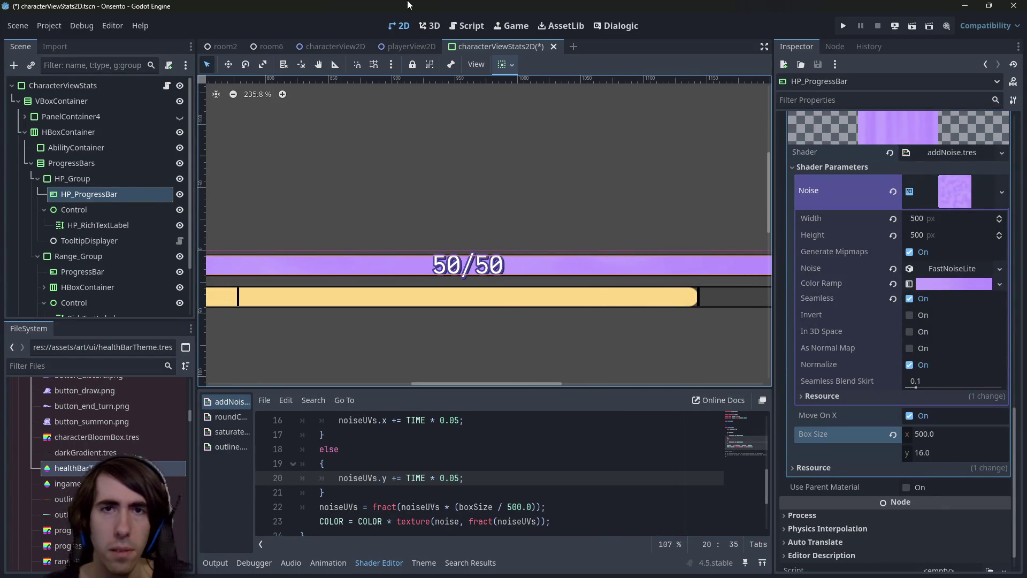
pyautogui.hotkey('ctrl', 's')
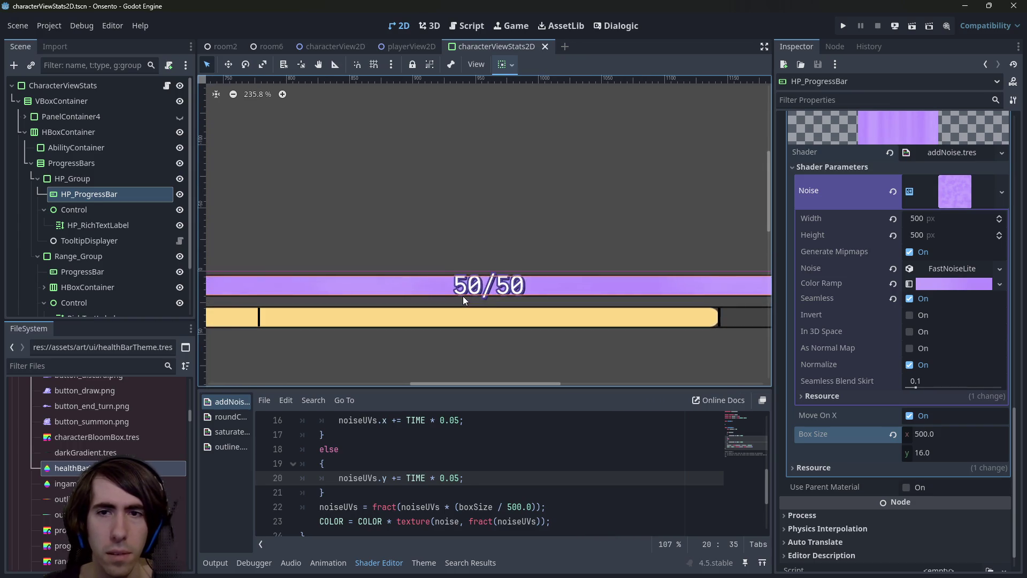
# Try Box Size heights of 42, 300 and 200, then undo back to 16
pyautogui.scroll(-1, 463, 296)
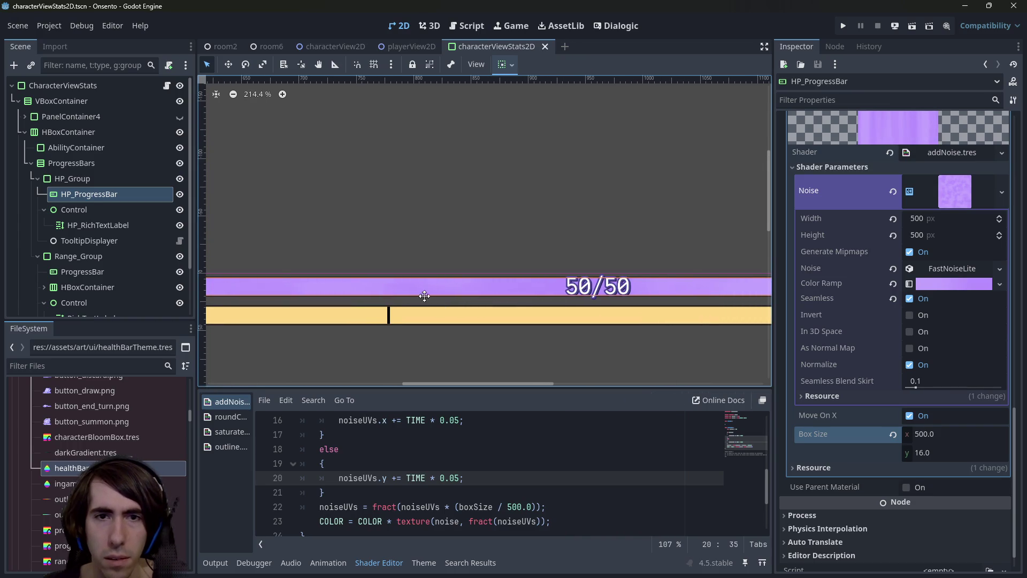
pyautogui.scroll(10, 424, 295)
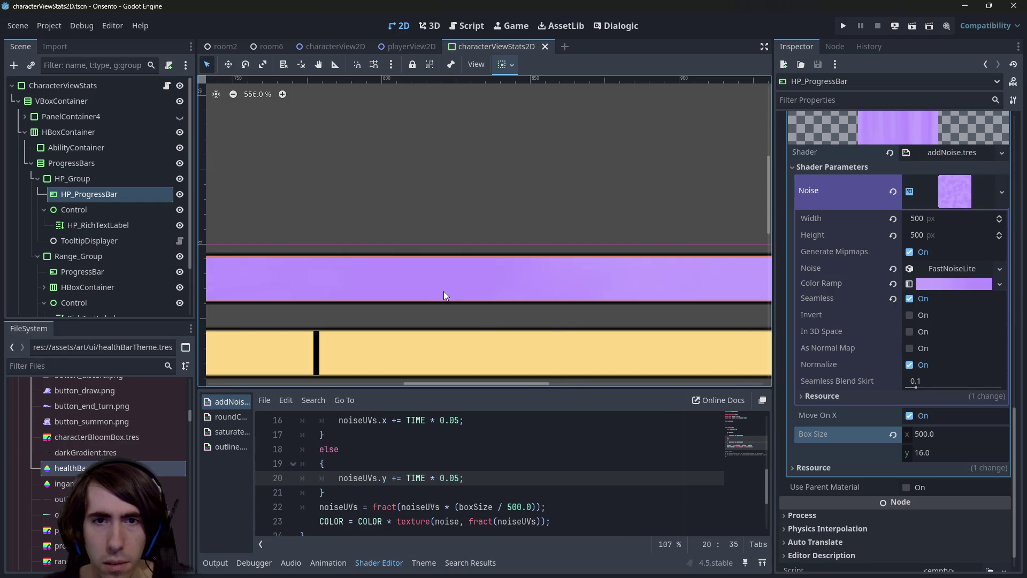
pyautogui.scroll(-20, 419, 296)
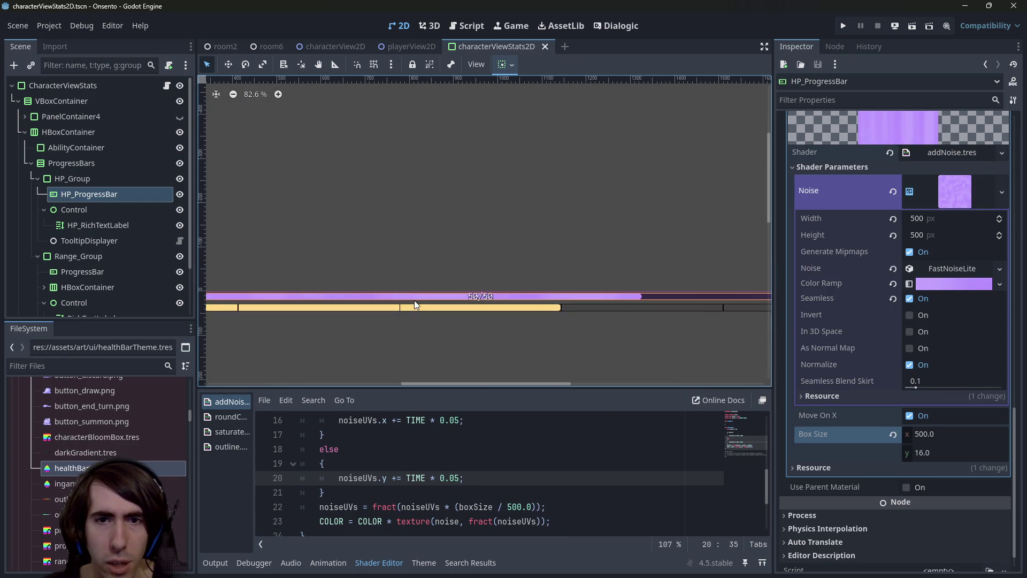
pyautogui.scroll(-2, 428, 305)
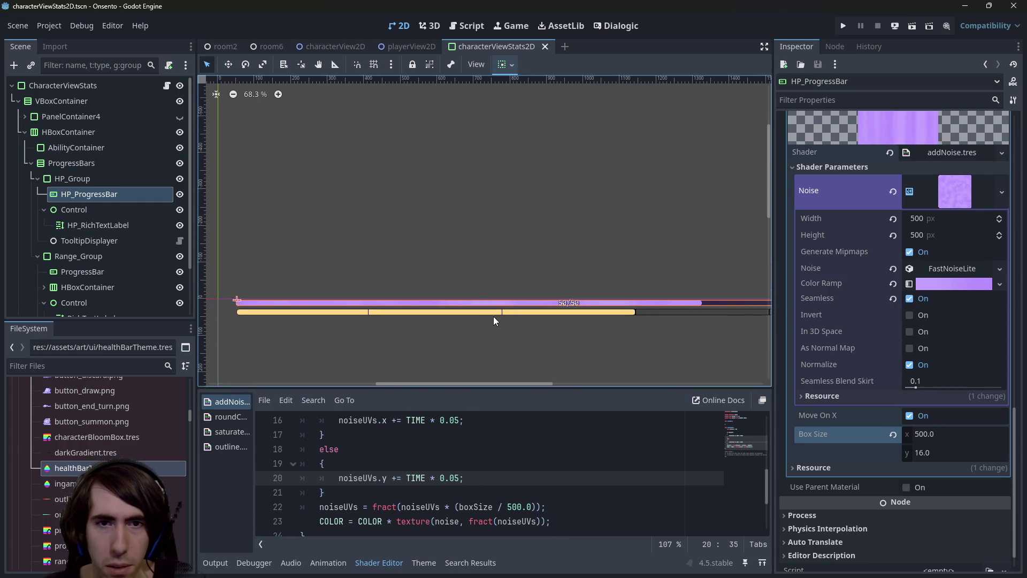
pyautogui.scroll(5, 493, 316)
pyautogui.click(947, 454)
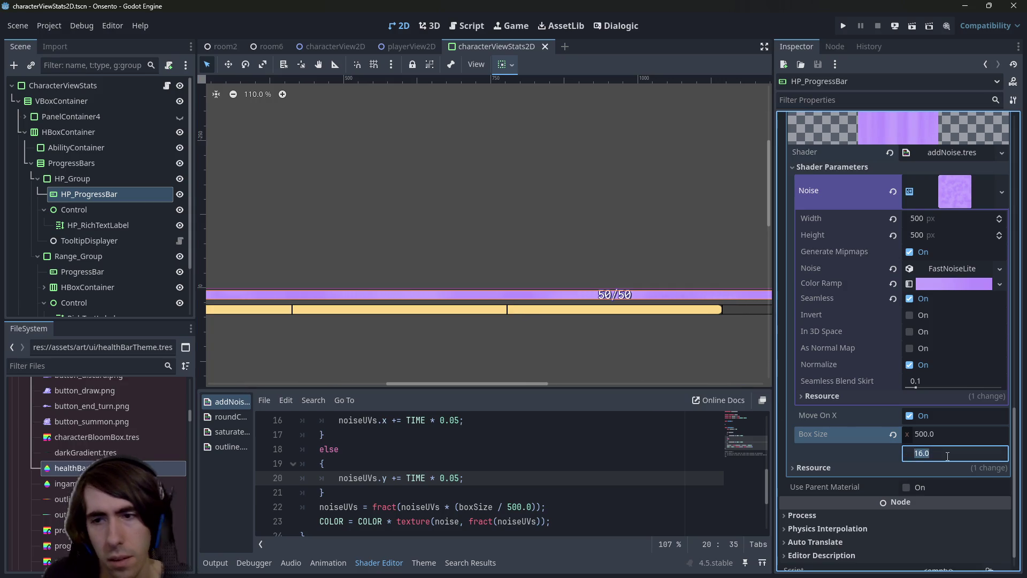
pyautogui.write('42')
pyautogui.press('Return')
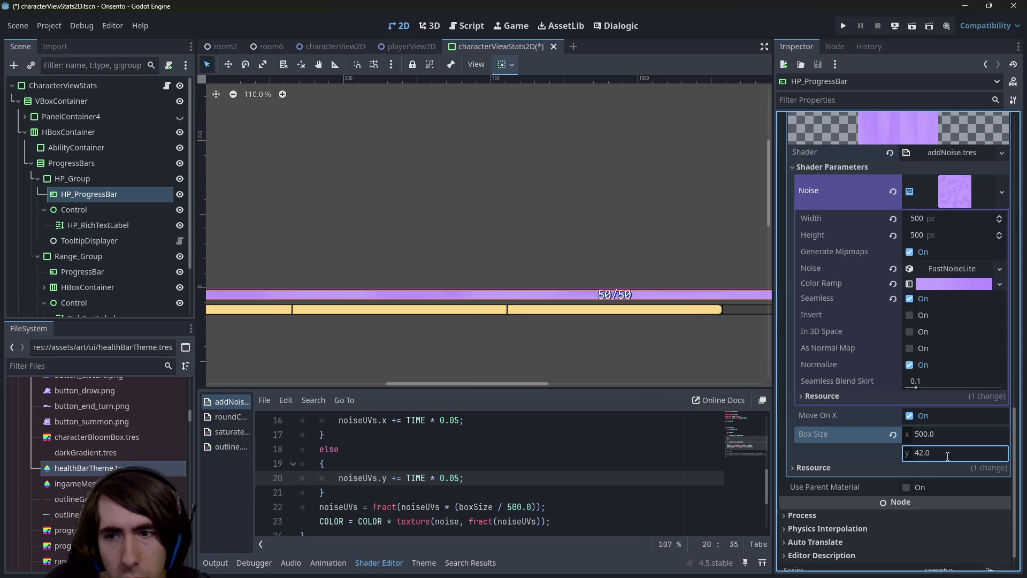
pyautogui.hotkey('ctrl', 's')
pyautogui.click(948, 453)
pyautogui.press('BackSpace')
pyautogui.write('3')
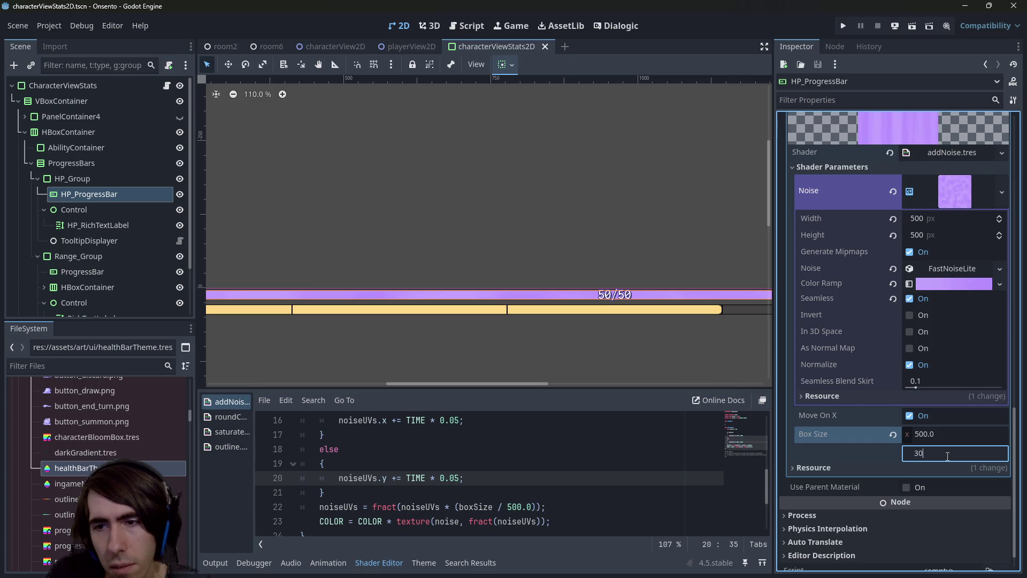
pyautogui.write('0')
pyautogui.press('Return')
pyautogui.click(947, 454)
pyautogui.write('200')
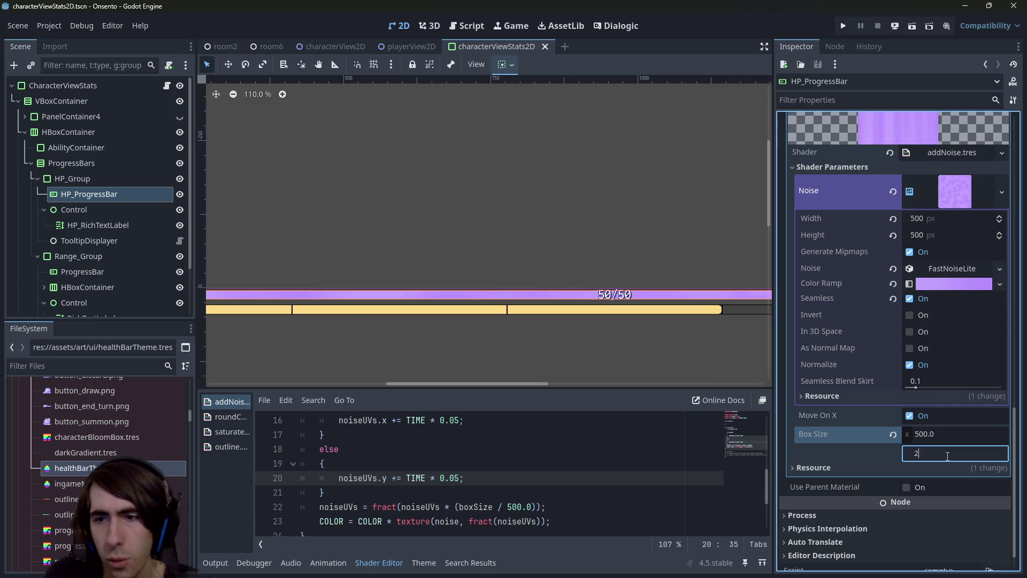
pyautogui.press('Return')
pyautogui.click(711, 368)
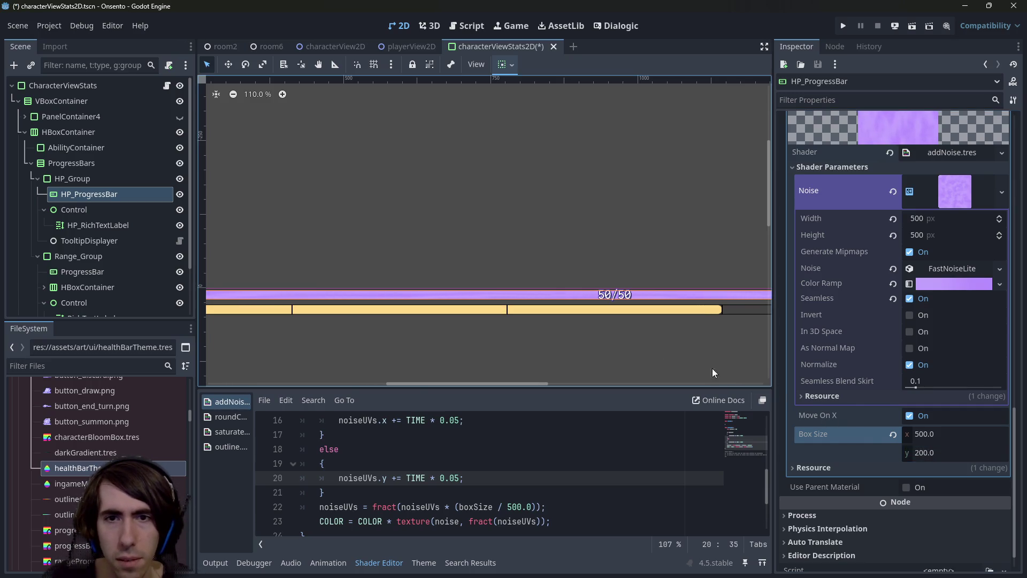
pyautogui.hotkey('ctrl', 'z')
pyautogui.hotkey('ctrl', 'z')
# Try a Box Size width of 1000, save, then revert it to 500
pyautogui.scroll(-5, 497, 295)
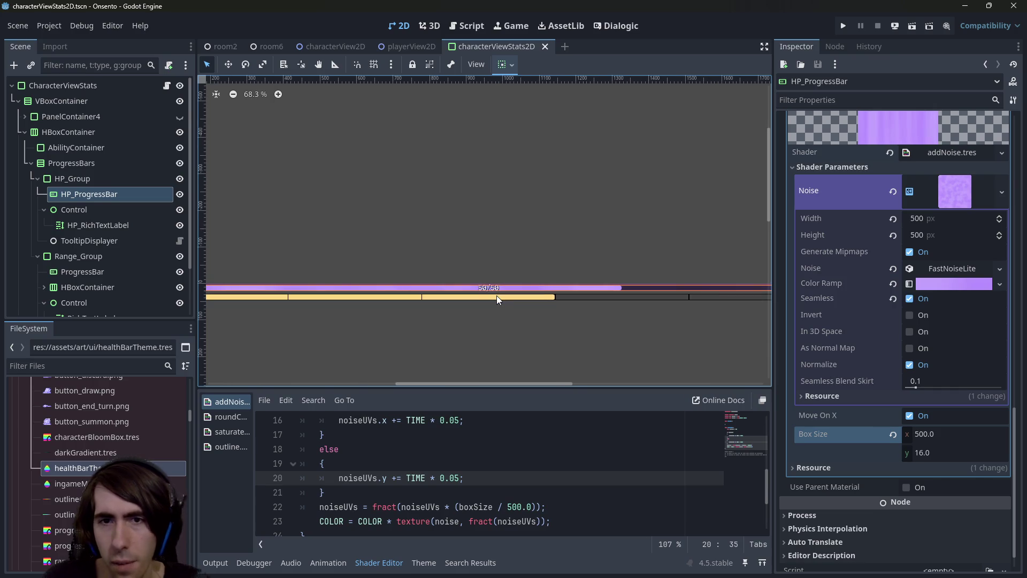
pyautogui.moveTo(486, 310); pyautogui.dragTo(596, 313)
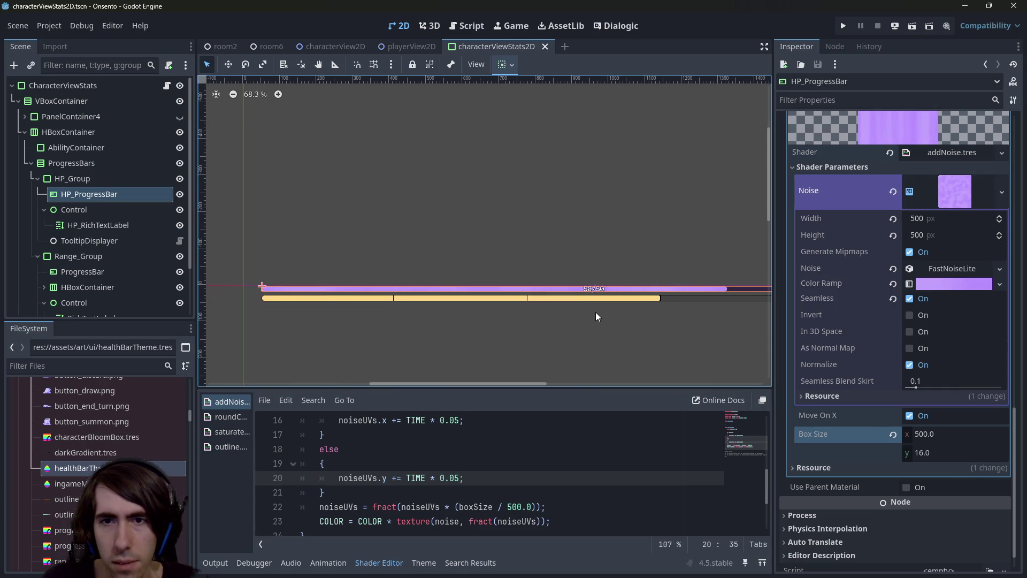
pyautogui.click(941, 432)
pyautogui.write('1000')
pyautogui.press('Return')
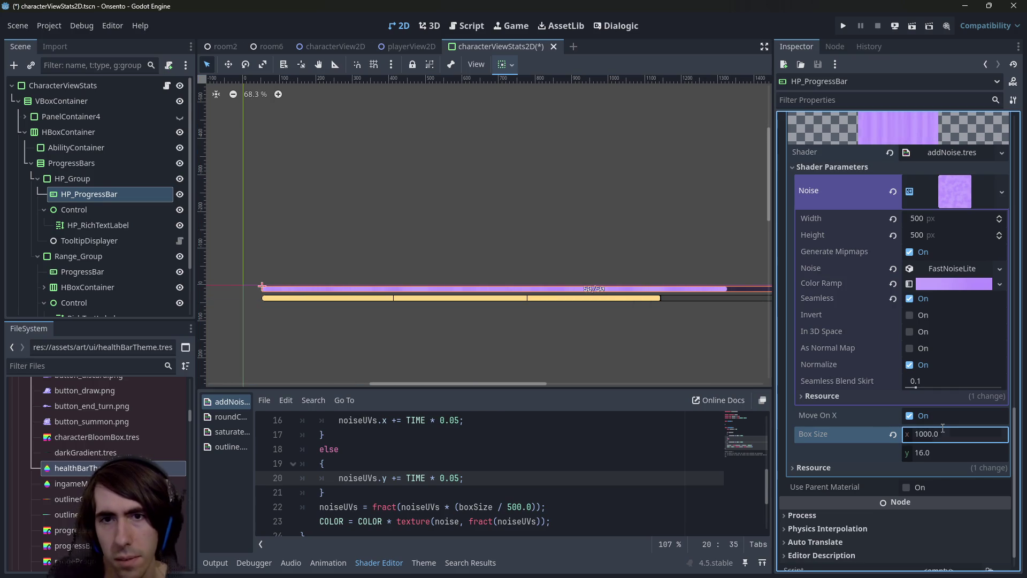
pyautogui.scroll(3, 502, 303)
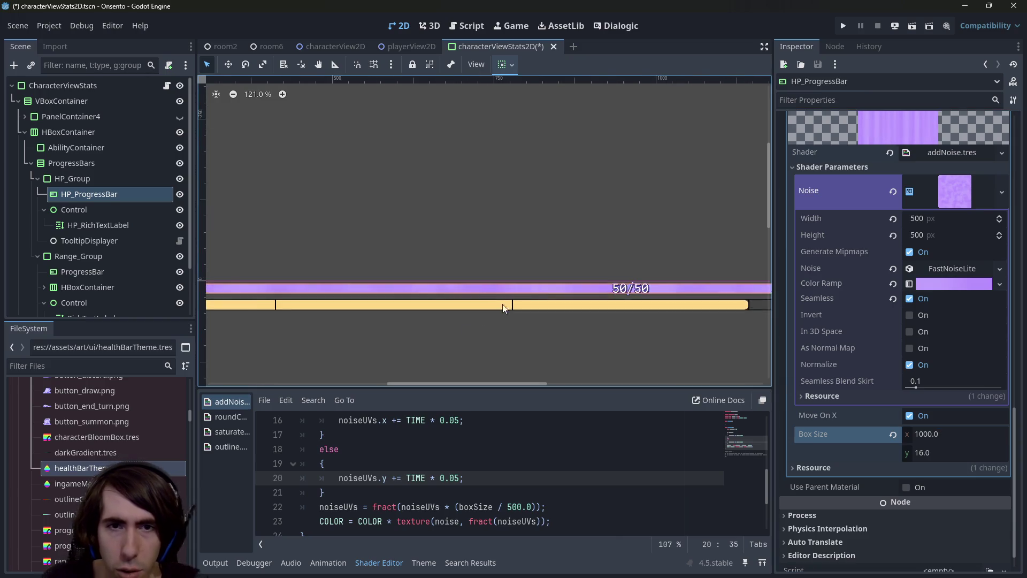
pyautogui.scroll(-2, 449, 293)
pyautogui.scroll(1, 459, 304)
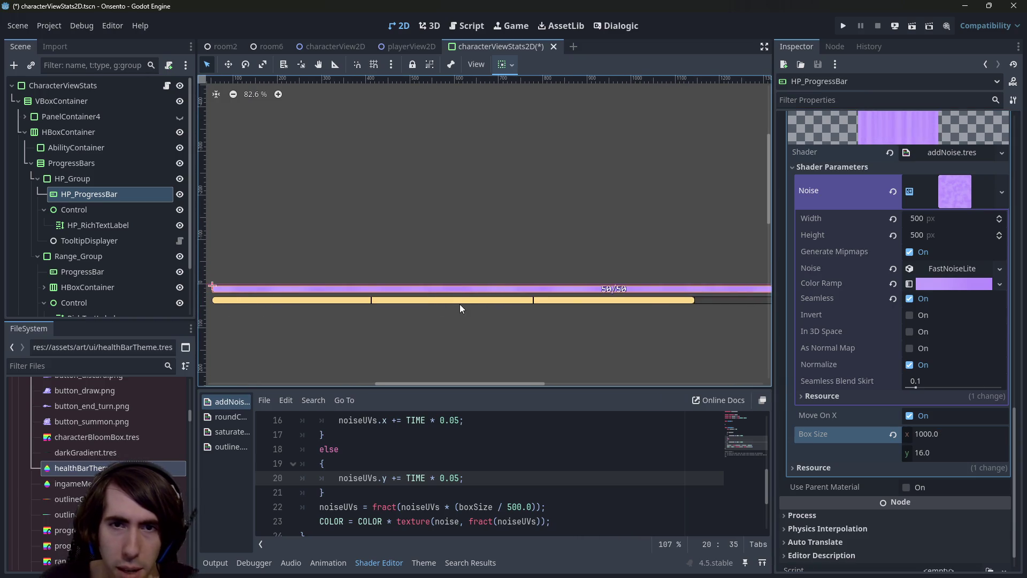
pyautogui.scroll(-2, 460, 303)
pyautogui.scroll(2, 460, 303)
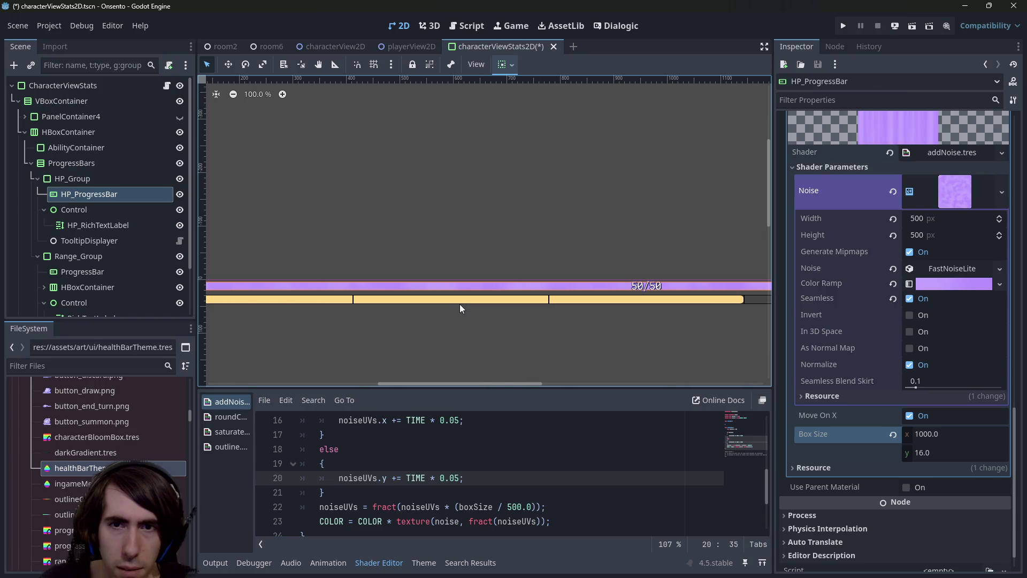
pyautogui.hotkey('ctrl', 's')
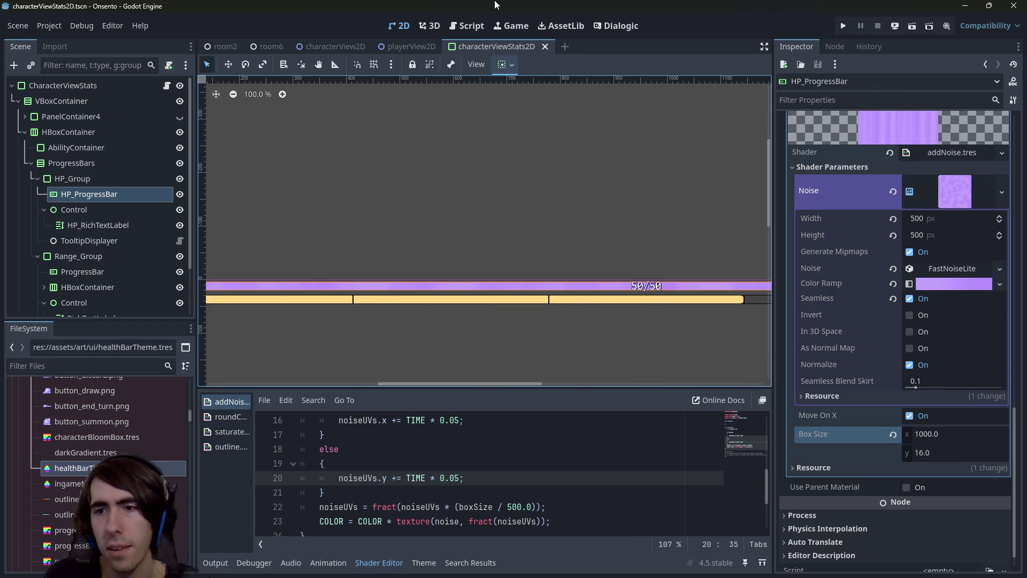
pyautogui.hotkey('ctrl', 'z')
# Set the Box Size x to 700 and save the scene
pyautogui.click(949, 432)
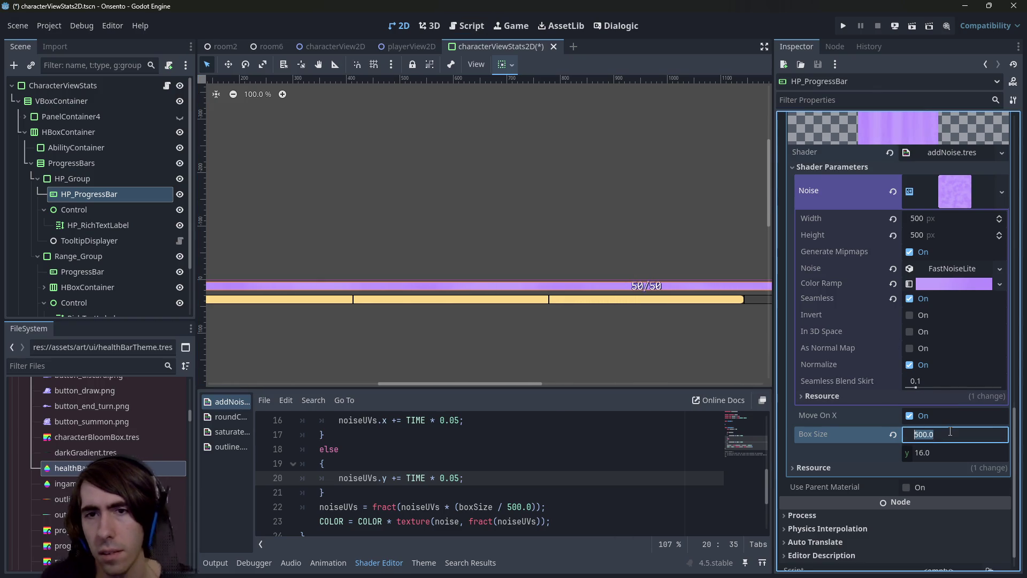
pyautogui.write('700')
pyautogui.press('Return')
pyautogui.hotkey('ctrl', 's')
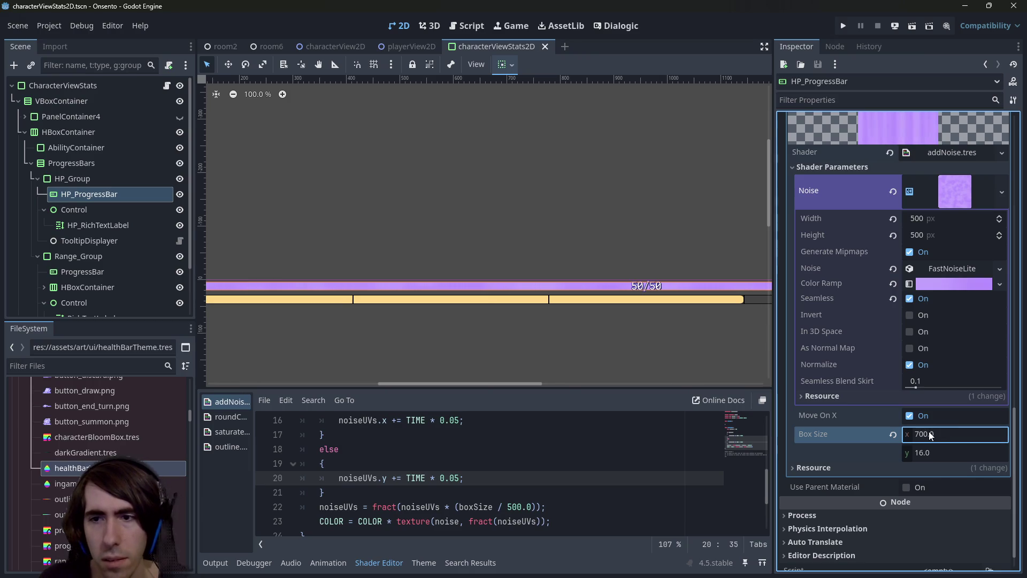
pyautogui.click(930, 435)
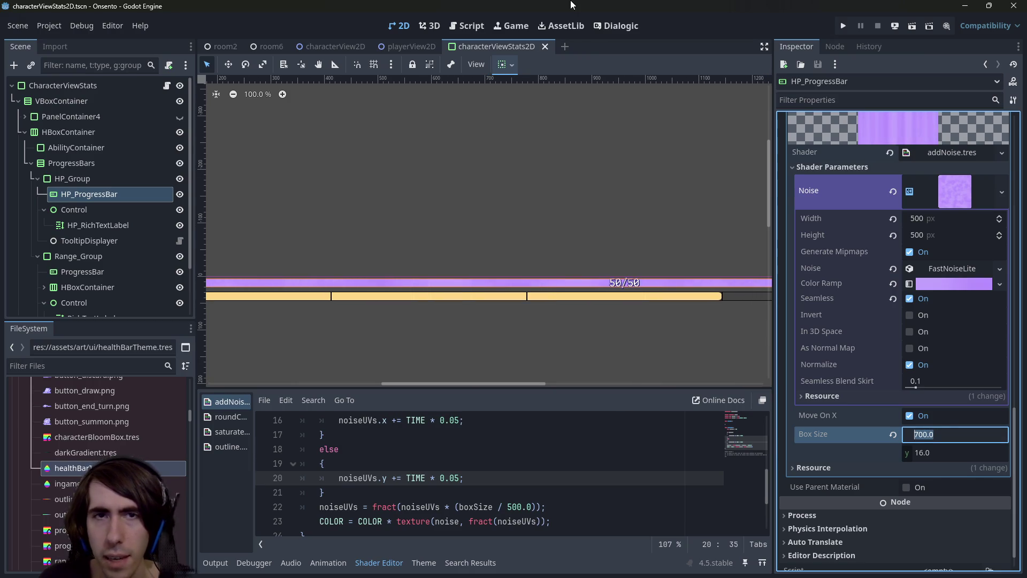
pyautogui.hotkey('shift', 'alt', 'o')
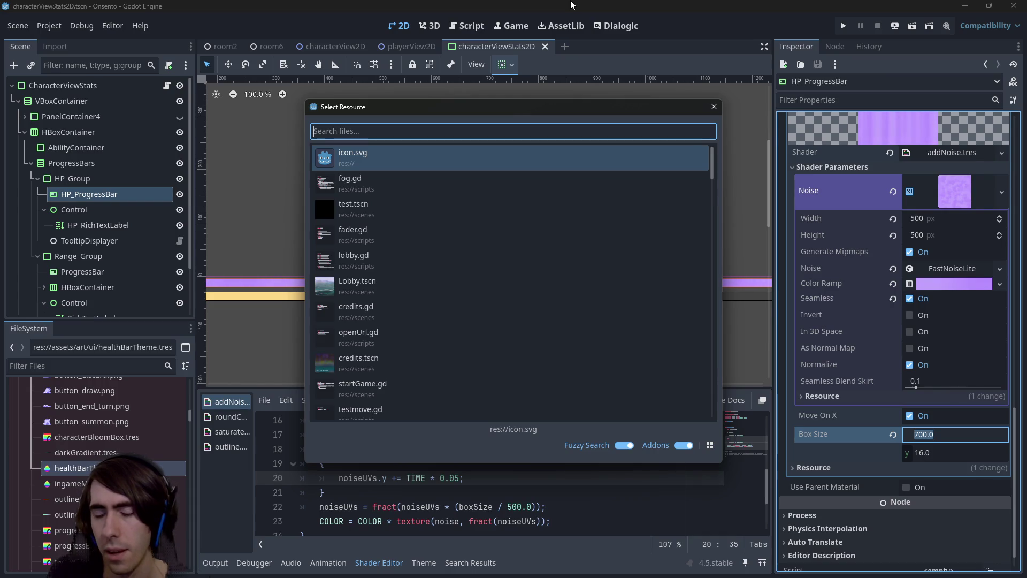
# Quick-open the room2.tscn scene
pyautogui.write('room2')
pyautogui.press('Down')
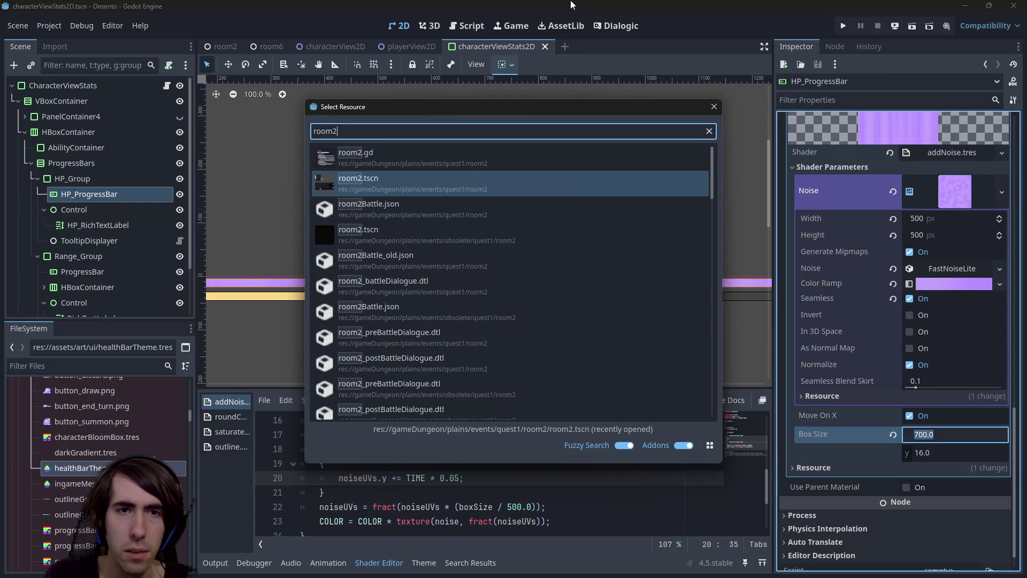
pyautogui.press('Return')
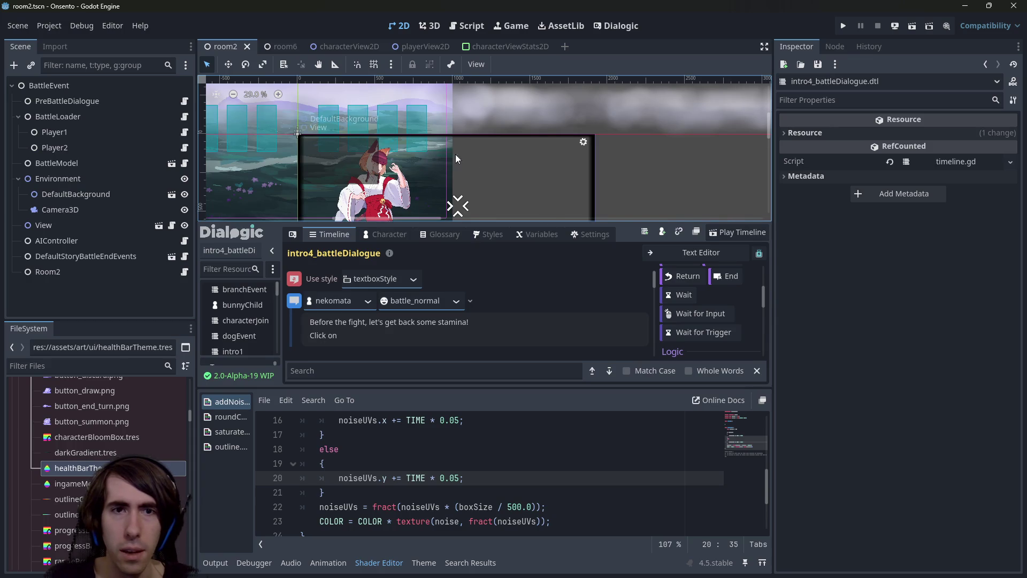
# Open the intro4_battleDialogue timeline in the intro2 scene and run it with F6
pyautogui.hotkey('alt', 'shift', 'o')
pyautogui.write('inreo')
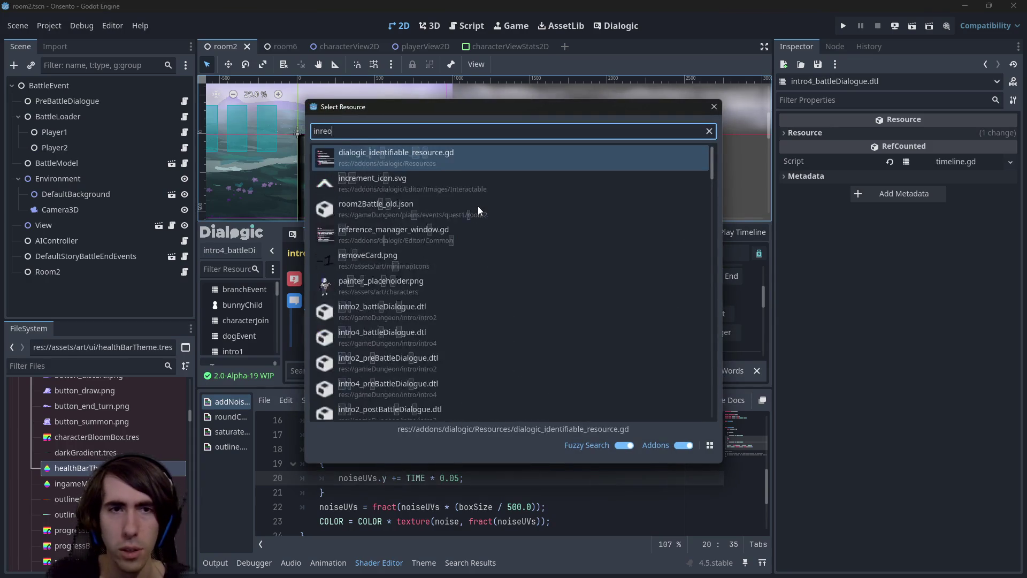
pyautogui.press('BackSpace')
pyautogui.press('BackSpace')
pyautogui.press('BackSpace')
pyautogui.write('tro')
pyautogui.press('Down')
pyautogui.press('Down')
pyautogui.press('Return')
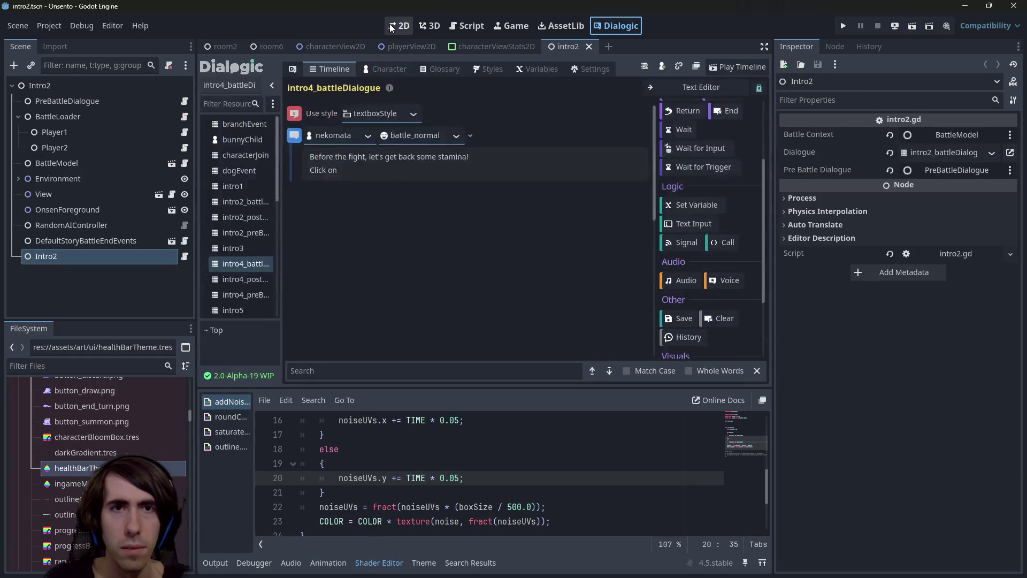
pyautogui.scroll(8, 397, 282)
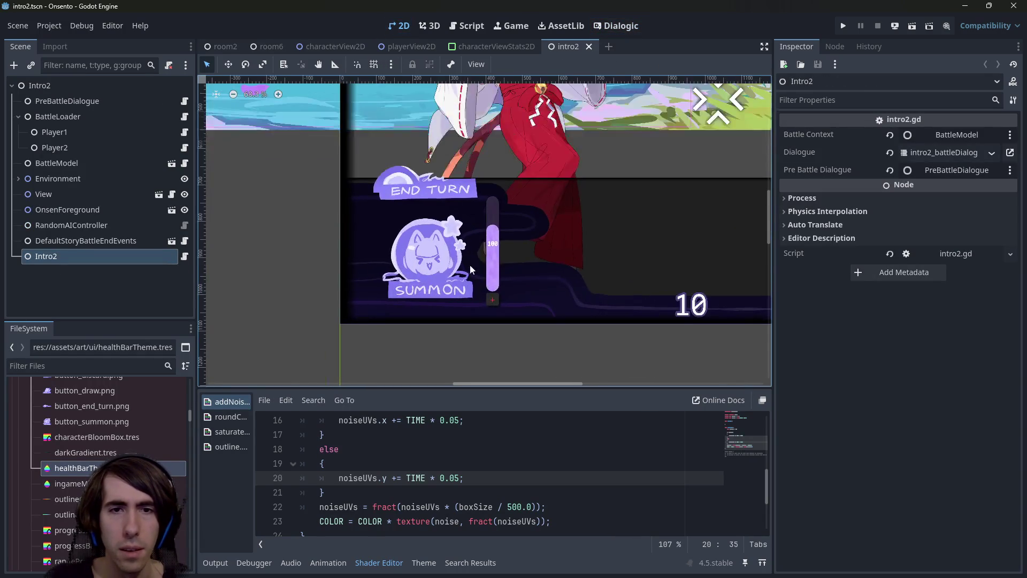
pyautogui.scroll(-2, 410, 258)
pyautogui.press('F6')
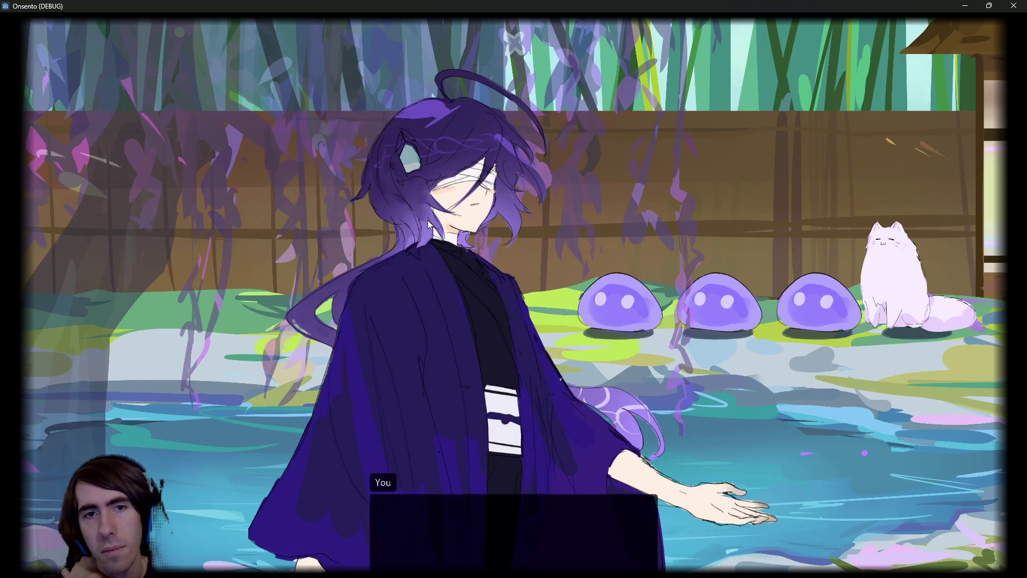
# Advance the opening dialogue, try END TURN in the battle, and close the game window
pyautogui.click(423, 246)
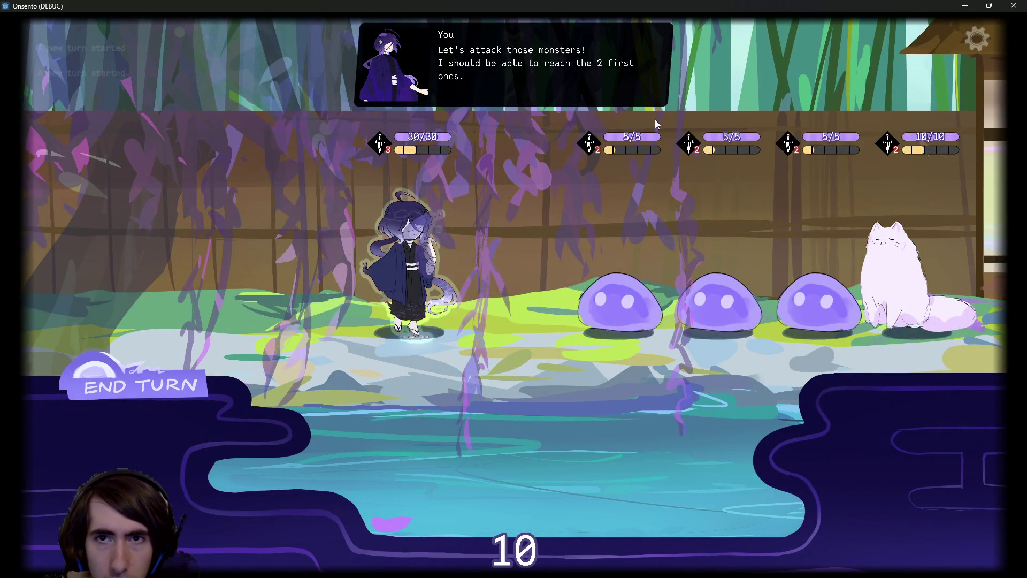
pyautogui.click(178, 376)
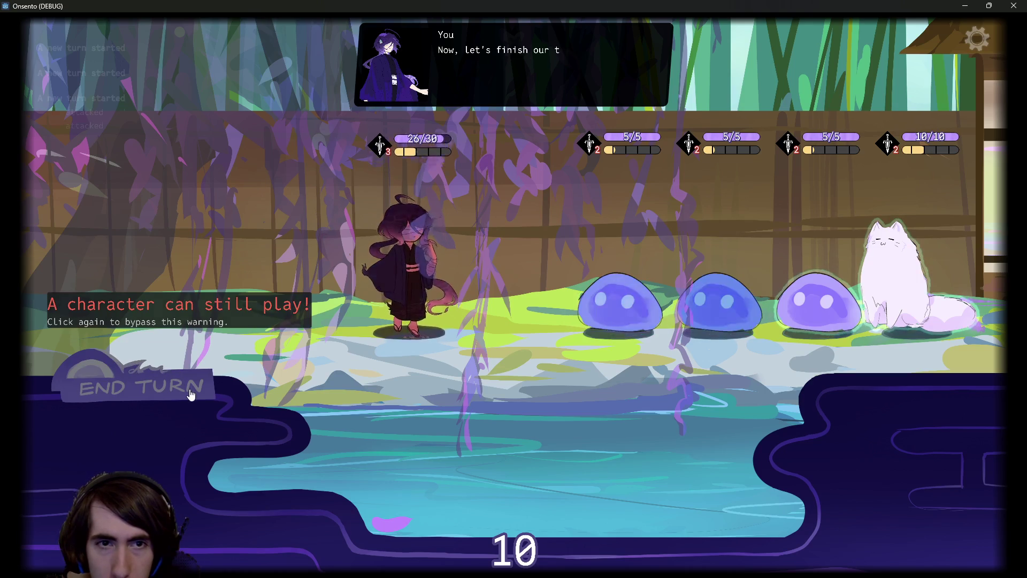
pyautogui.click(1013, 5)
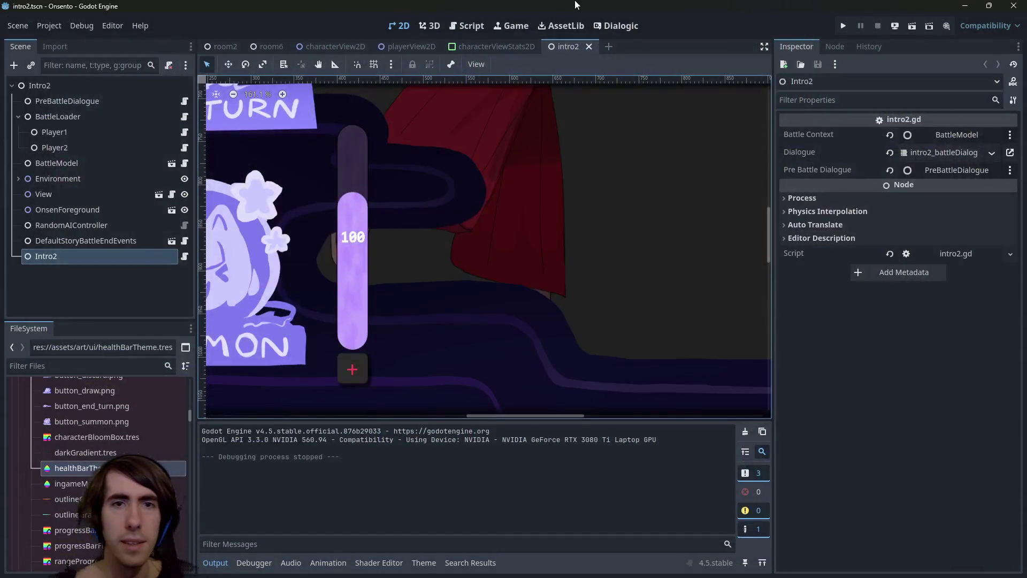
# Quick-open the intro4.tscn scene in its own tab
pyautogui.hotkey('ctrl', 'shift', 'o')
pyautogui.write('intro')
pyautogui.press('Down')
pyautogui.press('Down')
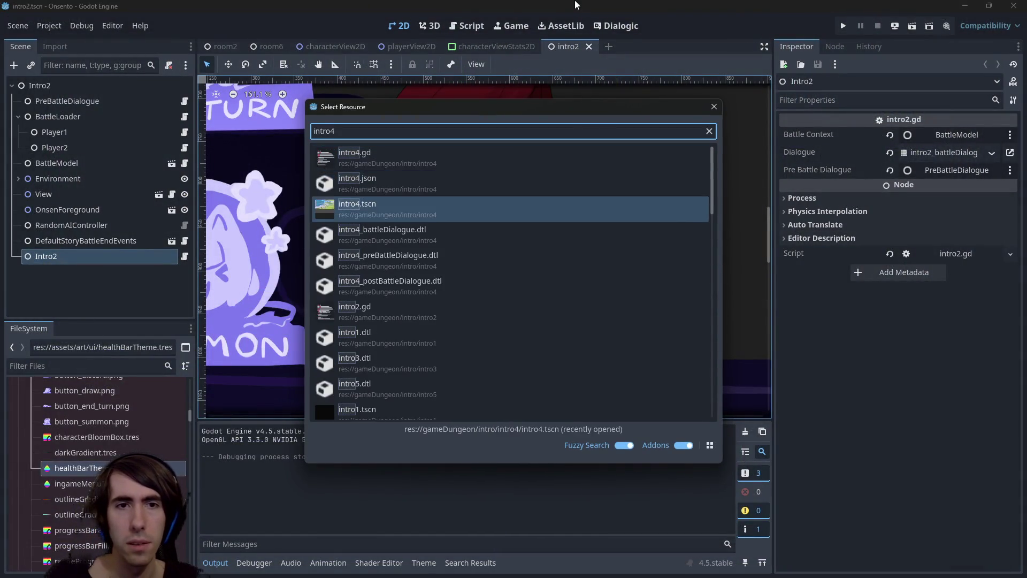
pyautogui.press('Return')
# Run intro4, advance the dialogue to the stamina prompt, and close the game
pyautogui.click(908, 28)
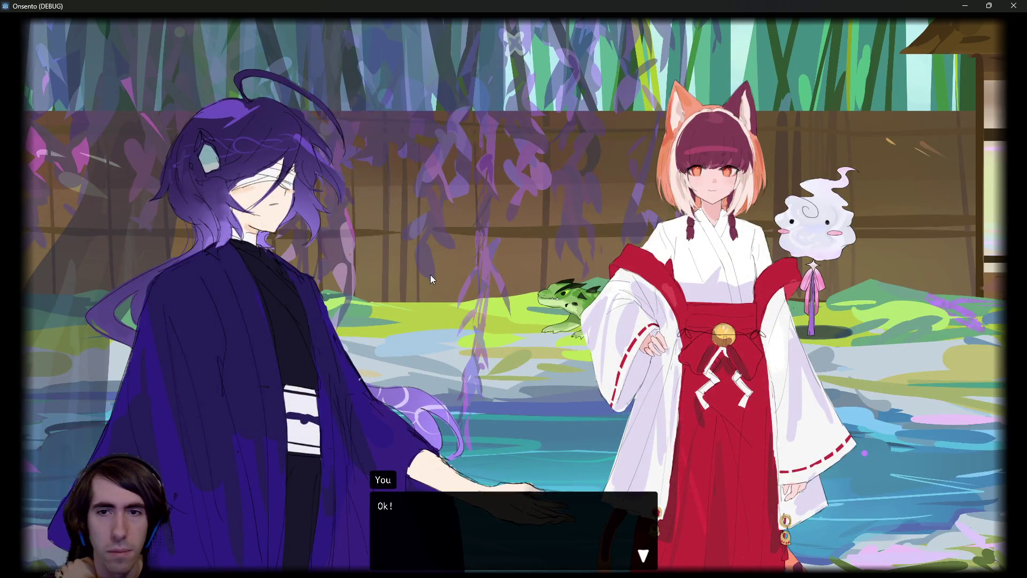
pyautogui.click(430, 278)
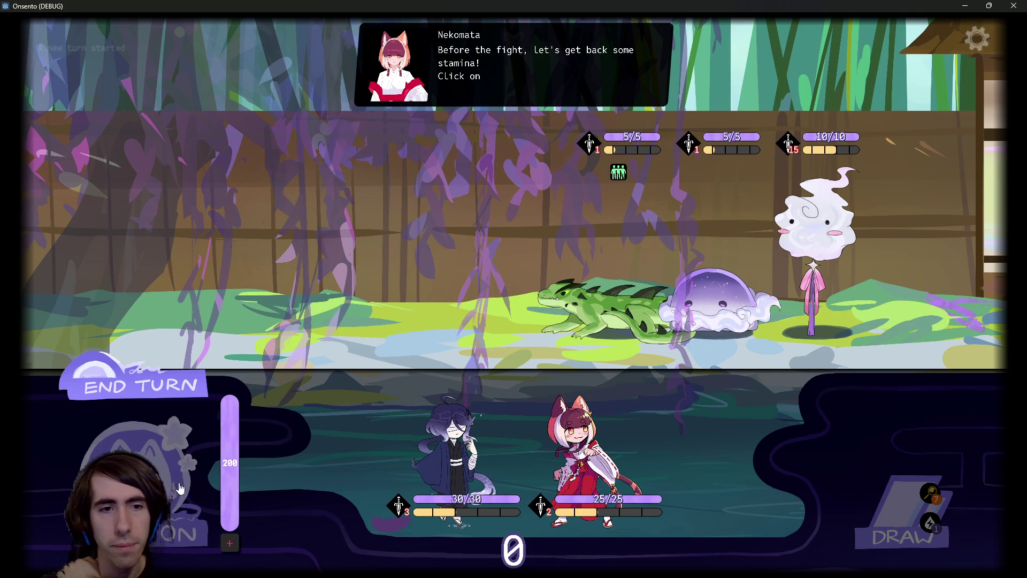
pyautogui.click(1013, 6)
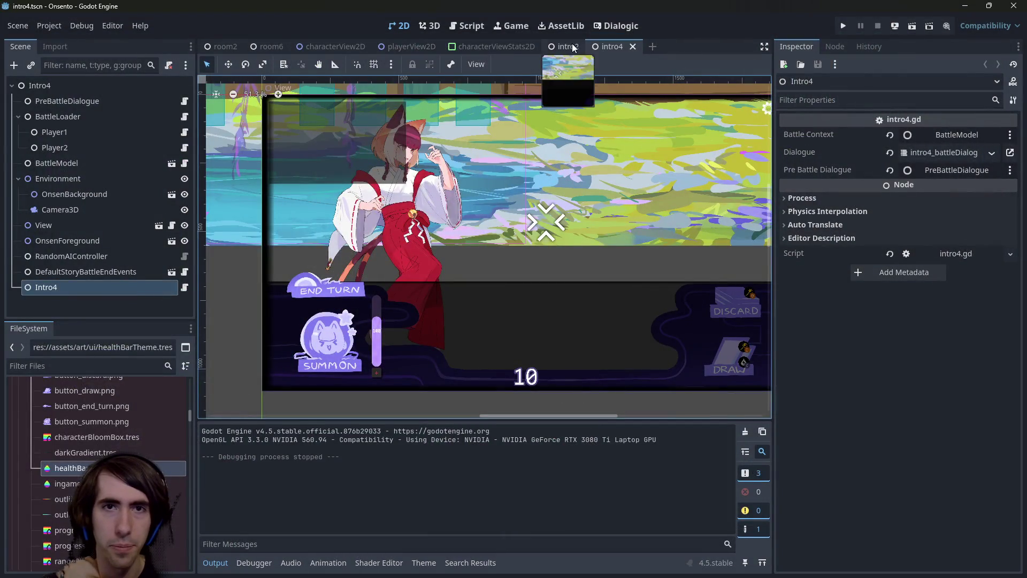
# In characterViewStats2D, reset then set HP_ProgressBar's Box Size x to 300 and save
pyautogui.click(476, 46)
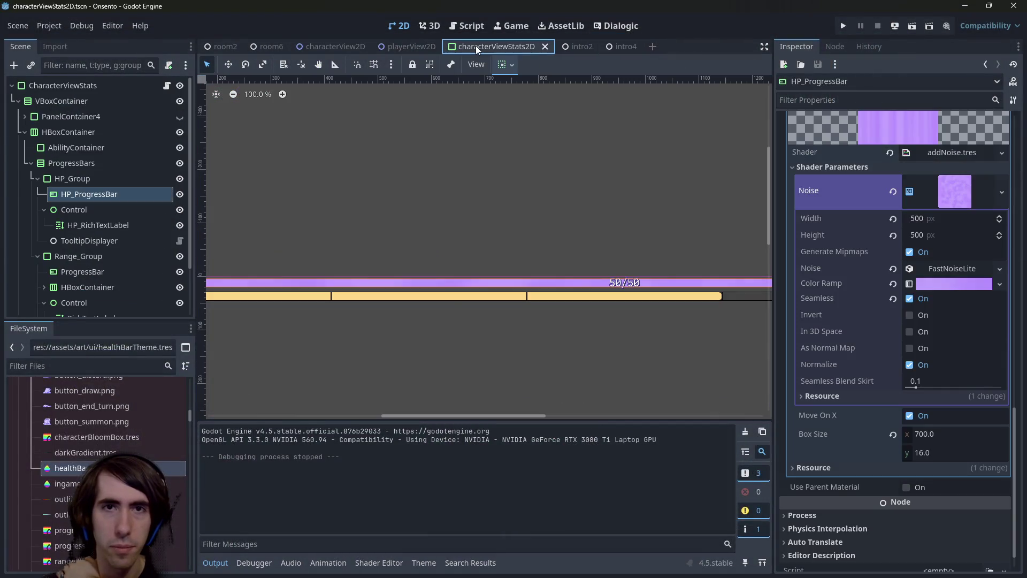
pyautogui.click(891, 435)
pyautogui.hotkey('ctrl', 's')
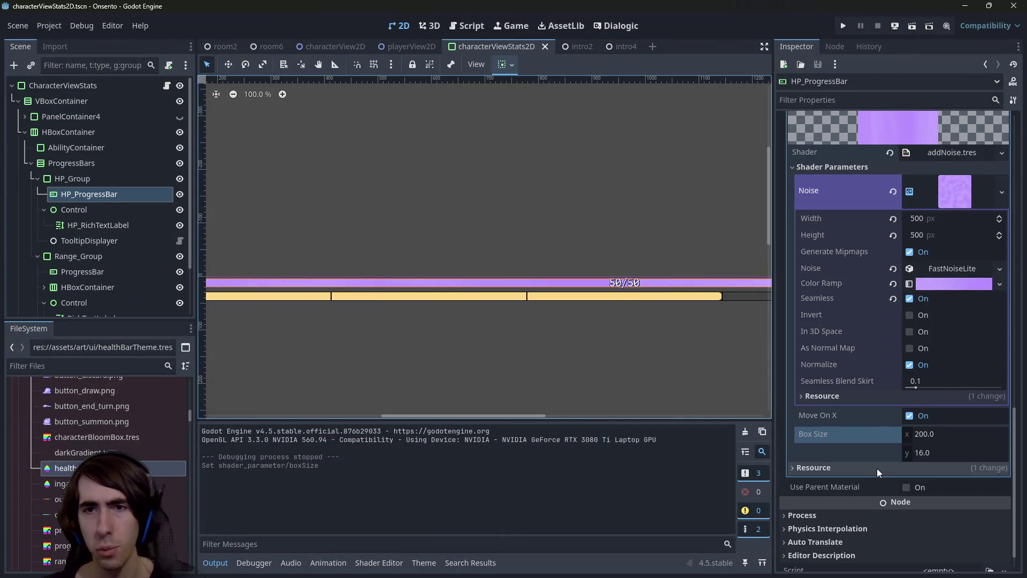
pyautogui.click(932, 432)
pyautogui.write('300')
pyautogui.press('Return')
pyautogui.hotkey('ctrl', 's')
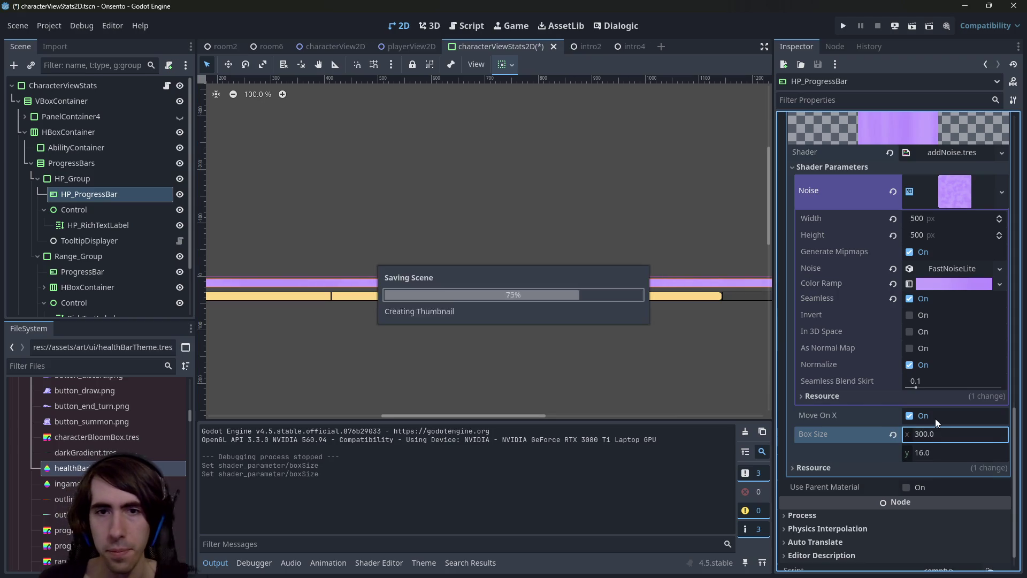
# Open the playerView2D scene and try a stamina bar Box Size height of 16, then undo
pyautogui.click(609, 46)
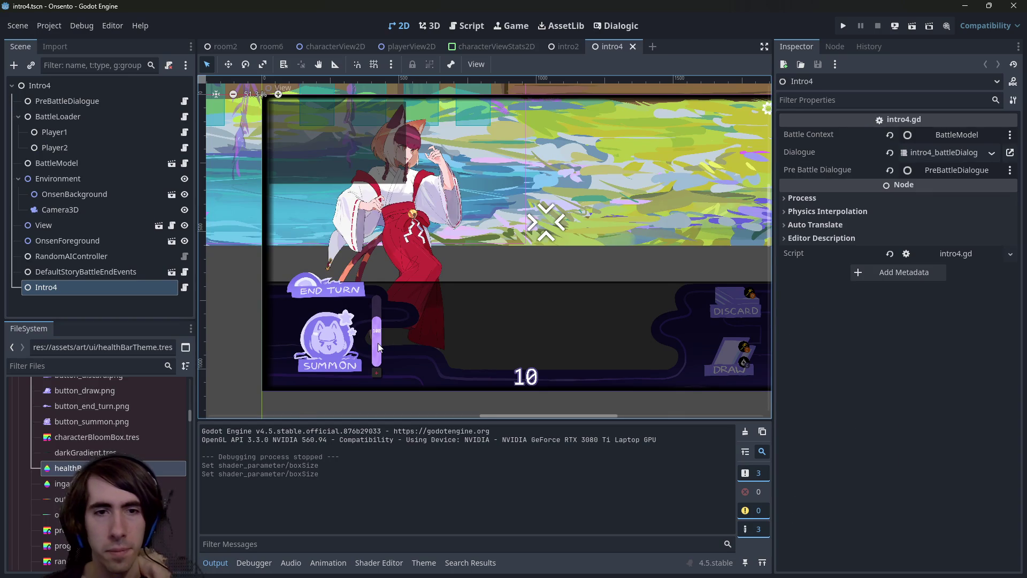
pyautogui.click(378, 346)
pyautogui.scroll(2, 378, 346)
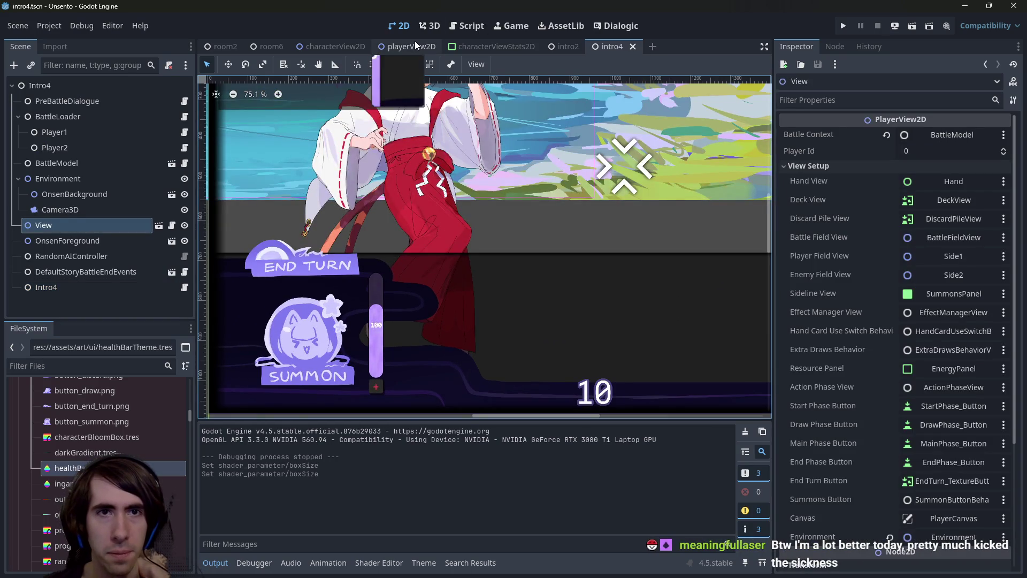
pyautogui.click(415, 44)
pyautogui.click(936, 407)
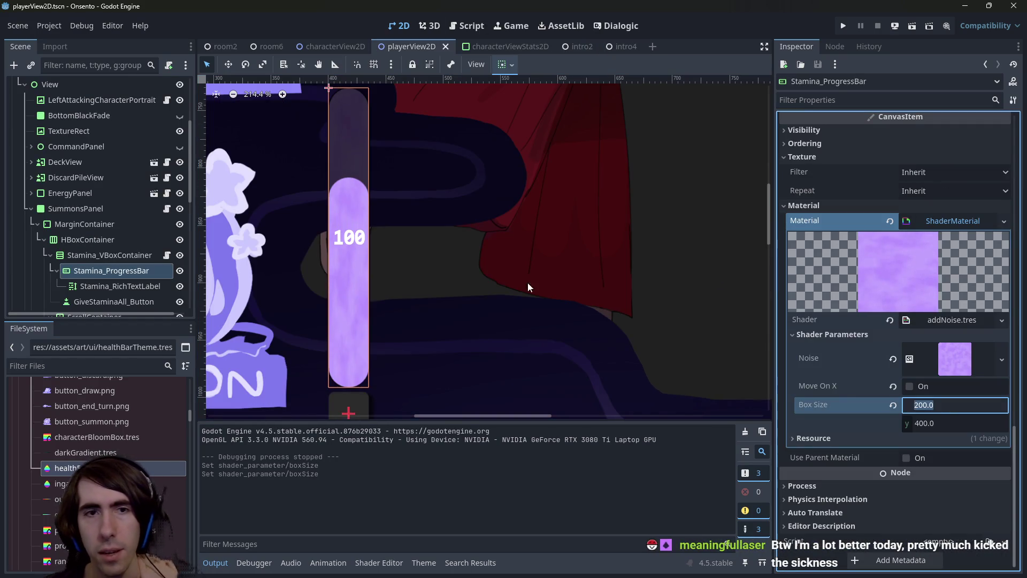
pyautogui.hscroll(2, 447, 278)
pyautogui.press('Tab')
pyautogui.write('16')
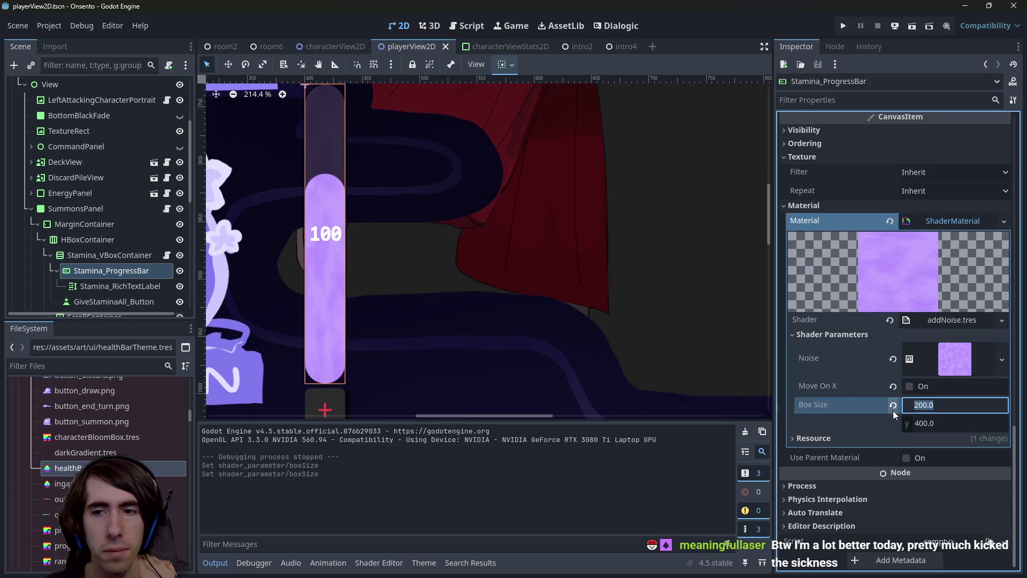
pyautogui.press('Return')
pyautogui.hotkey('ctrl', 'z')
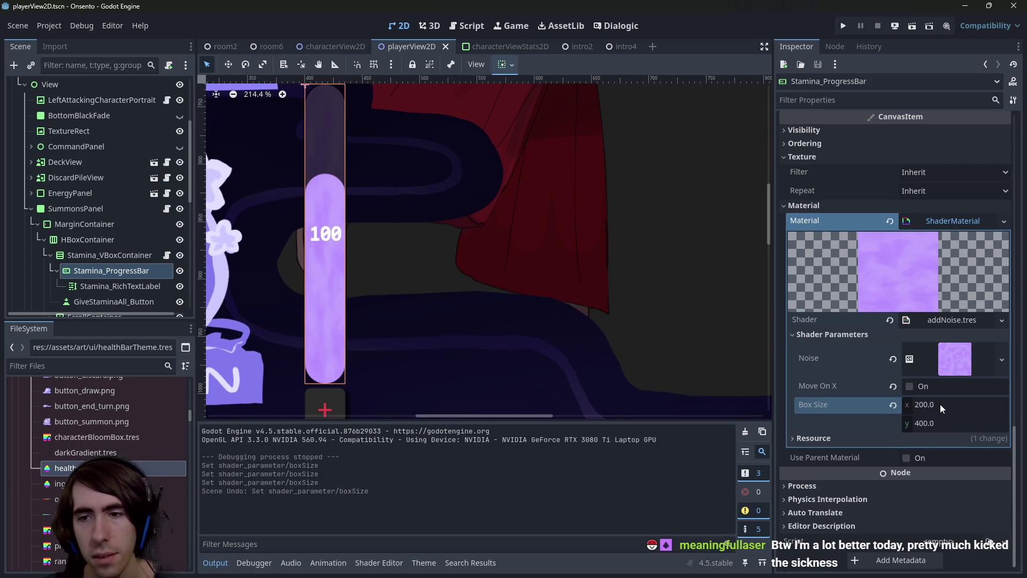
# Set Stamina_ProgressBar's Box Size to 50 by 200 and save playerView2D
pyautogui.click(941, 406)
pyautogui.write('1')
pyautogui.write('50')
pyautogui.press('Return')
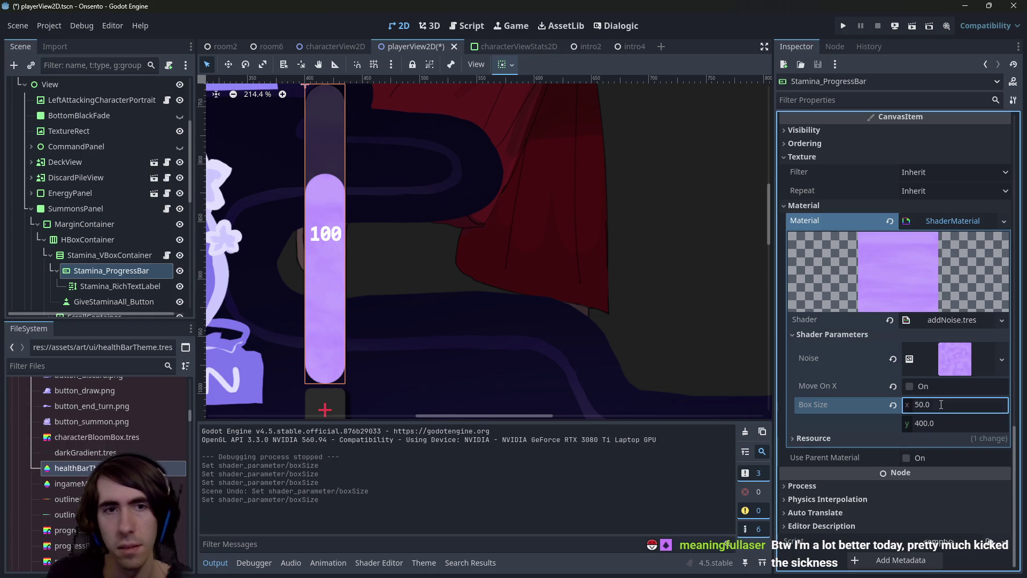
pyautogui.click(940, 426)
pyautogui.write('200')
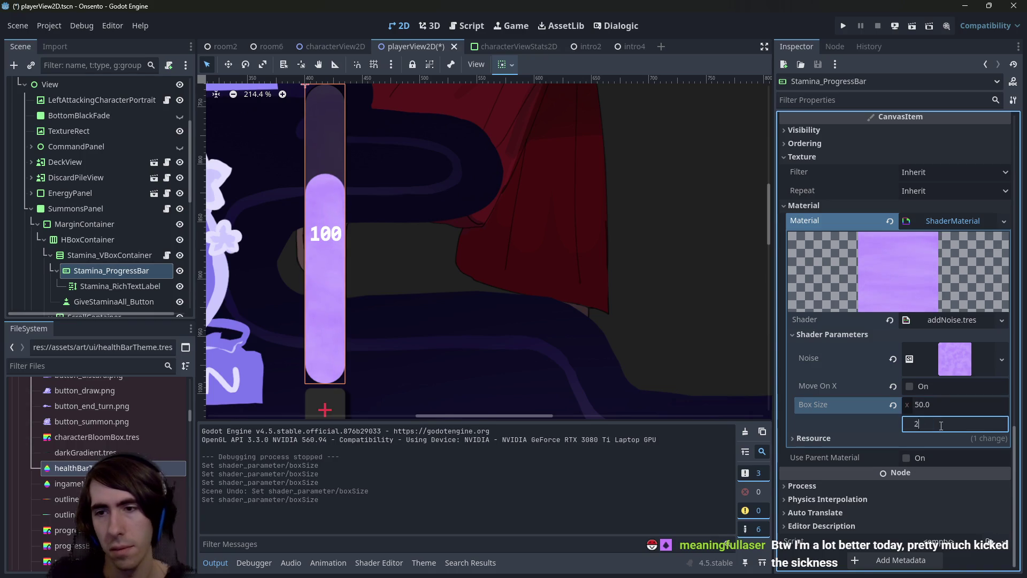
pyautogui.press('Return')
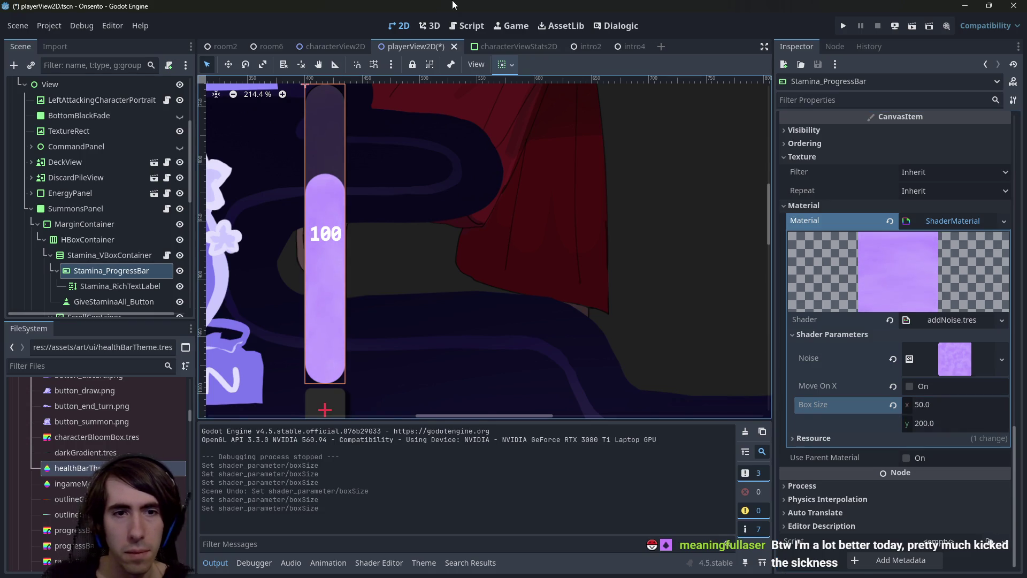
pyautogui.hotkey('ctrl', 's')
pyautogui.click(615, 46)
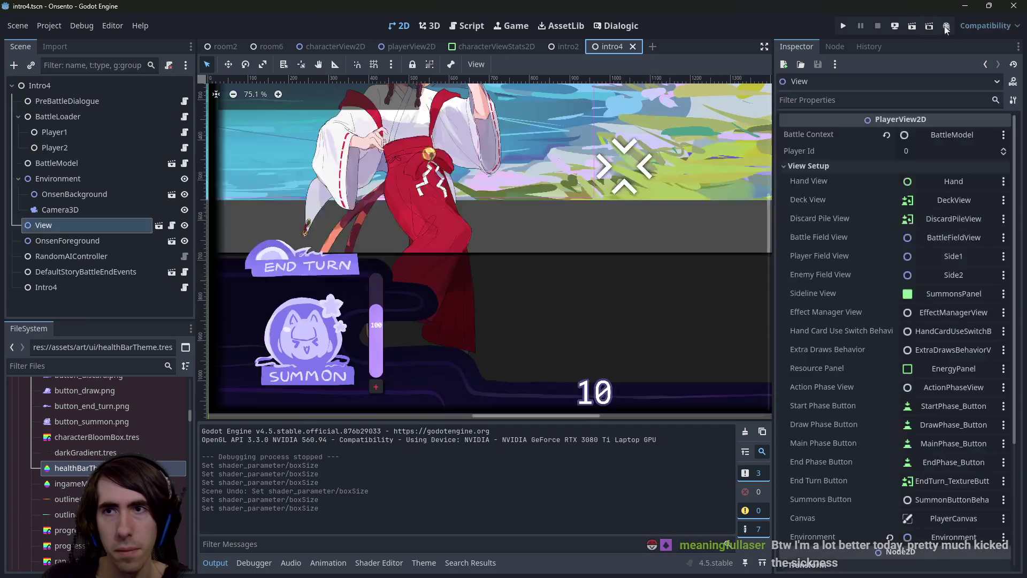
# Run intro4, click through the dialogue to the stamina battle prompt, and close the game
pyautogui.click(909, 25)
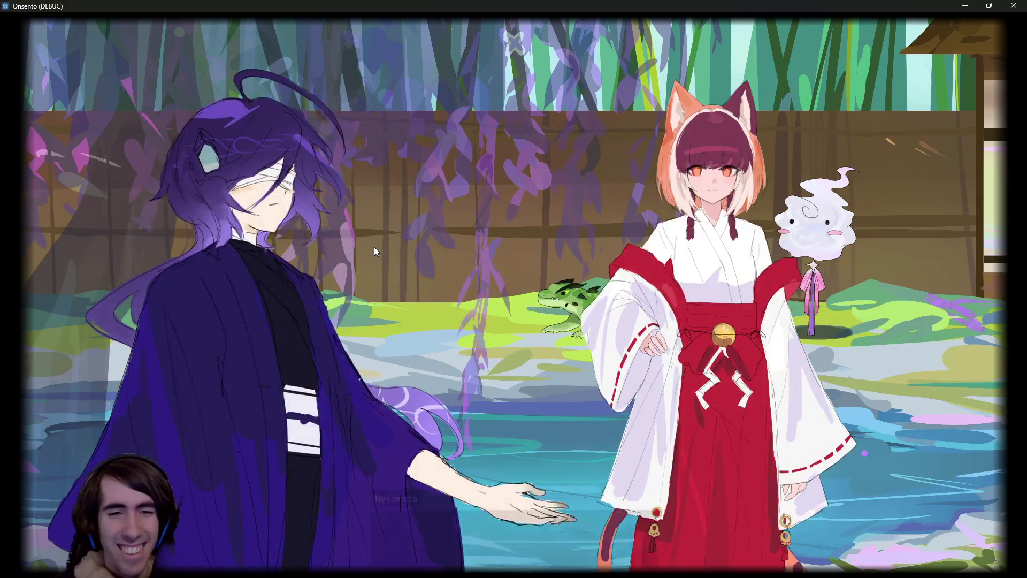
pyautogui.click(497, 252)
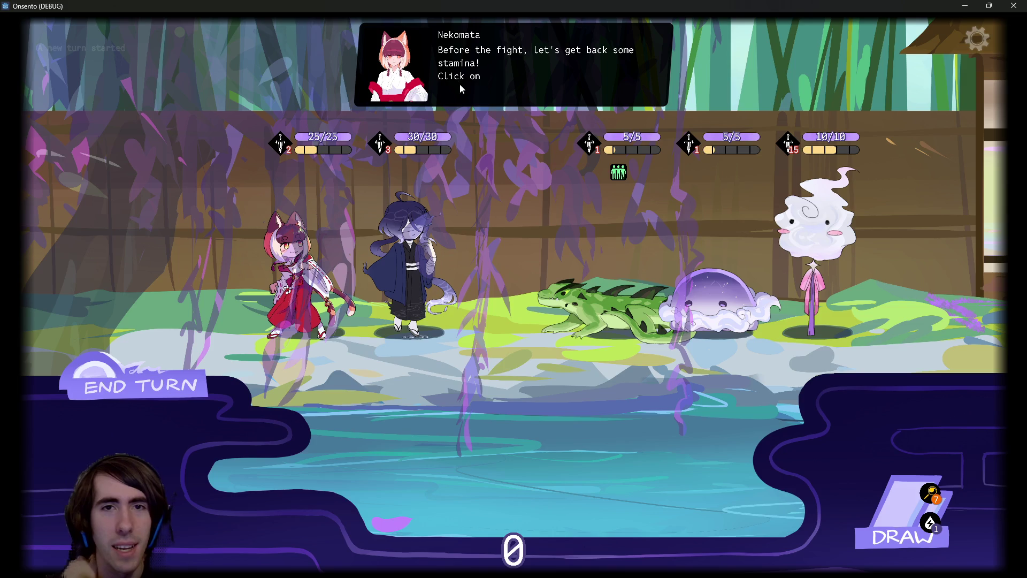
pyautogui.click(1013, 6)
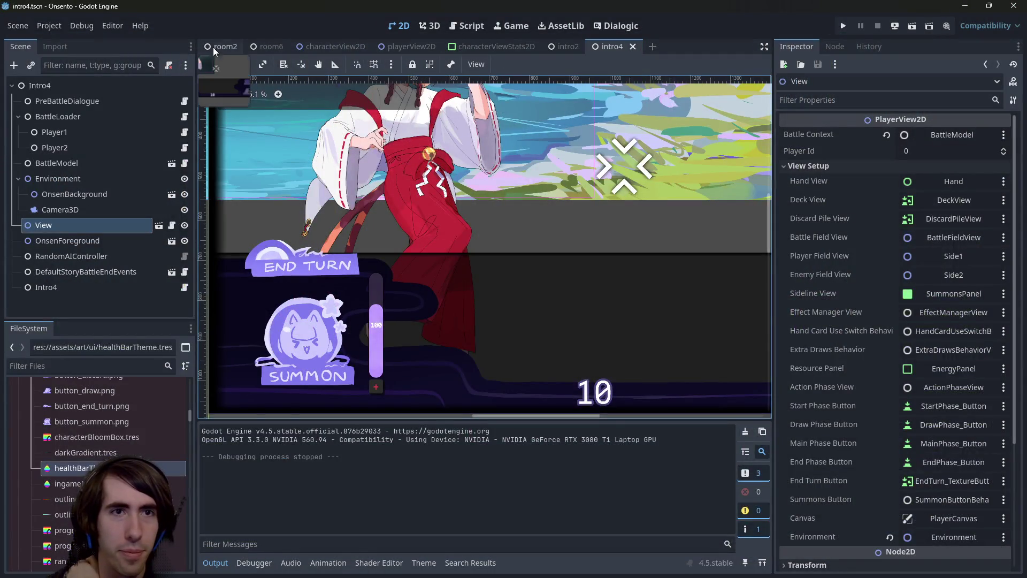
# Close the room6 scene and open the player view scene with the stamina bar visible
pyautogui.middleClick(261, 48)
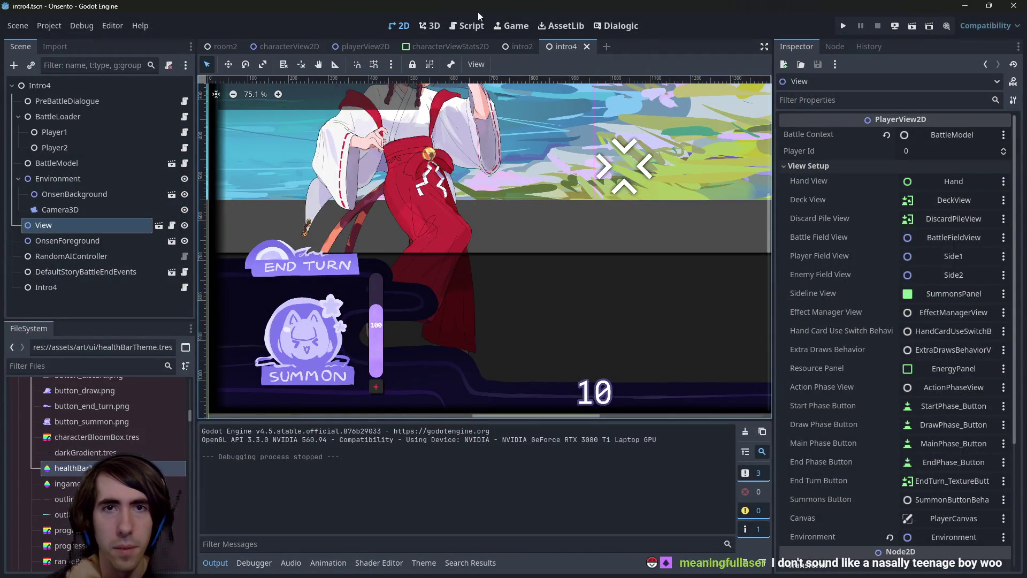
pyautogui.click(606, 27)
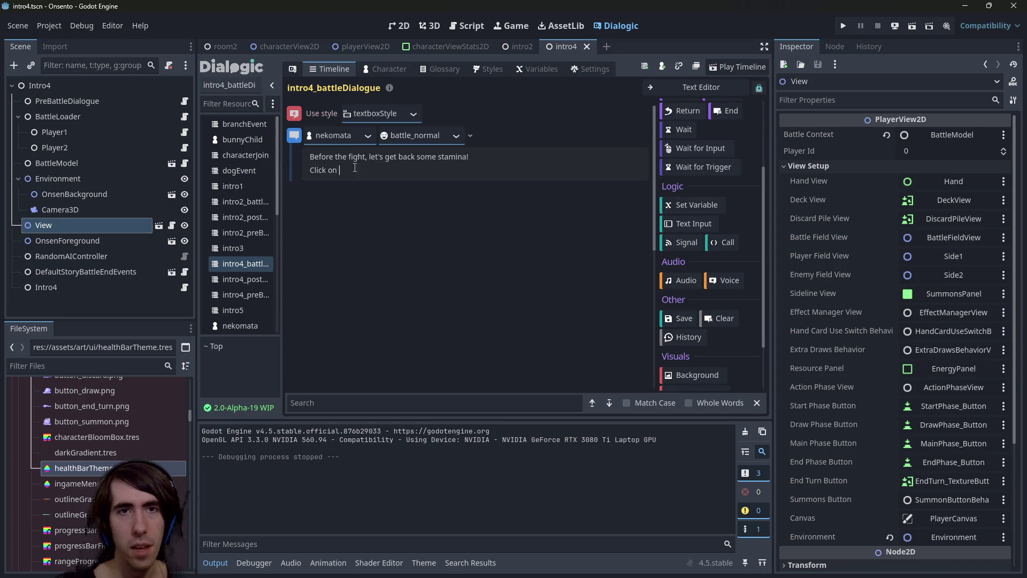
pyautogui.click(398, 26)
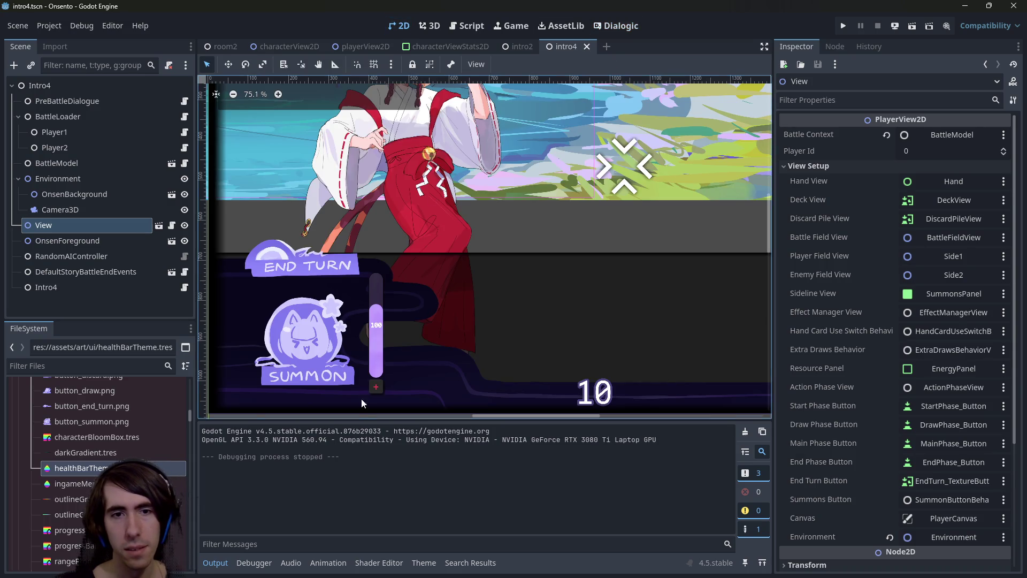
pyautogui.scroll(4, 363, 374)
pyautogui.scroll(-5, 359, 298)
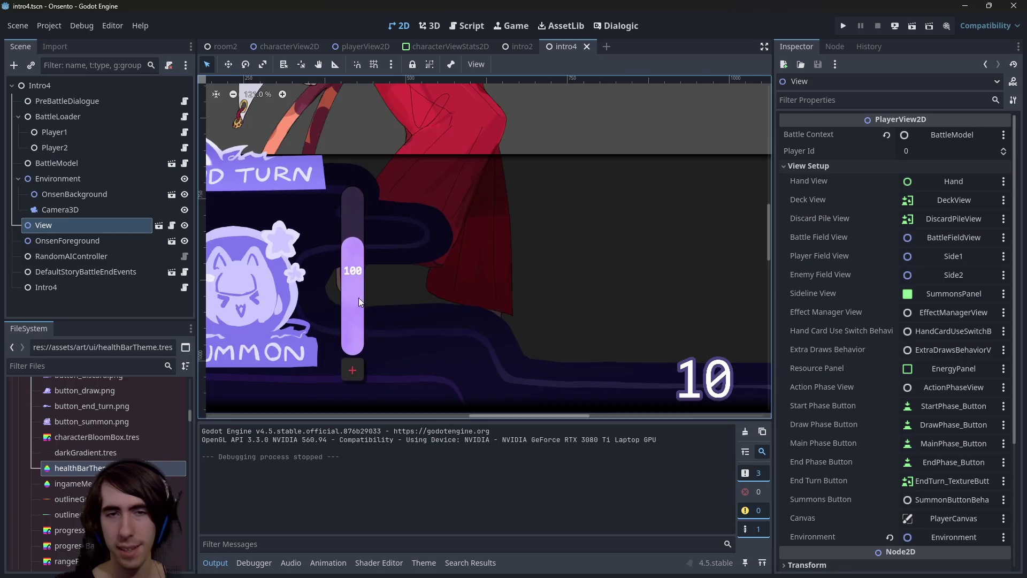
pyautogui.moveTo(437, 195); pyautogui.dragTo(428, 242)
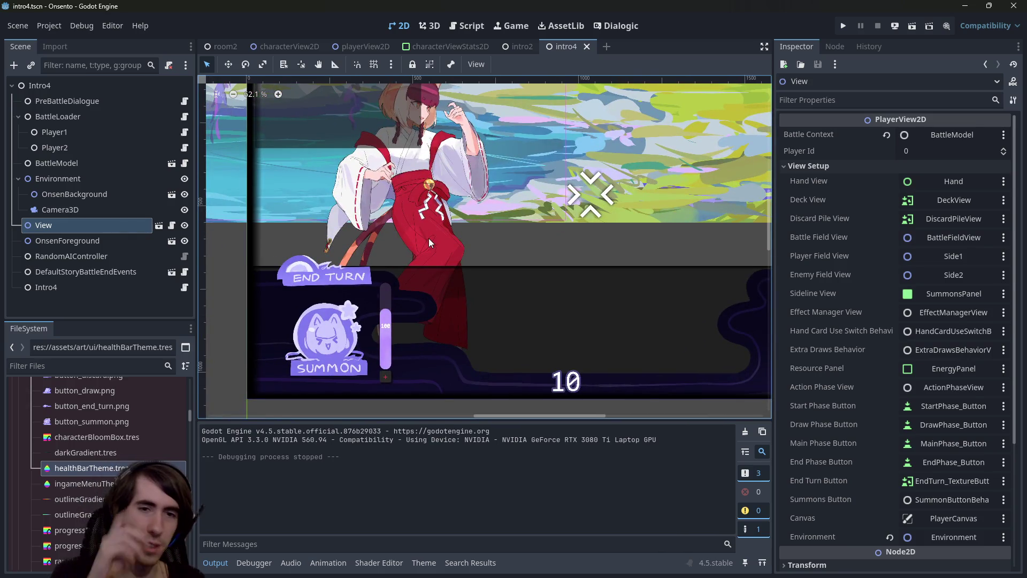
pyautogui.scroll(5, 359, 348)
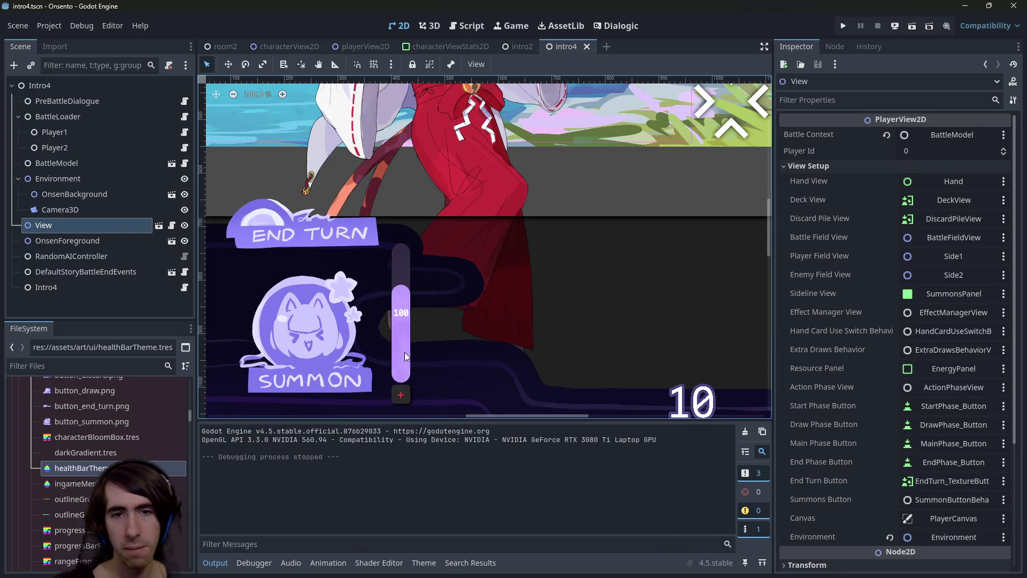
pyautogui.scroll(1, 354, 390)
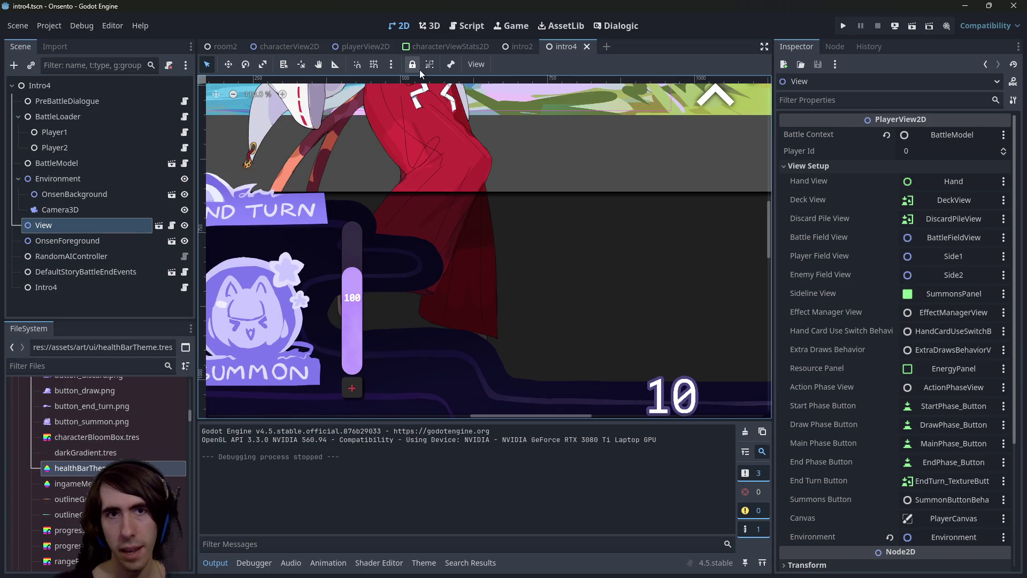
pyautogui.click(362, 47)
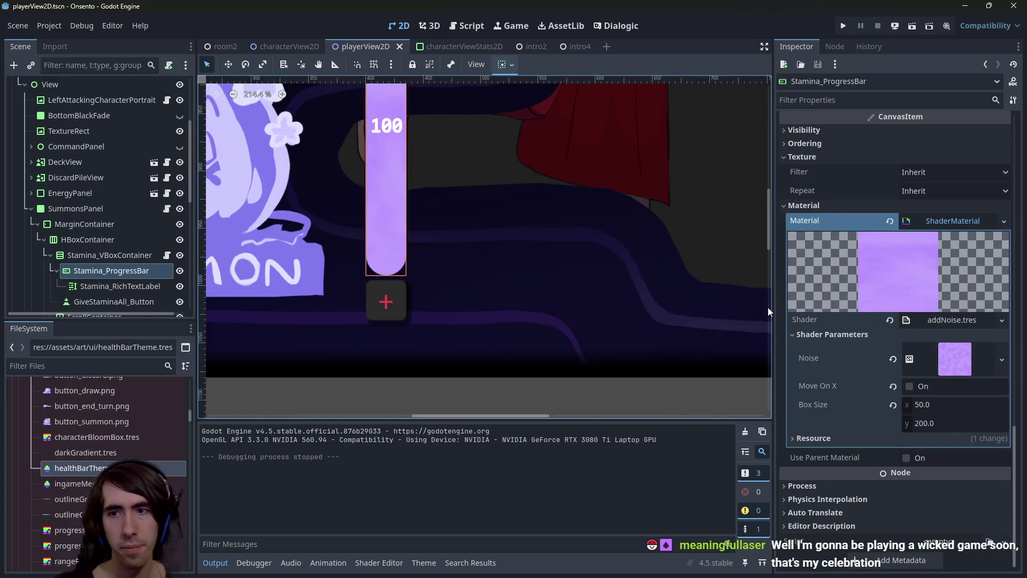
# Sample the stamina bar's purple and apply it to the noise Color Ramp gradient point
pyautogui.press('super+shift+c')
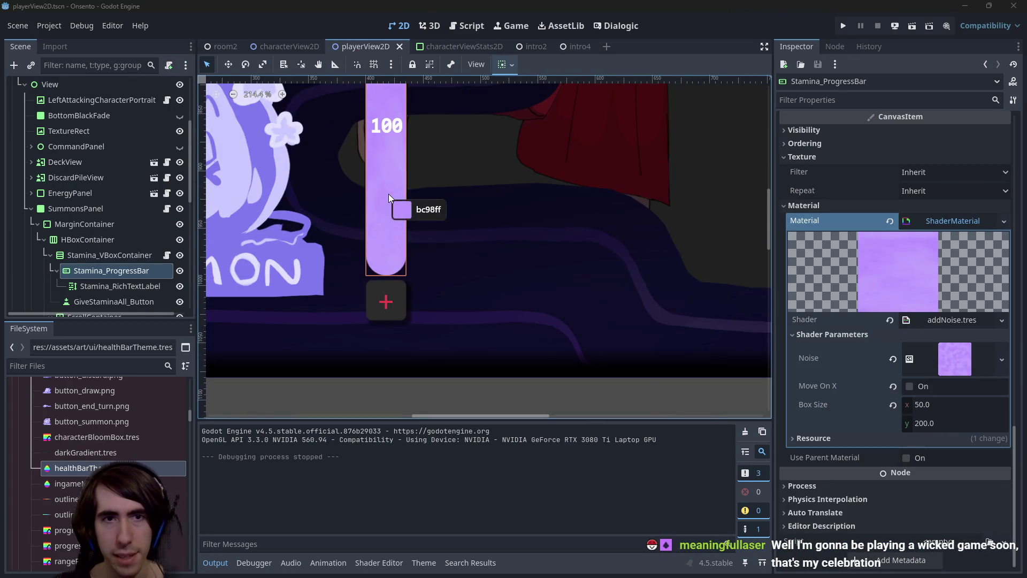
pyautogui.click(388, 193)
pyautogui.click(613, 260)
pyautogui.click(625, 199)
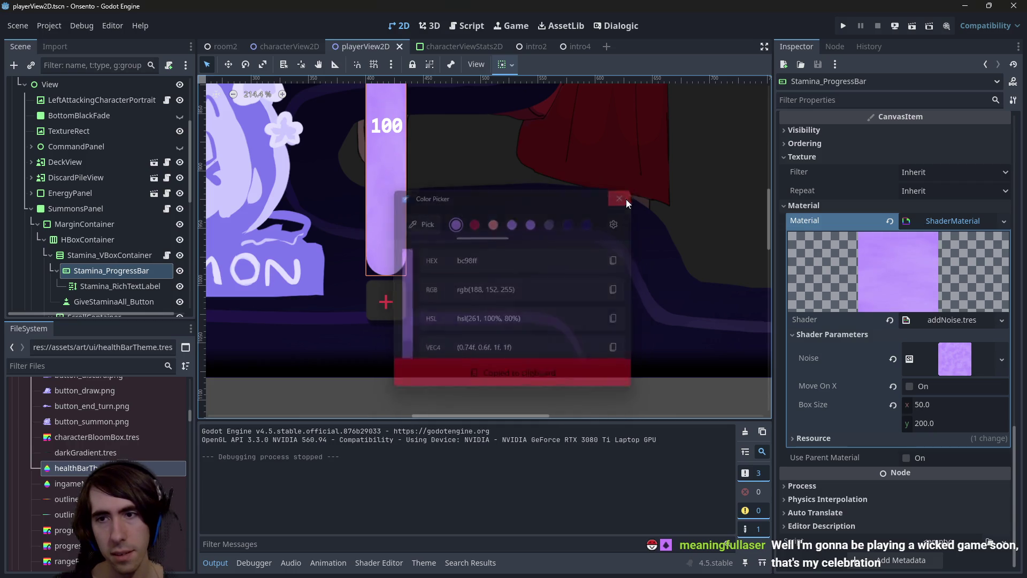
pyautogui.click(987, 365)
pyautogui.click(937, 450)
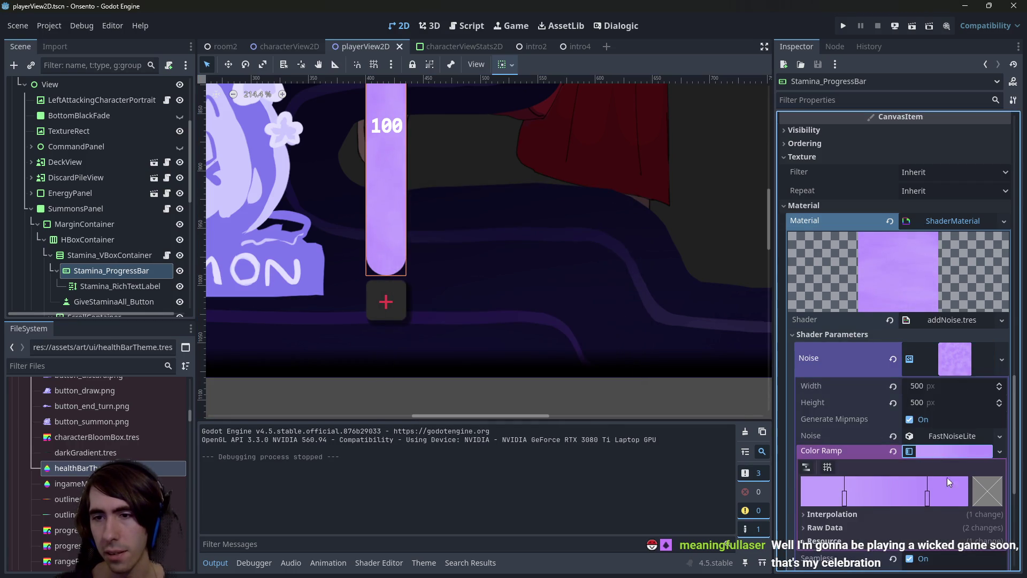
pyautogui.click(843, 499)
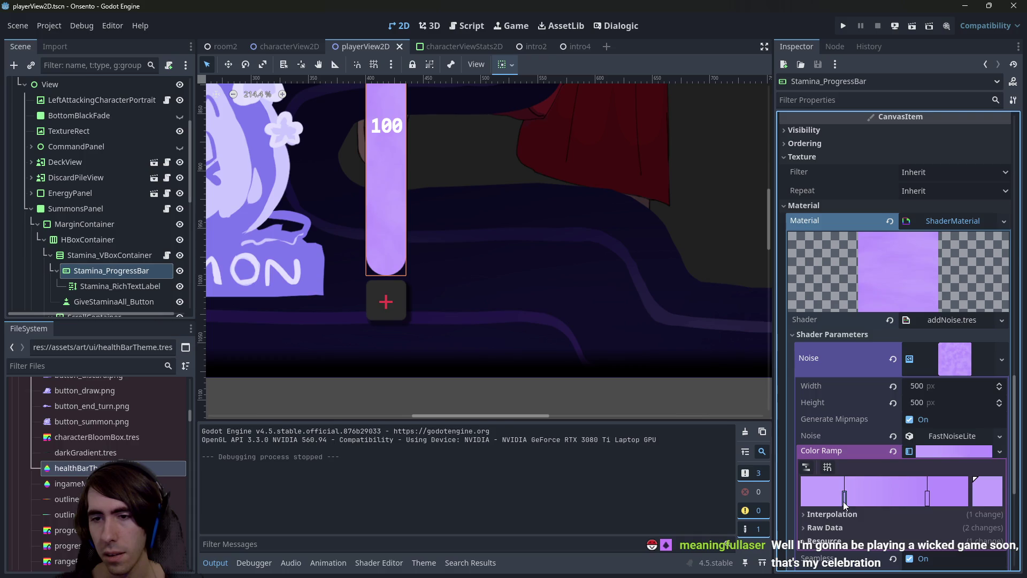
pyautogui.click(987, 491)
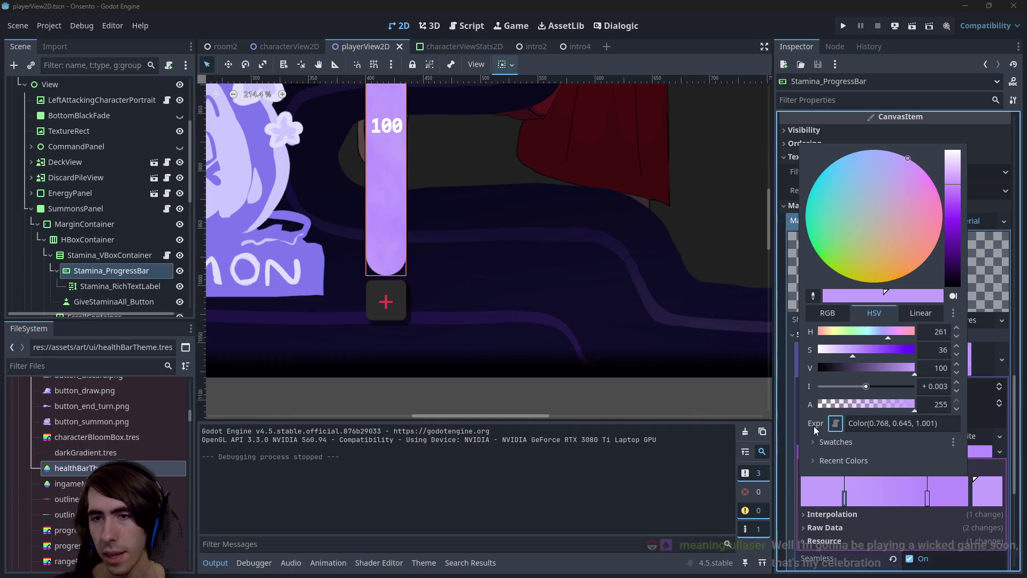
pyautogui.click(904, 423)
pyautogui.click(904, 424)
pyautogui.tripleClick(904, 423)
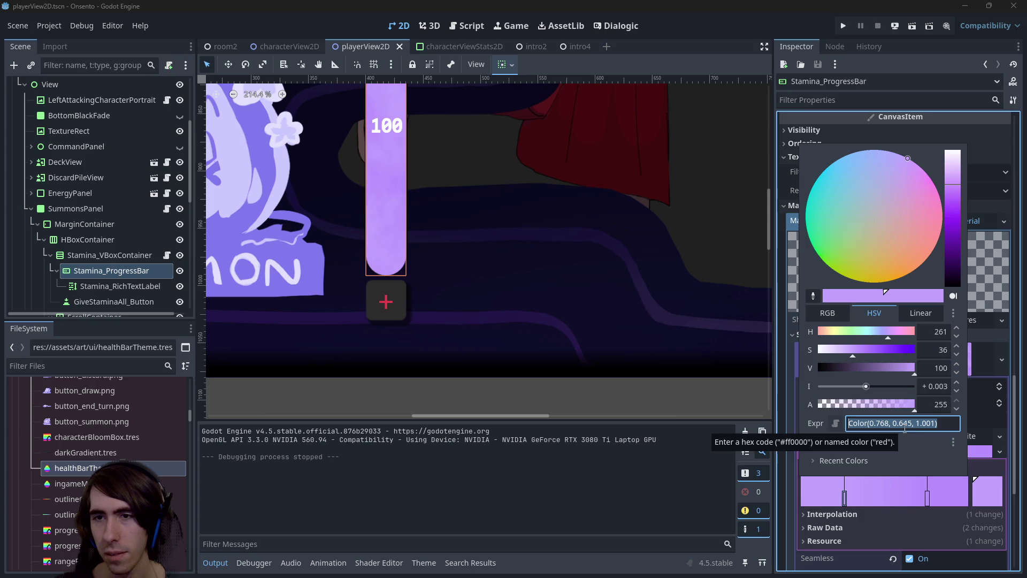
pyautogui.click(836, 442)
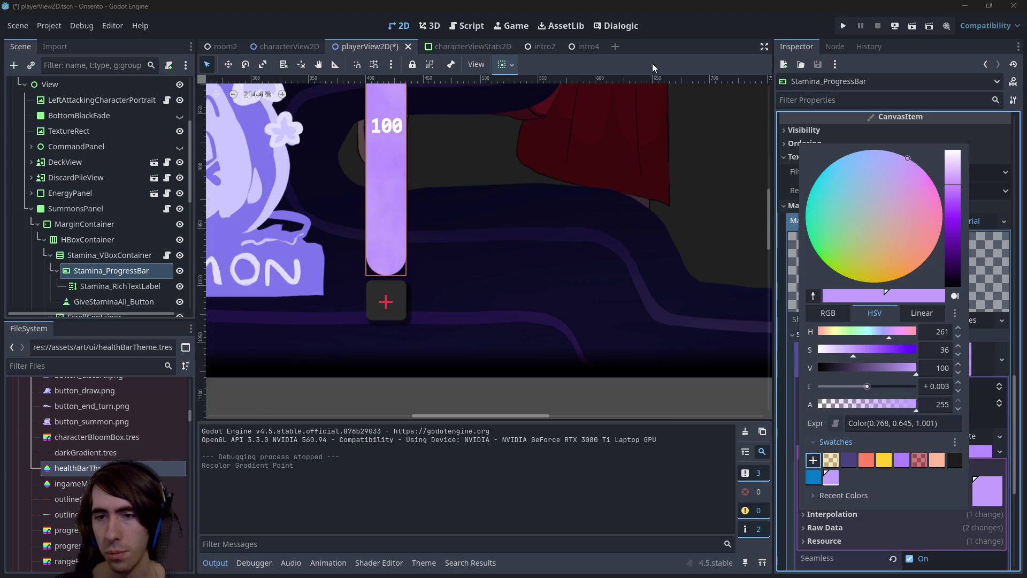
# Give GiveStaminaAll_Button a lavender Font Color theme override from the saved swatches
pyautogui.click(370, 306)
pyautogui.click(371, 306)
pyautogui.scroll(-10, 852, 425)
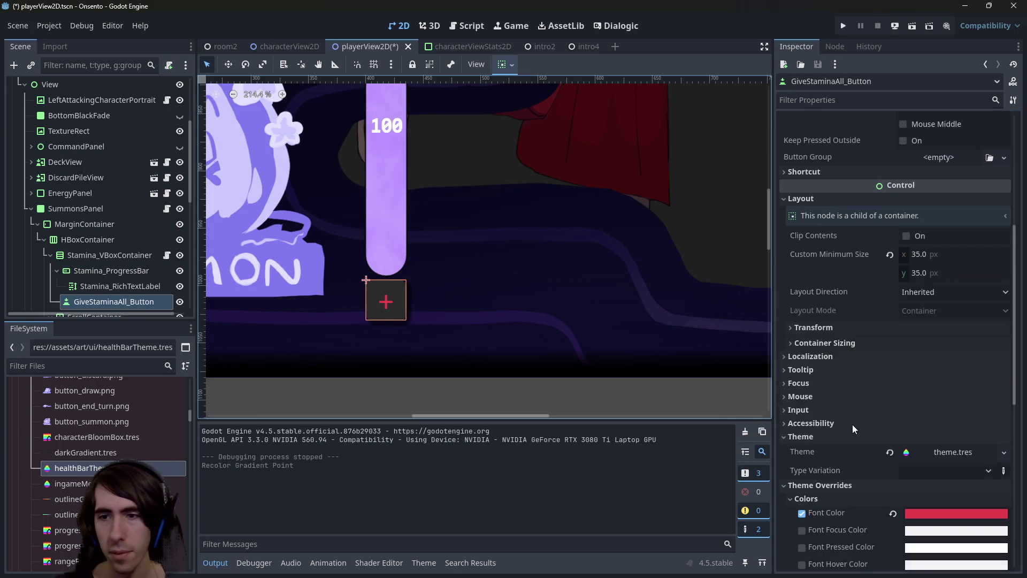
pyautogui.click(946, 285)
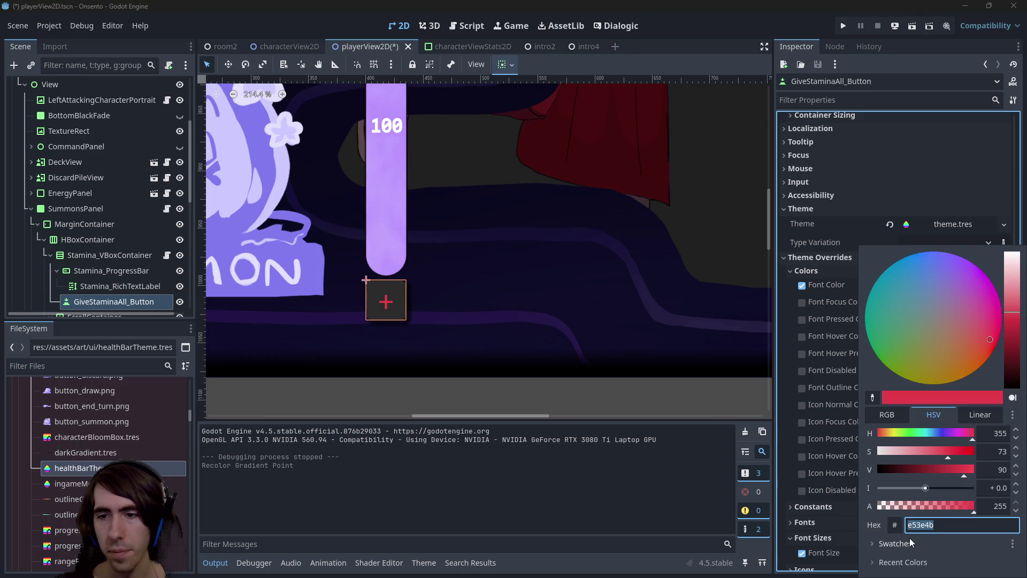
pyautogui.click(909, 541)
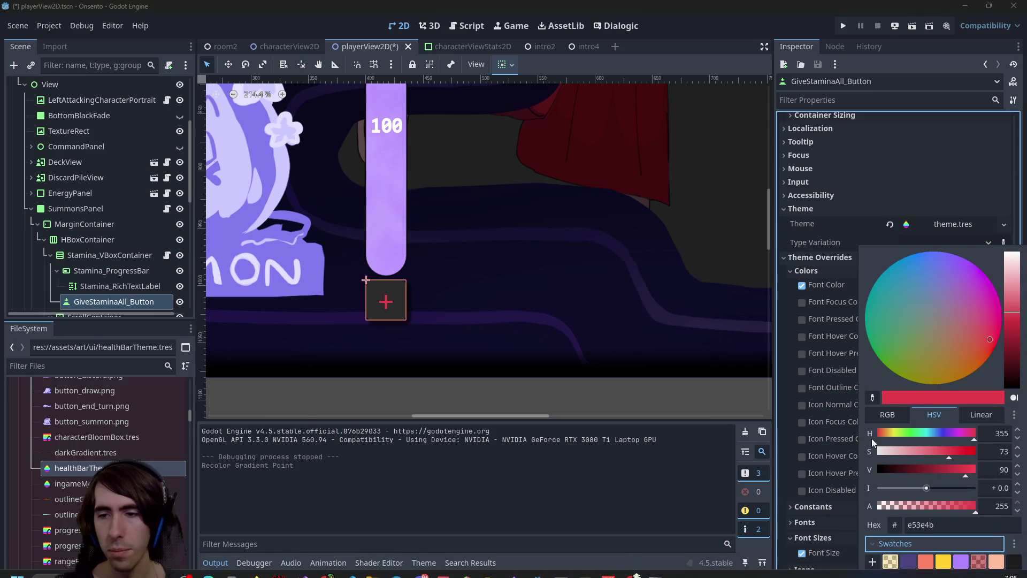
pyautogui.click(890, 572)
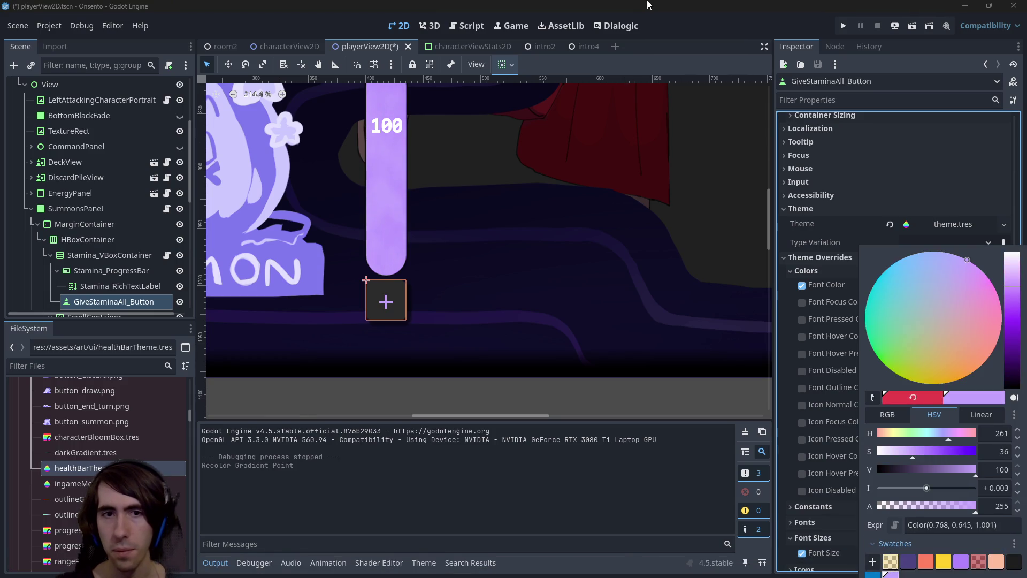
pyautogui.click(598, 232)
pyautogui.click(513, 384)
pyautogui.scroll(-8, 495, 326)
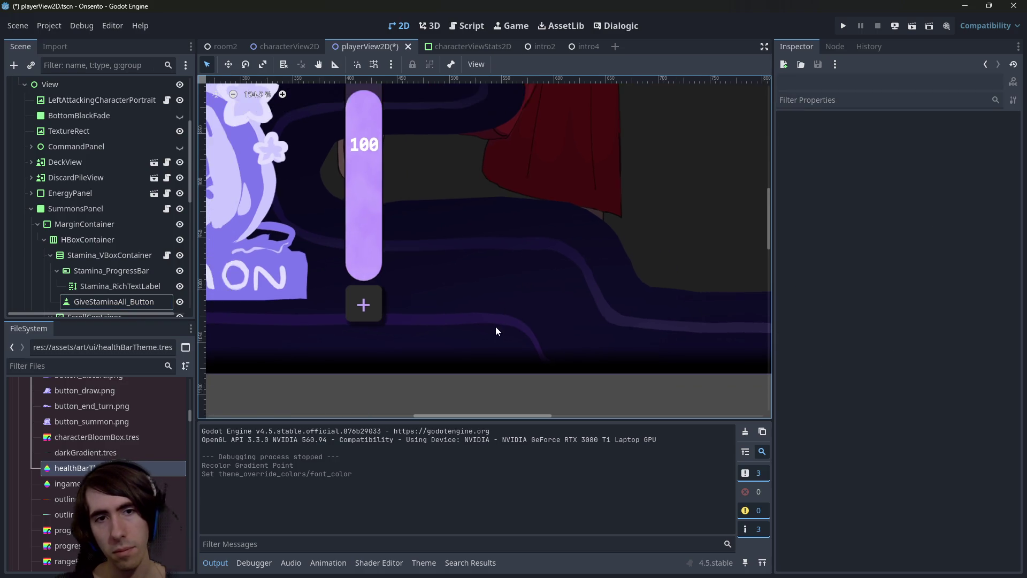
# Save with Ctrl+S, then bring up the intro4_battleDialogue timeline in Dialogic
pyautogui.hotkey('ctrl', 's')
pyautogui.scroll(-3, 473, 238)
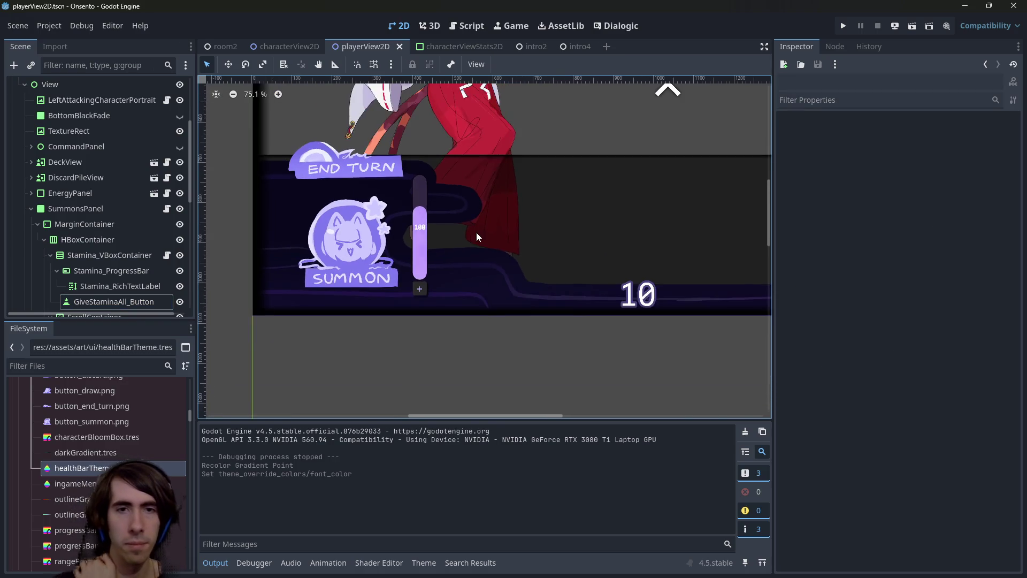
pyautogui.moveTo(476, 233)
pyautogui.mouseDown()
pyautogui.moveTo(427, 275)
pyautogui.moveTo(401, 337)
pyautogui.mouseUp()
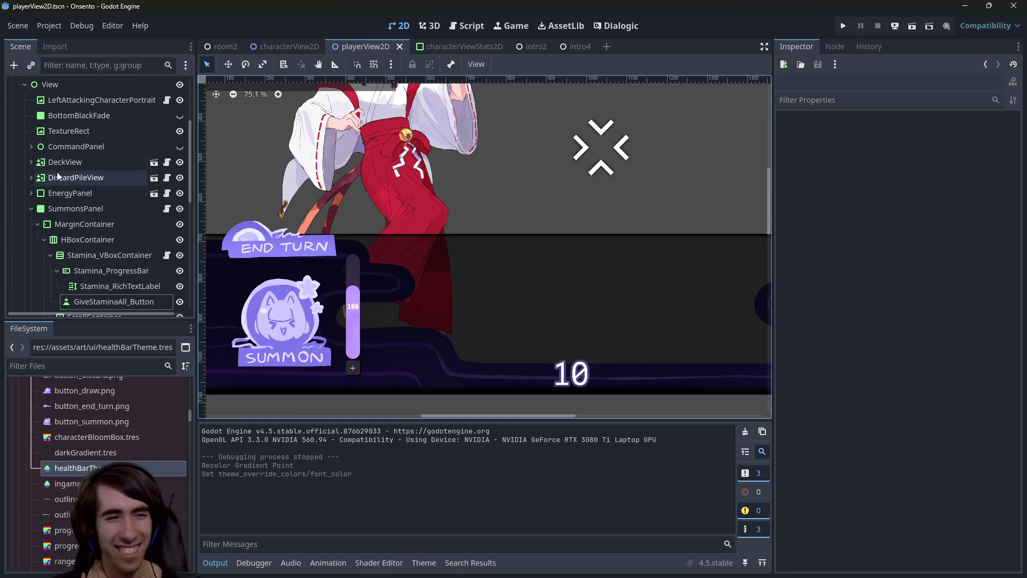
pyautogui.scroll(4, 110, 193)
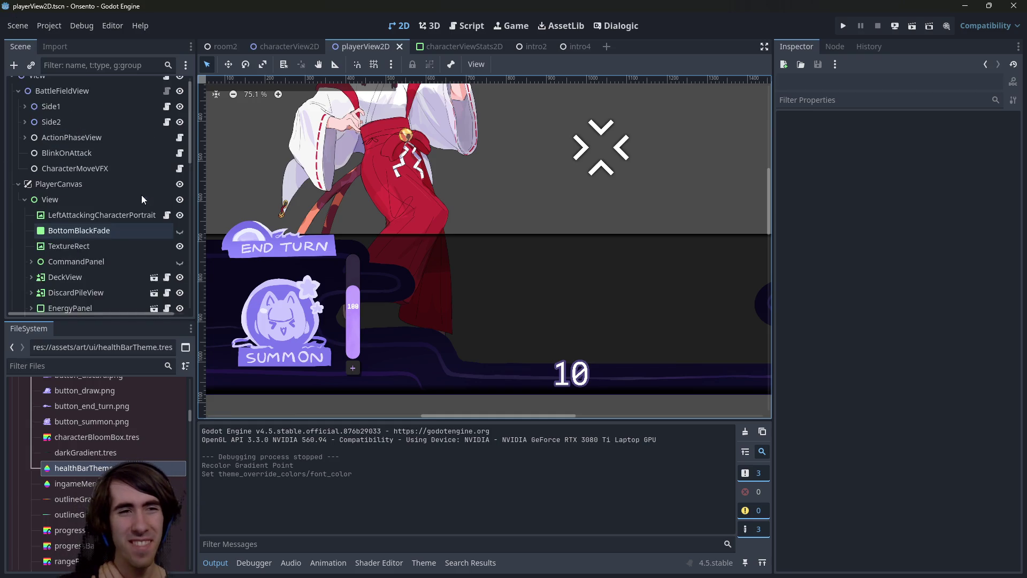
pyautogui.click(611, 20)
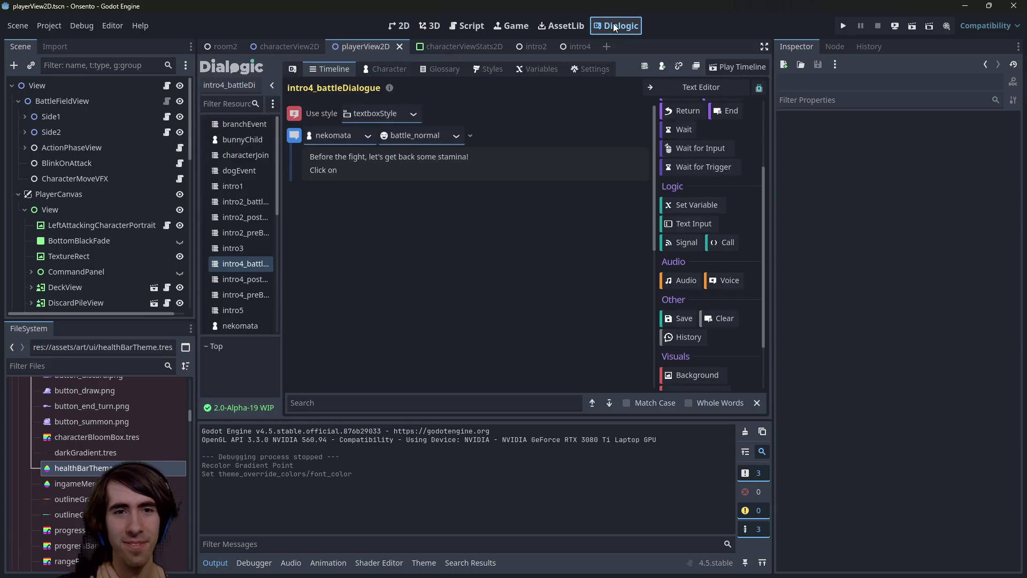
# After 'Click on' in the second line, wrap the + in a [color = ]+[/color] tag
pyautogui.click(427, 173)
pyautogui.write('the +')
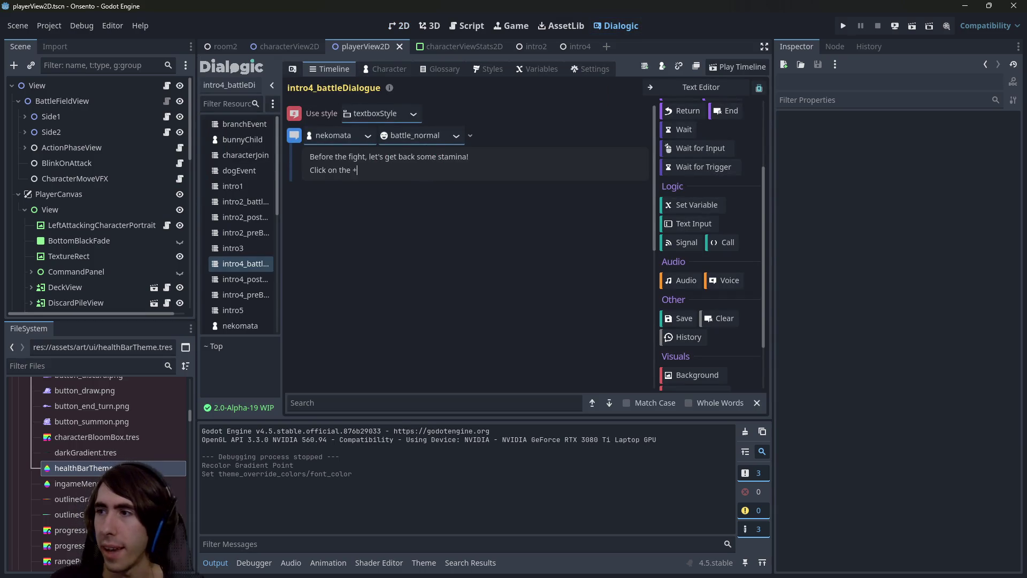
pyautogui.hotkey('alt', 'Tab')
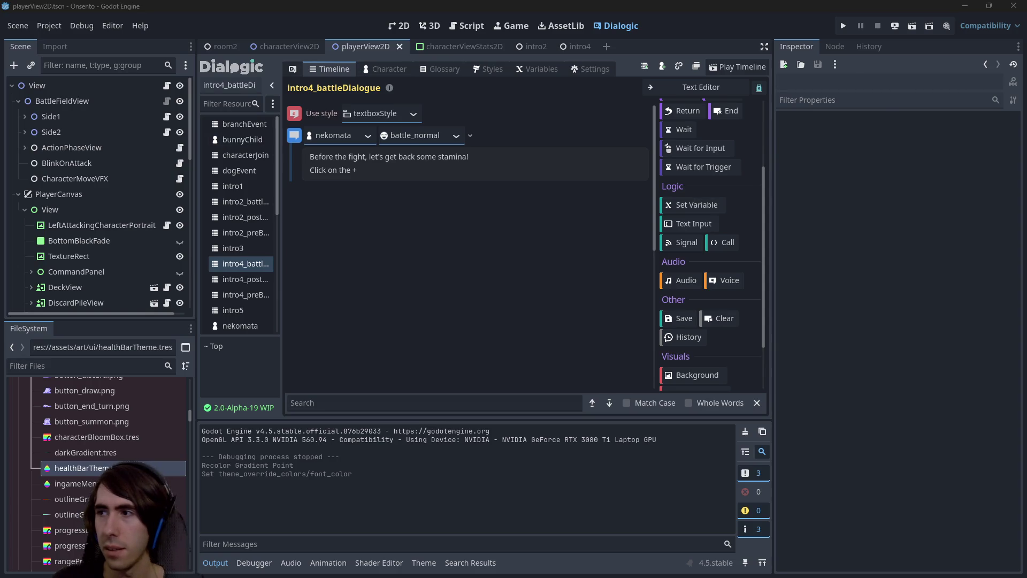
pyautogui.click(434, 163)
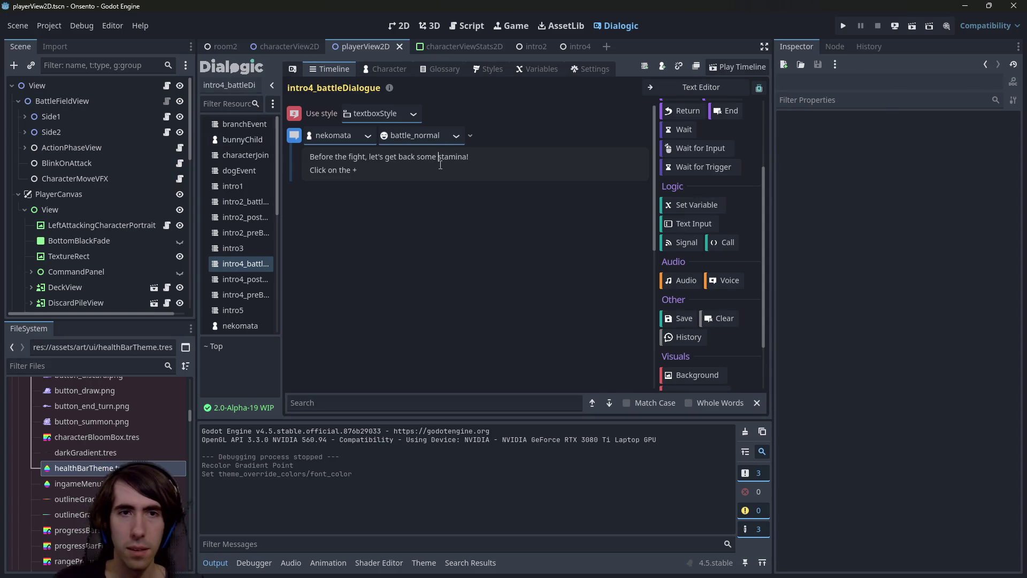
pyautogui.press('BackSpace')
pyautogui.press('BackSpace')
pyautogui.press('BackSpace')
pyautogui.write('[')
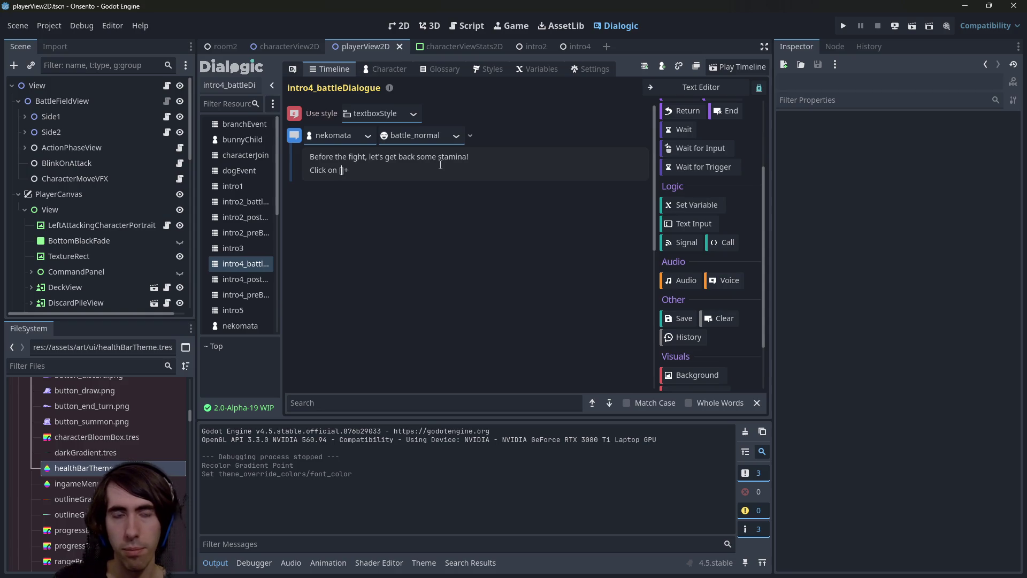
pyautogui.write('color')
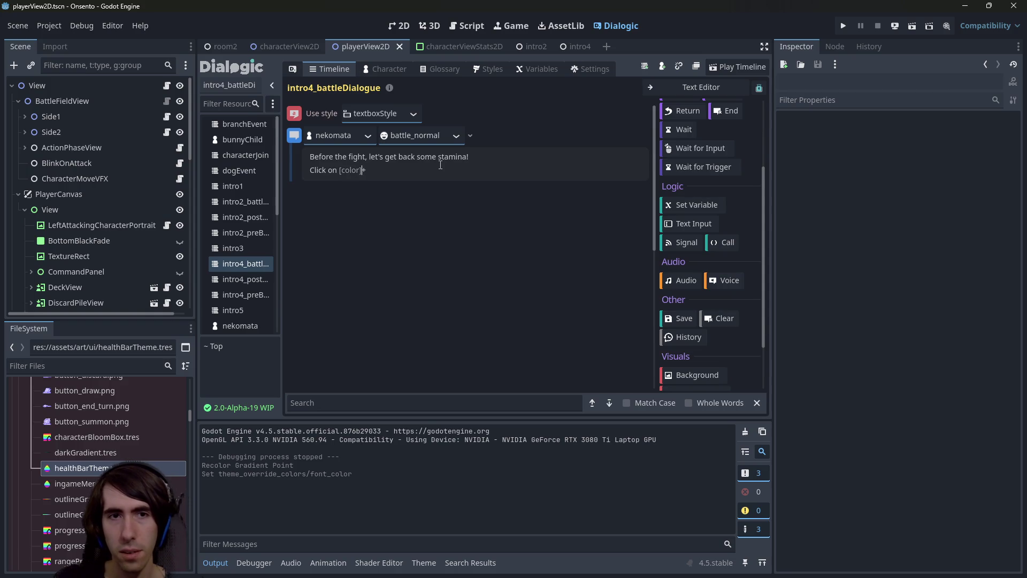
pyautogui.write('[/color')
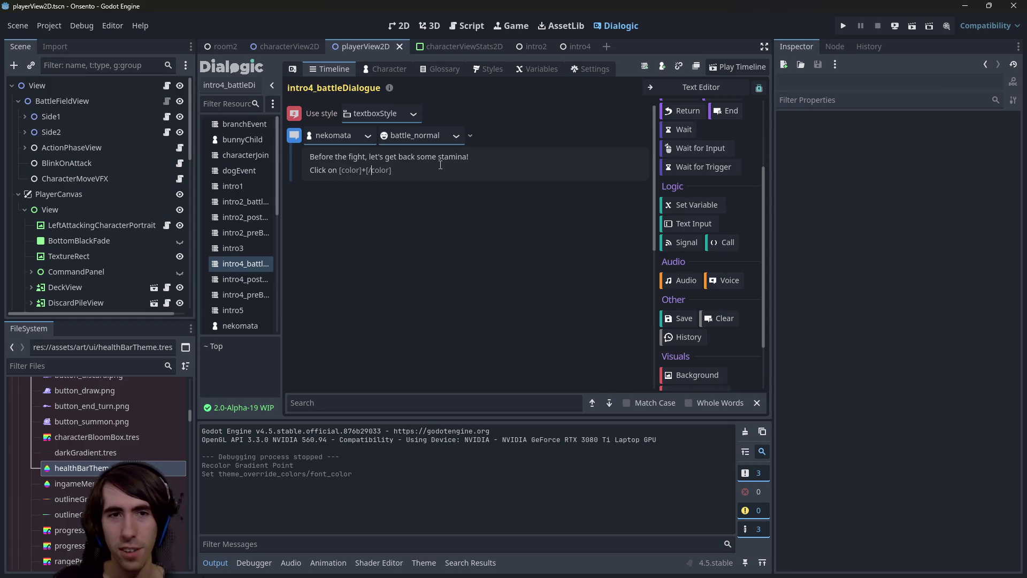
pyautogui.write(' =')
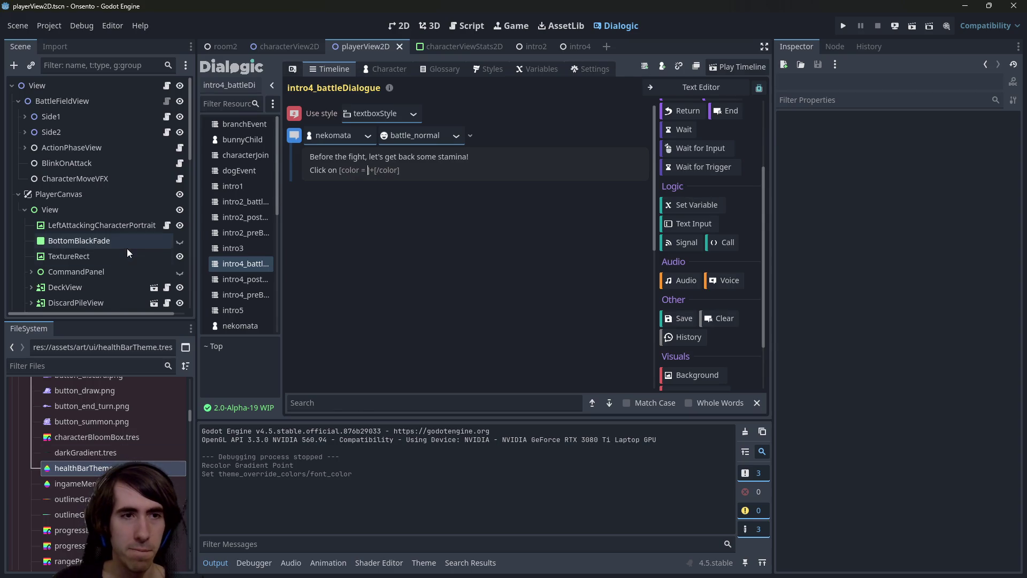
pyautogui.scroll(-5, 127, 248)
pyautogui.click(397, 28)
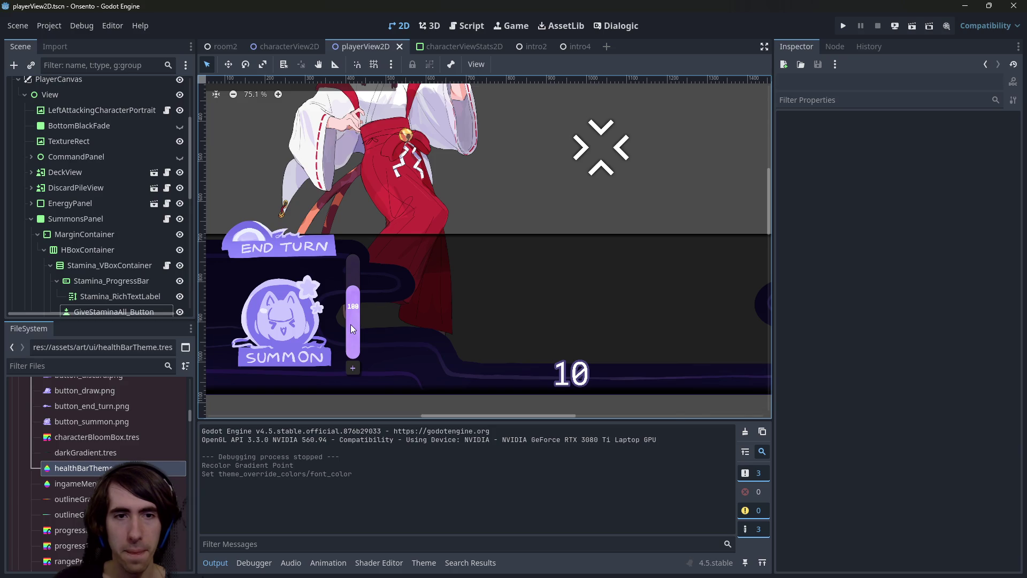
# Select the stamina progress bar and check its gradient point colour in RGB and HSV
pyautogui.click(350, 324)
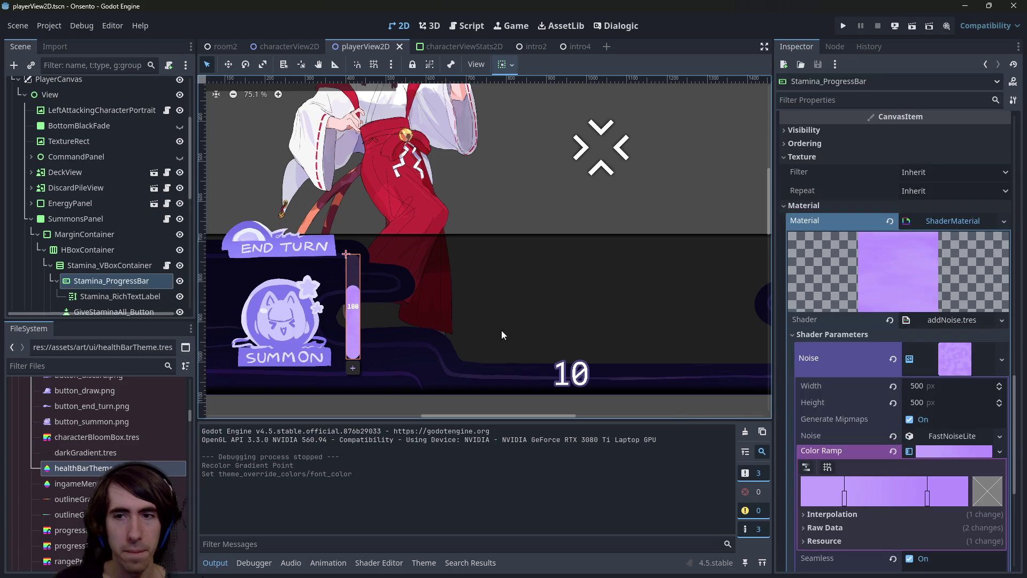
pyautogui.doubleClick(844, 497)
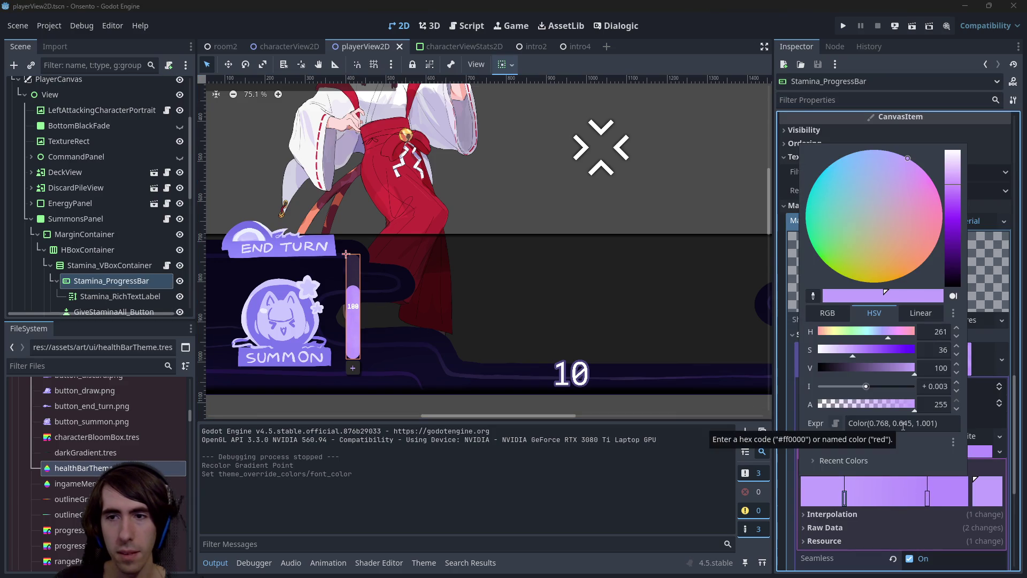
pyautogui.click(827, 313)
pyautogui.click(871, 317)
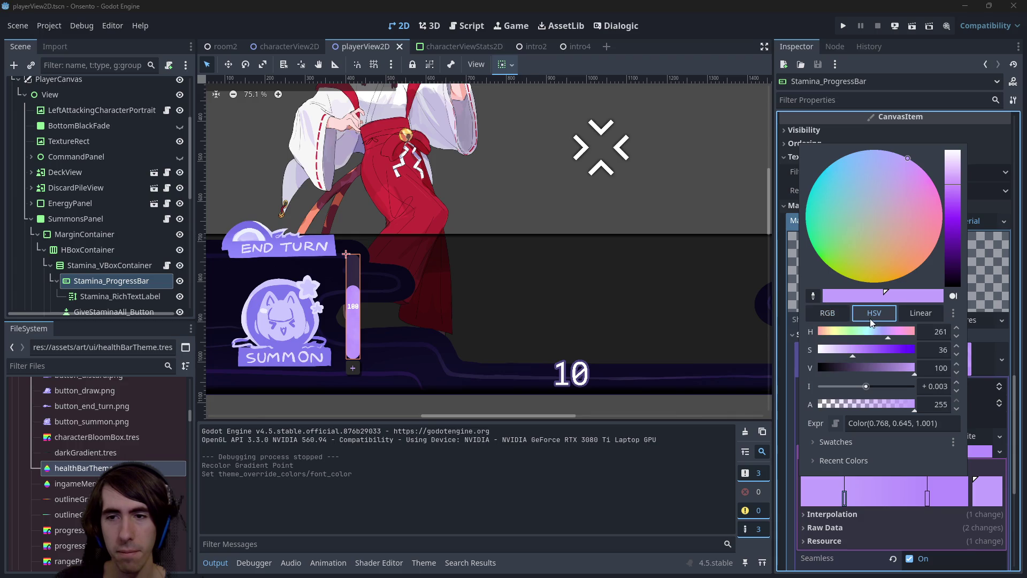
# Sample the gradient ramp's lavender, copy hex c4a4ff, and return to the dialogue's colour tag
pyautogui.press('super+shift+c')
pyautogui.click(991, 492)
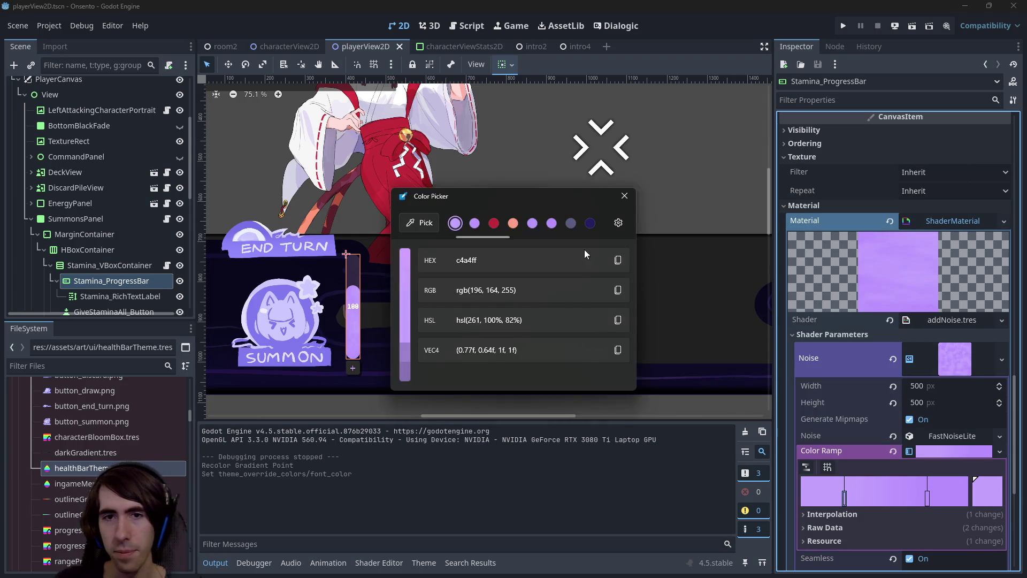
pyautogui.click(617, 260)
pyautogui.click(624, 196)
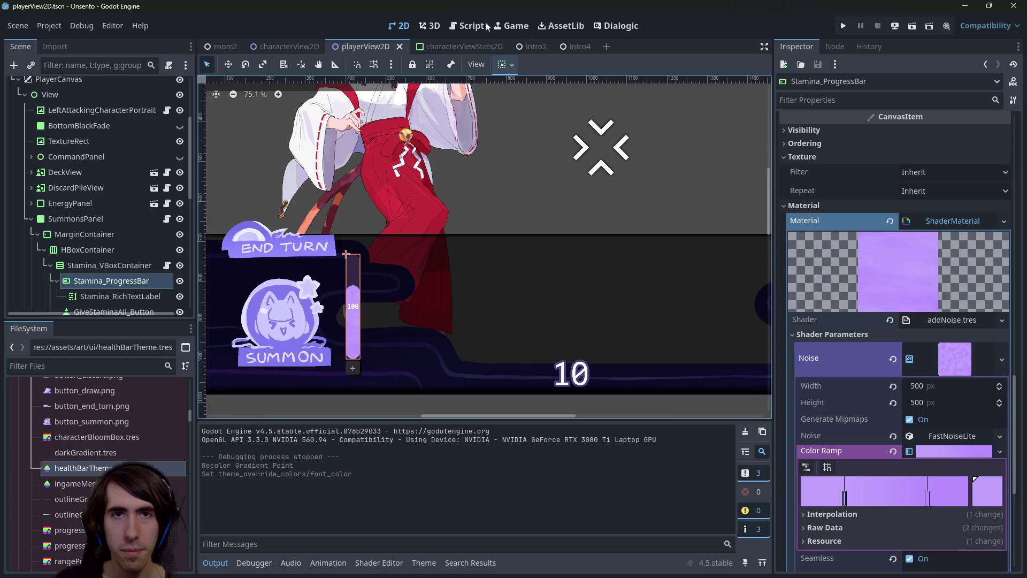
pyautogui.press('super+shift+c')
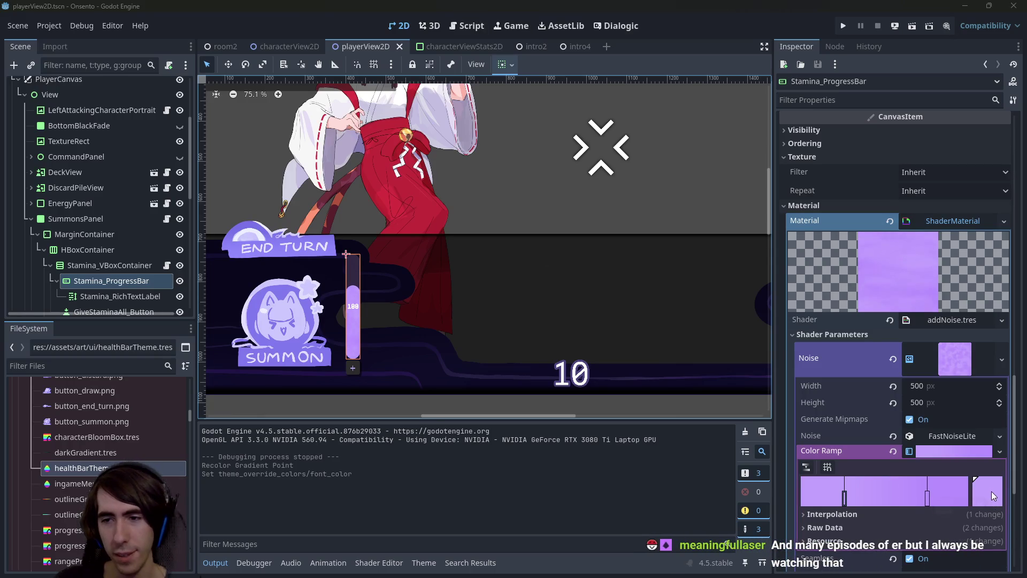
pyautogui.click(990, 491)
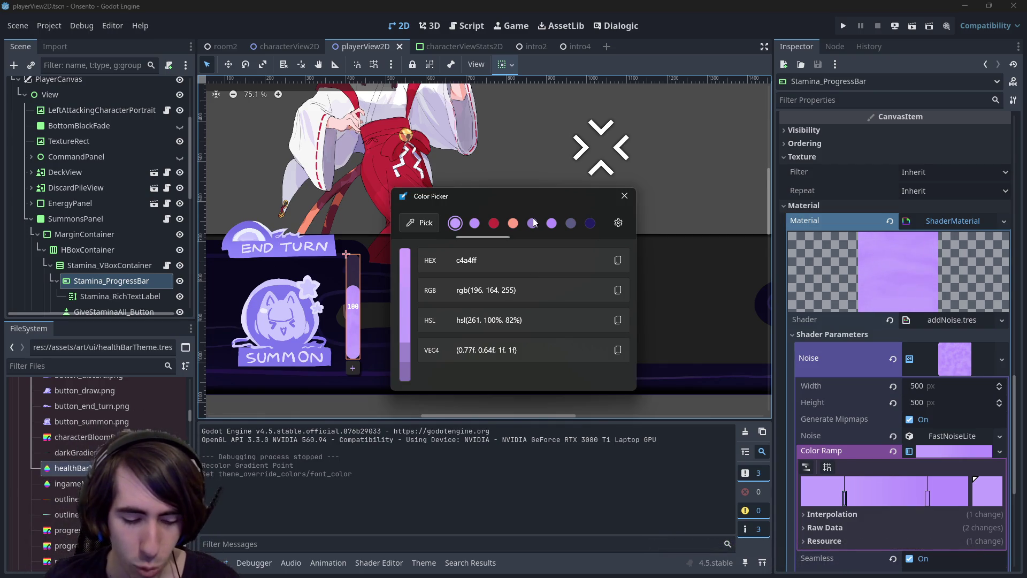
pyautogui.click(419, 223)
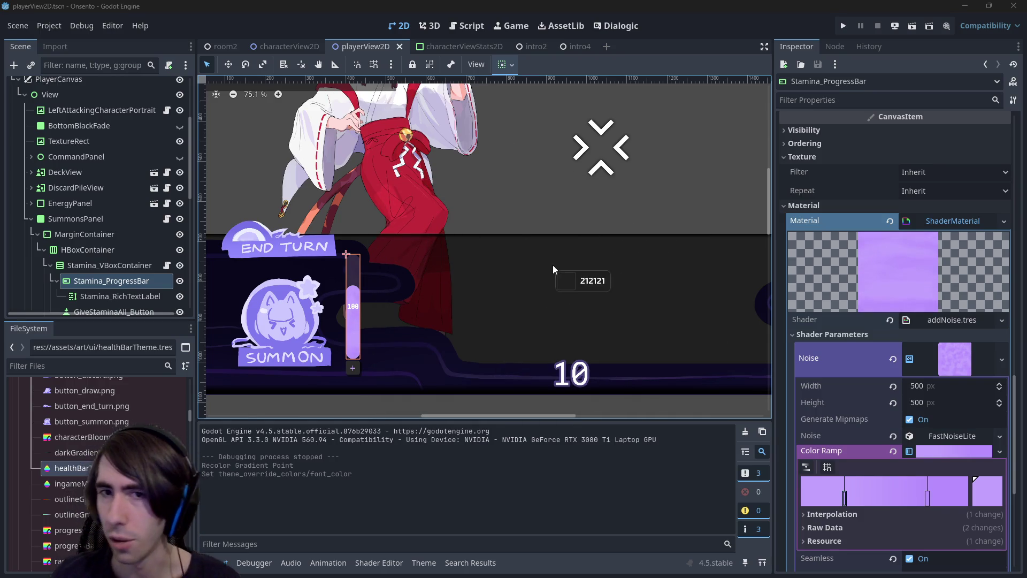
pyautogui.click(992, 490)
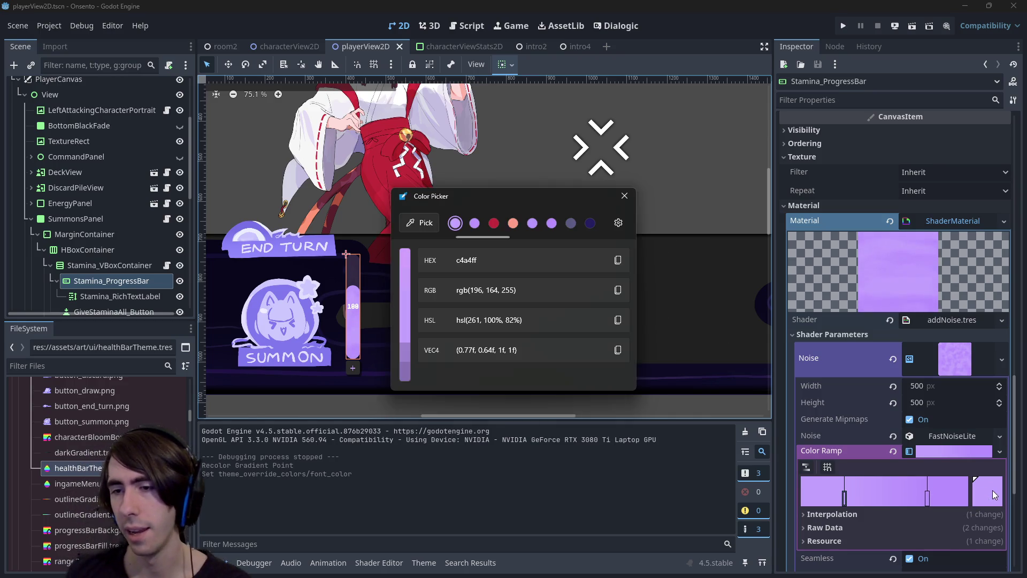
pyautogui.click(617, 260)
pyautogui.click(624, 196)
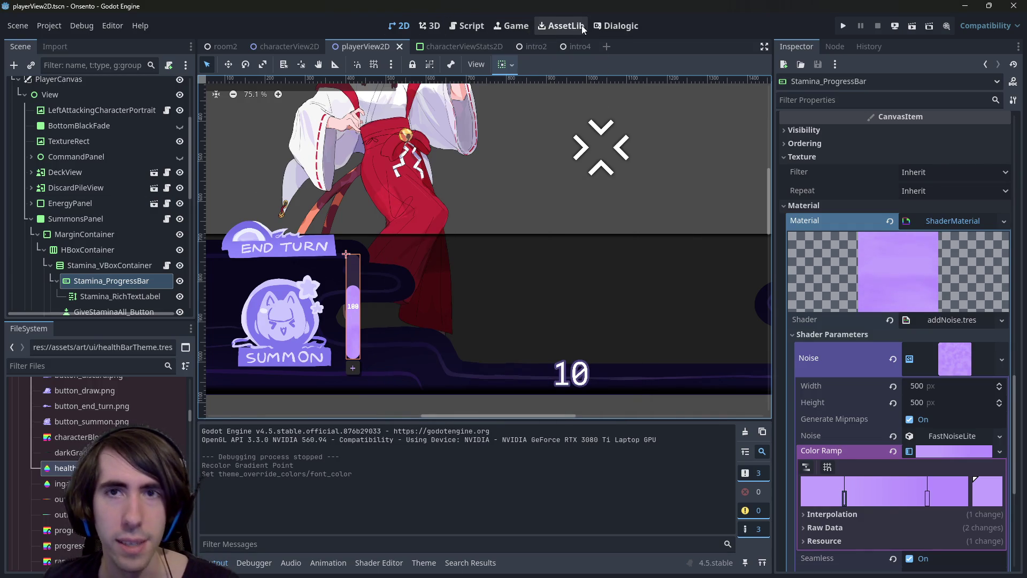
pyautogui.click(615, 25)
pyautogui.click(369, 170)
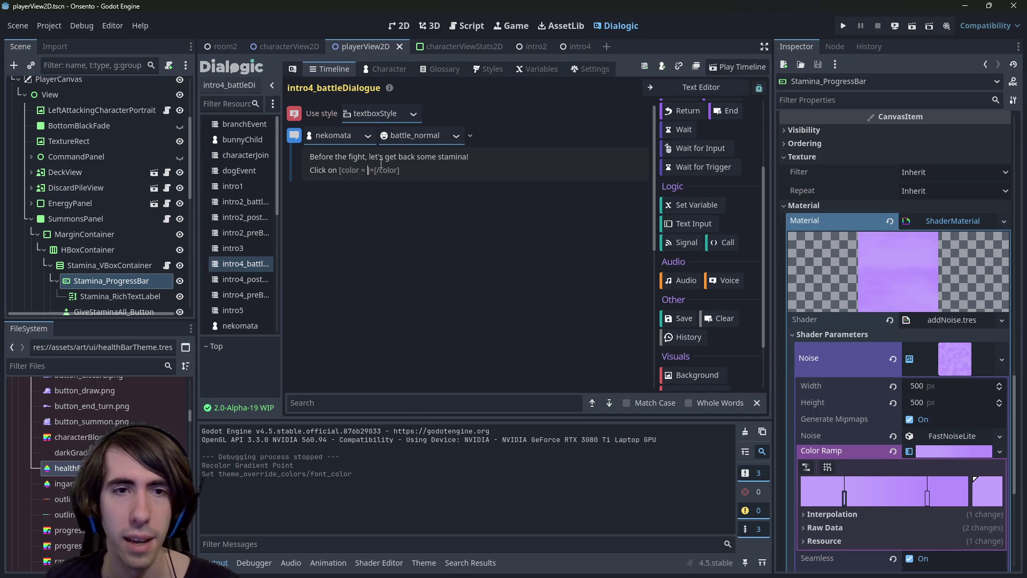
# Paste c4a4ff into the colour tag, quote it, drop the spaces around =, and prefix it
pyautogui.hotkey('ctrl', 'v')
pyautogui.write('"')
pyautogui.hotkey('ctrl', 'Left')
pyautogui.hotkey('ctrl', 'Left')
pyautogui.write('"')
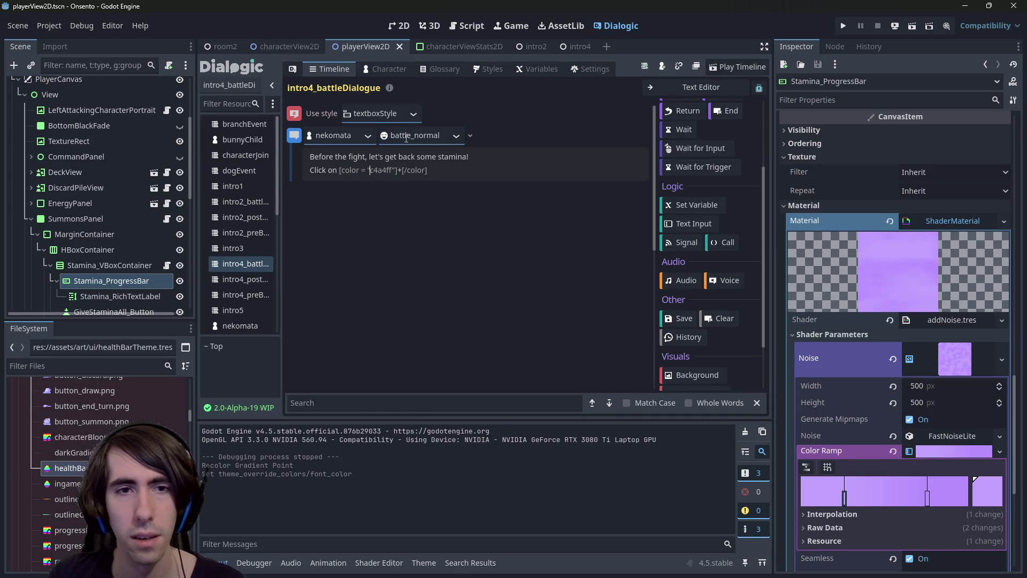
pyautogui.press('Left')
pyautogui.press('BackSpace')
pyautogui.press('Left')
pyautogui.press('BackSpace')
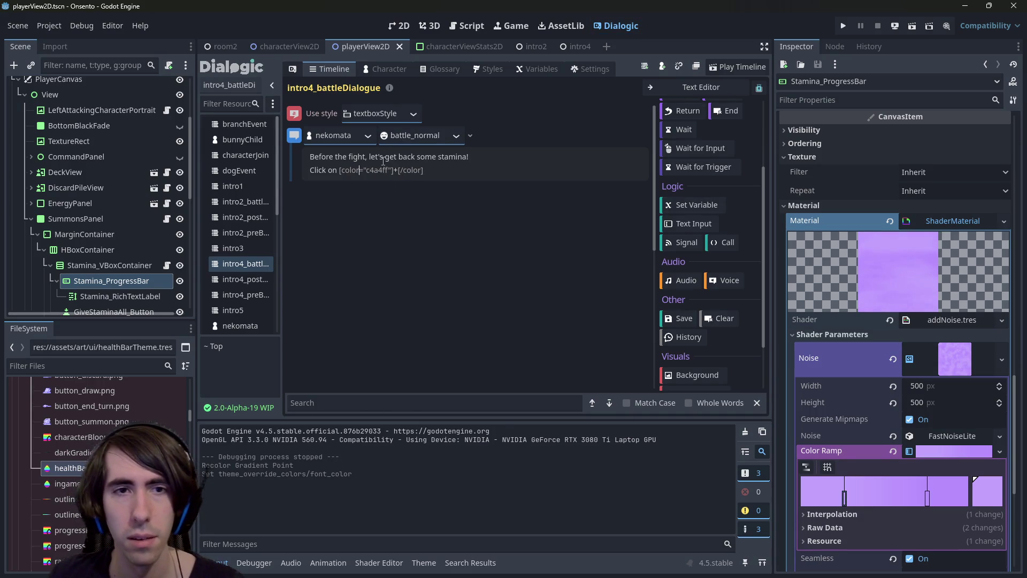
pyautogui.write('#')
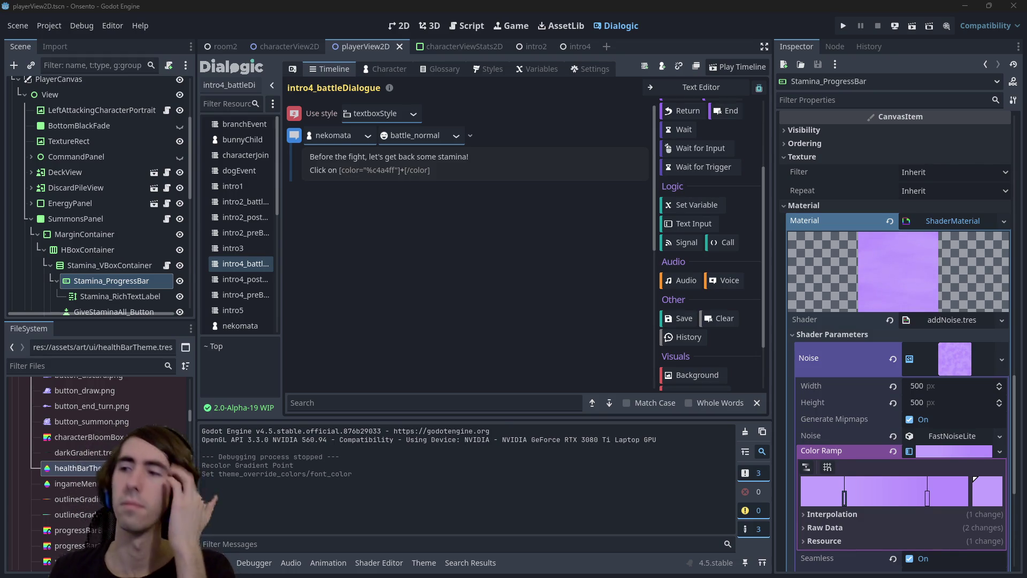
pyautogui.hotkey('alt', 'Tab')
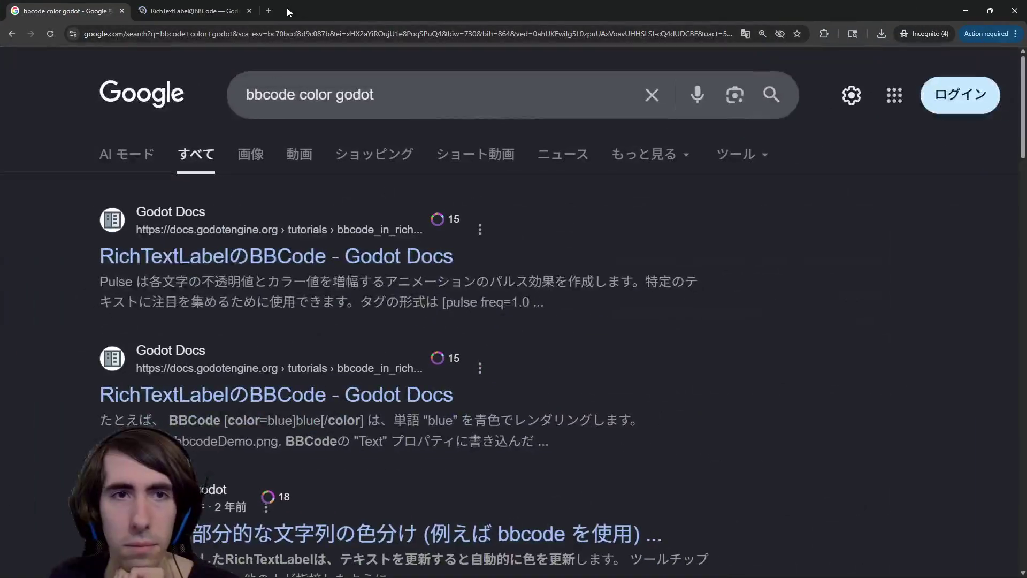
# Search the Godot RichTextLabel docs page for 'color=' to find the hex colour syntax
pyautogui.click(230, 10)
pyautogui.hotkey('ctrl', 'f')
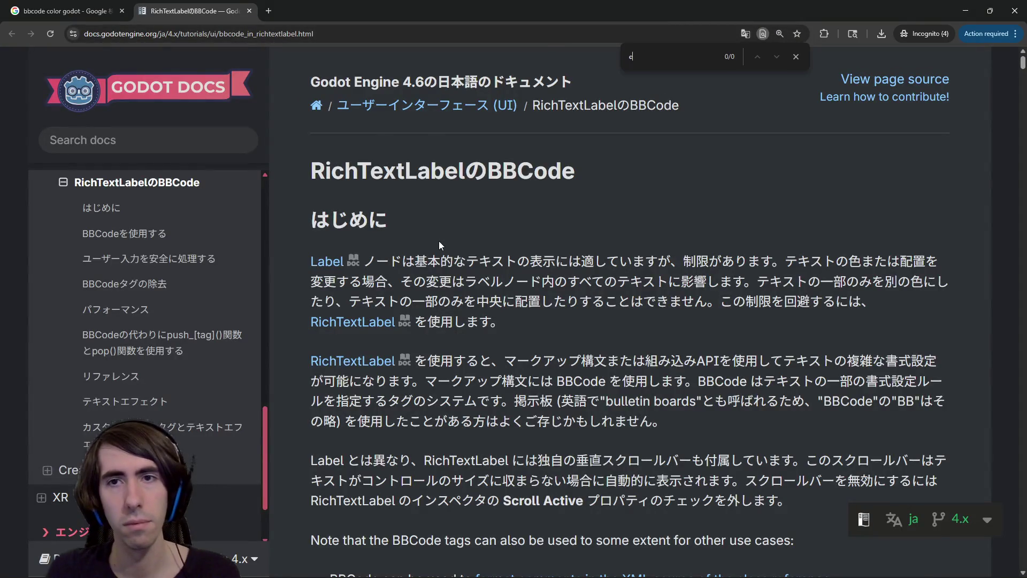
pyautogui.write('color=')
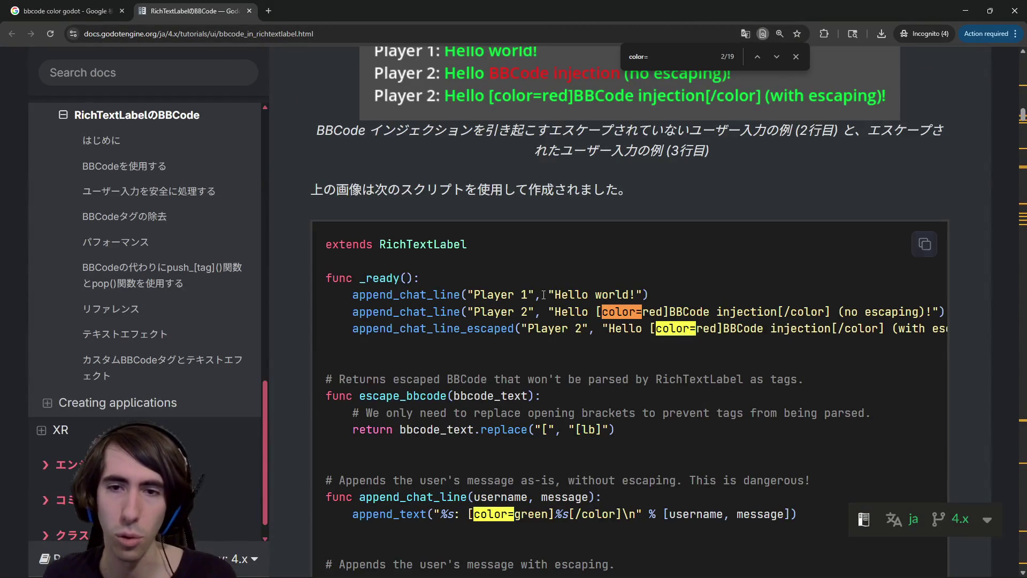
pyautogui.press('Return')
pyautogui.press('Return')
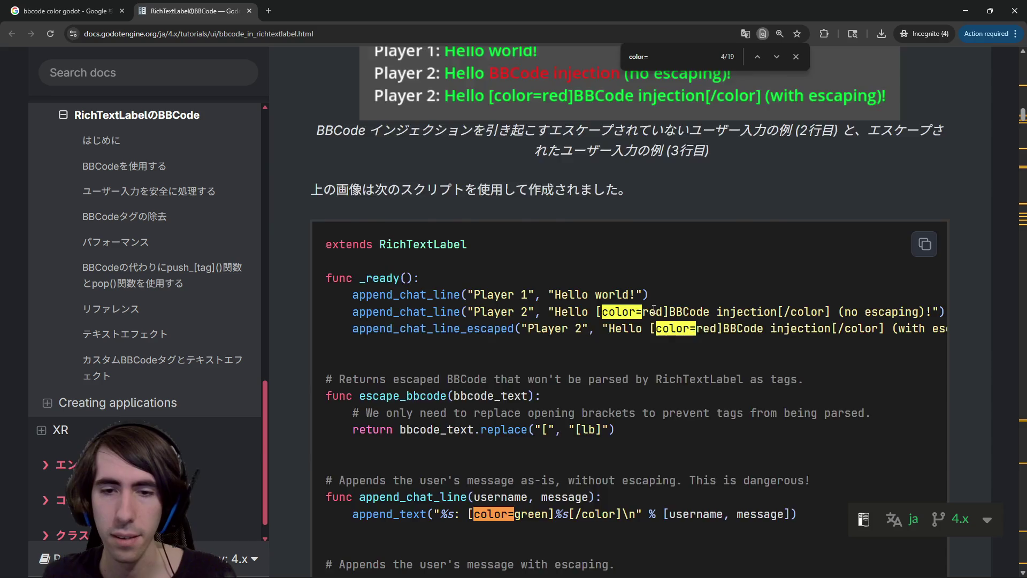
pyautogui.press('Return')
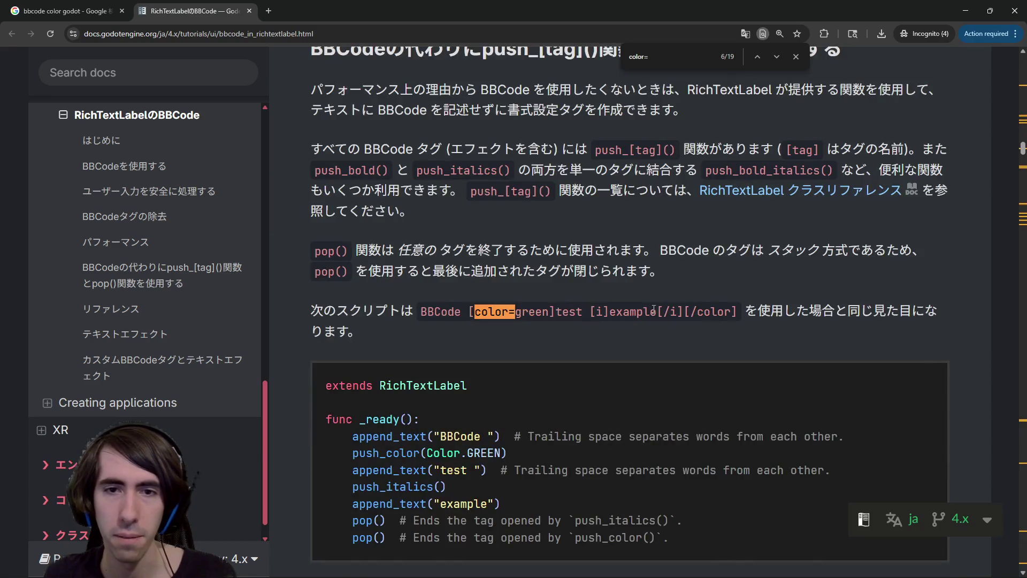
pyautogui.press('Return')
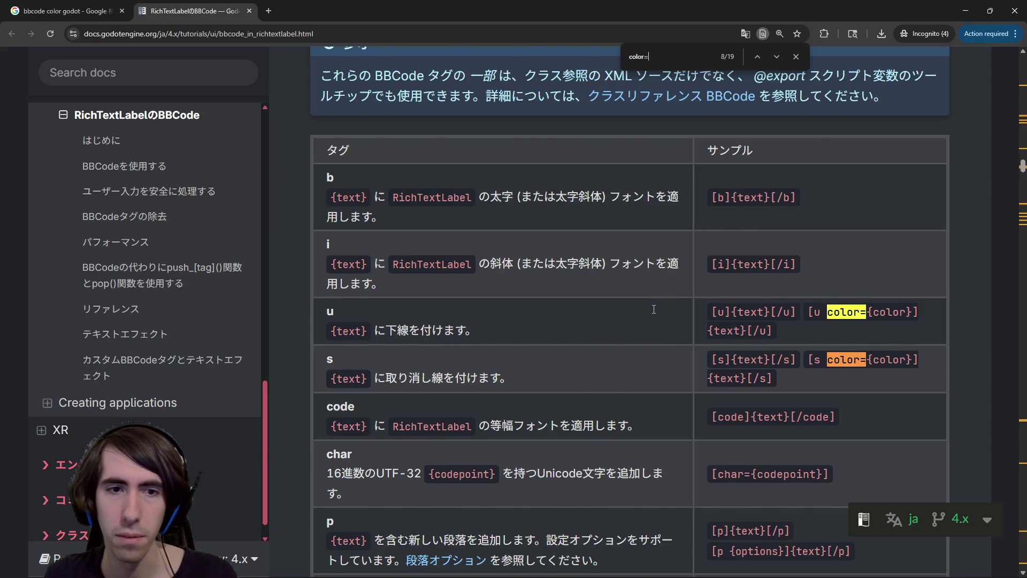
pyautogui.press('Return')
pyautogui.press('Return')
pyautogui.press('Return')
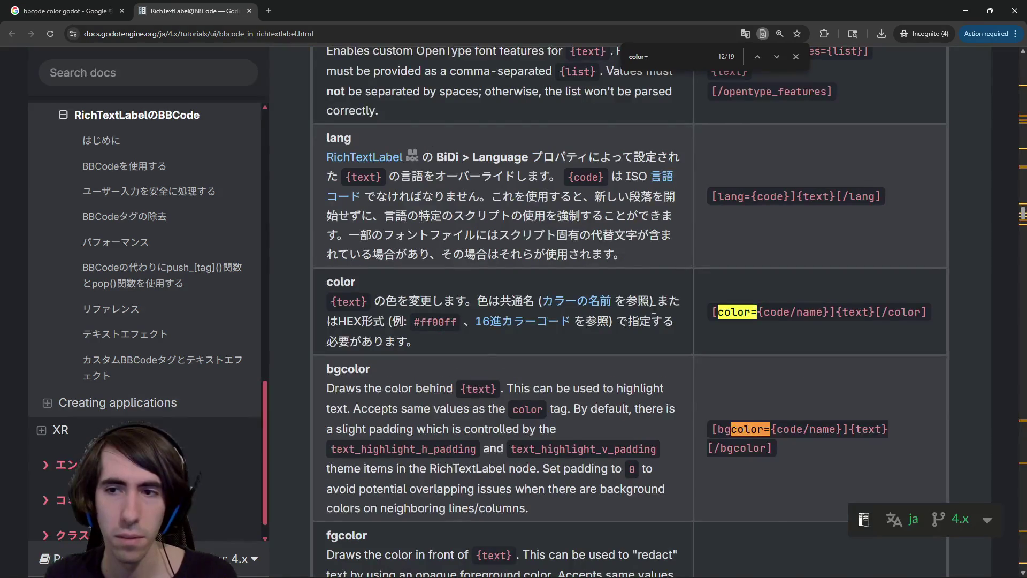
pyautogui.press('Return')
pyautogui.press('Return')
pyautogui.press('Return')
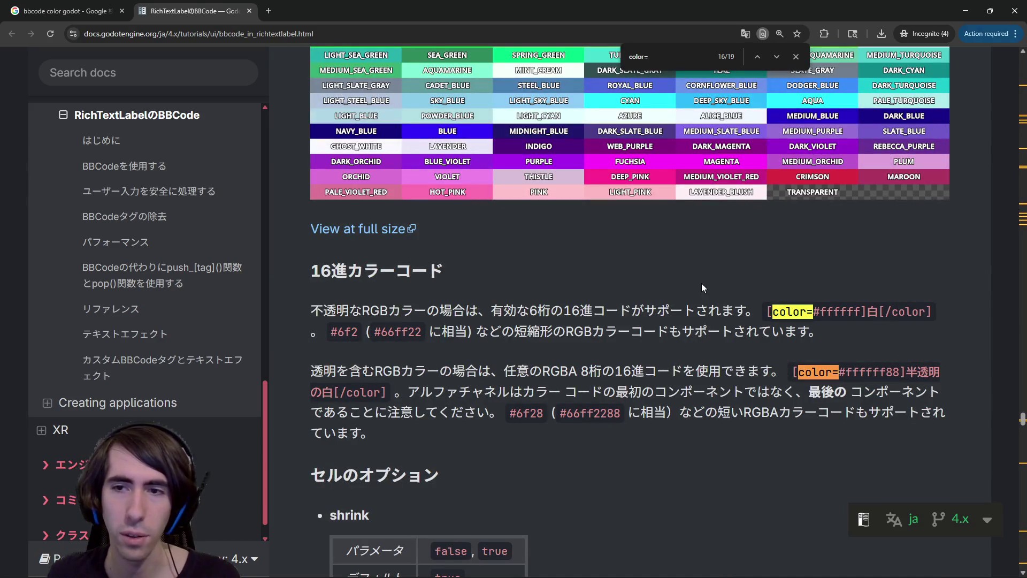
# Replace the wrong character before c4a4ff with # and save the scene
pyautogui.hotkey('alt', 'Tab')
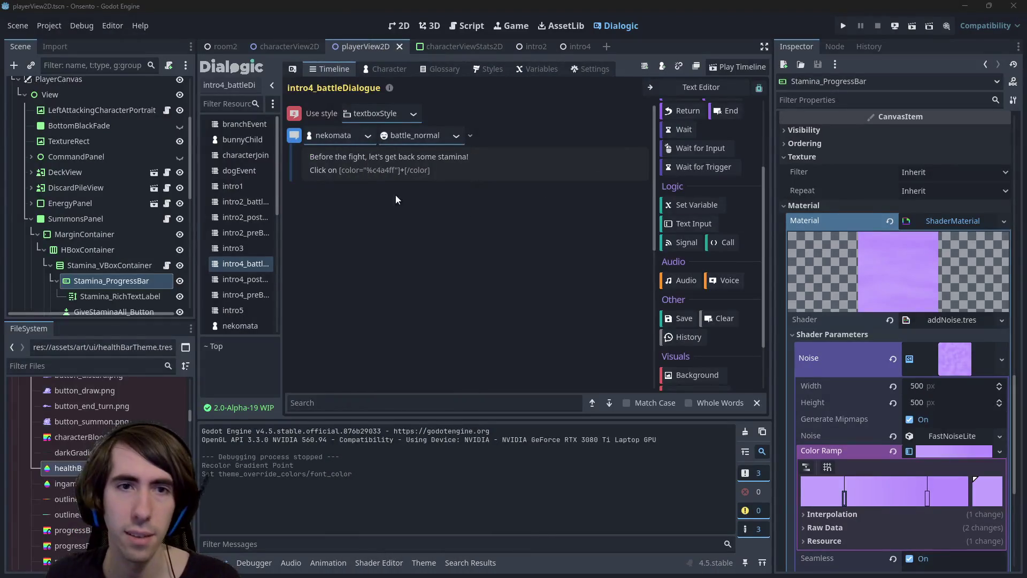
pyautogui.press('BackSpace')
pyautogui.write('#')
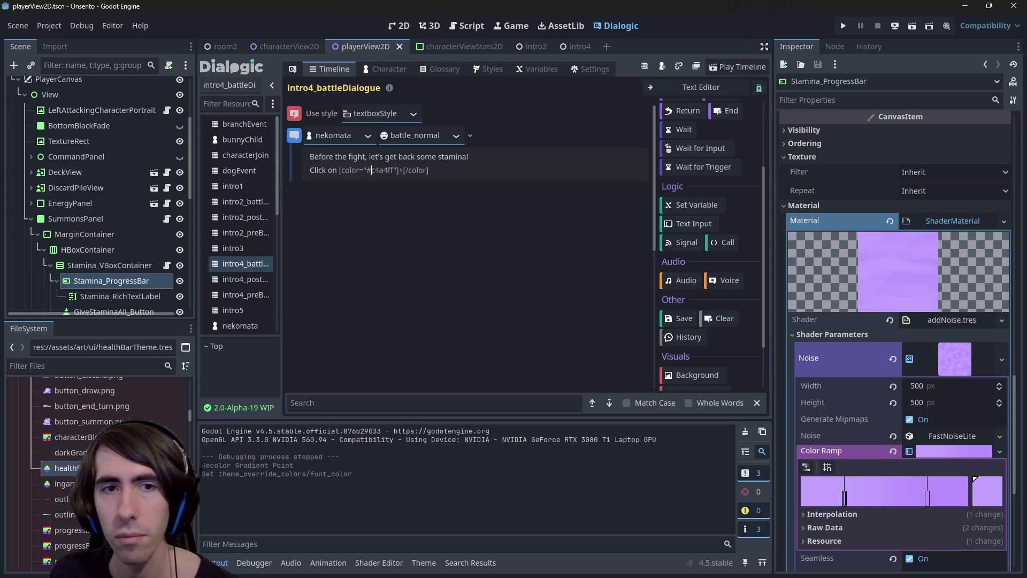
pyautogui.hotkey('alt', 'Tab')
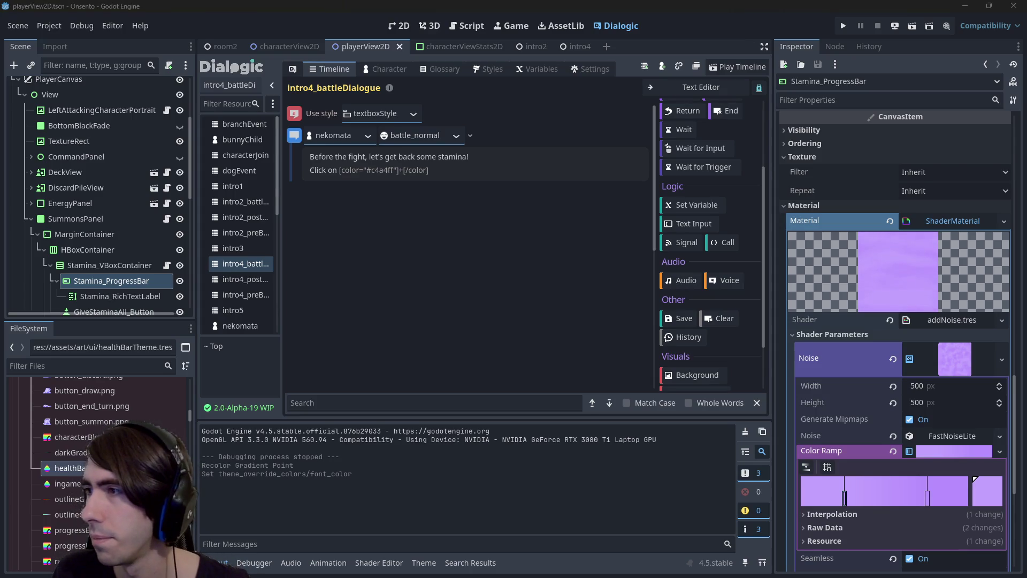
pyautogui.hotkey('alt', 'Tab')
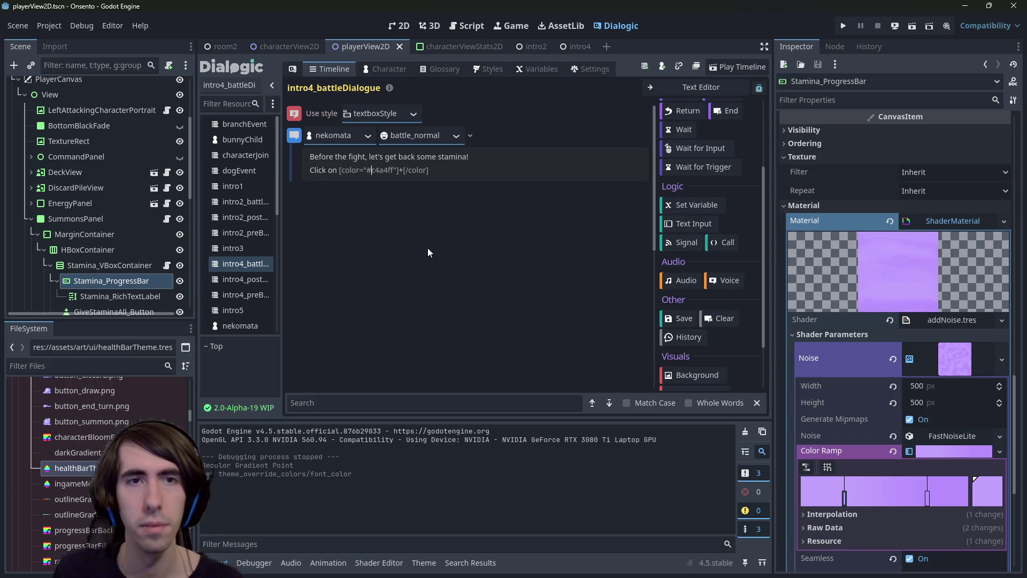
pyautogui.hotkey('ctrl', 's')
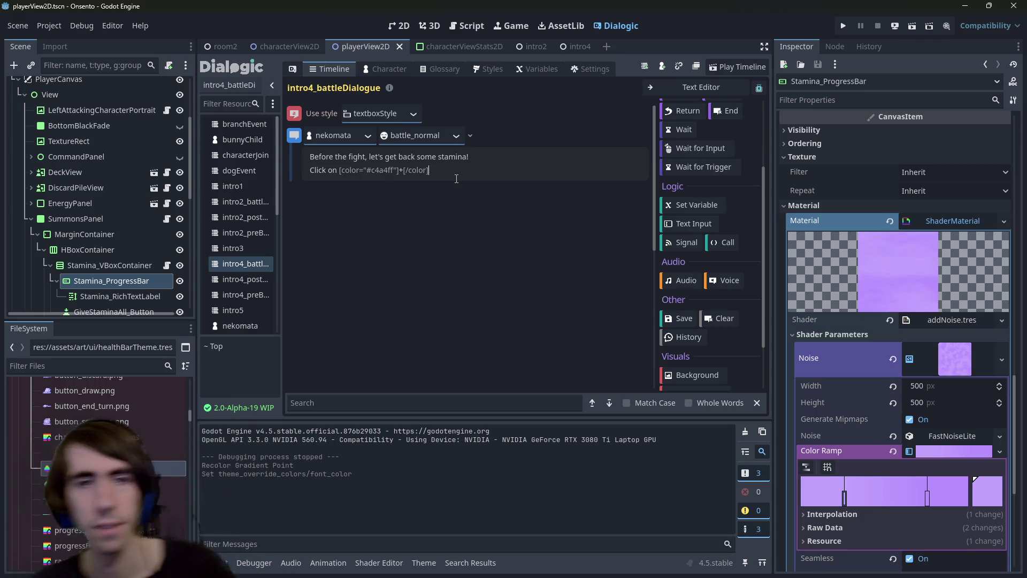
pyautogui.hotkey('ctrl', 'Left')
pyautogui.hotkey('ctrl', 'Left')
pyautogui.hotkey('ctrl', 'Left')
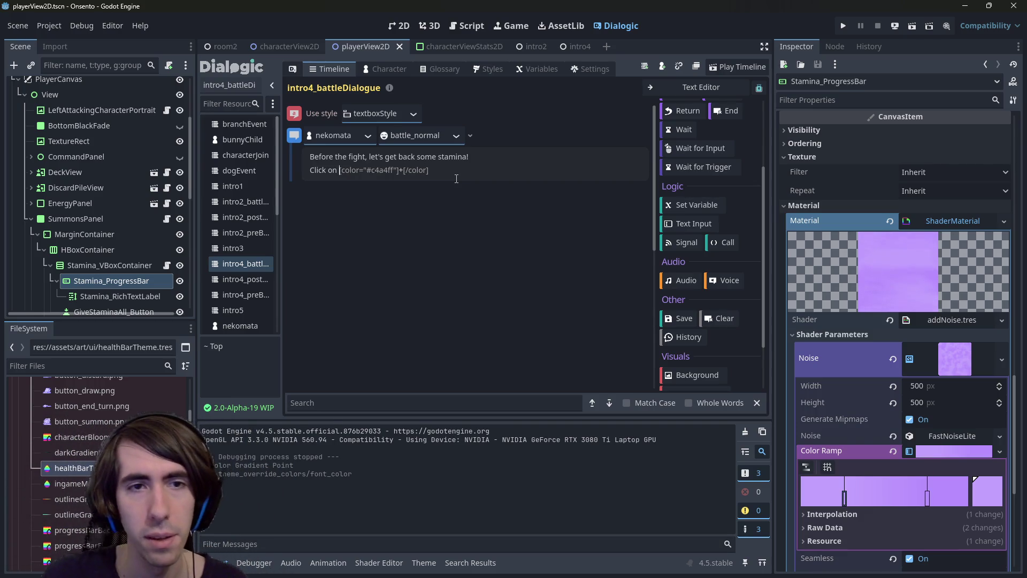
# Bold the + with [b][/b] and continue the line with ' button[/color] to heal from'
pyautogui.write('[b')
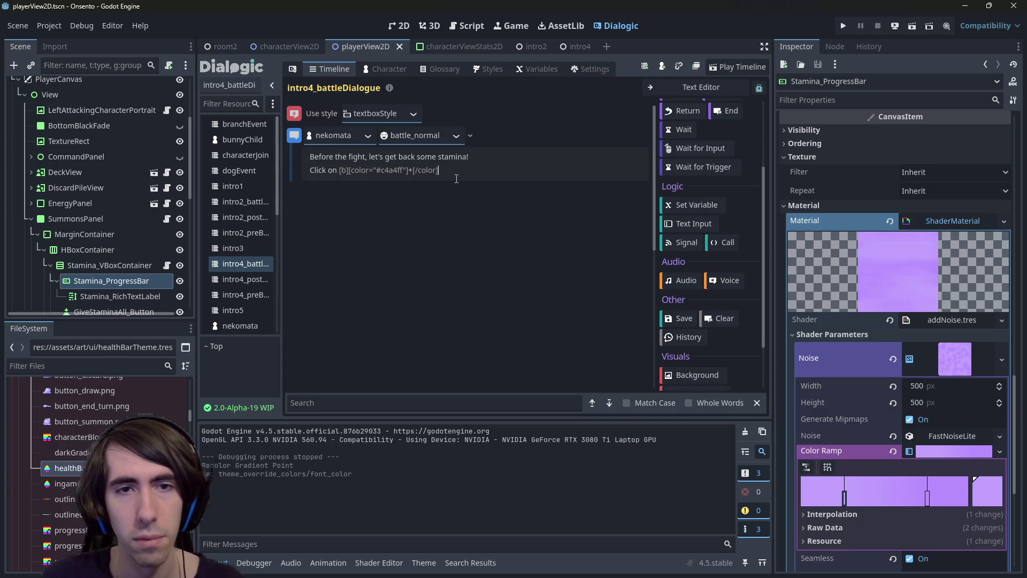
pyautogui.write('/b')
pyautogui.press('BackSpace')
pyautogui.press('BackSpace')
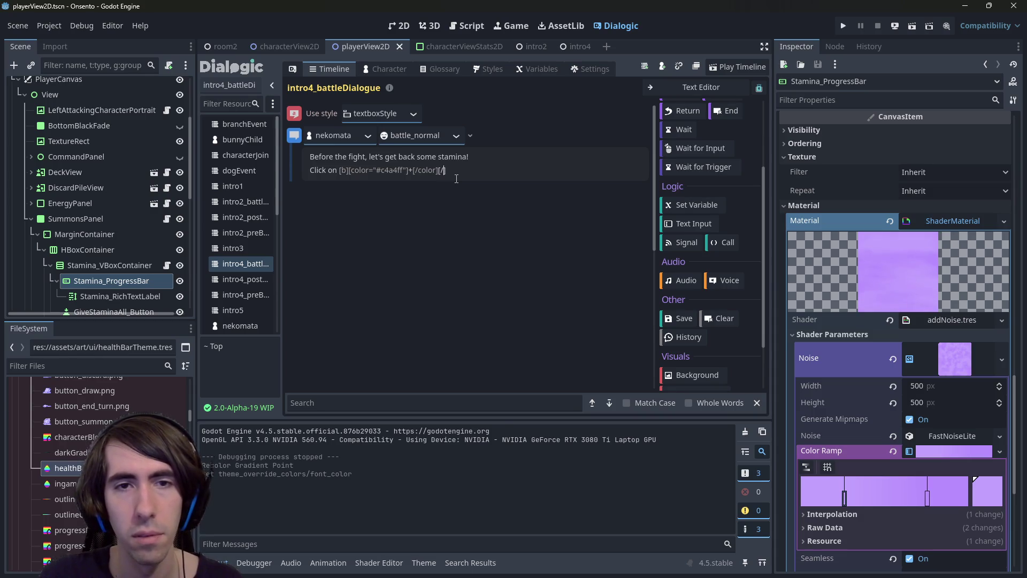
pyautogui.write('/b]')
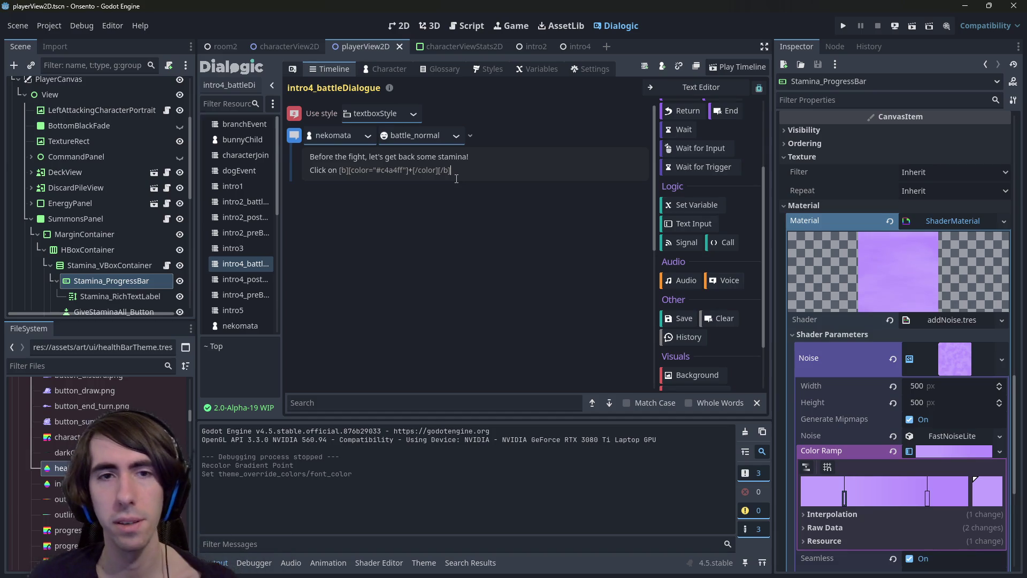
pyautogui.press('BackSpace')
pyautogui.press('BackSpace')
pyautogui.press('BackSpace')
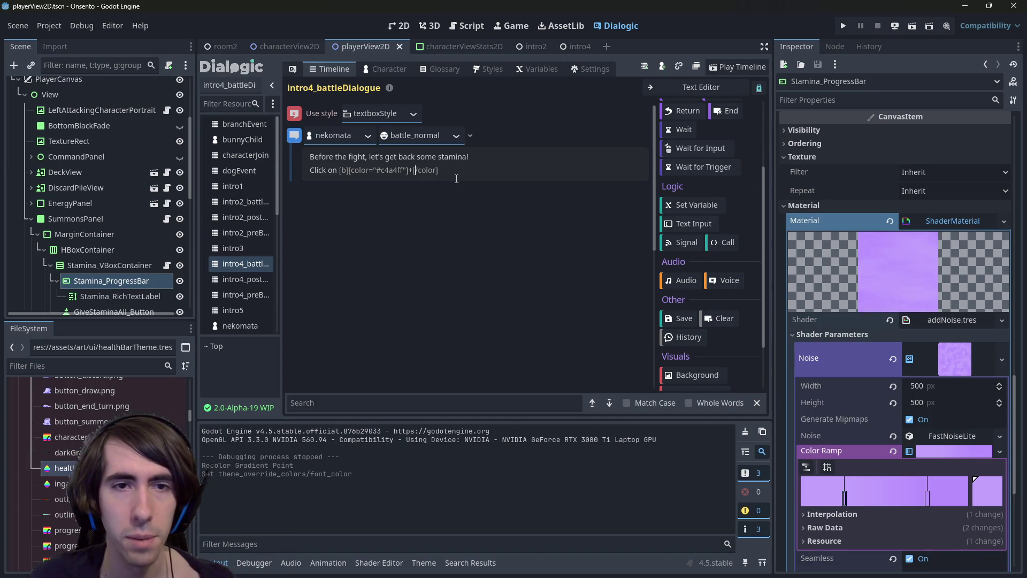
pyautogui.write('[/b')
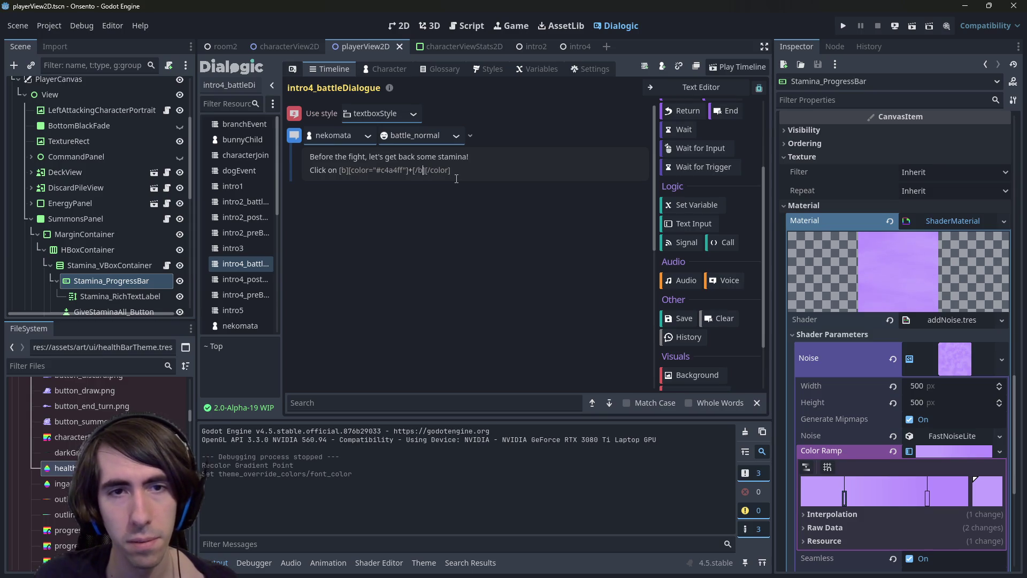
pyautogui.write('[b')
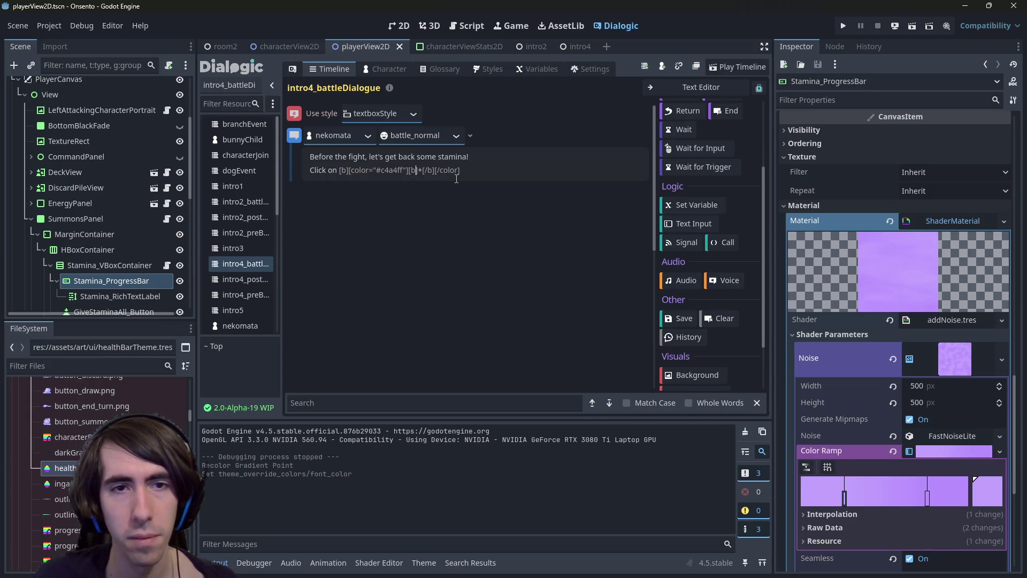
pyautogui.press('BackSpace')
pyautogui.press('BackSpace')
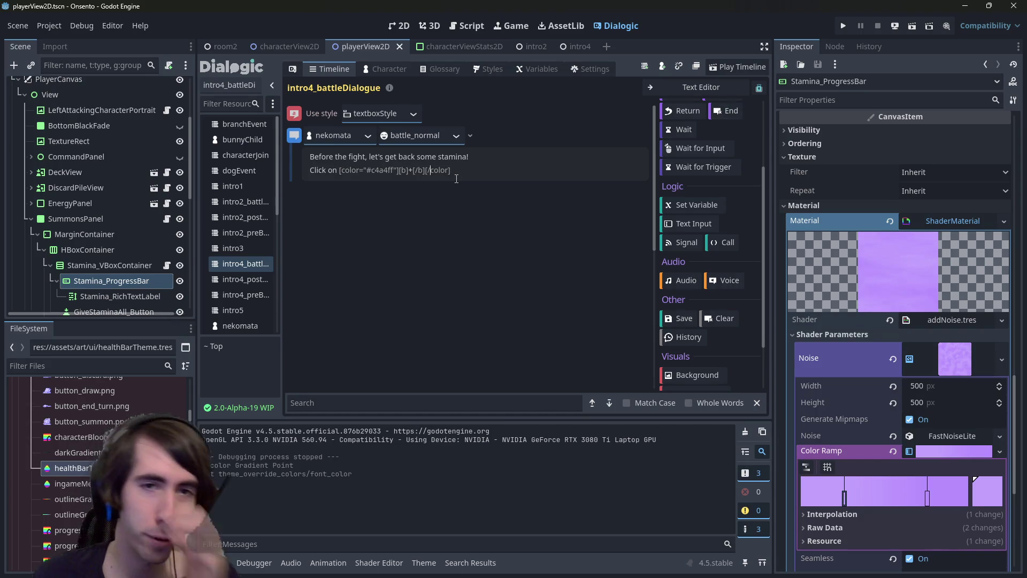
pyautogui.write('] ')
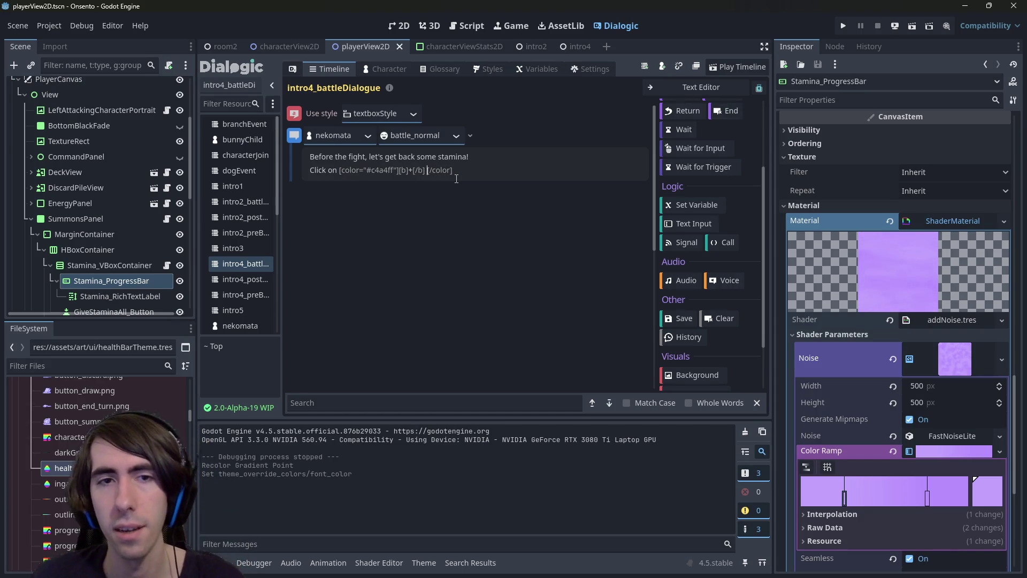
pyautogui.write('button[/color]')
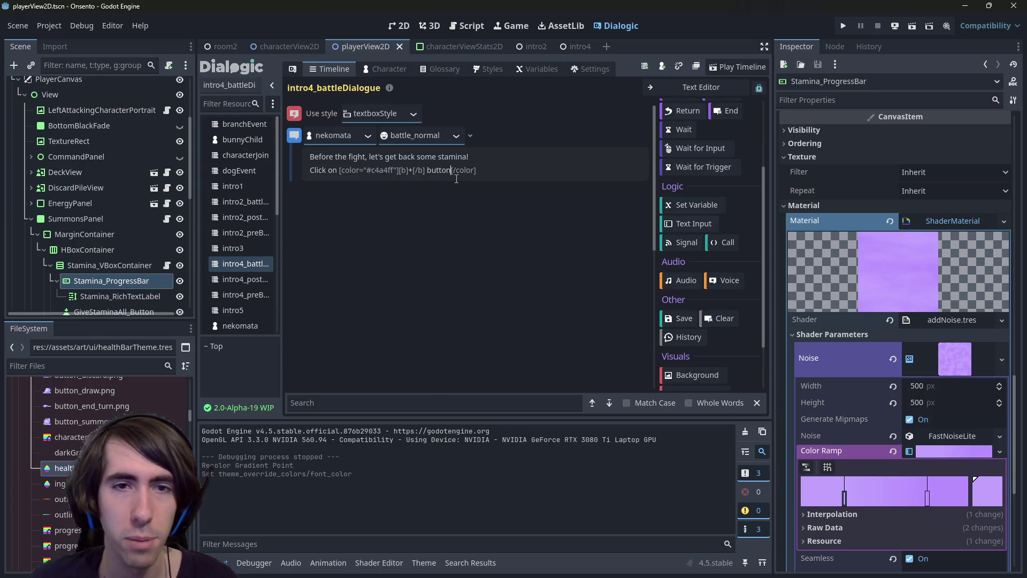
pyautogui.write(' to h')
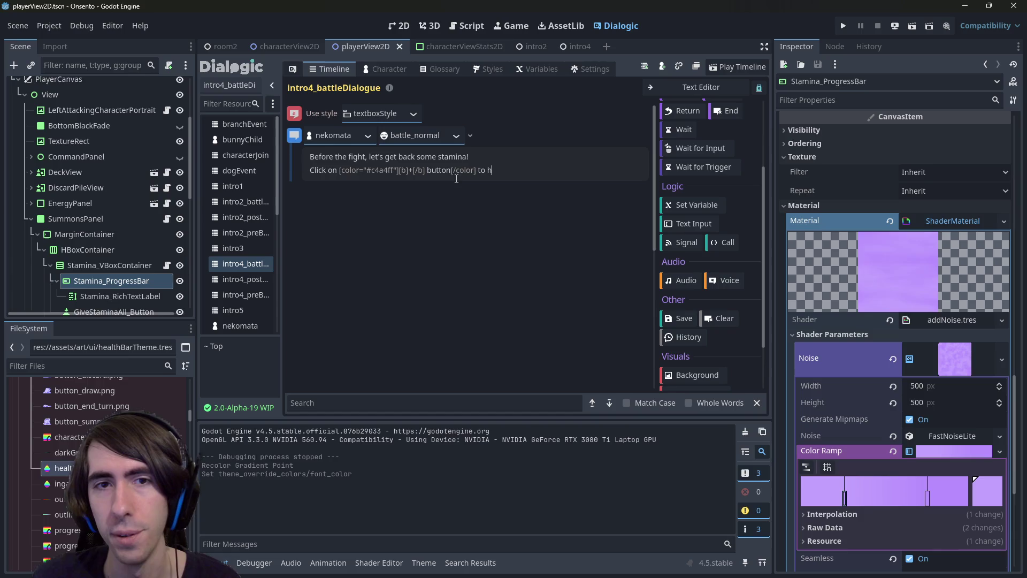
pyautogui.press('BackSpace')
pyautogui.write('heal')
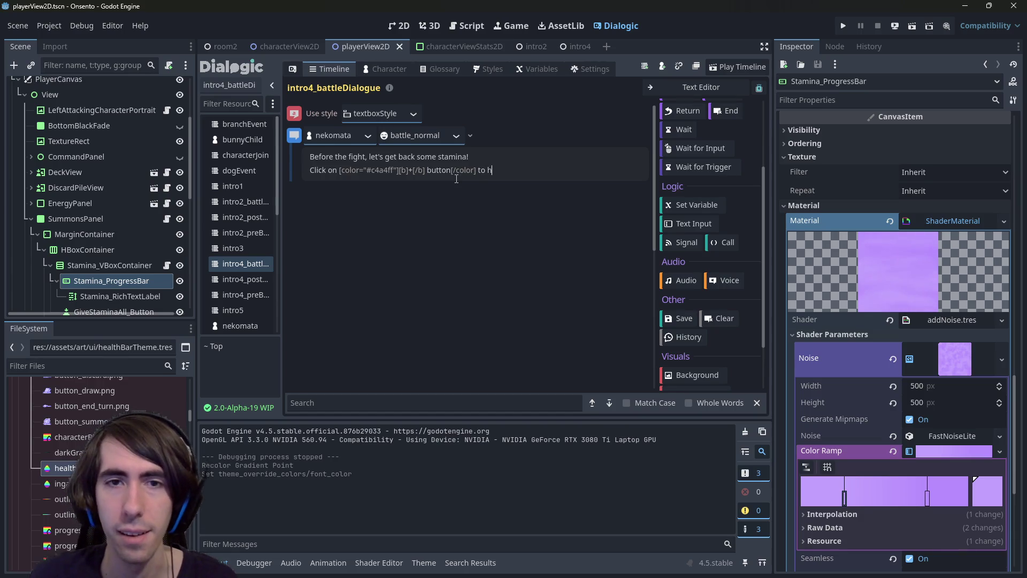
pyautogui.write(' from')
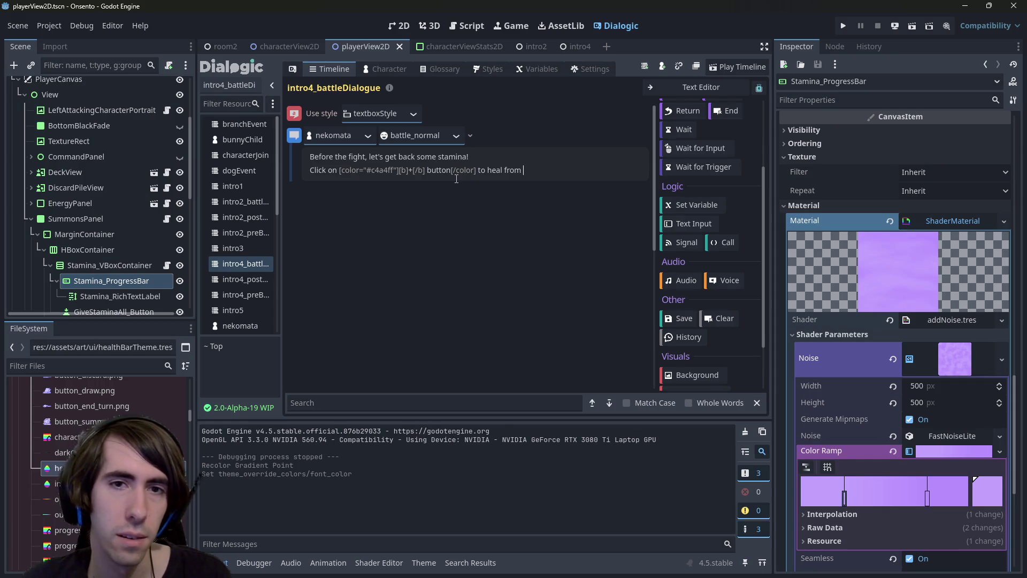
# Select the end of the first dialogue sentence
pyautogui.hotkey('ctrl', 'shift', 'Left')
pyautogui.hotkey('ctrl', 'shift', 'Left')
pyautogui.hotkey('ctrl', 'shift', 'Left')
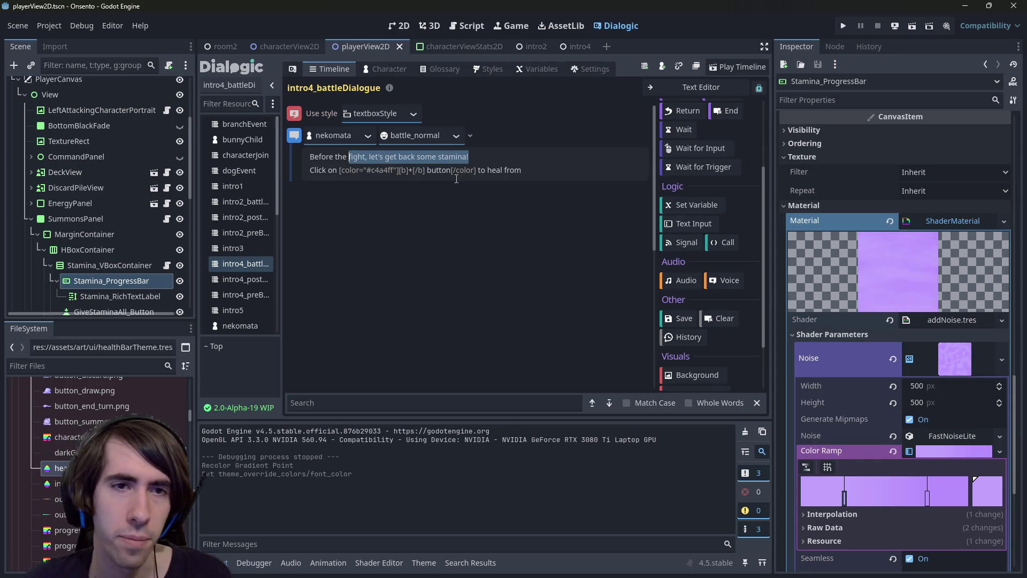
# Retype the first line's ending as 'First, you should get some stamina back from your previous fight!'
pyautogui.hotkey('ctrl', 'shift', 'Right')
pyautogui.hotkey('ctrl', 'shift', 'Left')
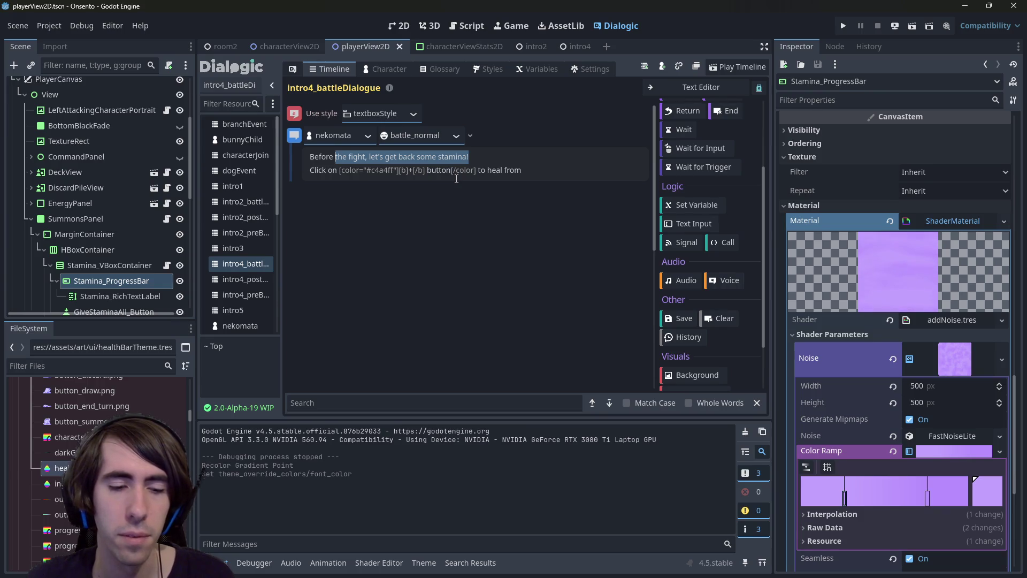
pyautogui.press('BackSpace')
pyautogui.hotkey('ctrl', 'BackSpace')
pyautogui.write('First, y')
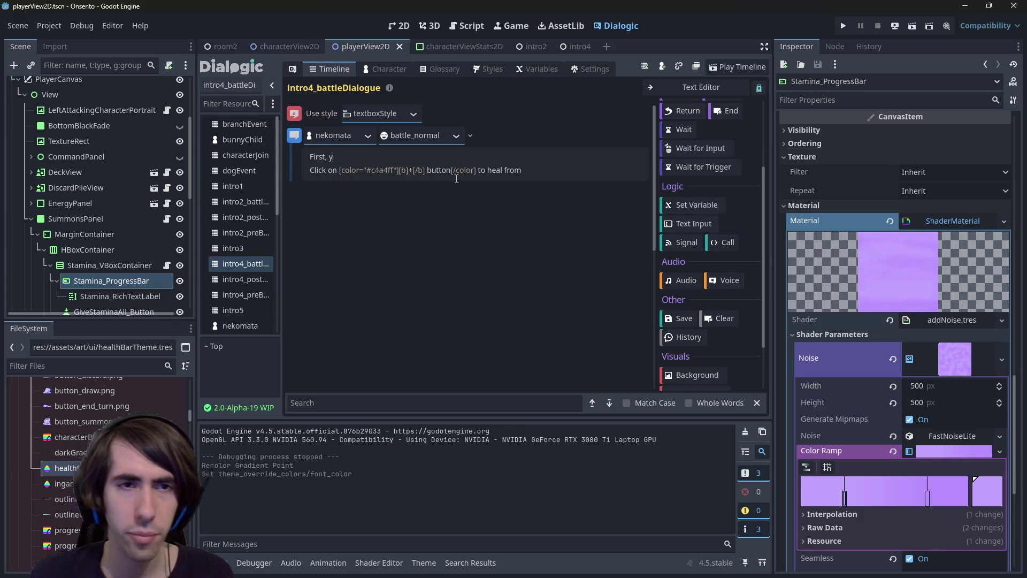
pyautogui.write('ou should get some stammina')
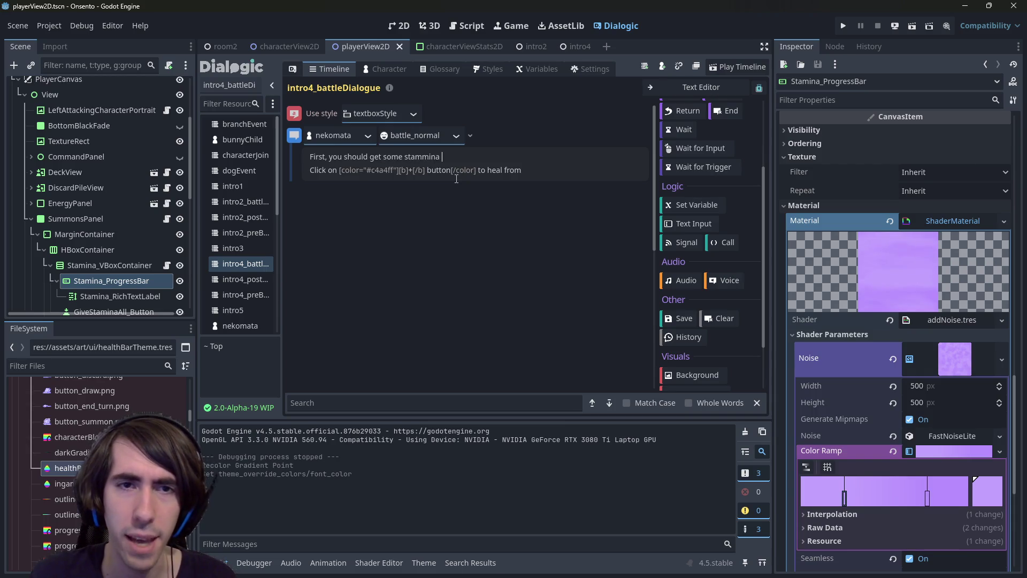
pyautogui.hotkey('ctrl', 'BackSpace')
pyautogui.write('stamina fr')
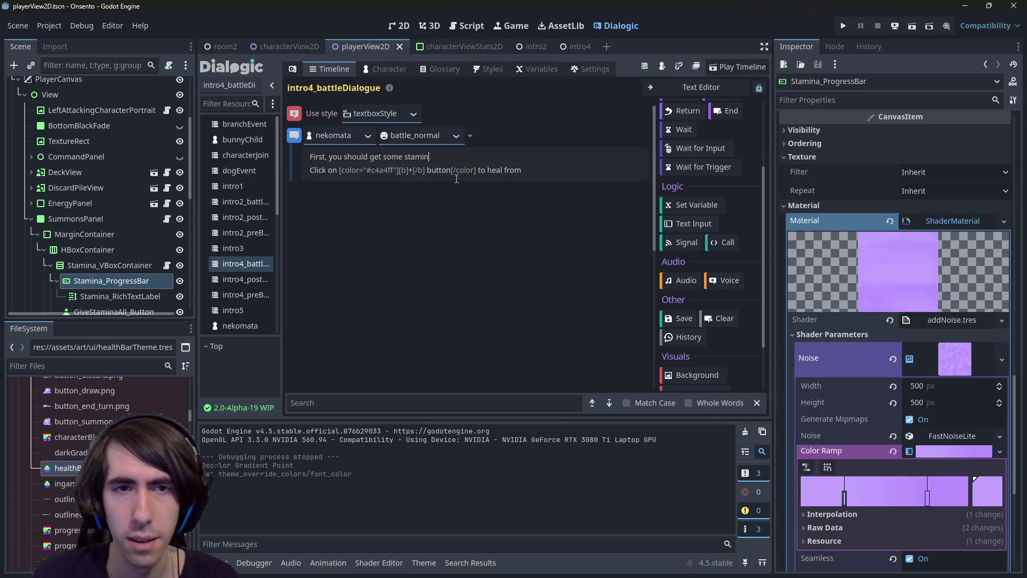
pyautogui.press('BackSpace')
pyautogui.press('BackSpace')
pyautogui.write('back from you')
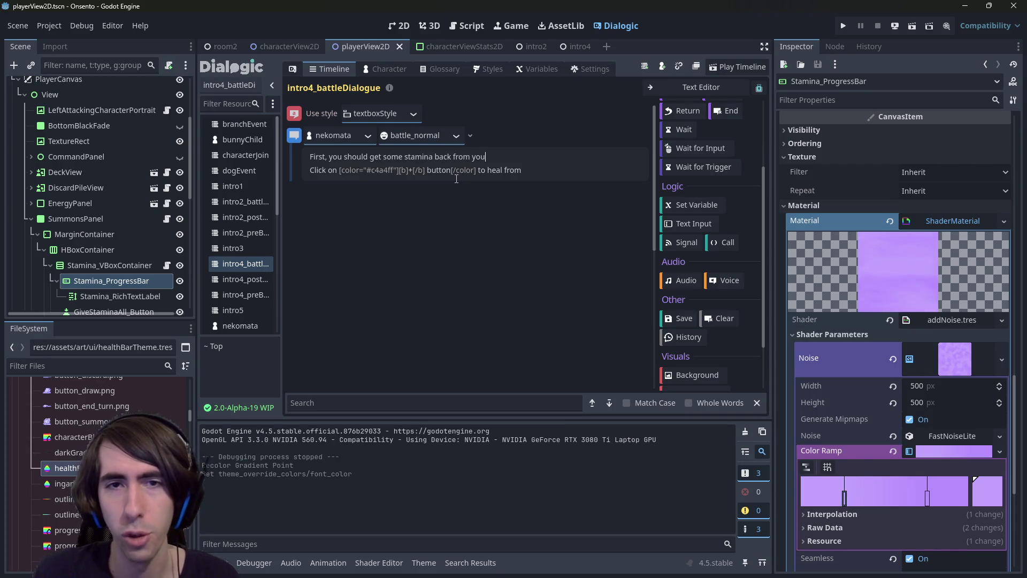
pyautogui.write('r previous fight!')
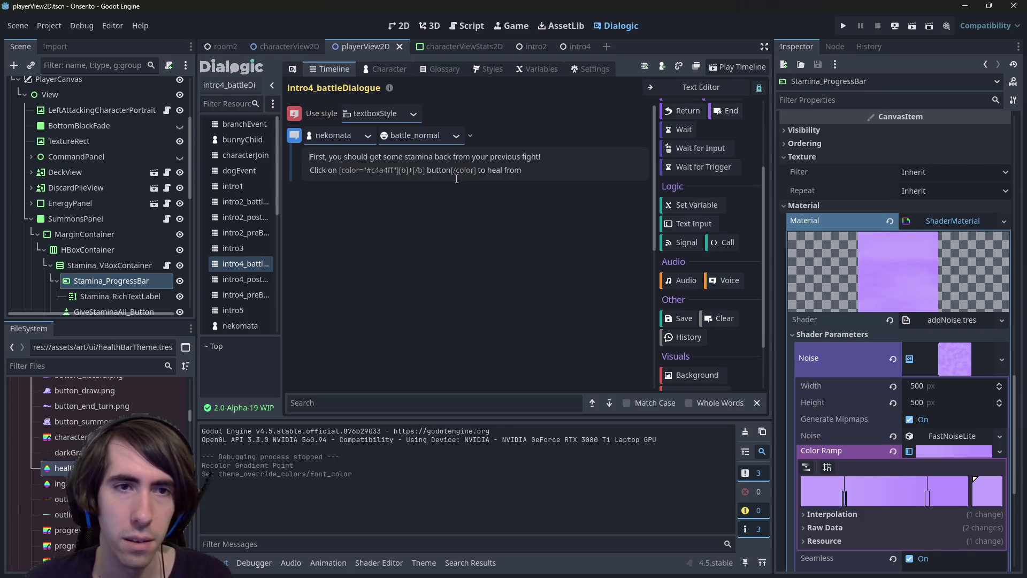
# Change it to 'You should first…', add 'the' after 'Click on', and delete 'to heal from'
pyautogui.hotkey('ctrl', 'BackSpace')
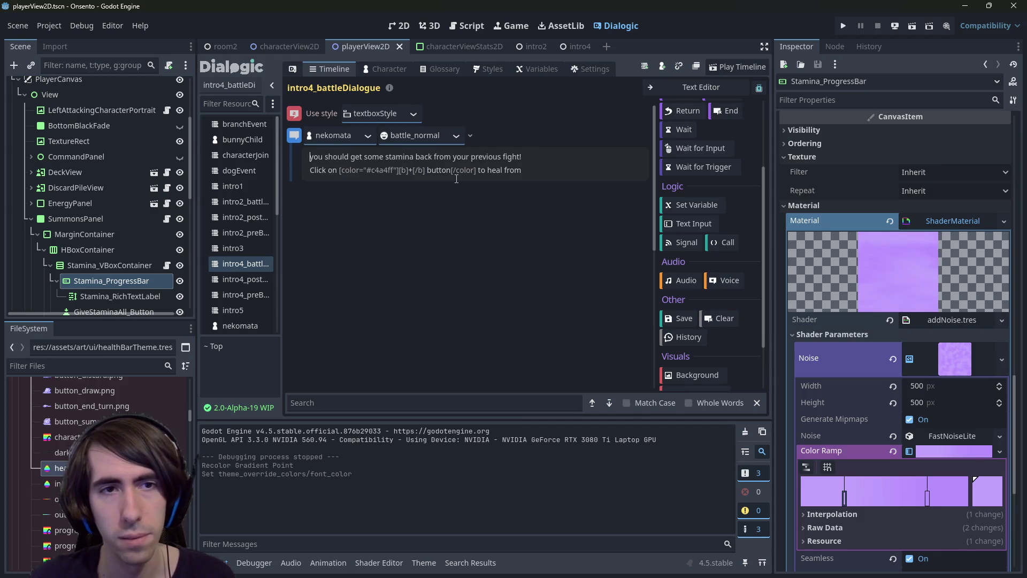
pyautogui.press('Delete')
pyautogui.write('Y')
pyautogui.hotkey('ctrl', 'Right')
pyautogui.write('first')
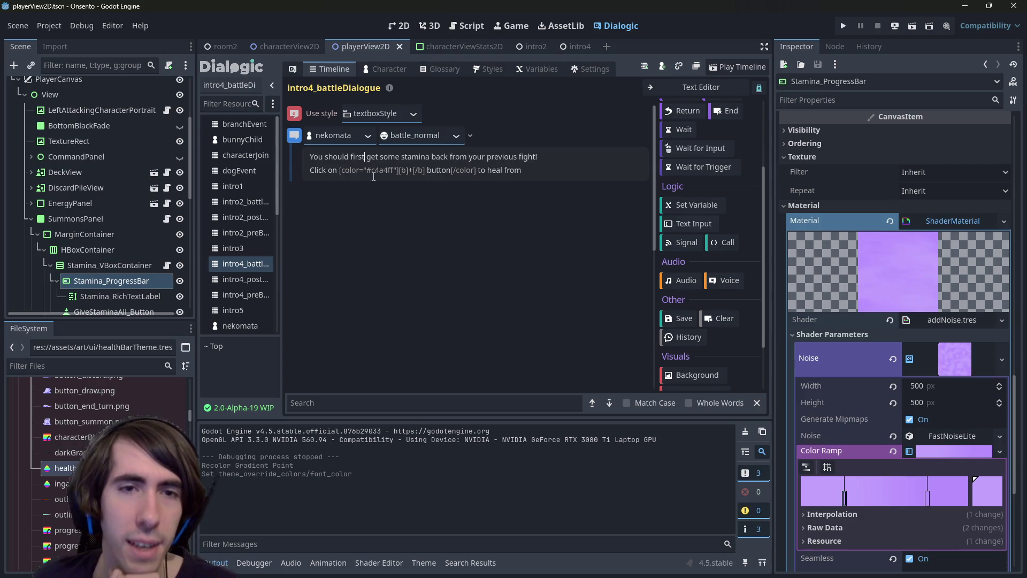
pyautogui.click(339, 170)
pyautogui.write('the')
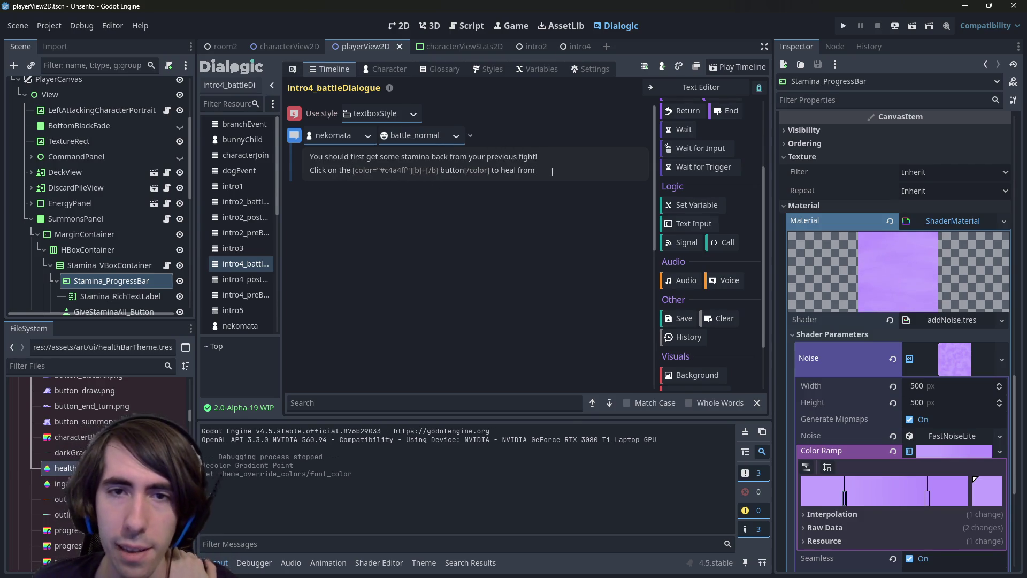
pyautogui.moveTo(552, 172); pyautogui.dragTo(492, 172)
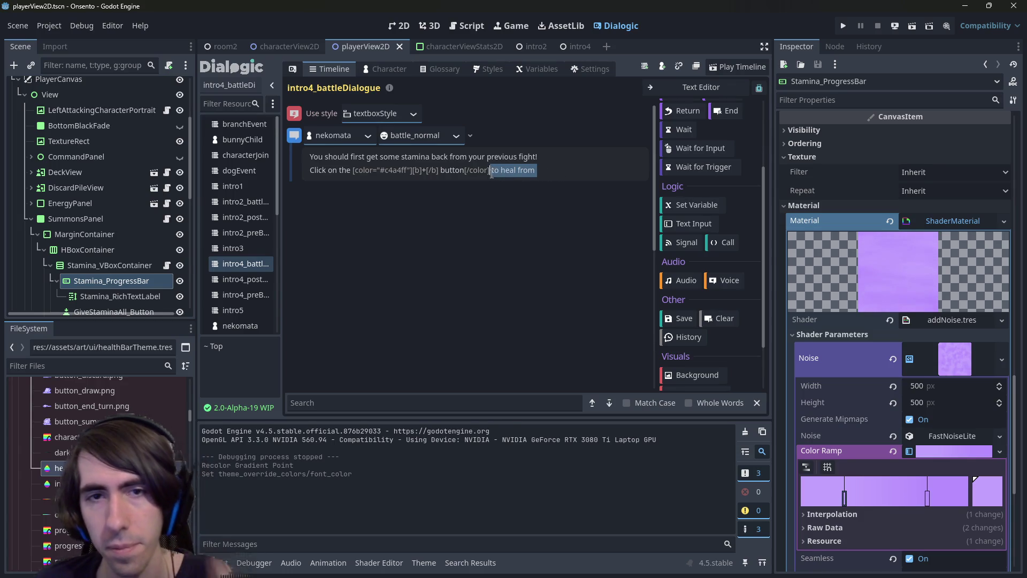
pyautogui.press('BackSpace')
pyautogui.write('!')
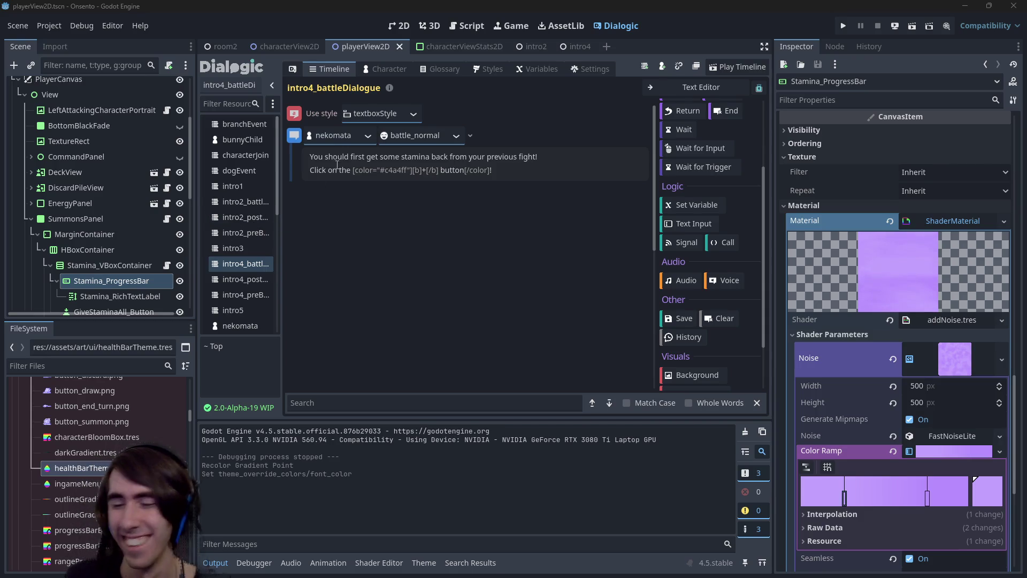
# End the first line with a full stop instead of the '!' after 'previous fight'
pyautogui.click(521, 169)
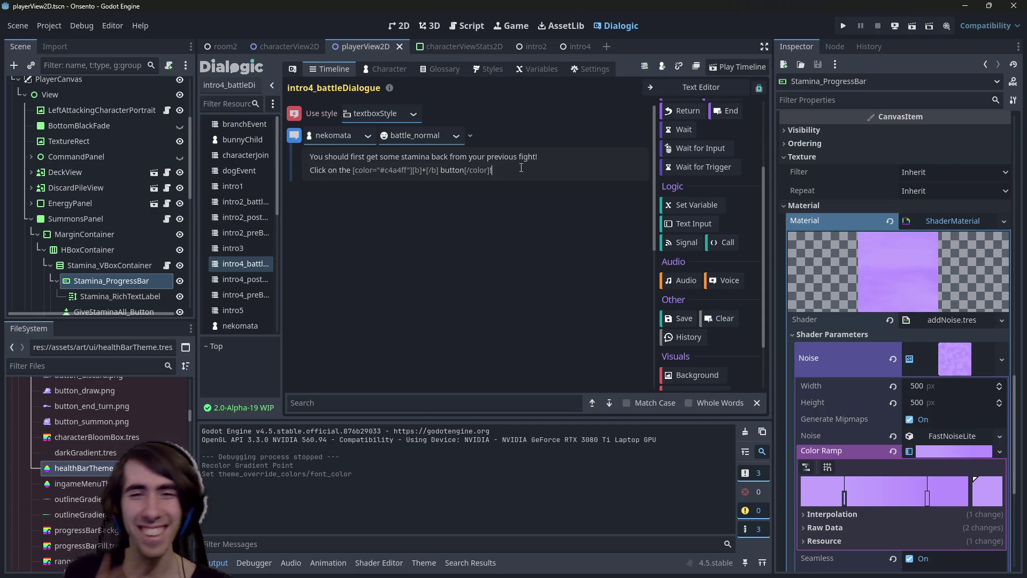
pyautogui.click(581, 156)
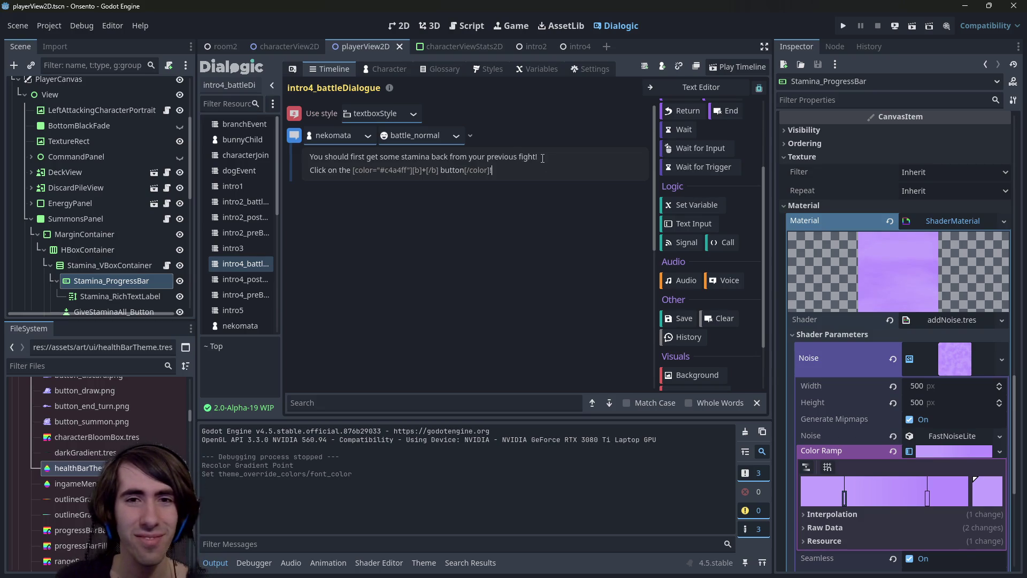
pyautogui.press('BackSpace')
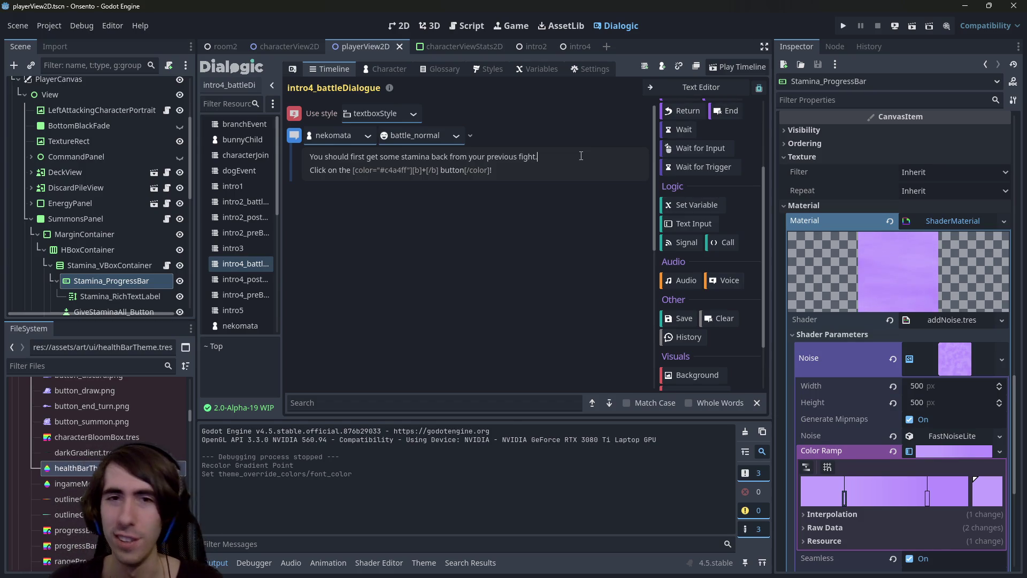
pyautogui.hotkey('ctrl', 'a')
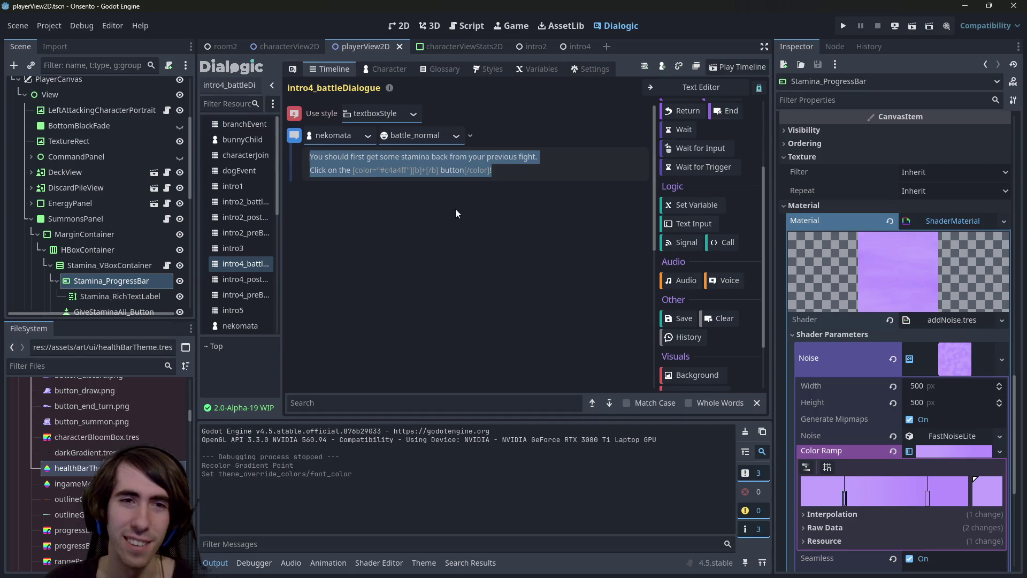
# Duplicate the nekomata text event, delete the duplicate, and save the scene with Ctrl+S
pyautogui.click(518, 171)
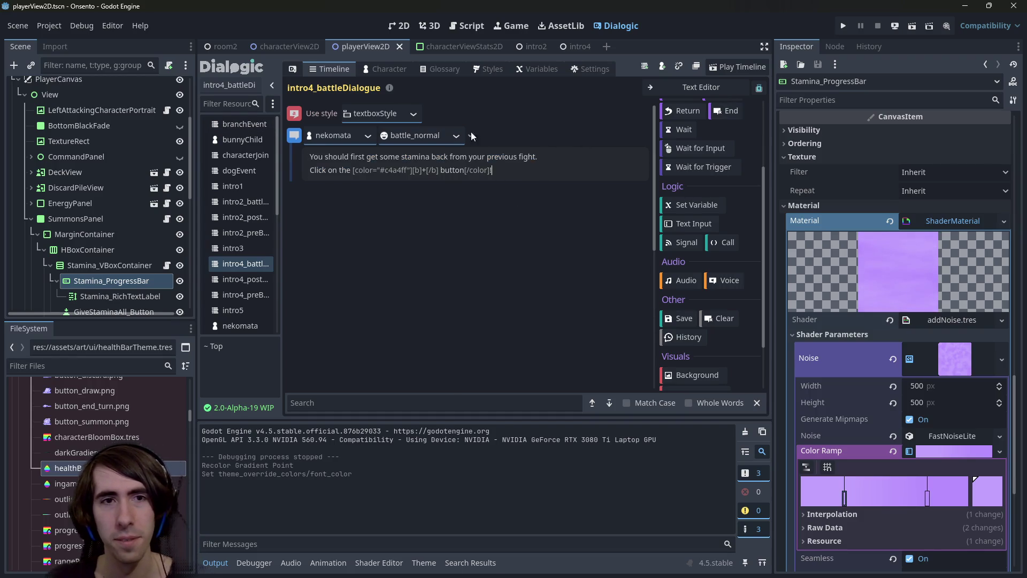
pyautogui.rightClick(313, 135)
pyautogui.click(342, 151)
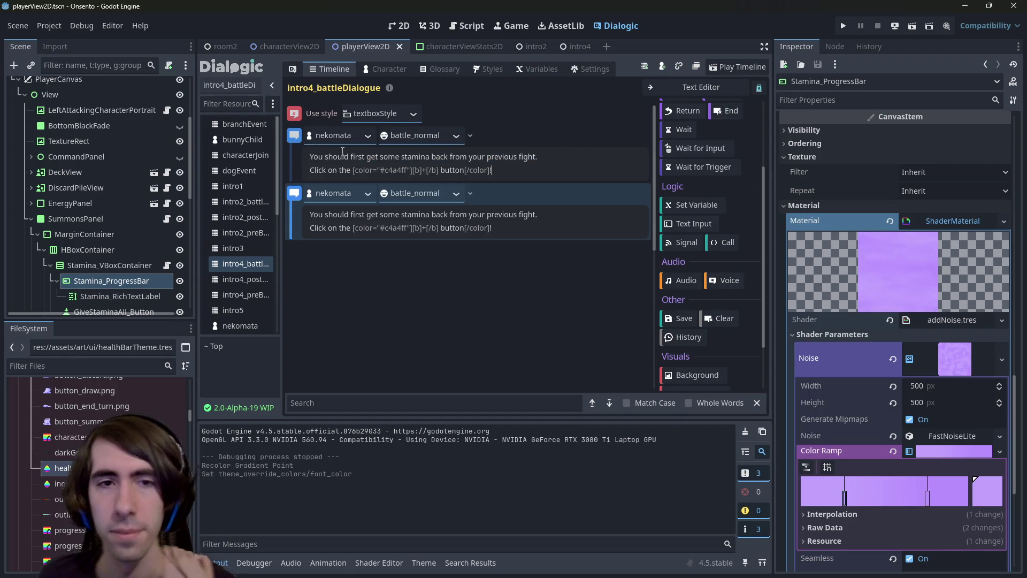
pyautogui.click(480, 223)
pyautogui.hotkey('ctrl', 'a')
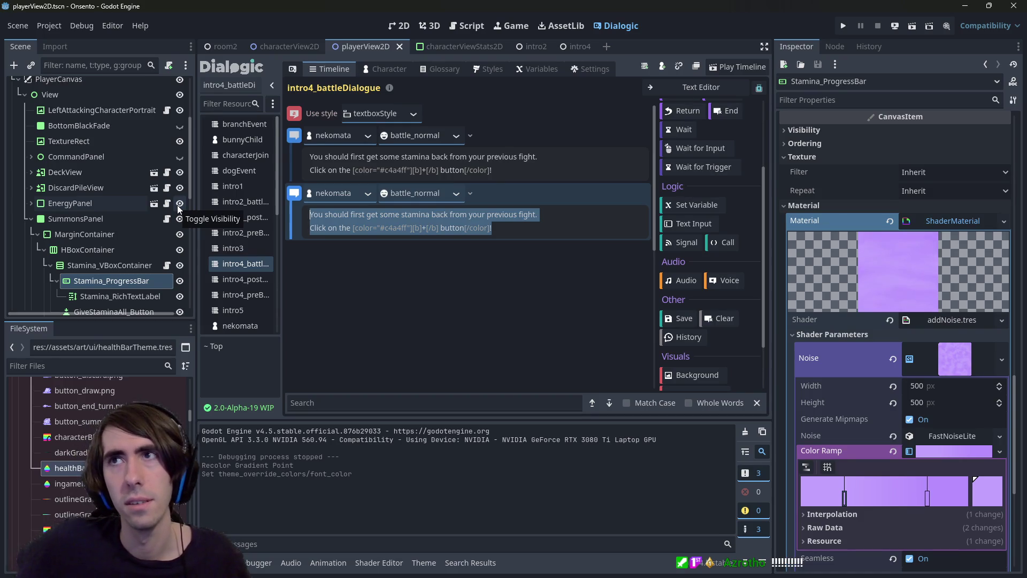
pyautogui.rightClick(294, 191)
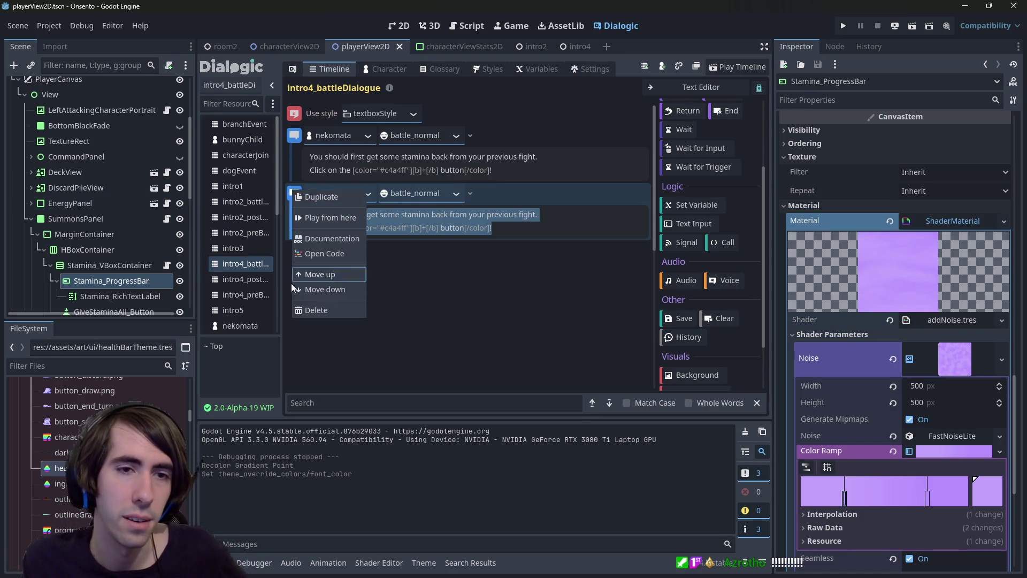
pyautogui.click(300, 311)
pyautogui.hotkey('ctrl', 's')
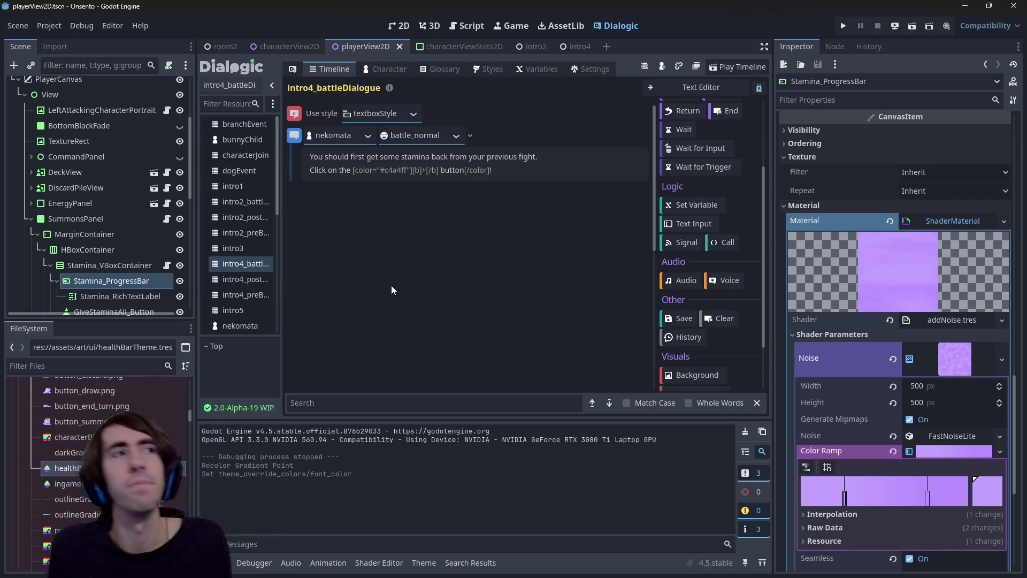
# Launch the intro4 scene with Run Current Scene and click past the game's opening dialogue line
pyautogui.click(400, 25)
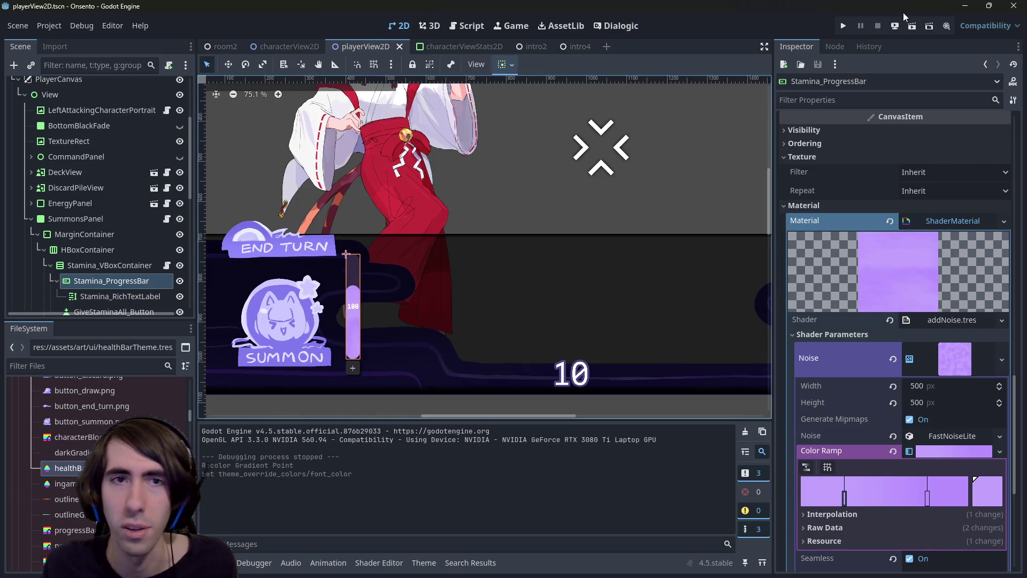
pyautogui.click(568, 48)
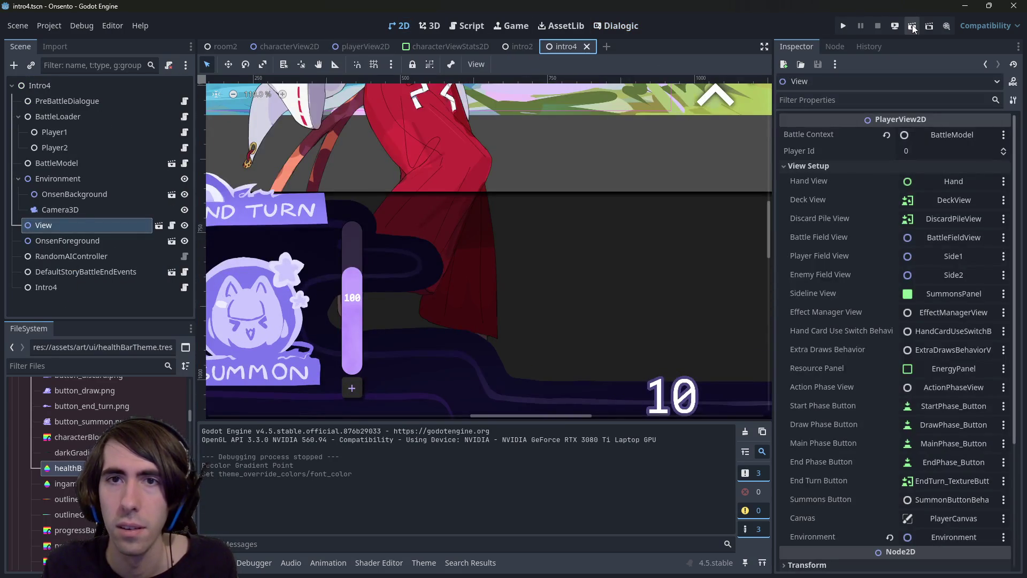
pyautogui.click(912, 26)
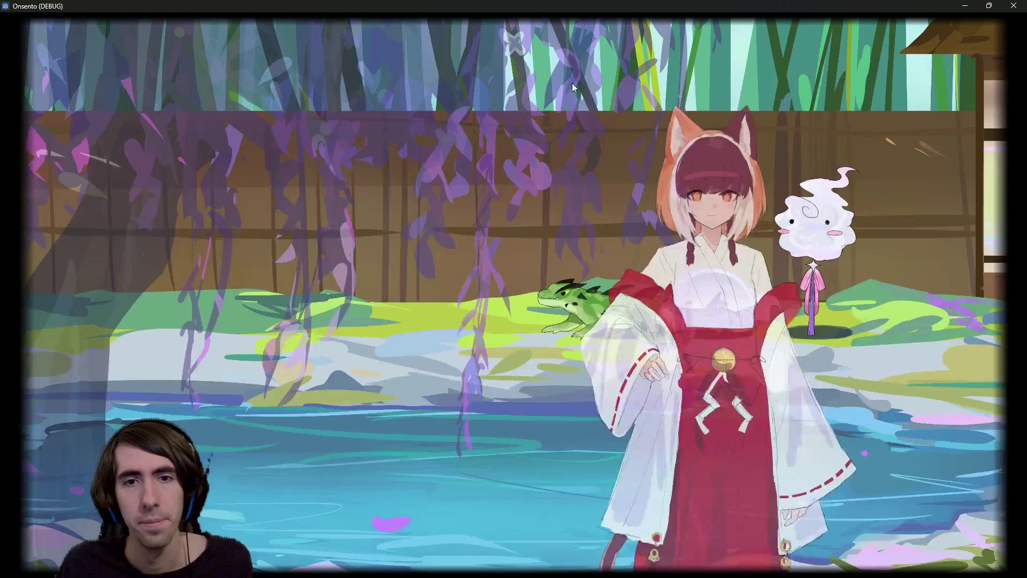
pyautogui.click(457, 242)
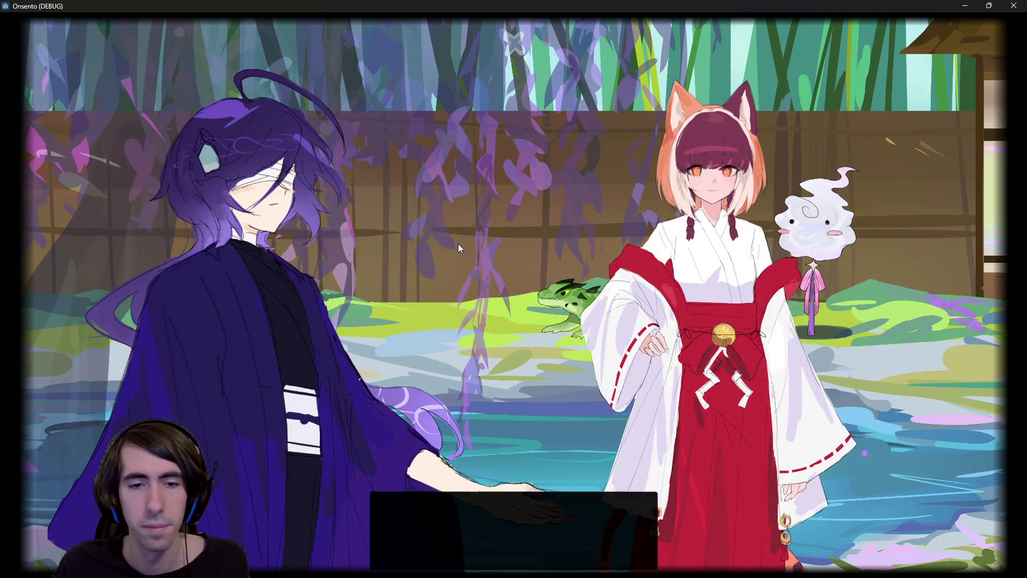